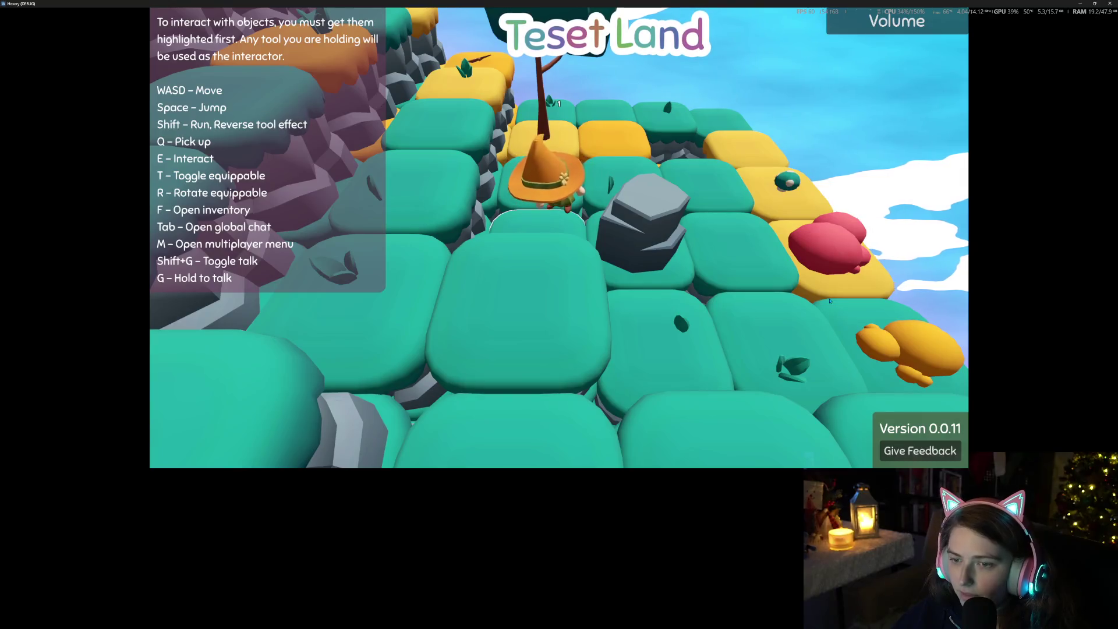
Walk the witch across Teset Land onto the yellow tiles, then the red tile
key("d")
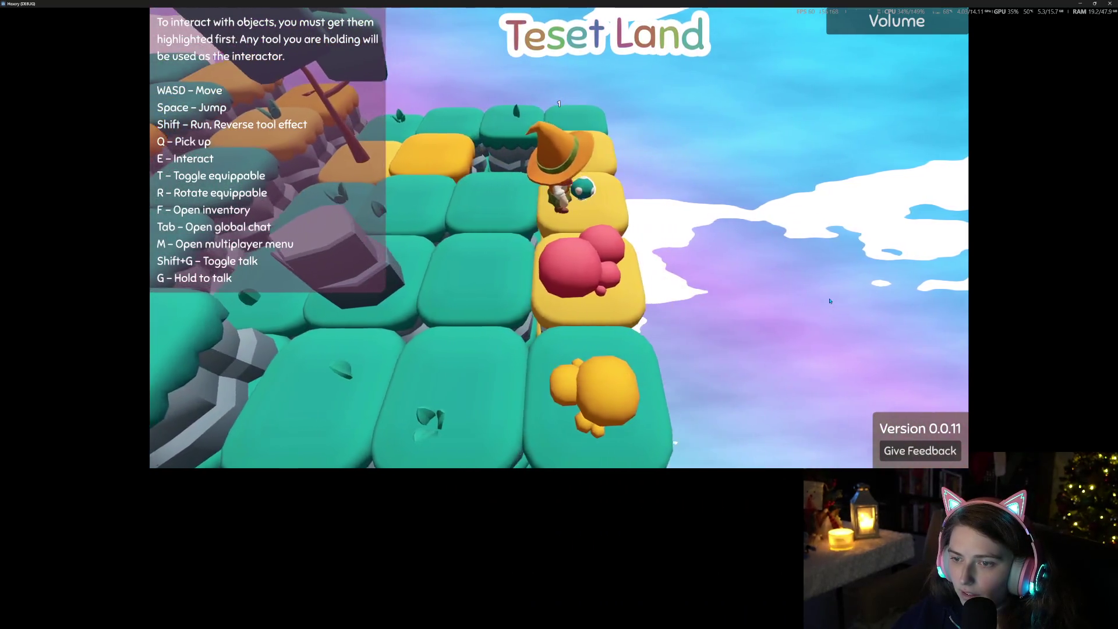
key("a")
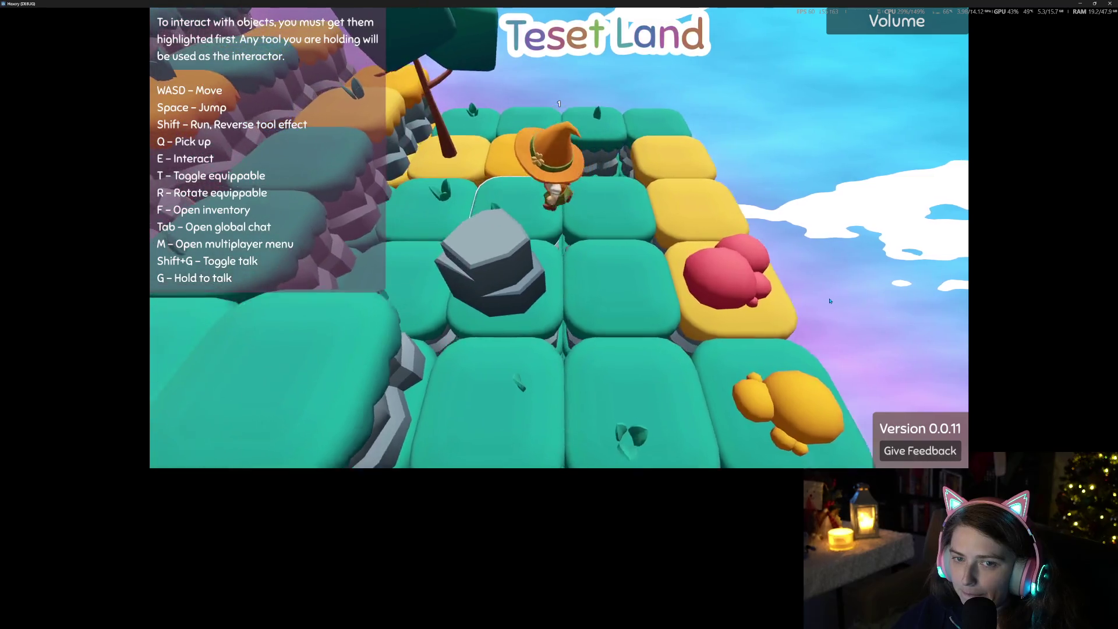
key("w")
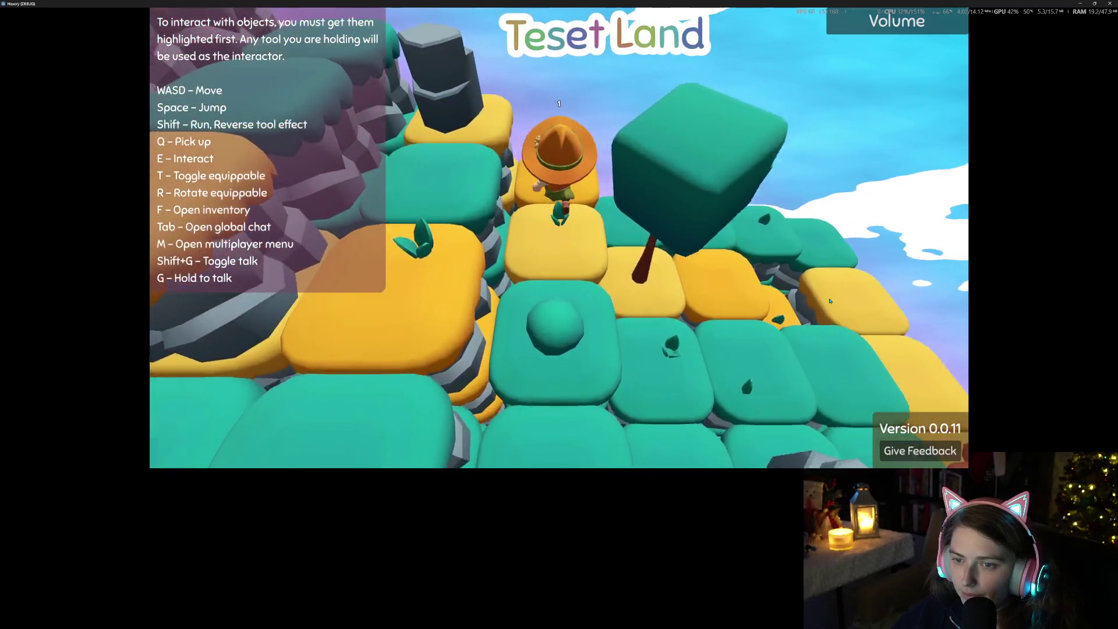
key("w")
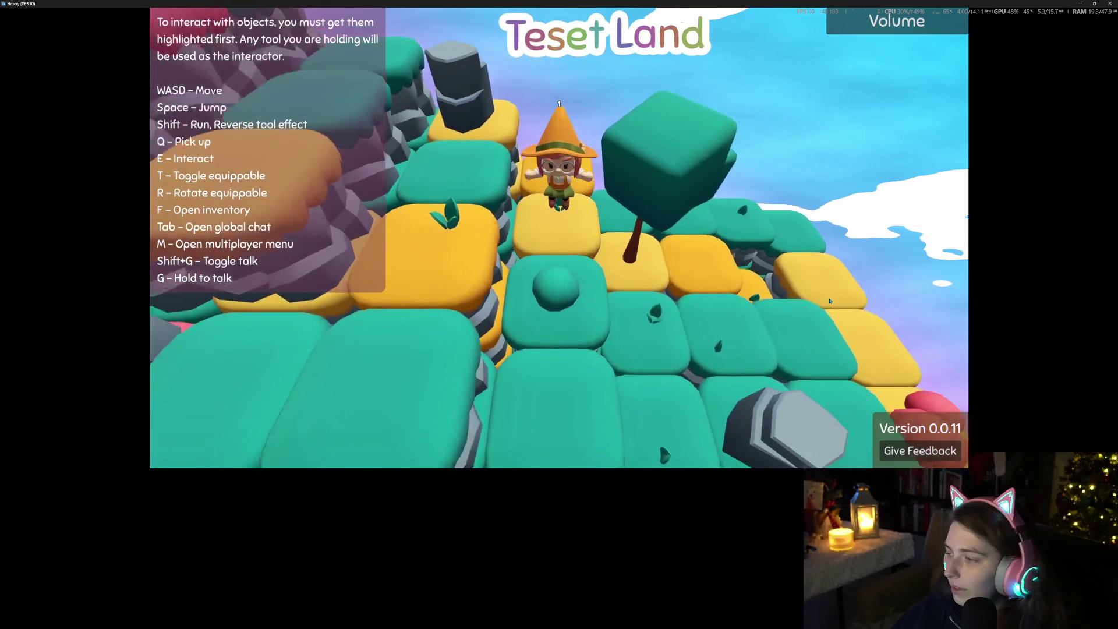
key("w")
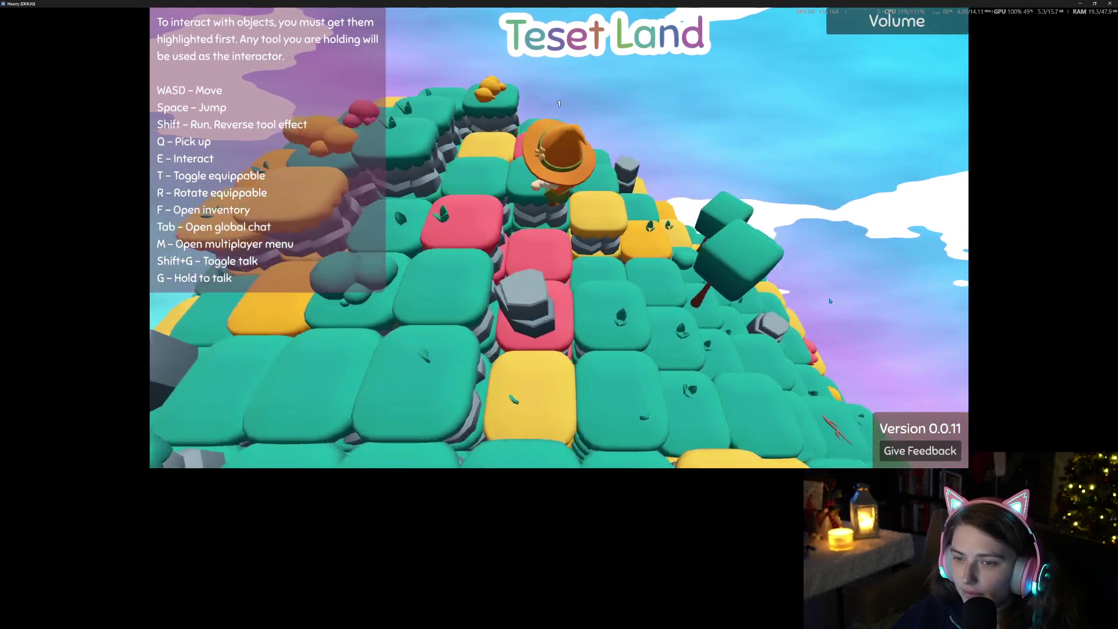
key("w")
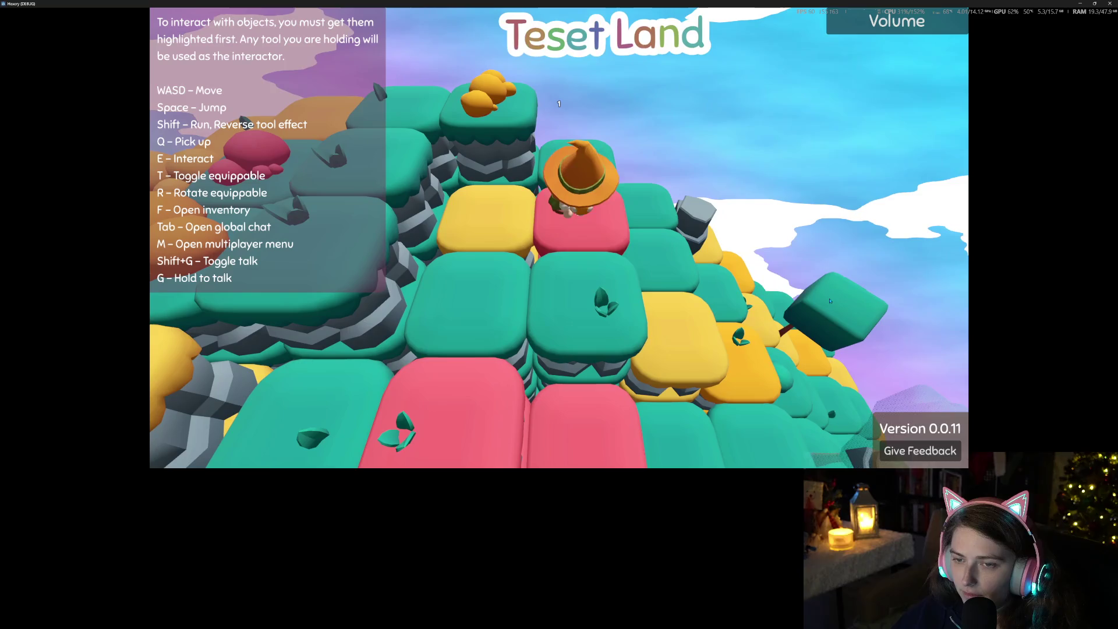
key("s")
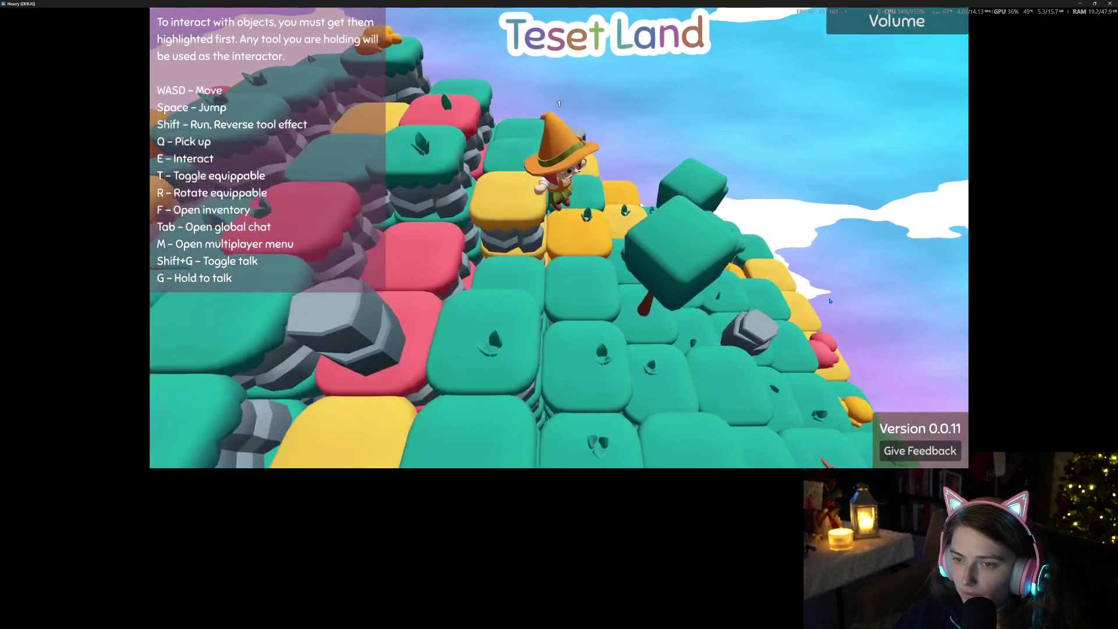
key("s")
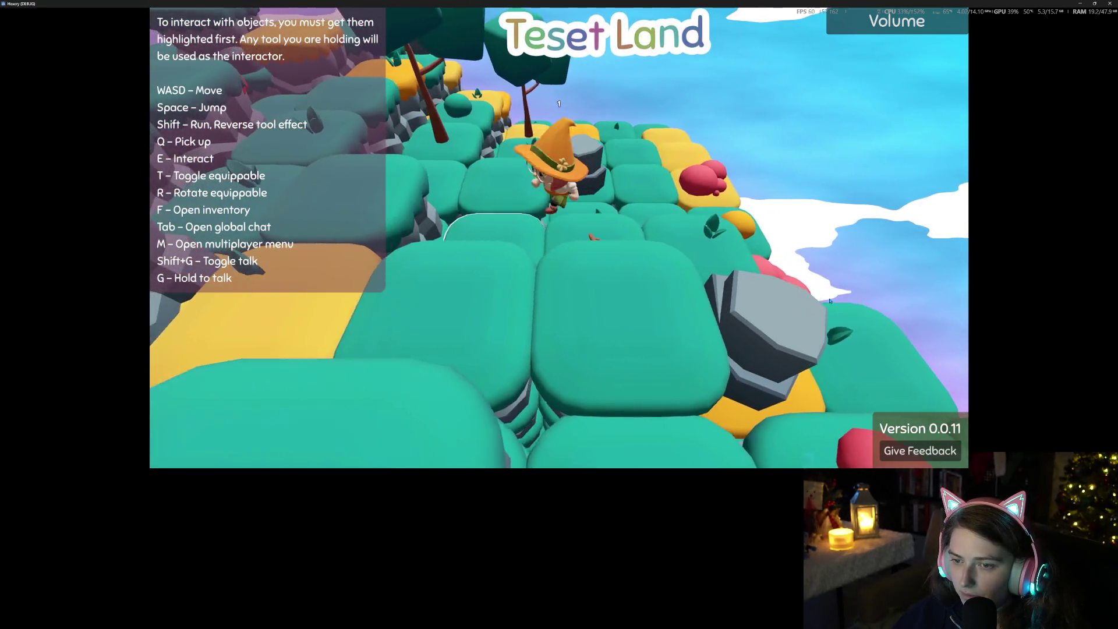
key("w")
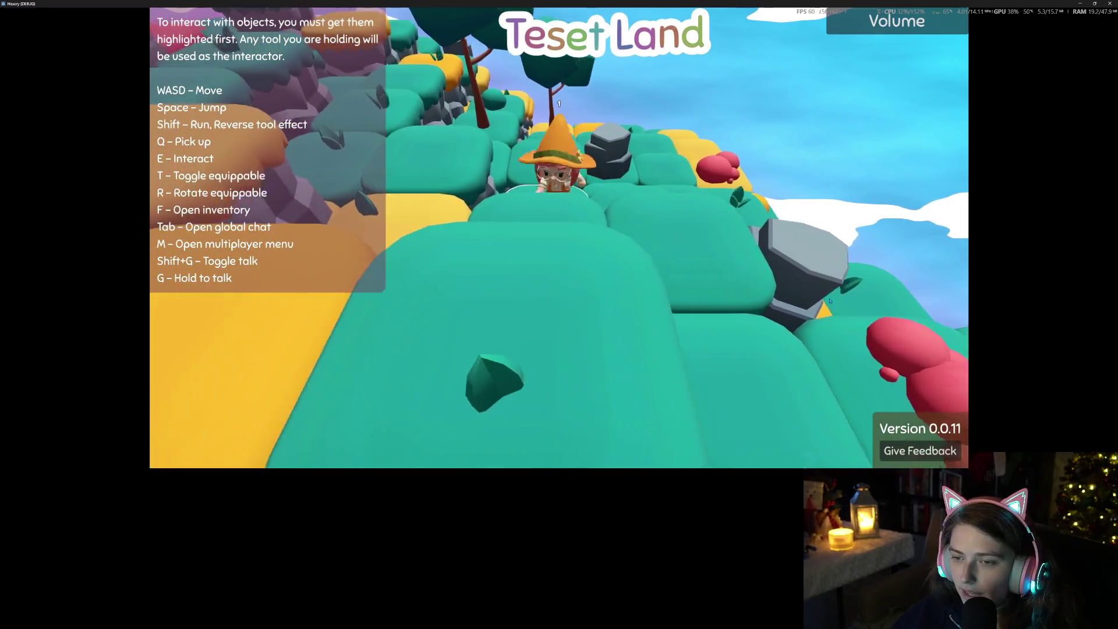
key("s")
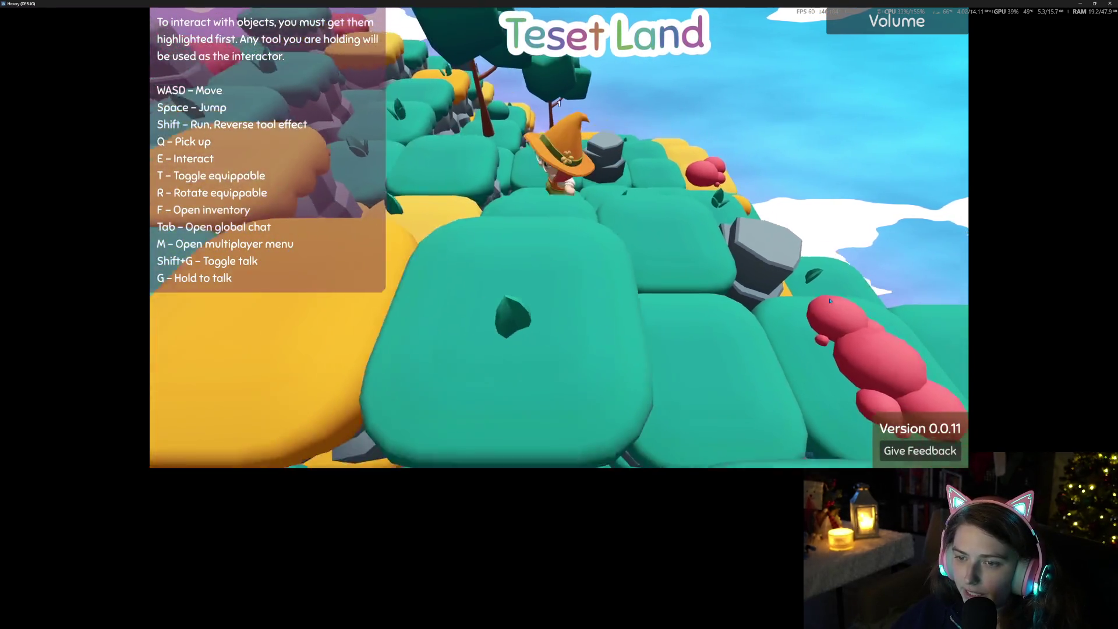
Walk past the grey rock to the island's edge and stick tile, then open the inventory
key("s")
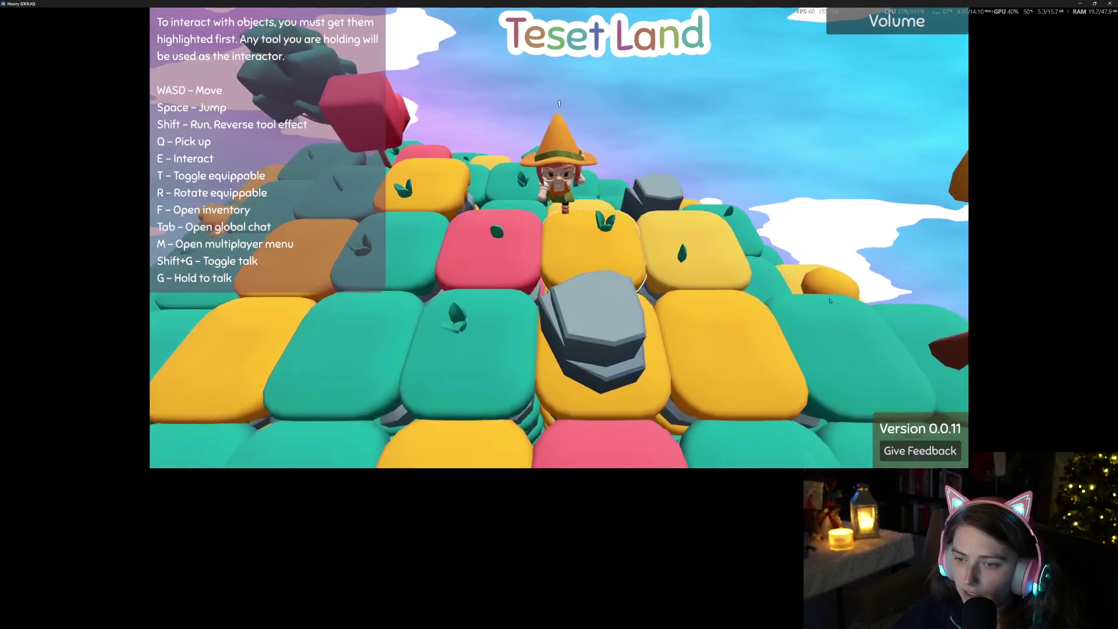
key("w")
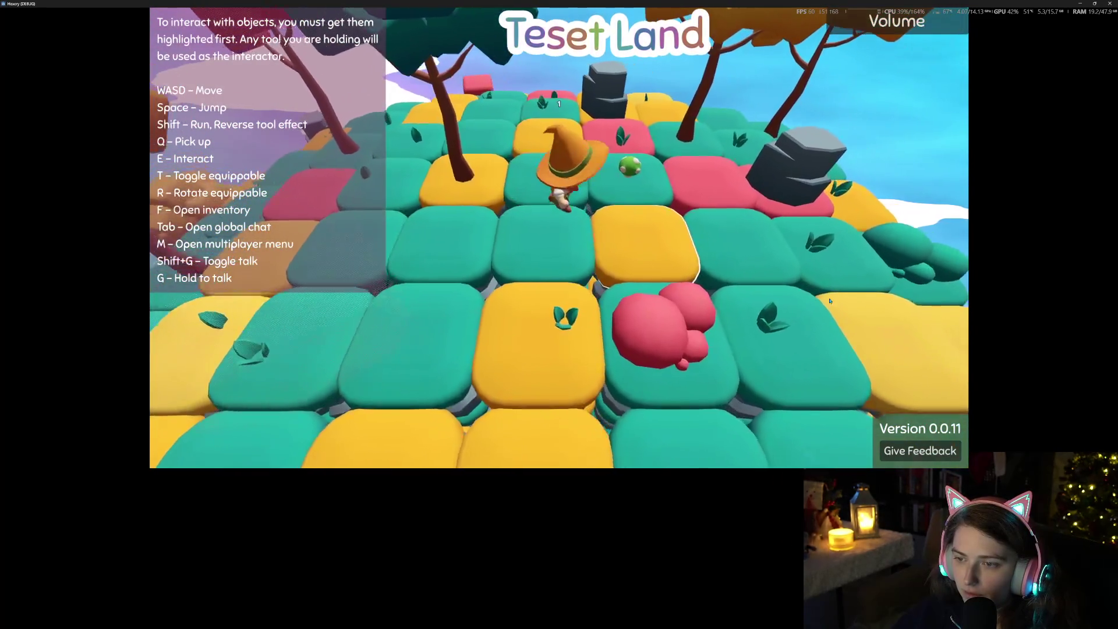
key("s")
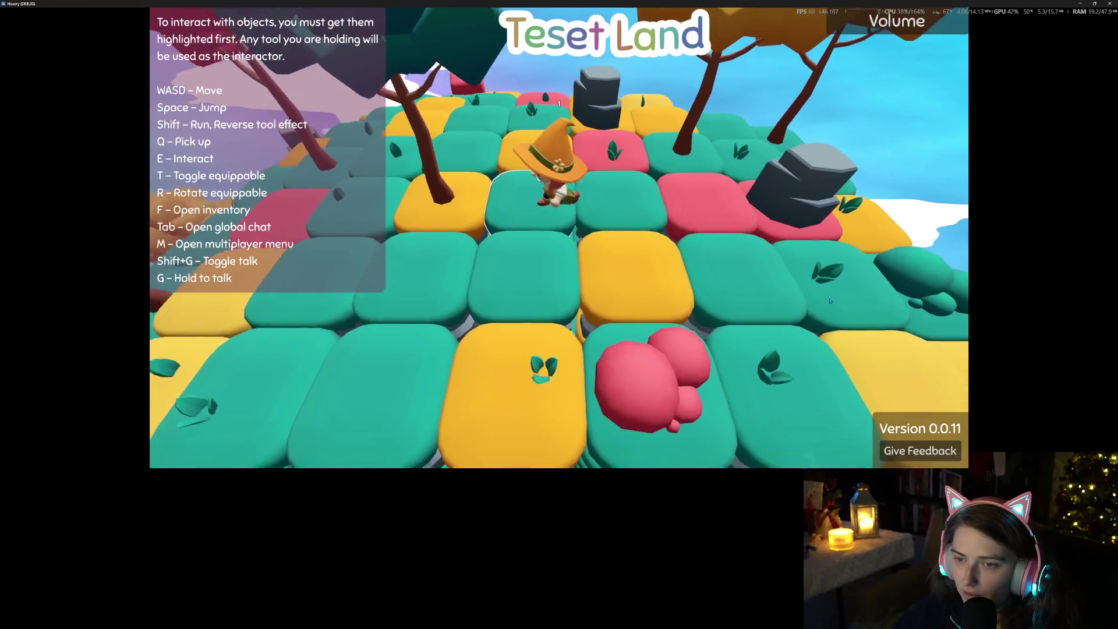
key("w")
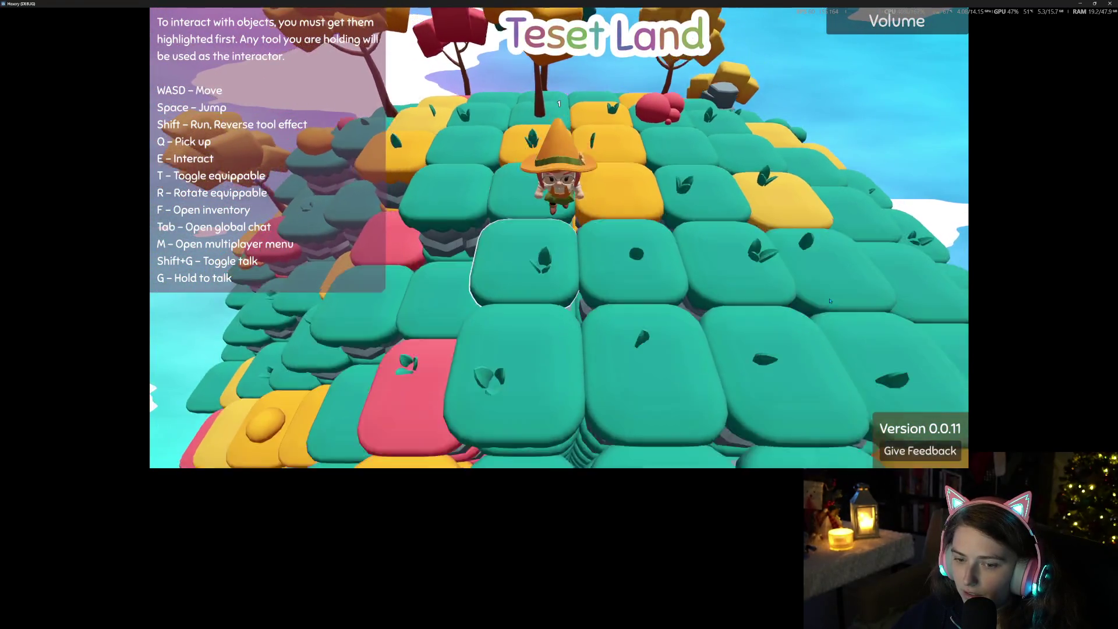
key("w")
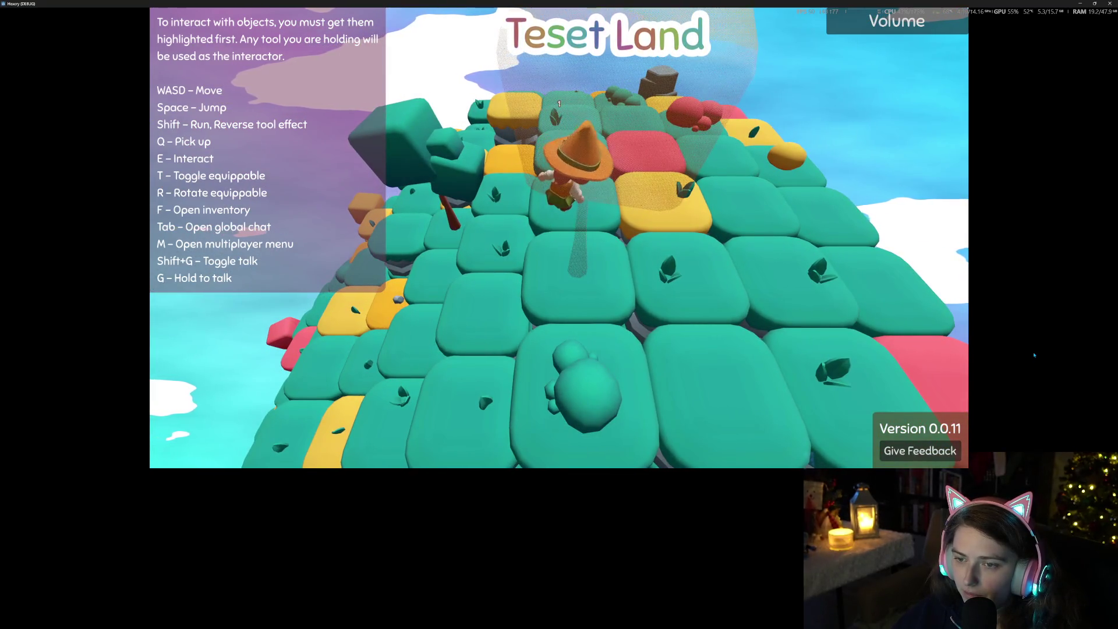
key("w")
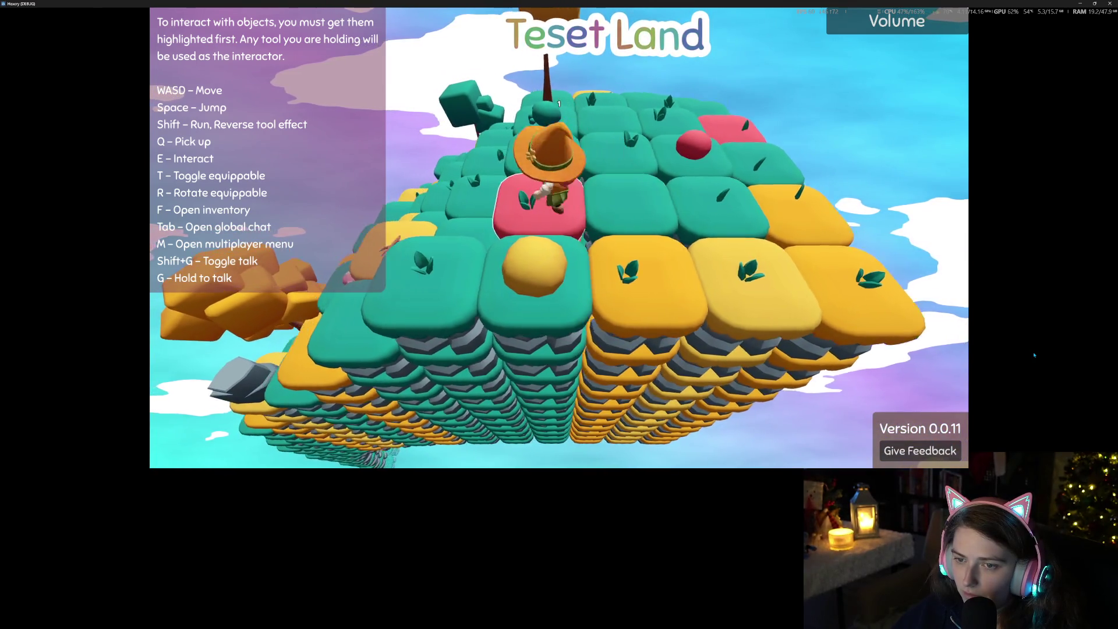
key("w")
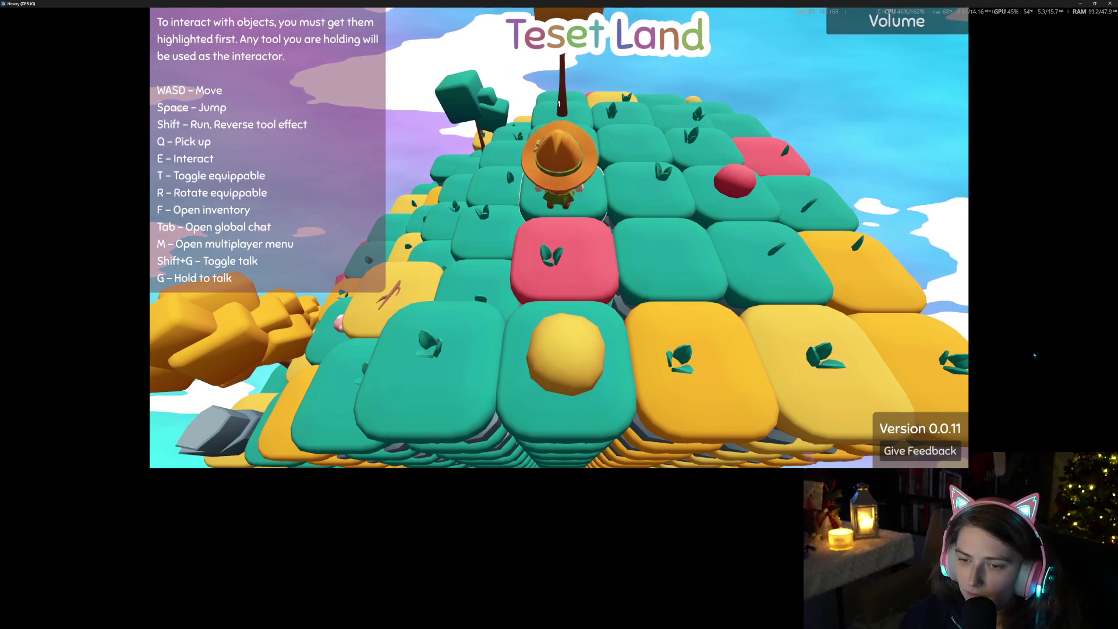
key("a")
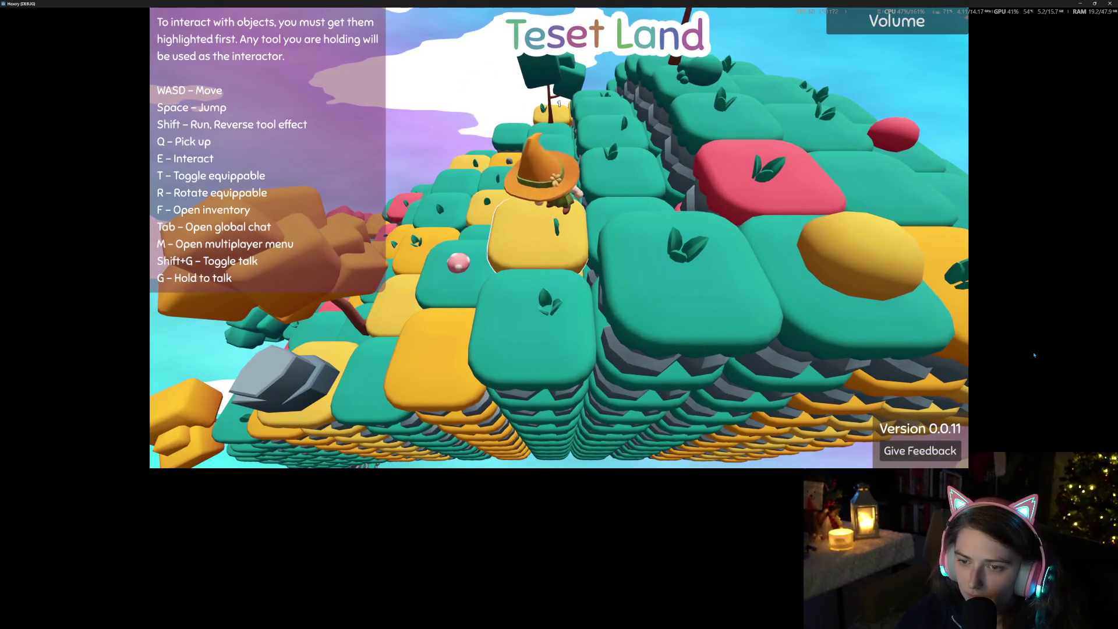
key("w")
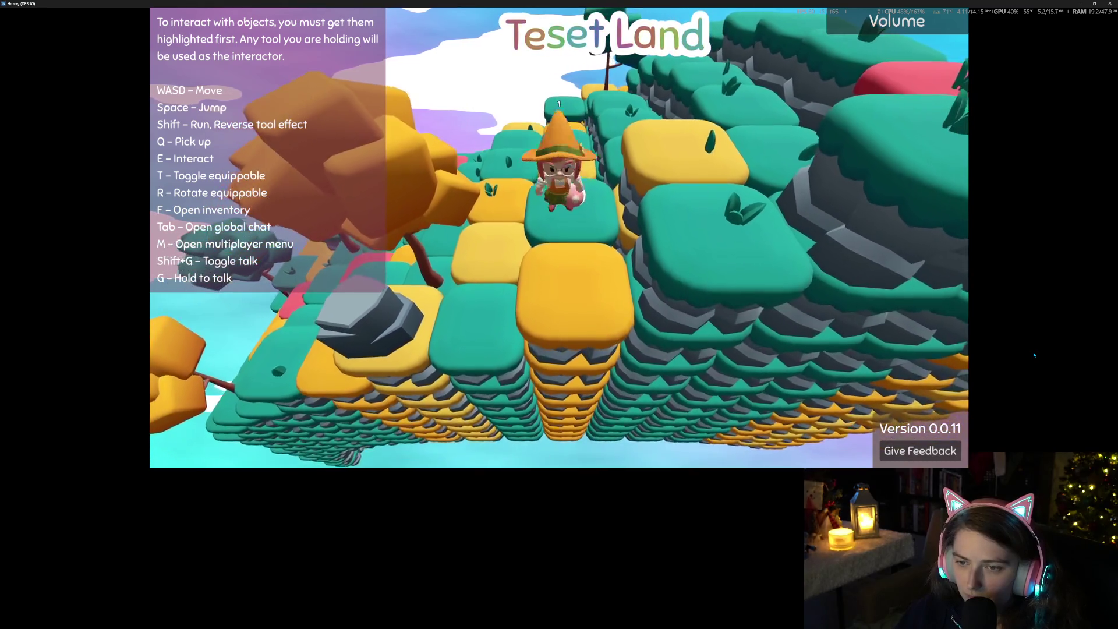
key("f")
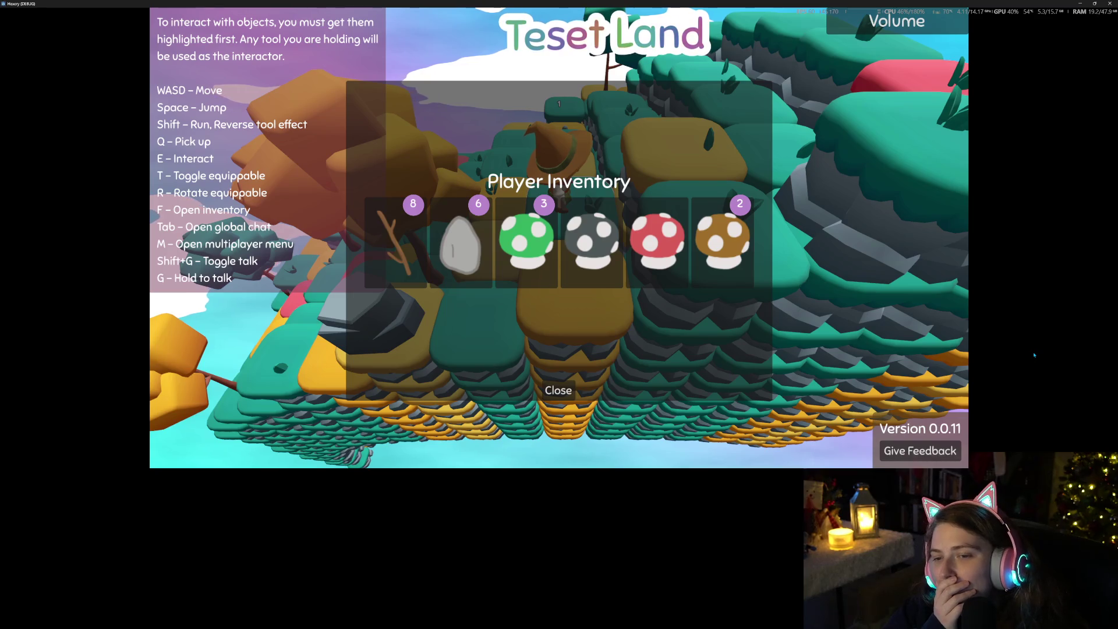
Check the inventory of sticks, stones and mushrooms, then walk onward across the tiles
key("f")
key("f")
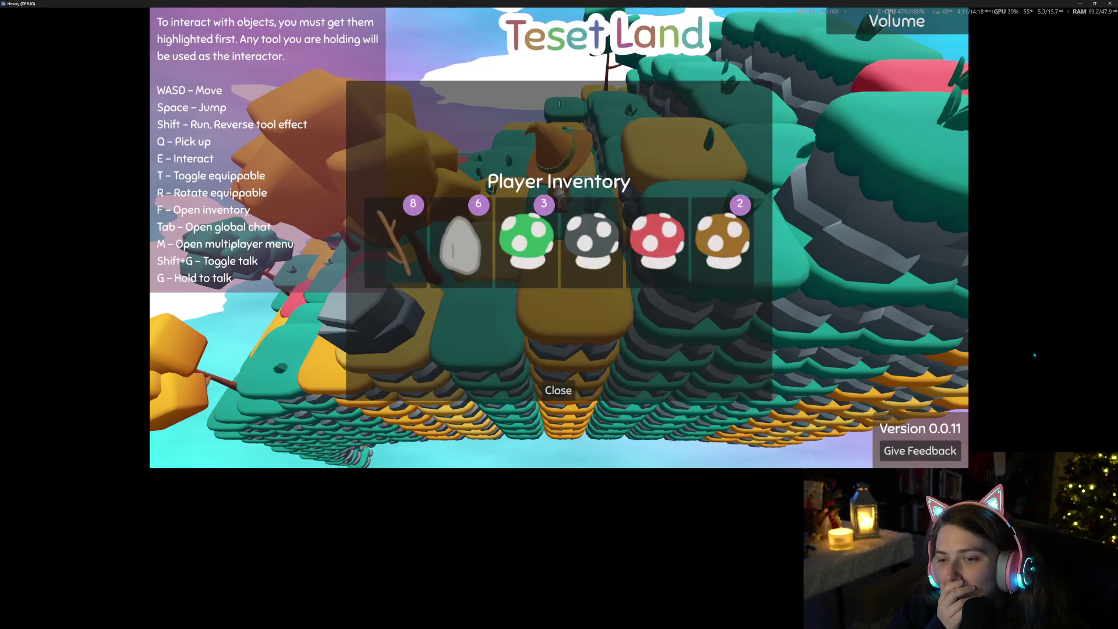
key("f")
key("w")
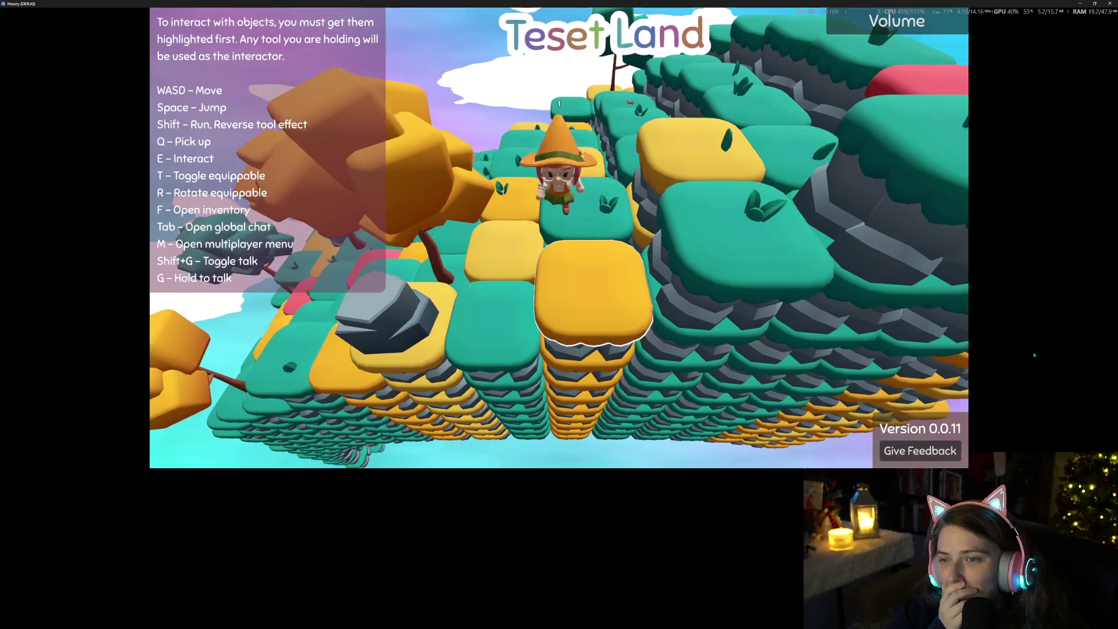
key("w")
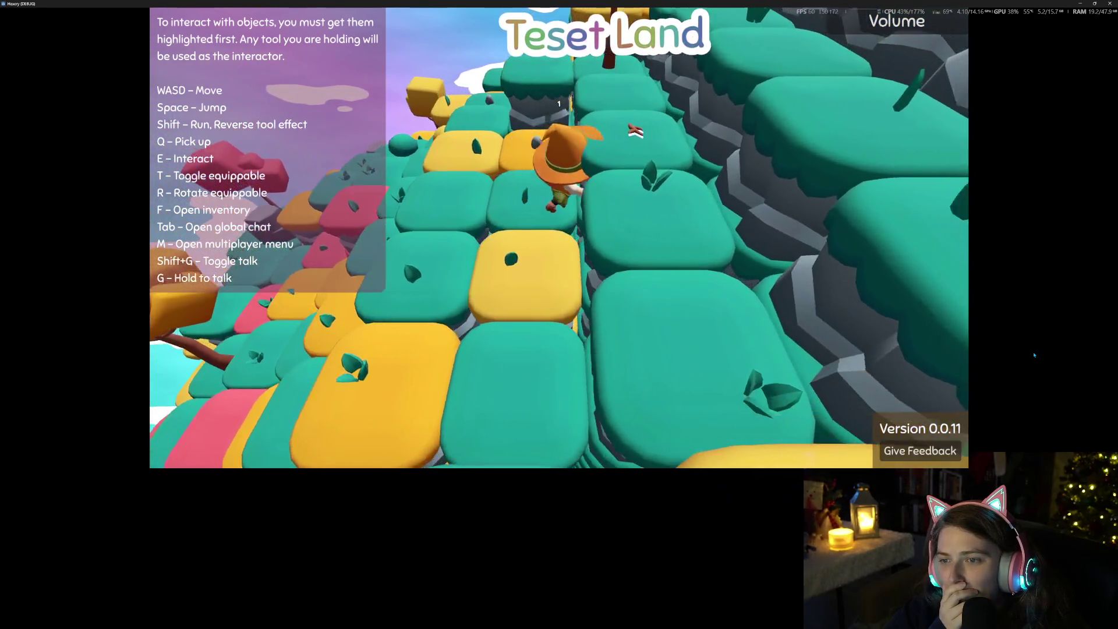
key("w")
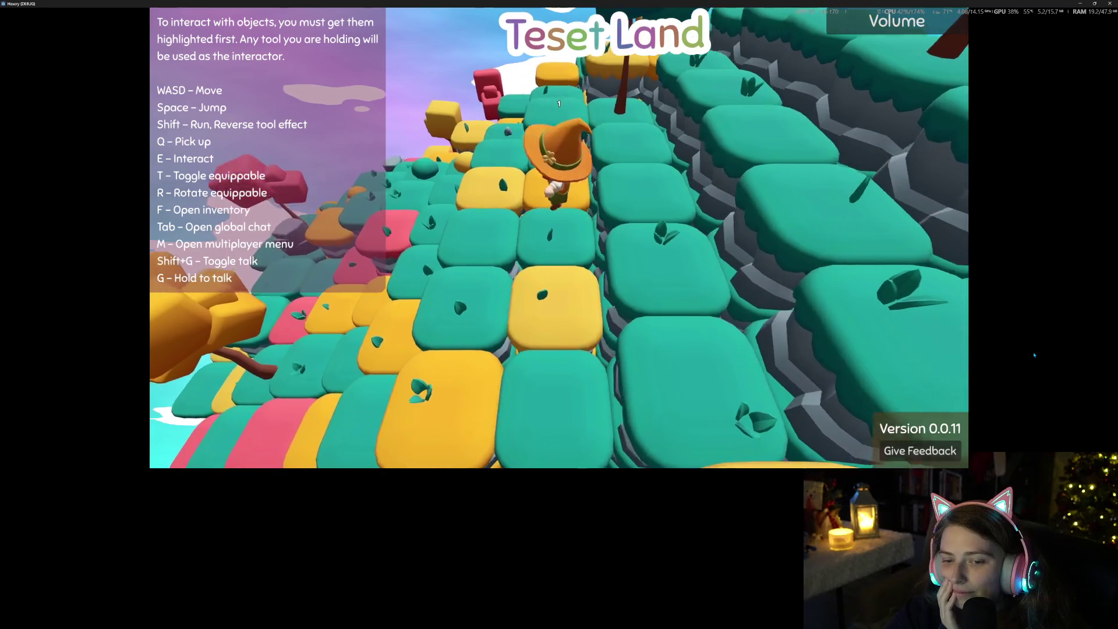
Walk up to the wooden bench and open its crafting panel
key("w")
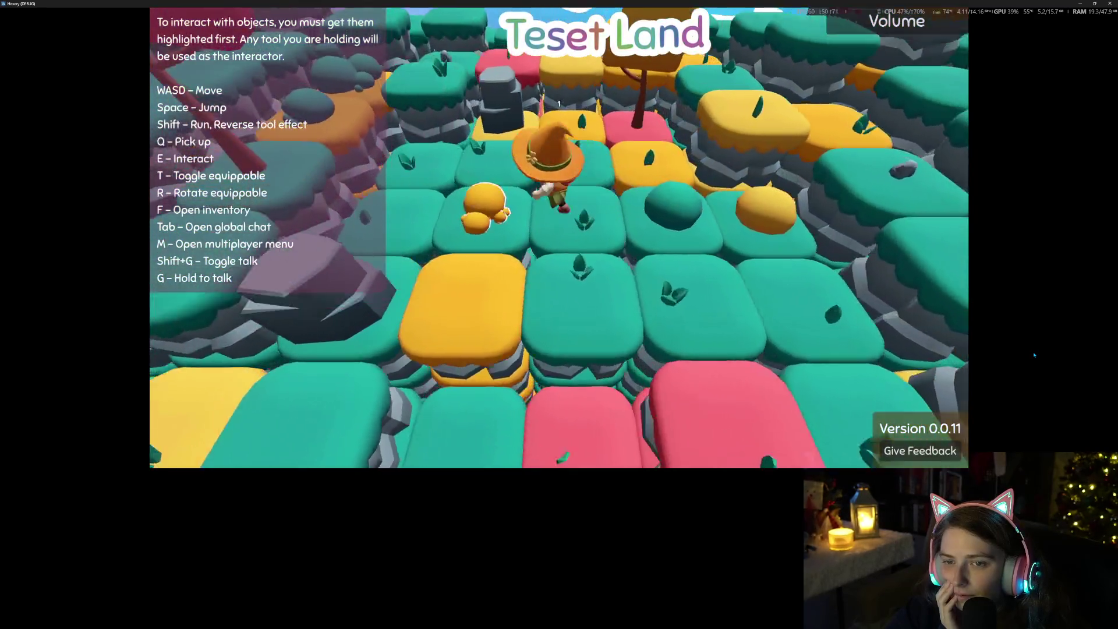
key("w")
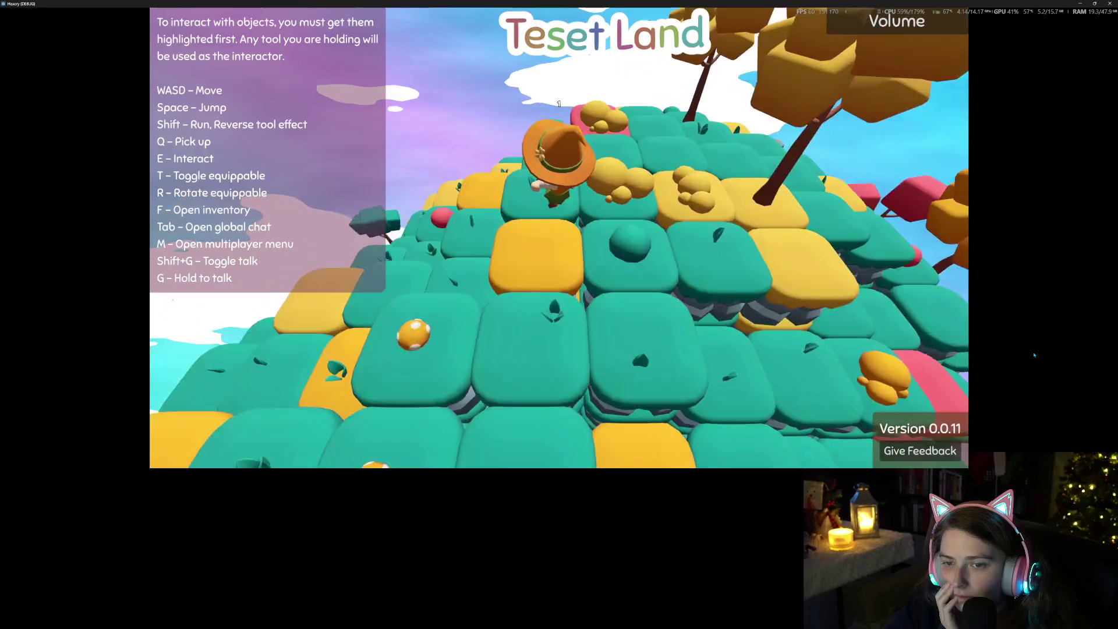
key("w")
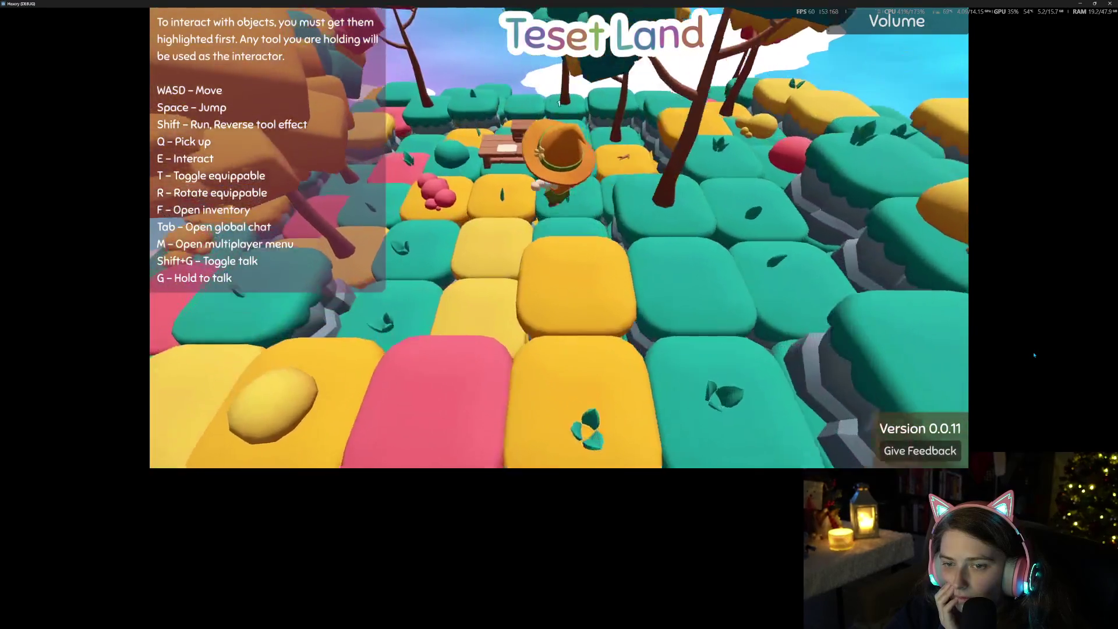
key("q")
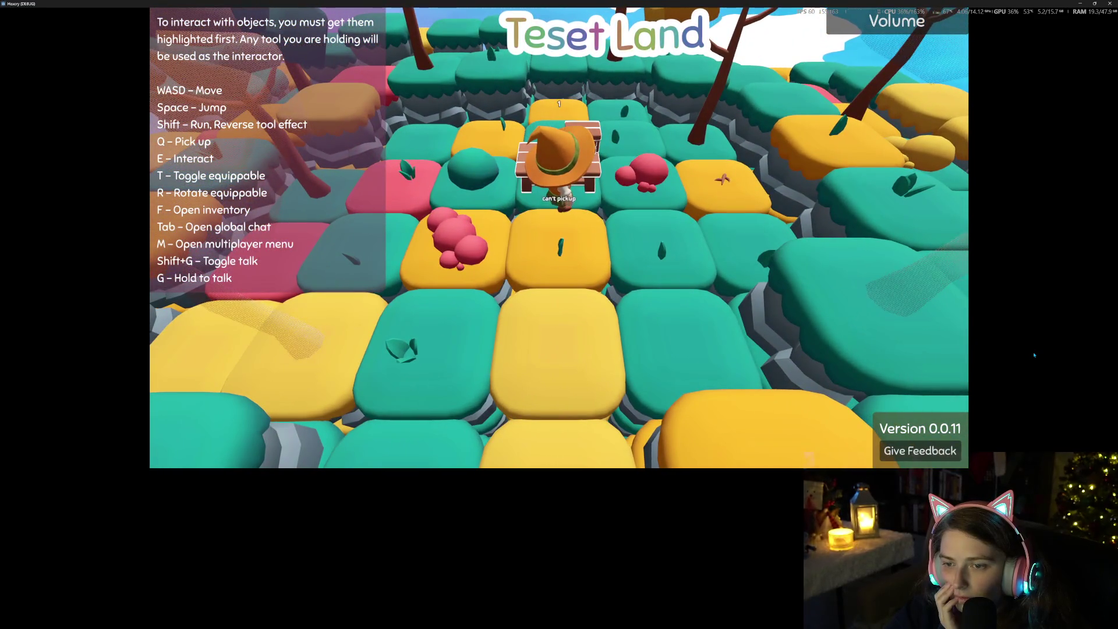
key("e")
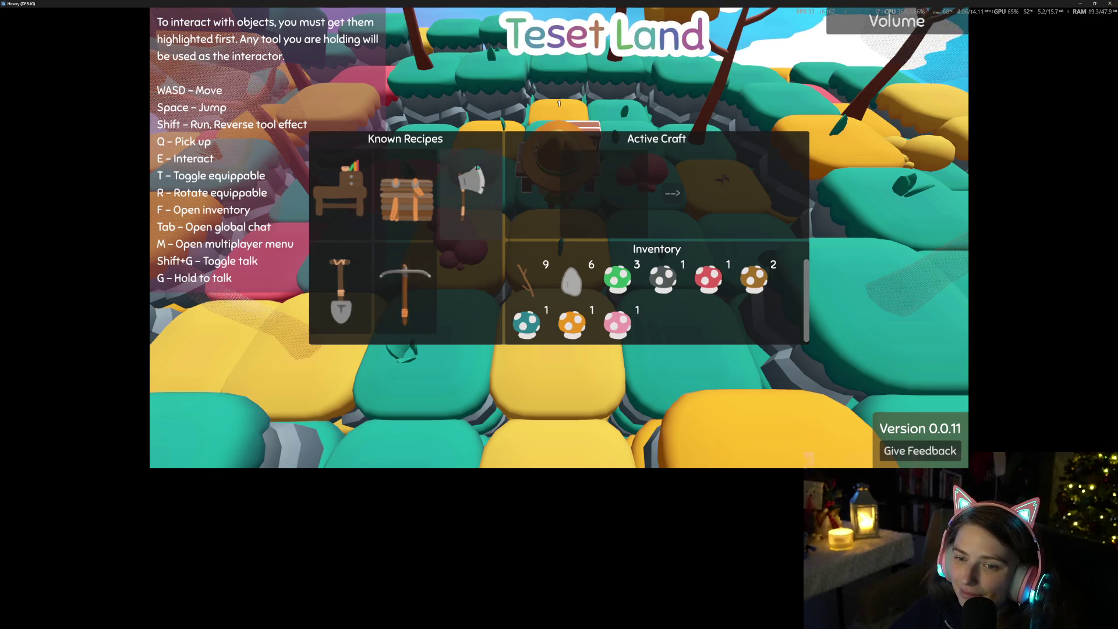
Craft an axe from 5 sticks and 3 stones, close the panels, and stop the game
left_click(471, 192)
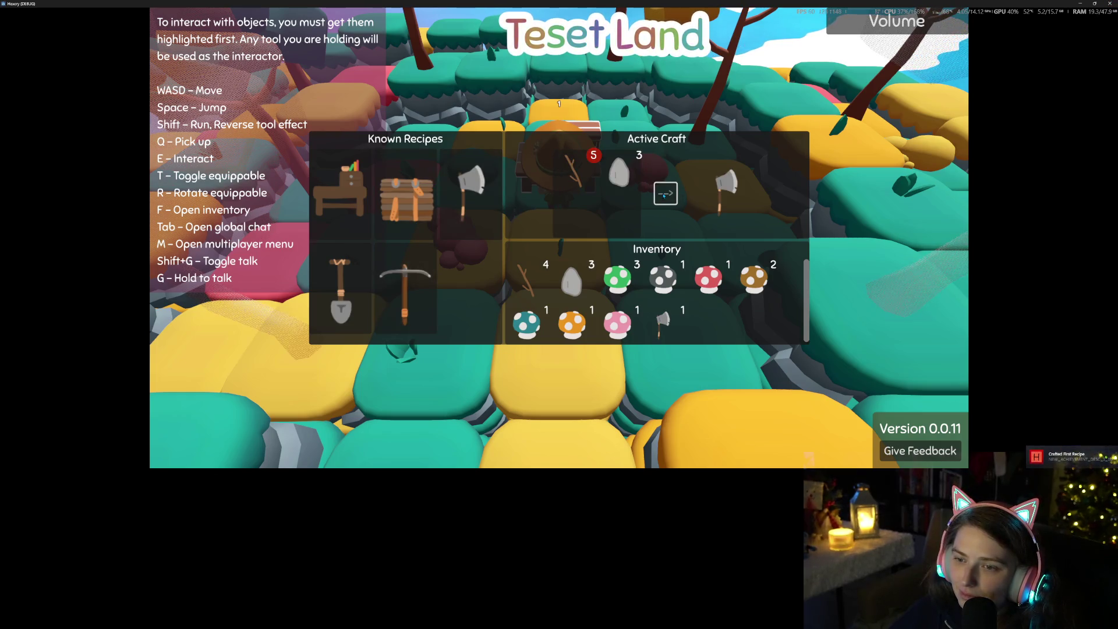
key("f")
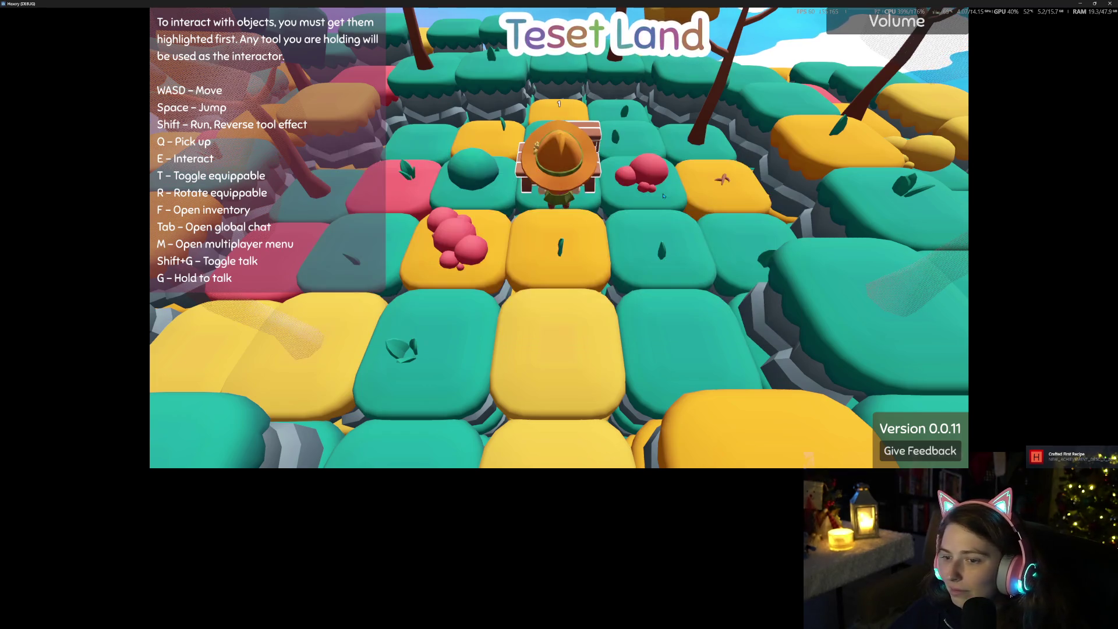
key("s")
key("f")
key("f")
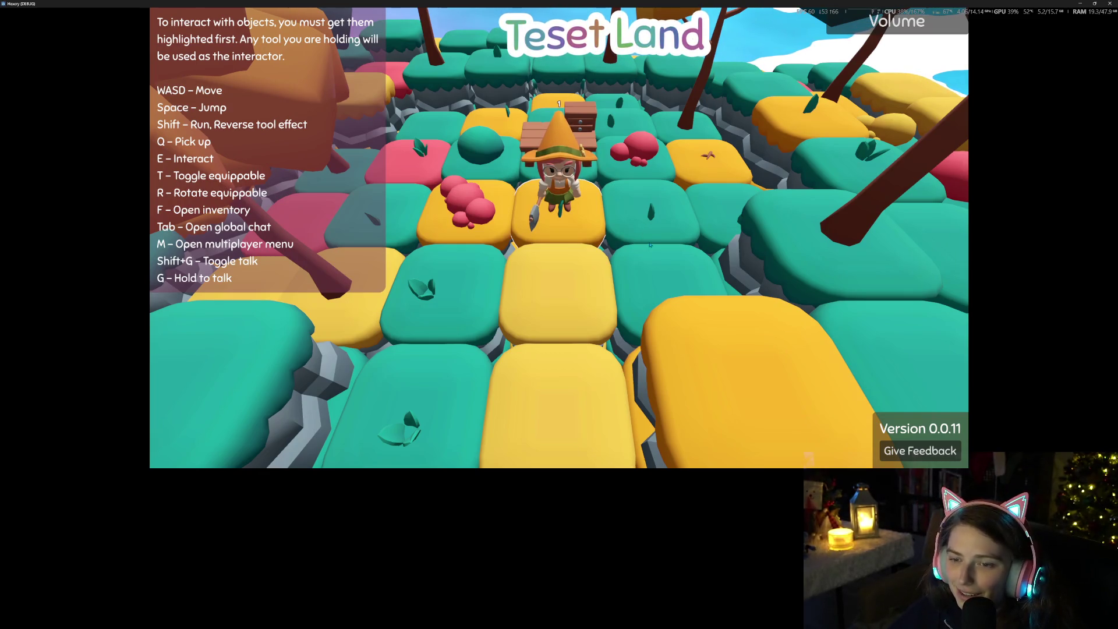
left_click(1109, 3)
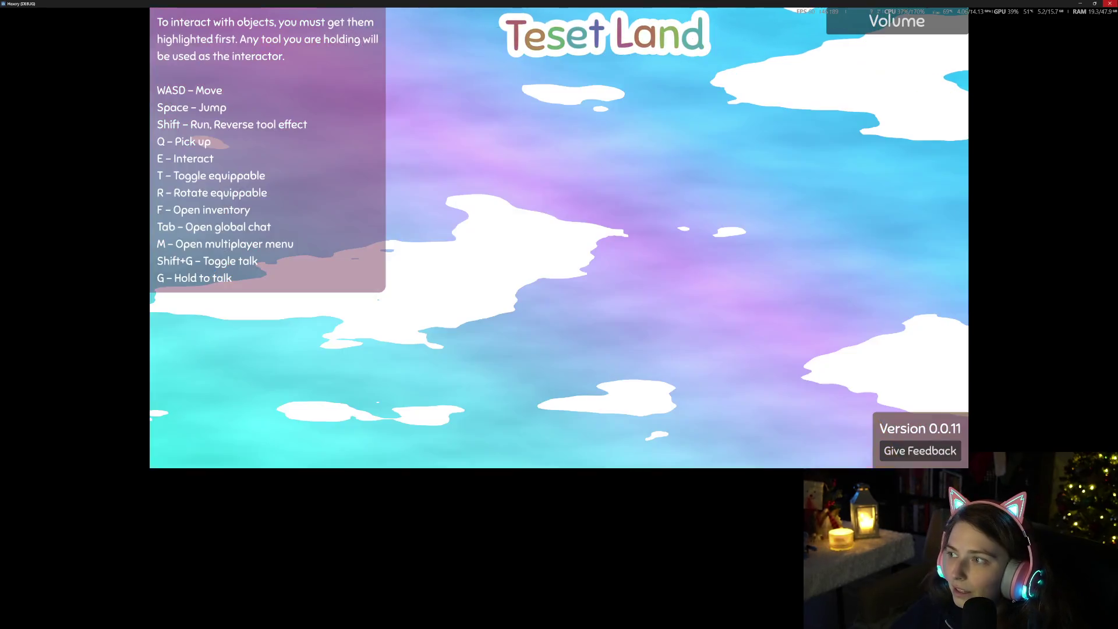
Open player_inventory.gd and go to the unlocked_rows declaration at the top
left_click(489, 197)
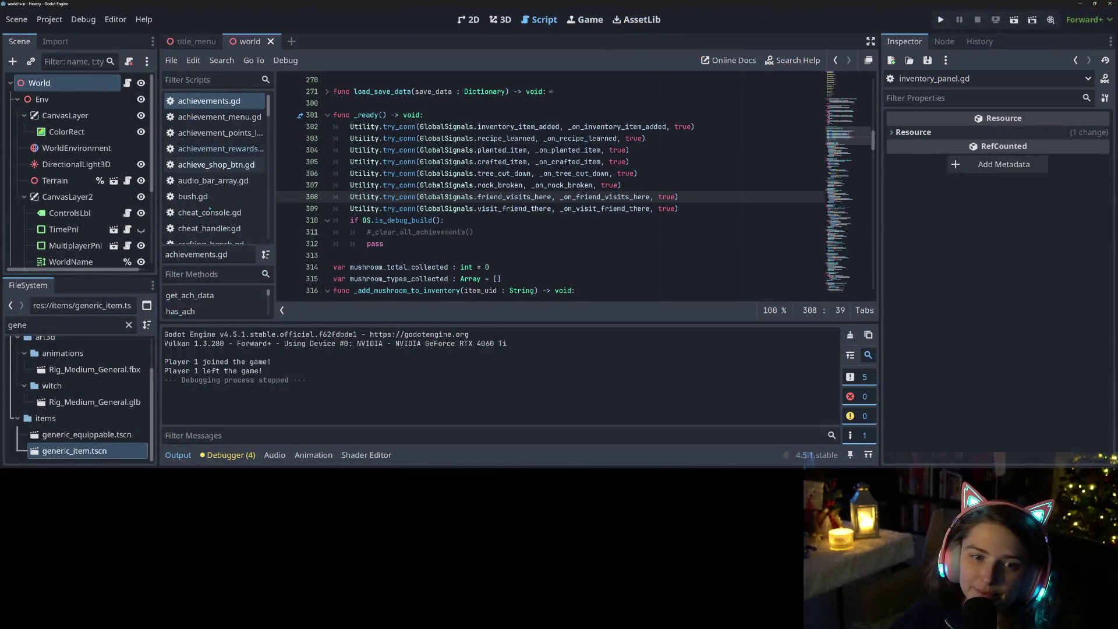
scroll(210, 208, "down", 10)
scroll(221, 205, "down", 8)
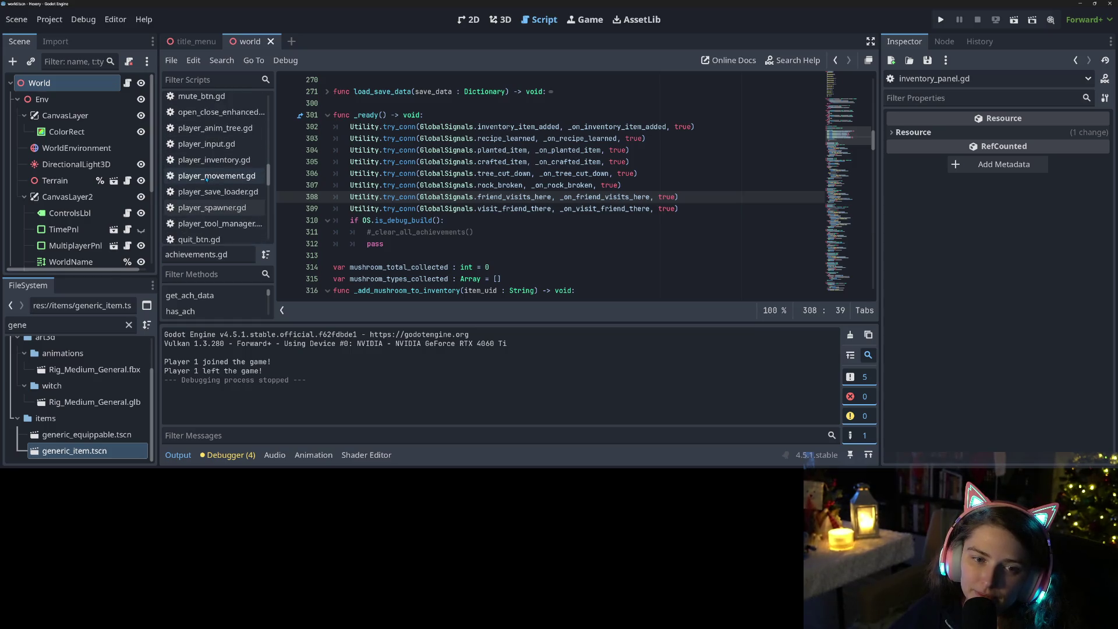
left_click(218, 166)
scroll(720, 155, "up", 15)
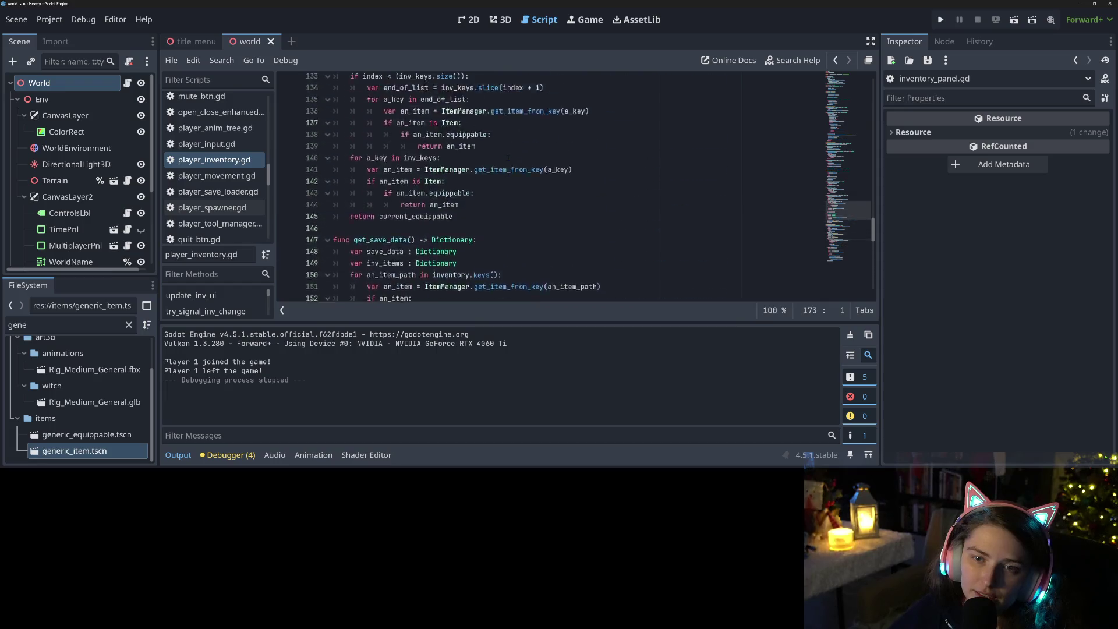
left_click_drag(859, 195, 851, 71)
left_click(441, 150)
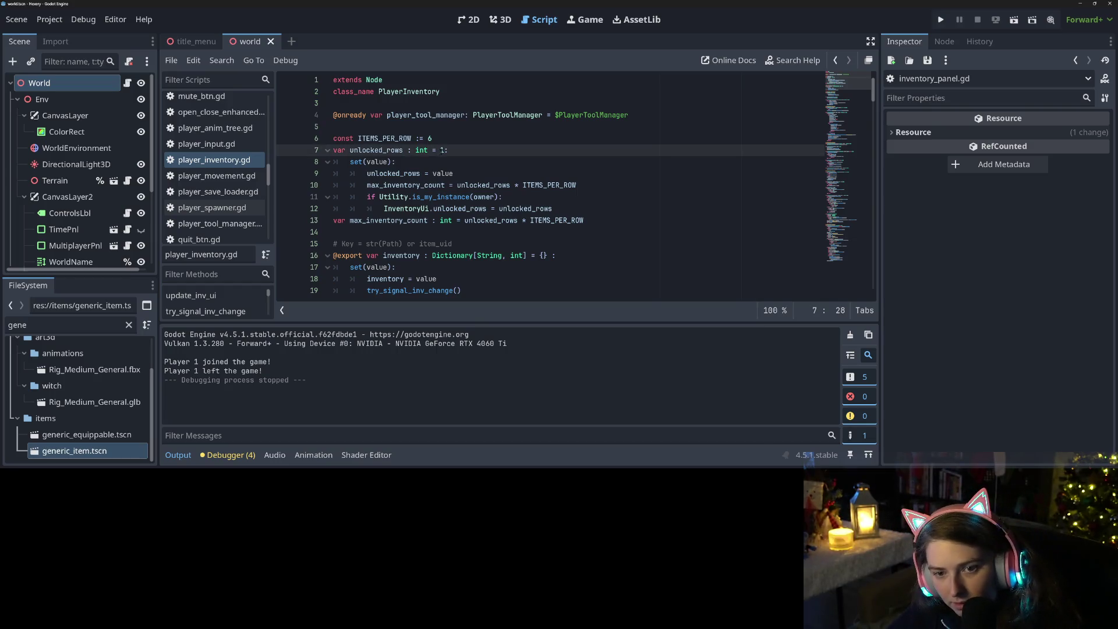
Step through every unlocked_rows match with find, then run the project
scroll(385, 152, "down", 15)
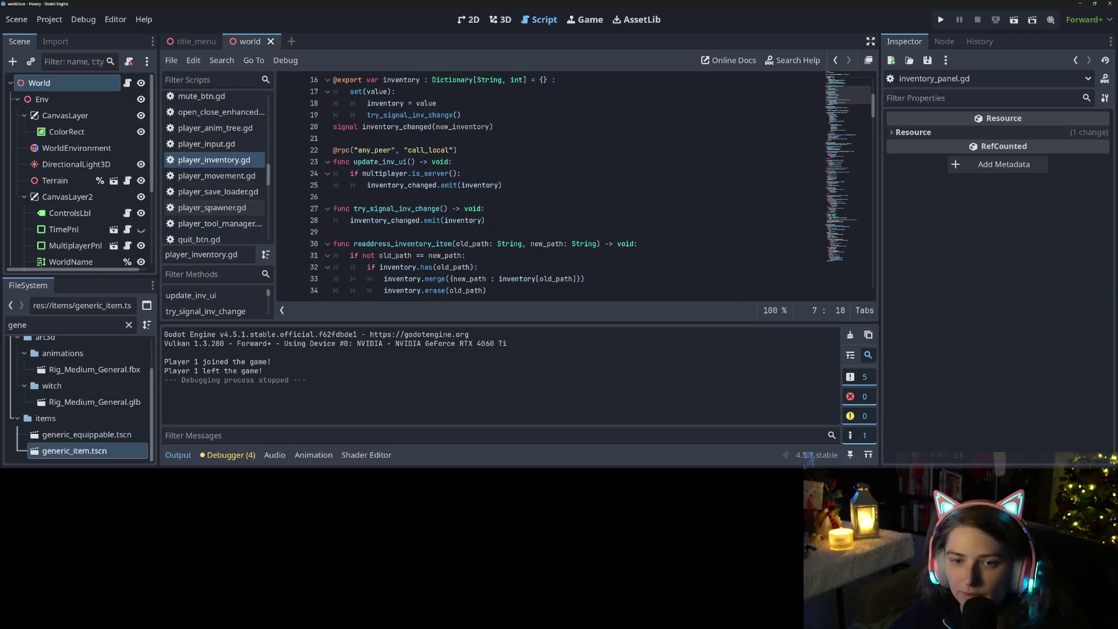
scroll(525, 239, "down", 6)
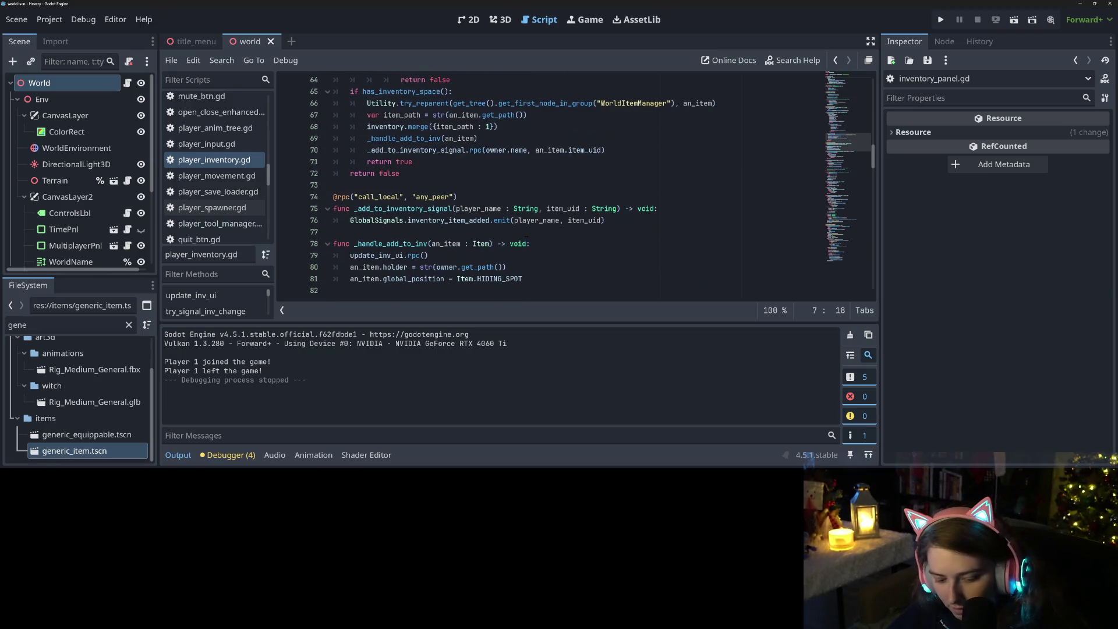
key("ctrl+f")
key("Return")
key("Return")
key("Return")
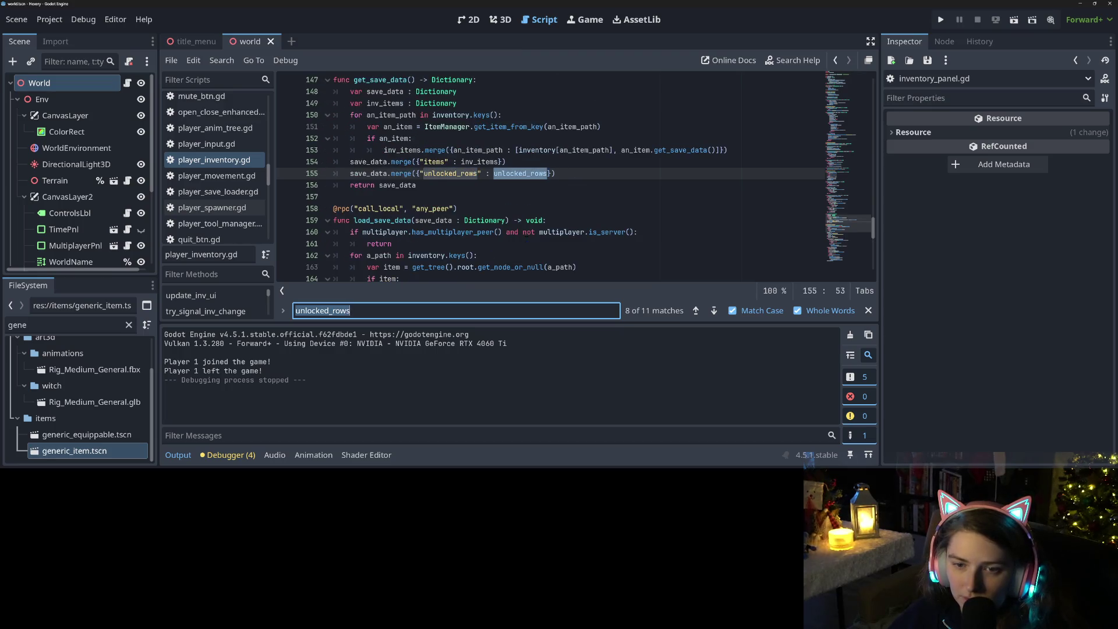
key("Return")
key("Return")
key("Return")
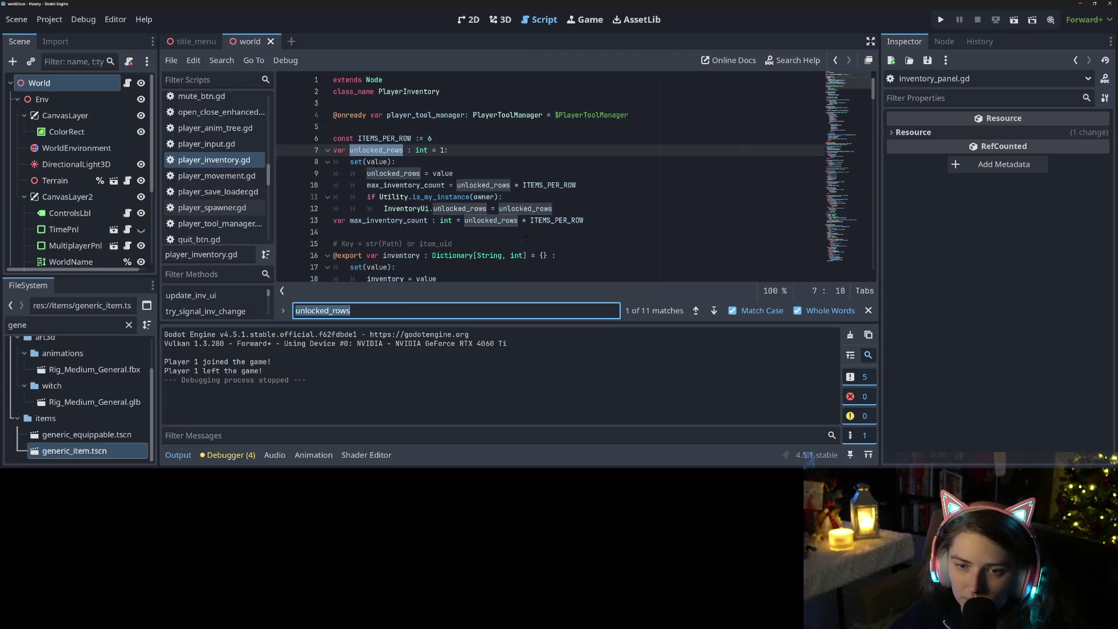
key("Escape")
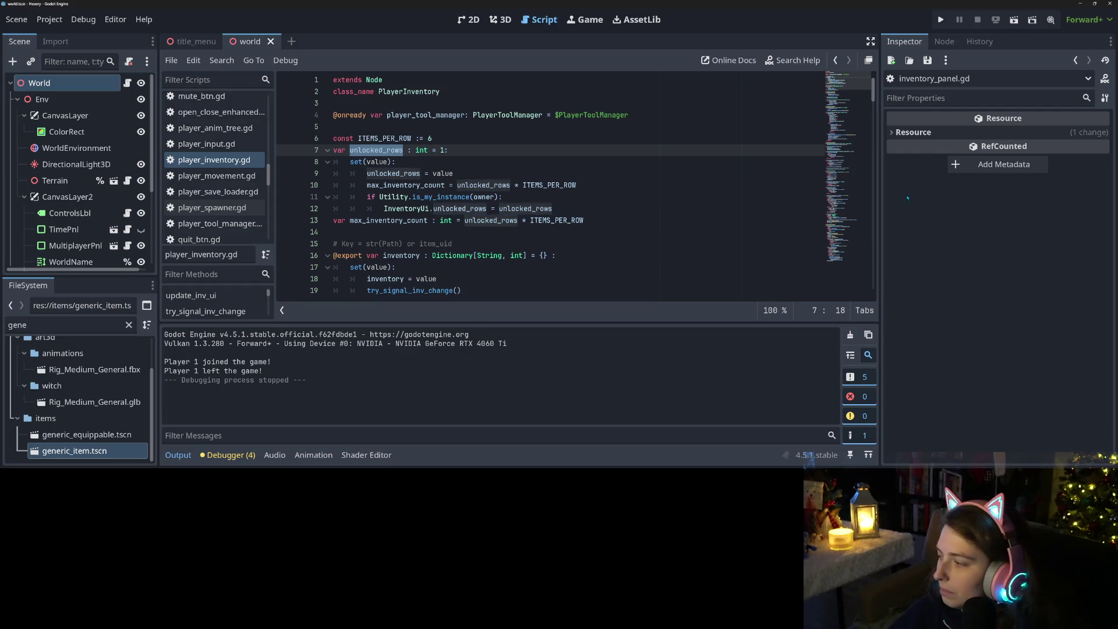
left_click(940, 19)
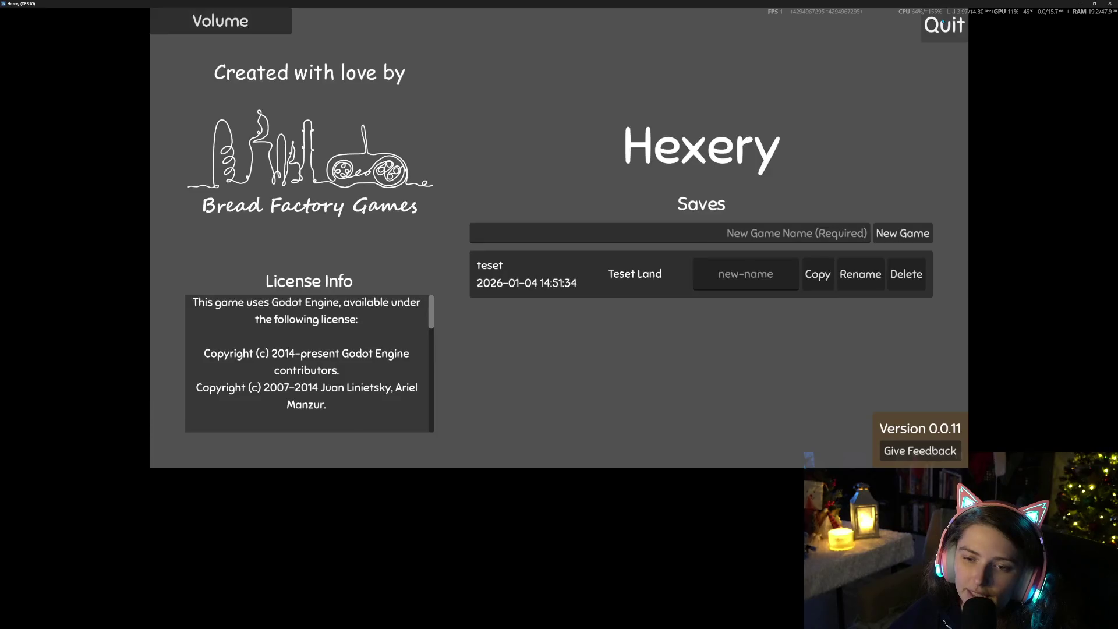
Delete the teset save and create a new world named 'bestet land'
left_click(893, 272)
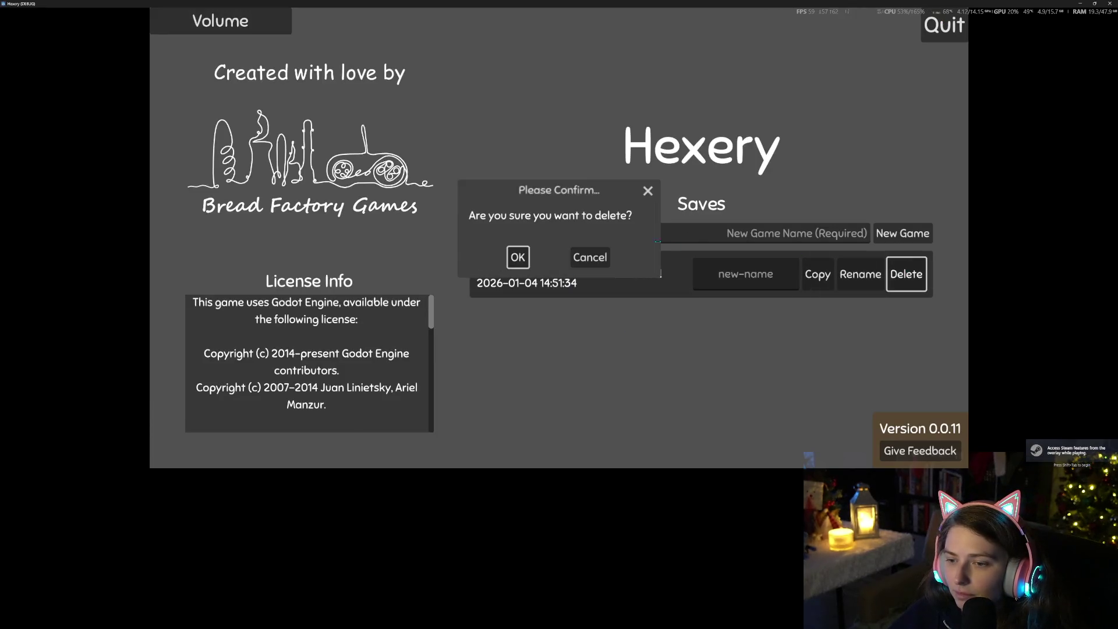
left_click(512, 257)
type("bestet land")
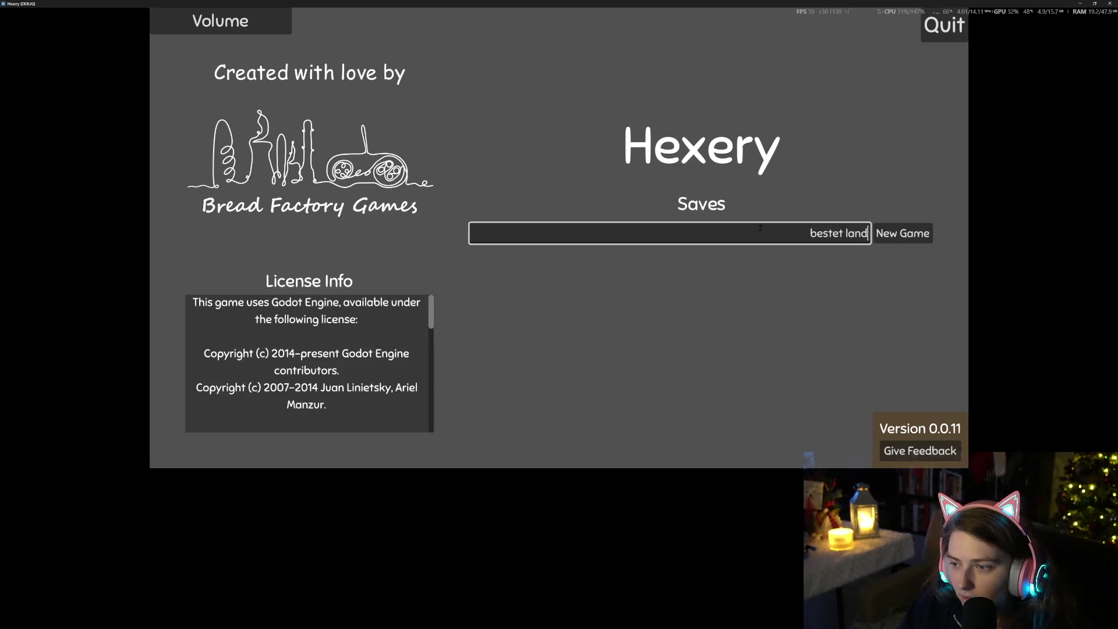
key("Return")
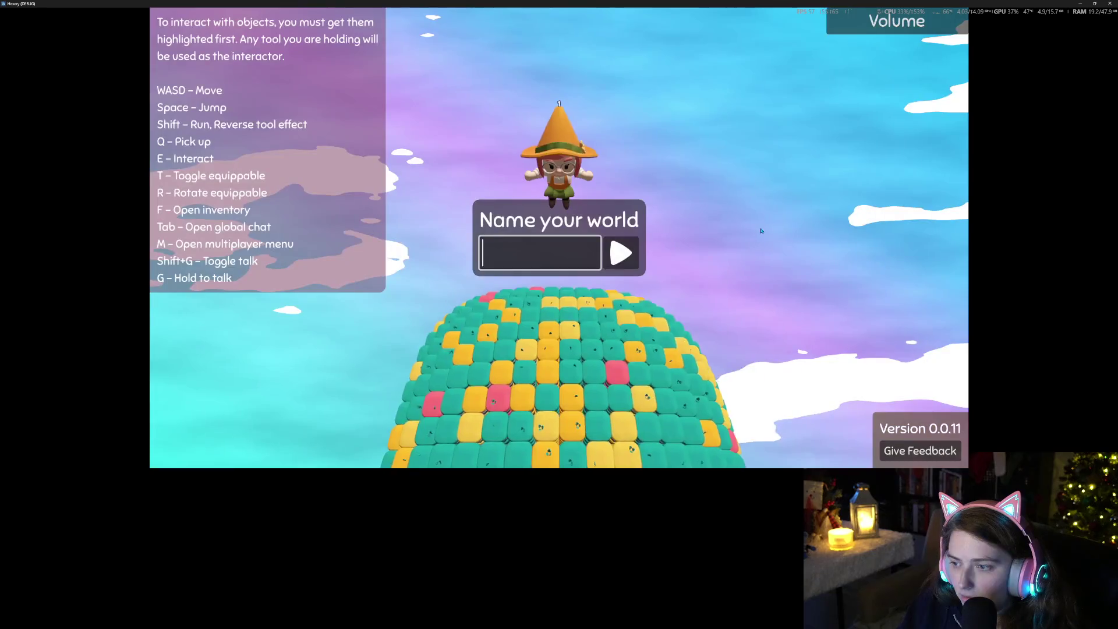
type("beste")
type("s")
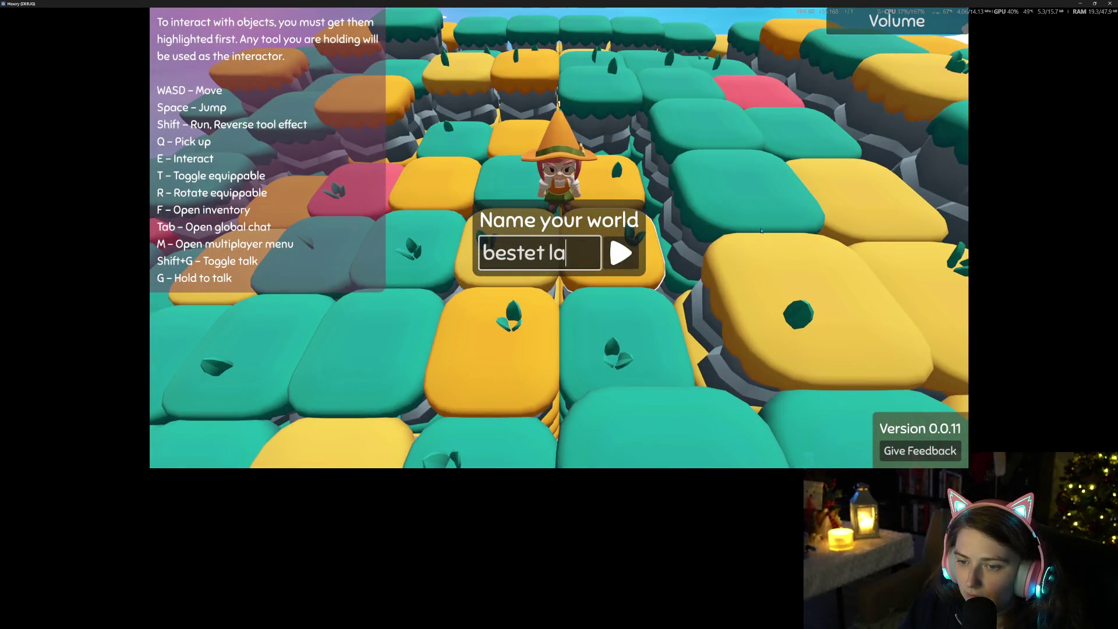
key("Return")
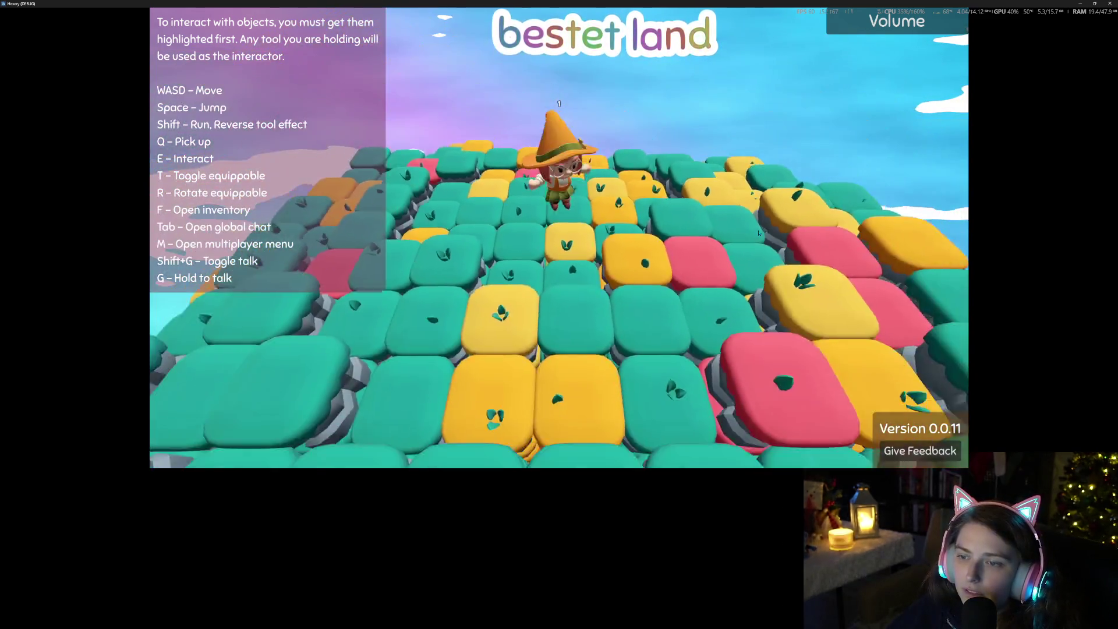
Check the new world's empty inventory, then walk away from the workbench
key("f")
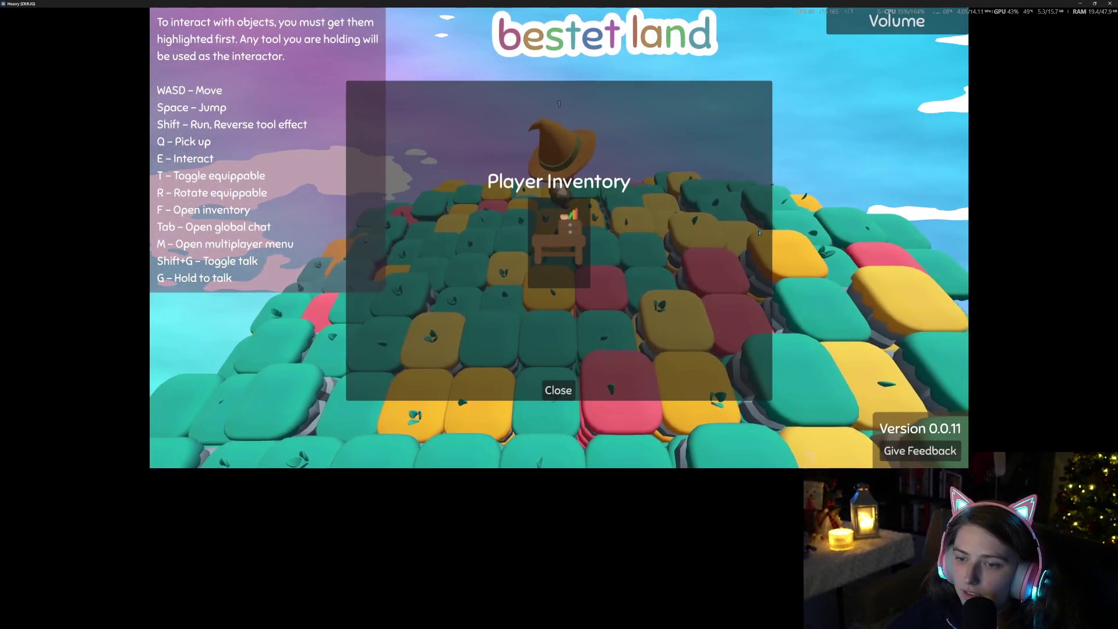
key("f")
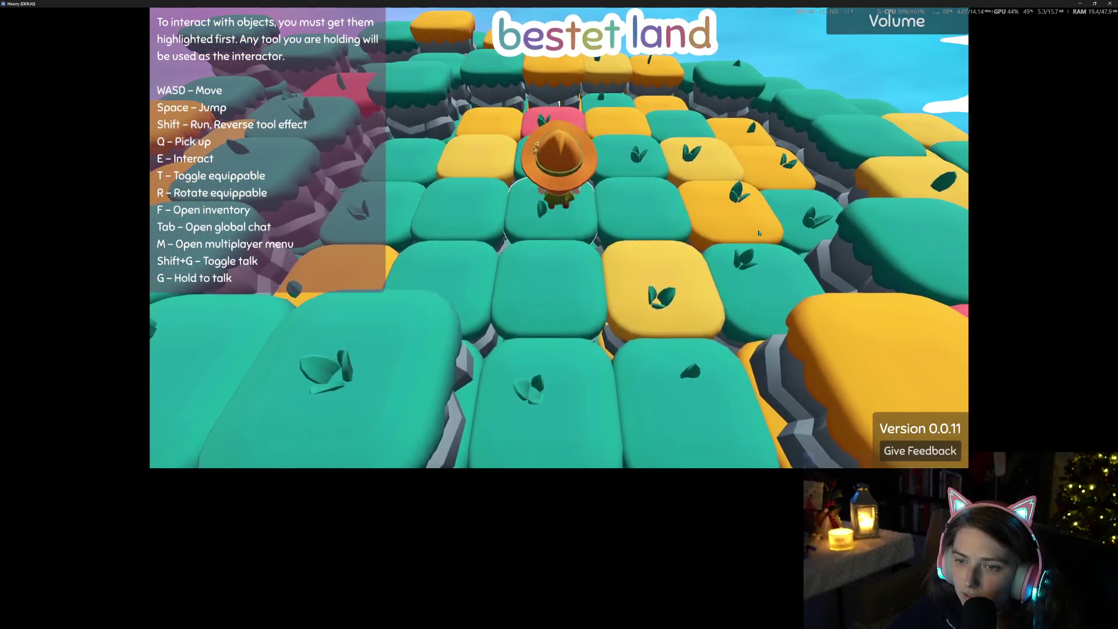
key("f")
left_click(558, 385)
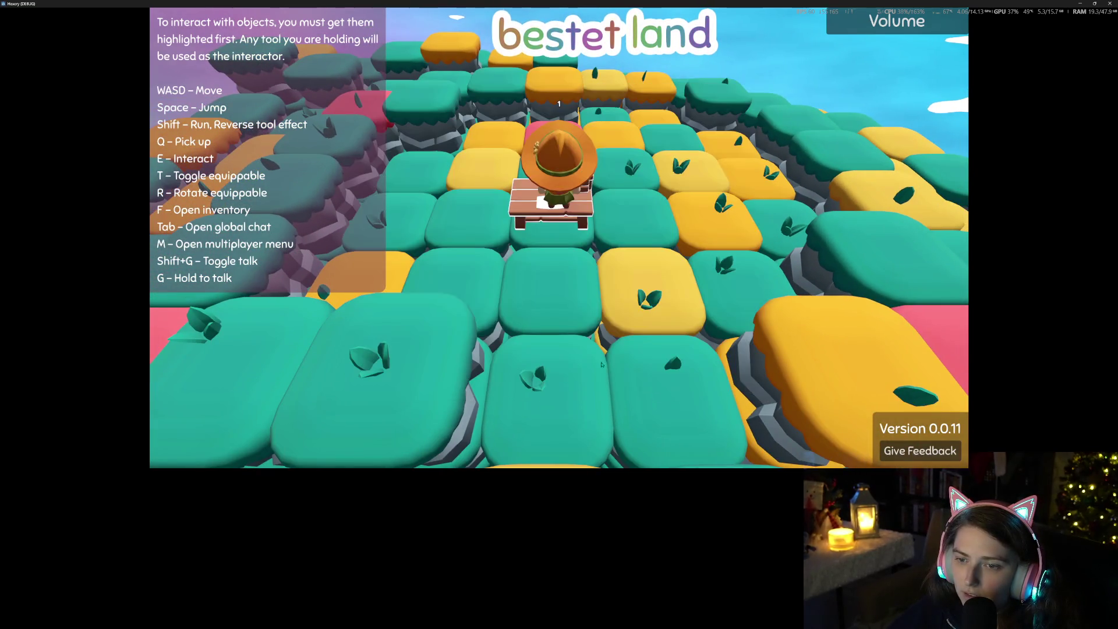
key("s")
key("s")
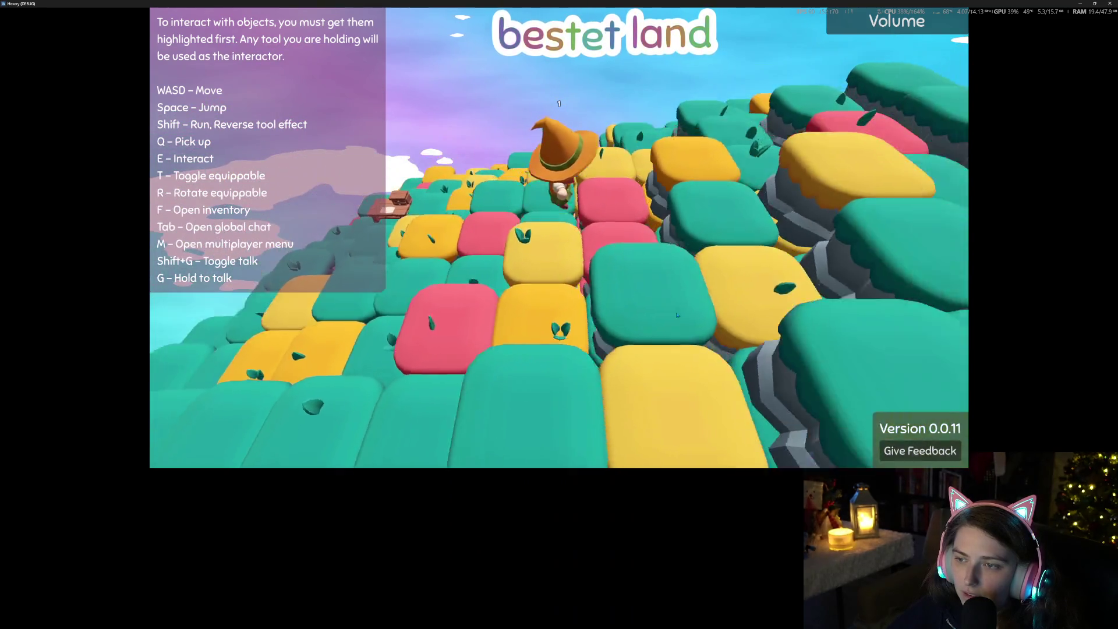
Walk the witch across the block hill and jump above the platform
key("w")
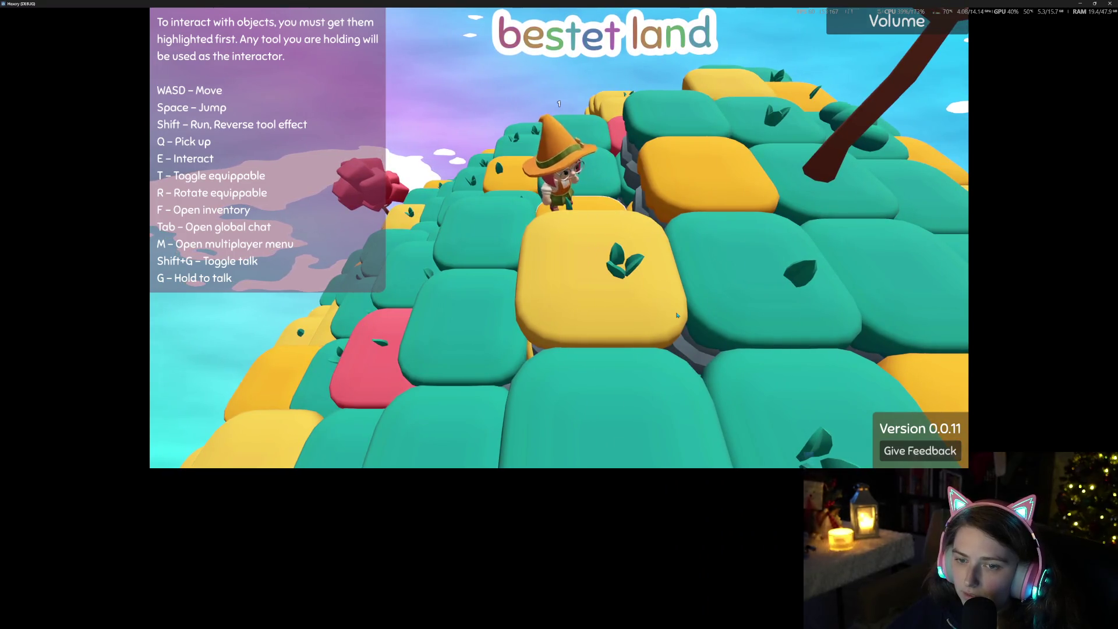
key("w")
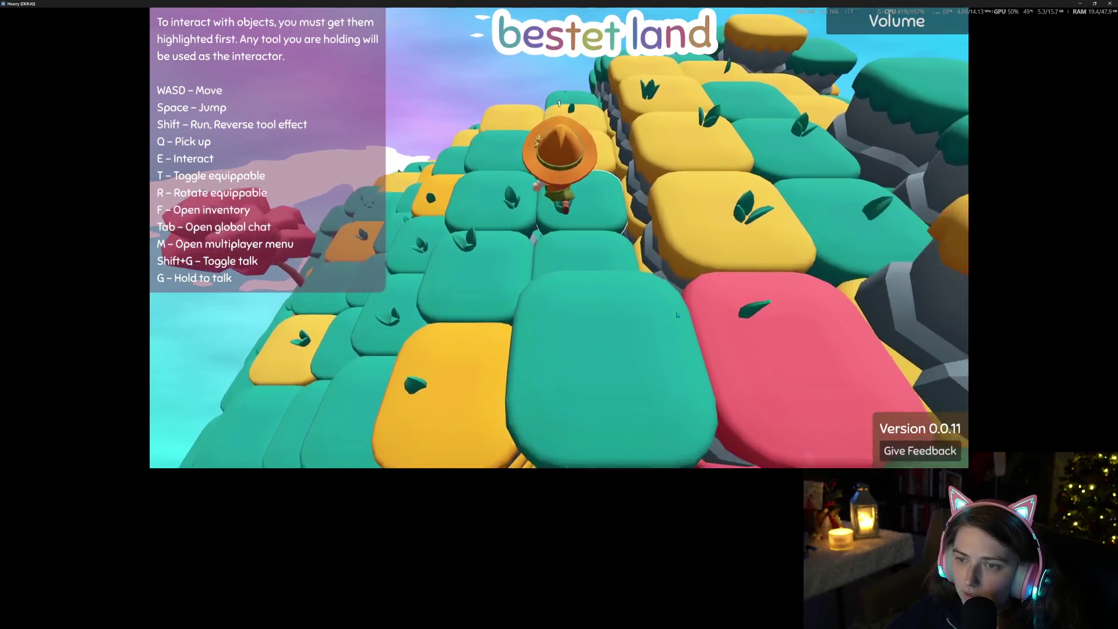
key("w")
scroll(677, 315, "down", 5)
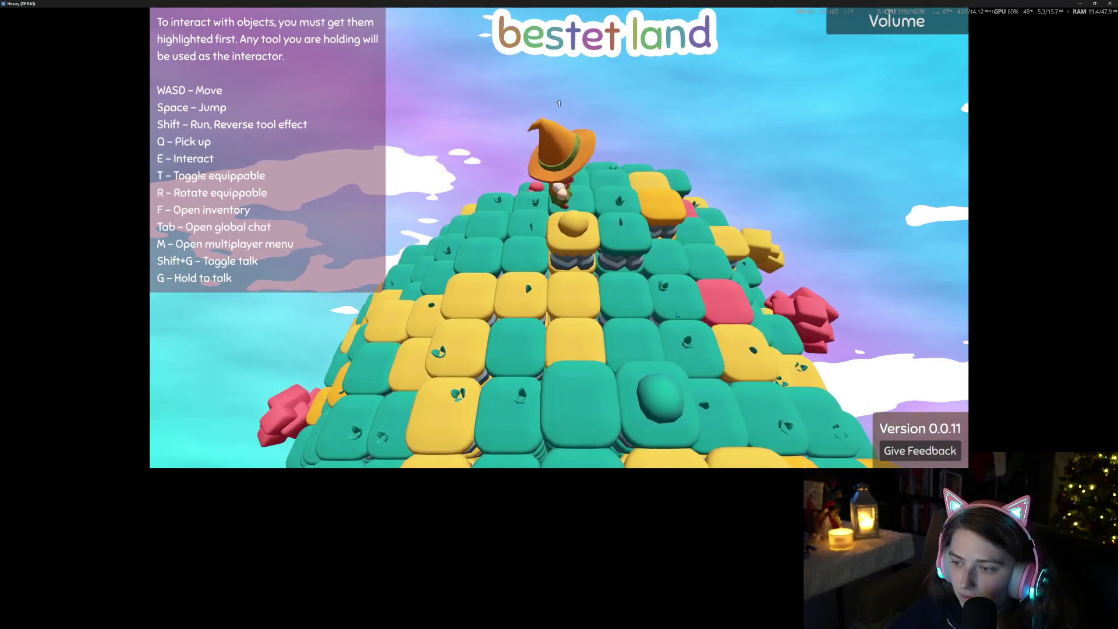
key("w")
scroll(677, 315, "up", 5)
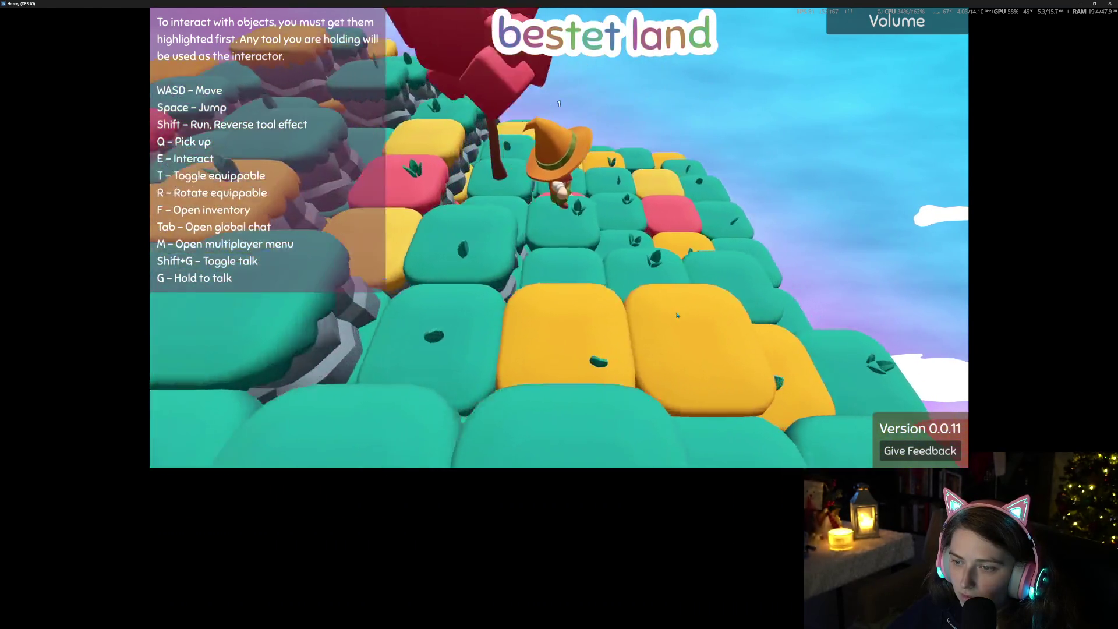
key("s")
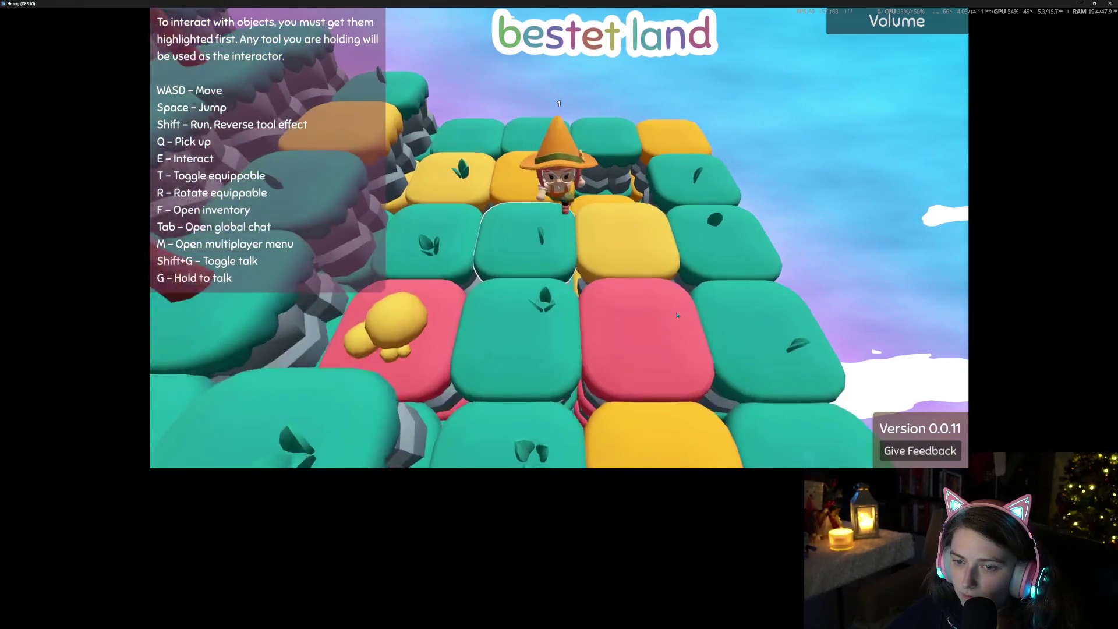
key("s")
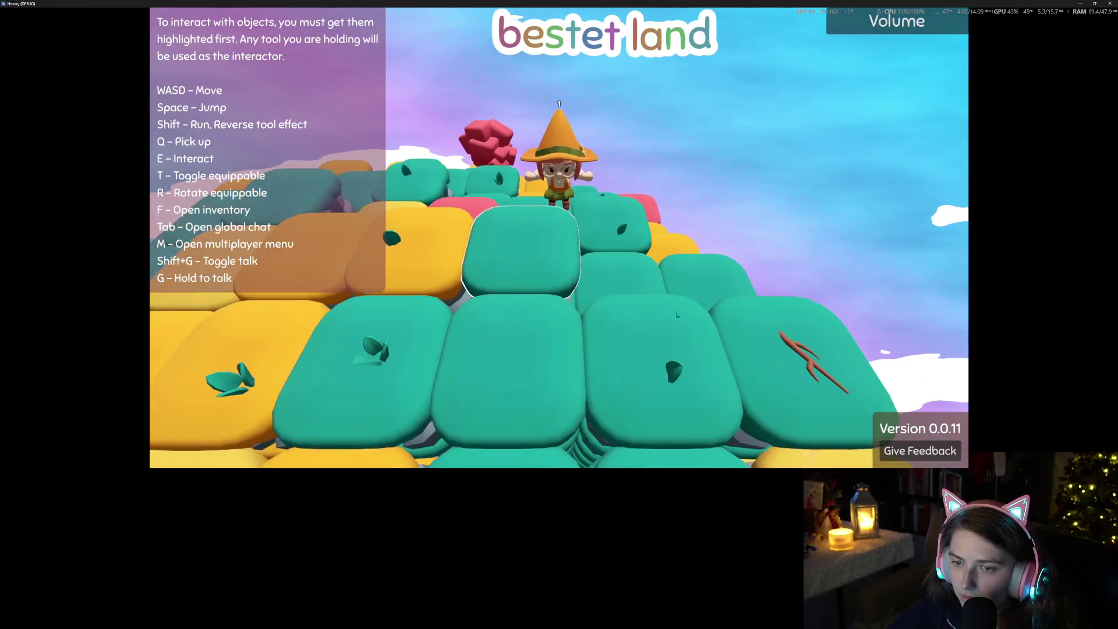
scroll(677, 315, "down", 5)
key("space")
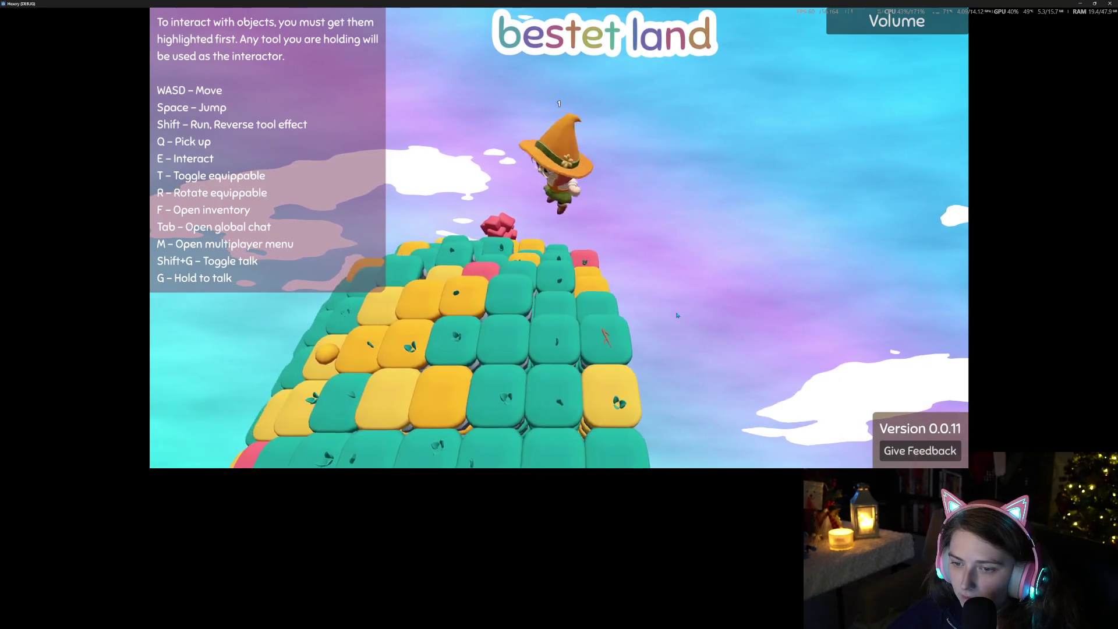
scroll(677, 315, "up", 5)
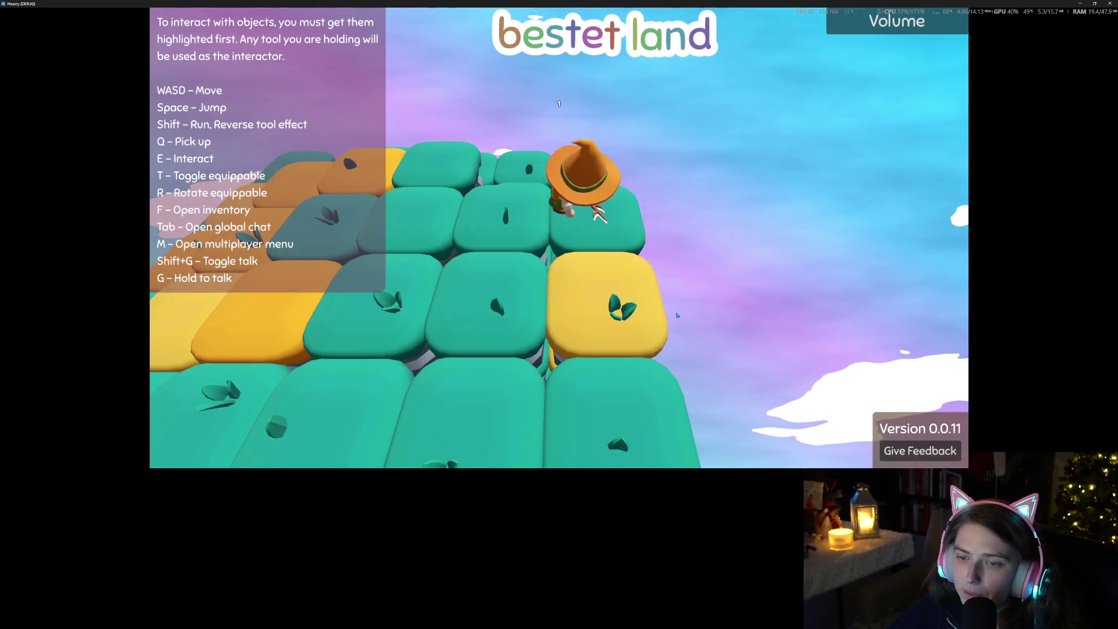
Cross the platform, then climb onto the higher tier toward the green blocks
key("s")
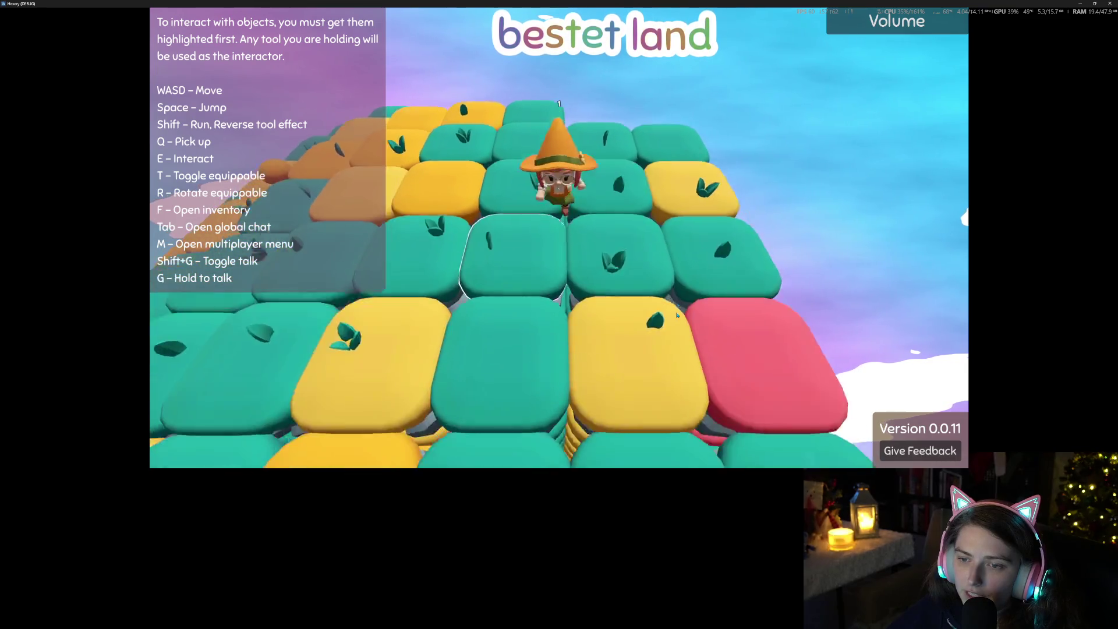
key("s")
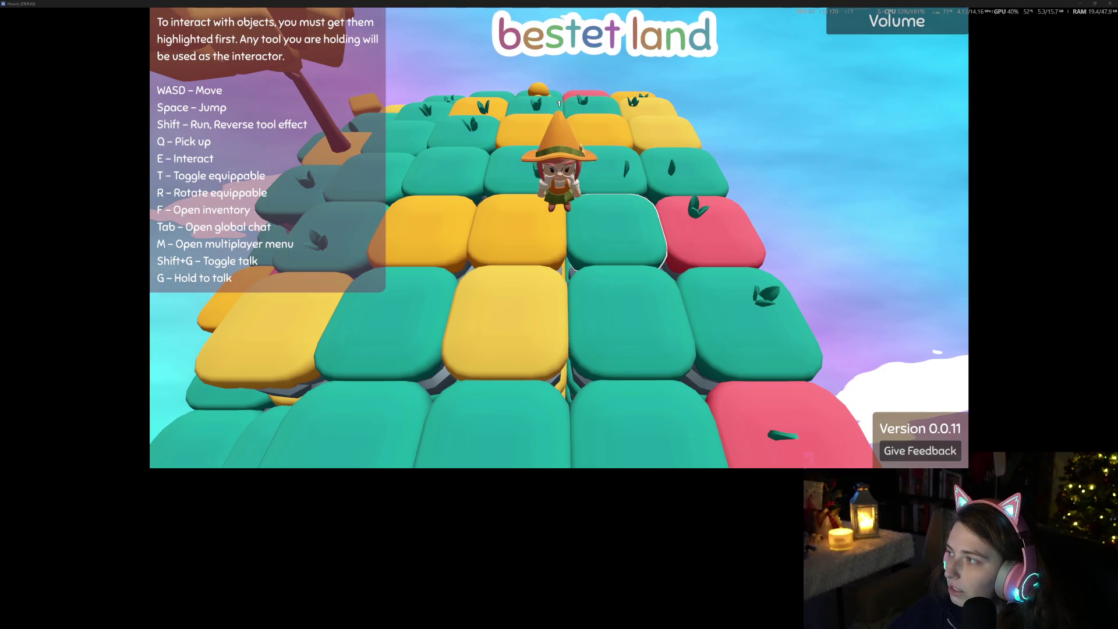
key("s")
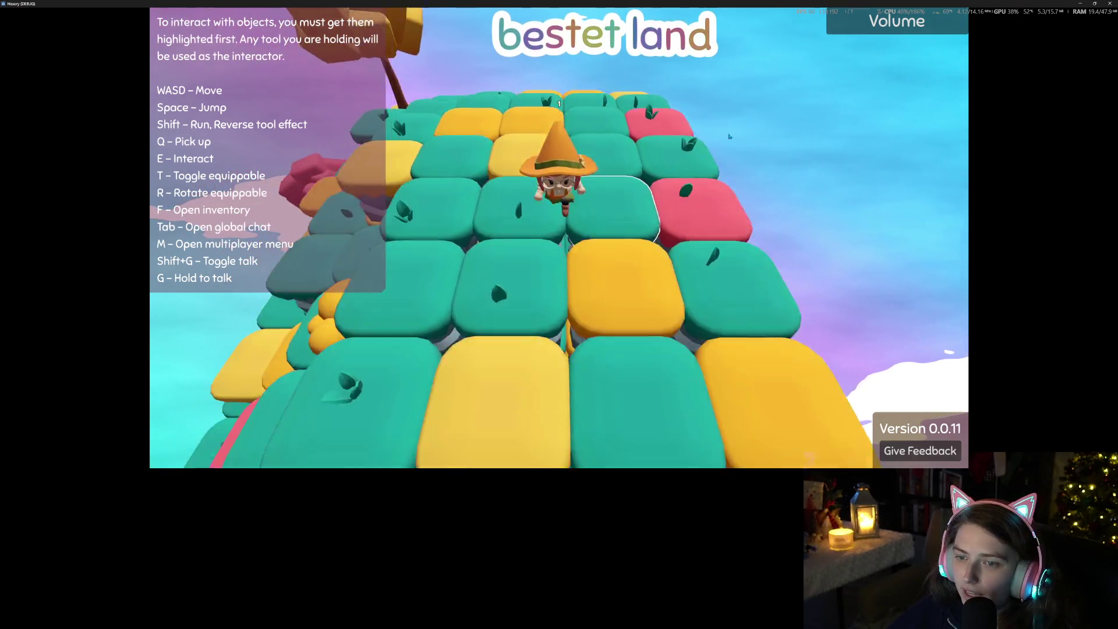
key("w")
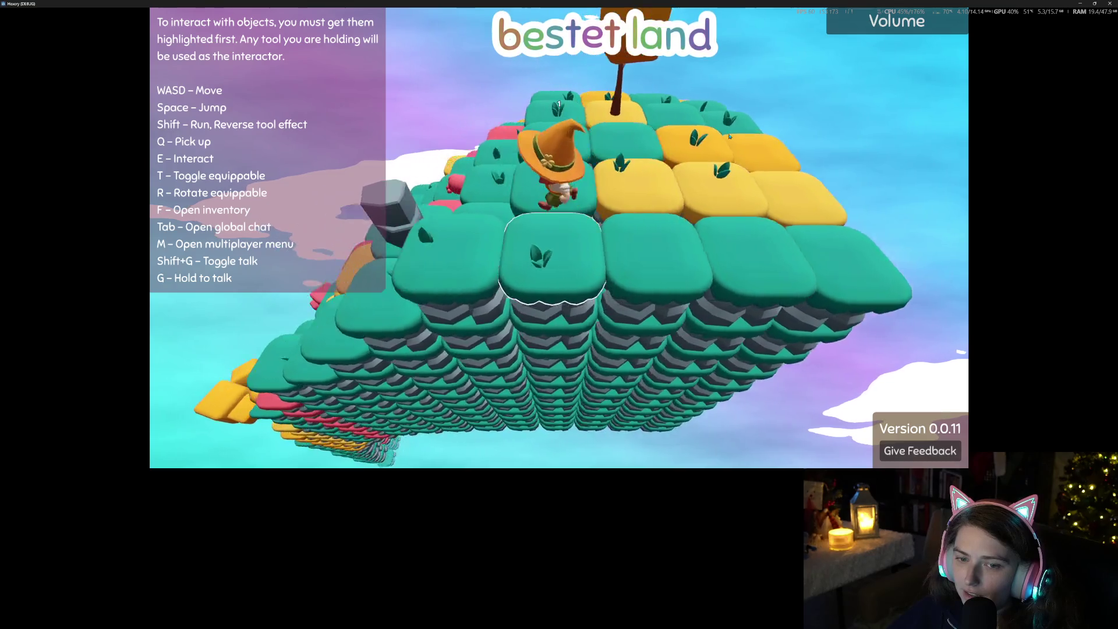
key("s")
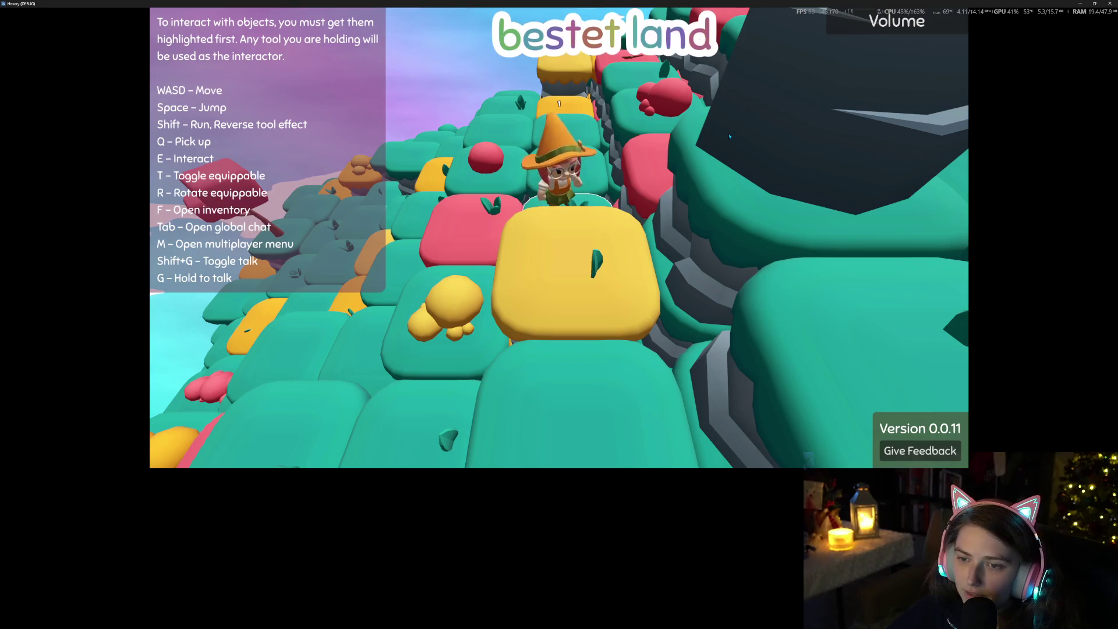
key("s")
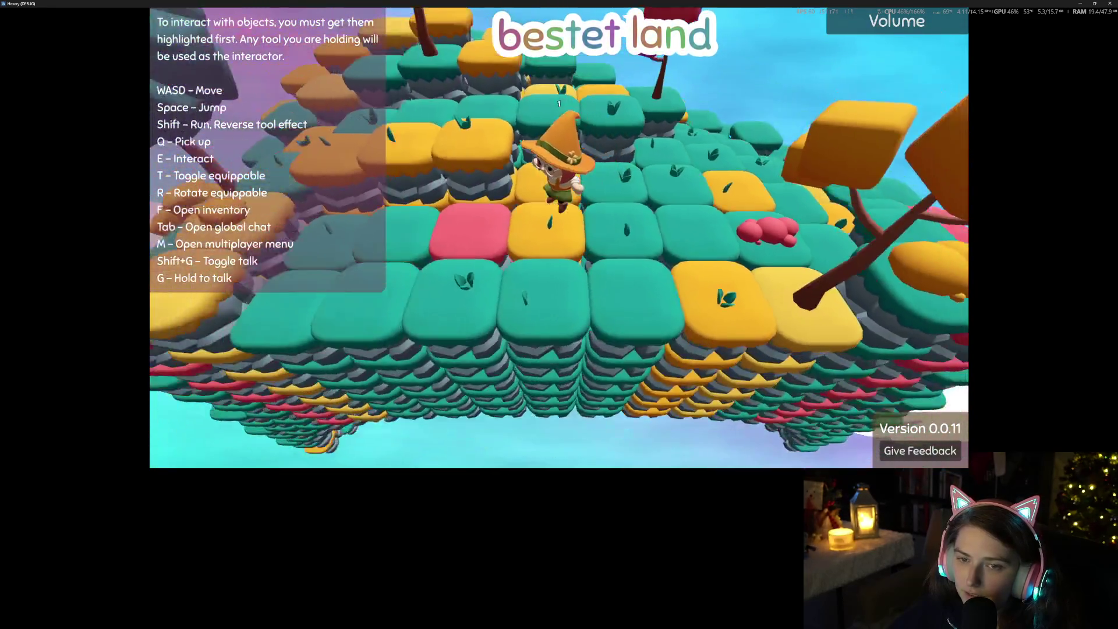
key("w")
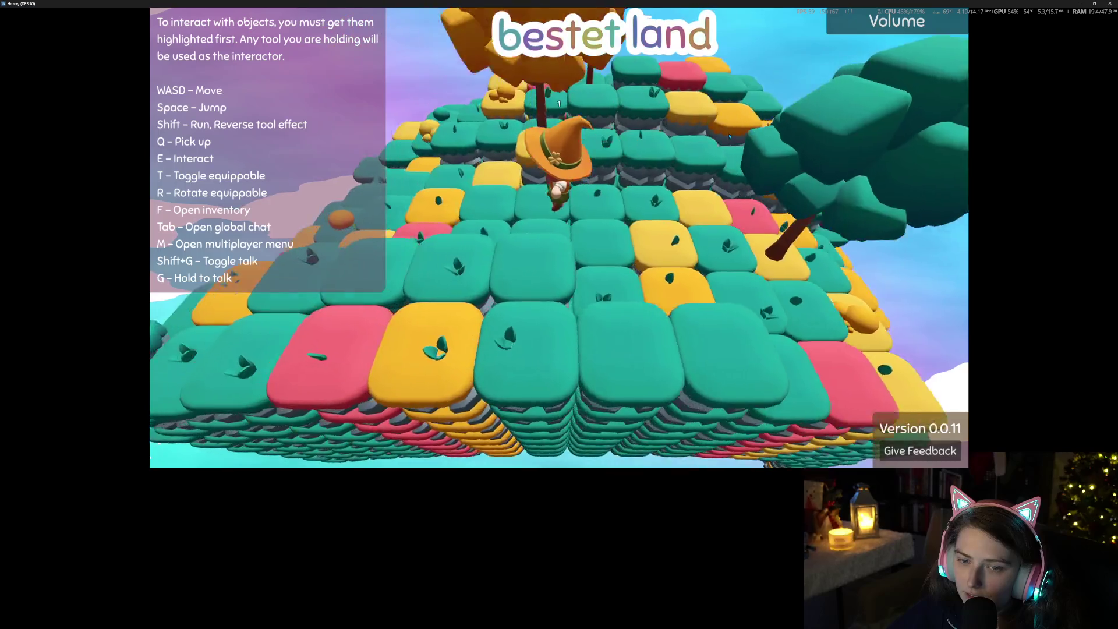
key("w")
key("w")
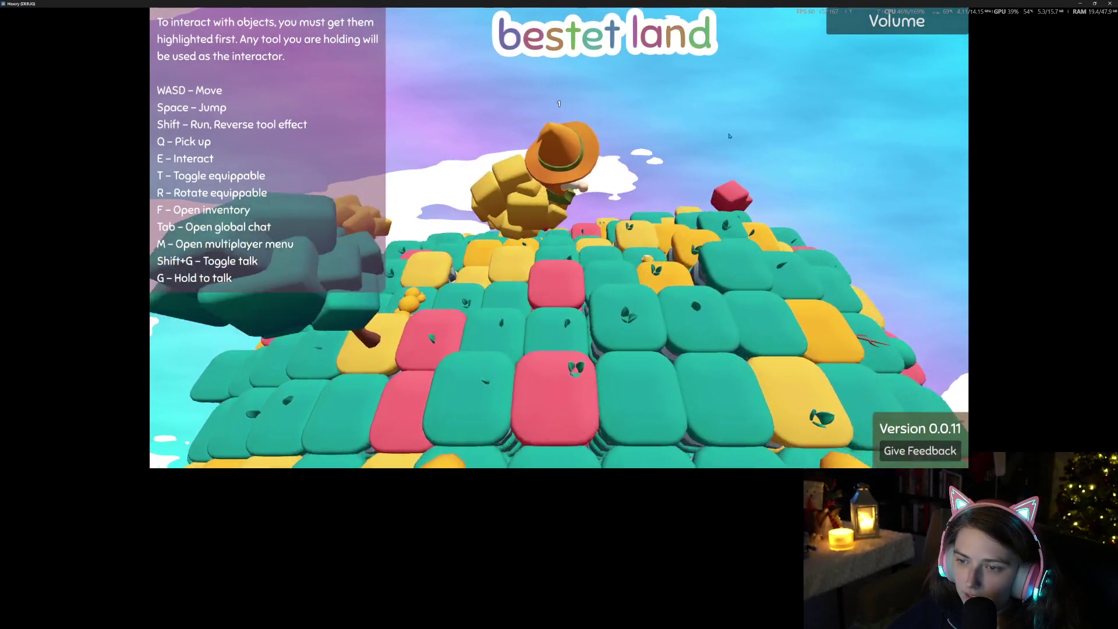
key("w")
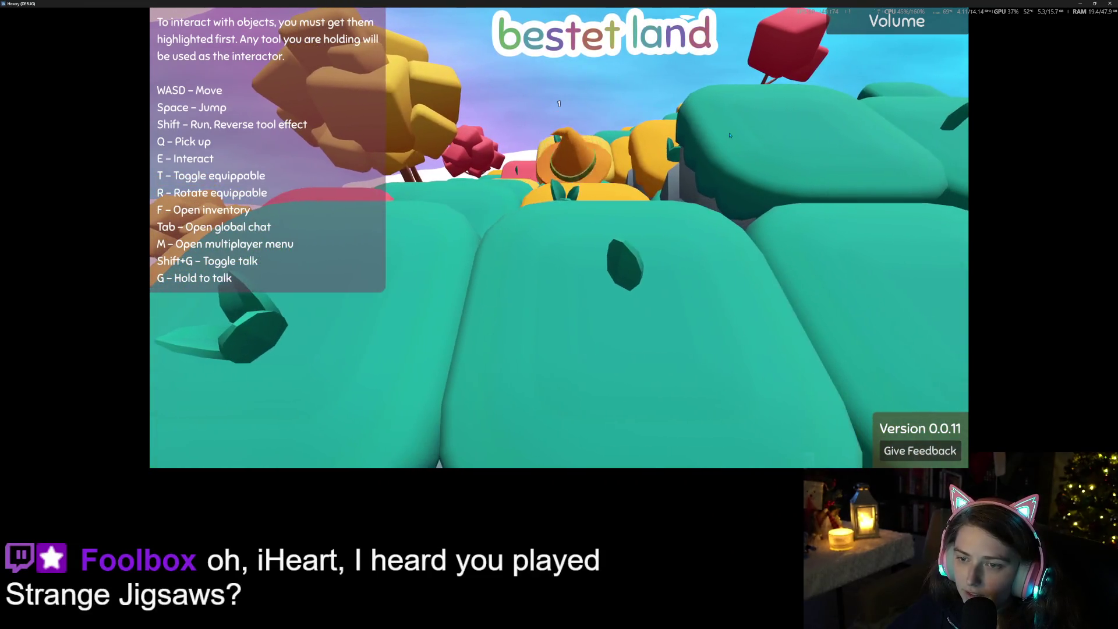
Cross the yellow blocks on the higher tier and head toward the pink tiles and grey rock
key("w")
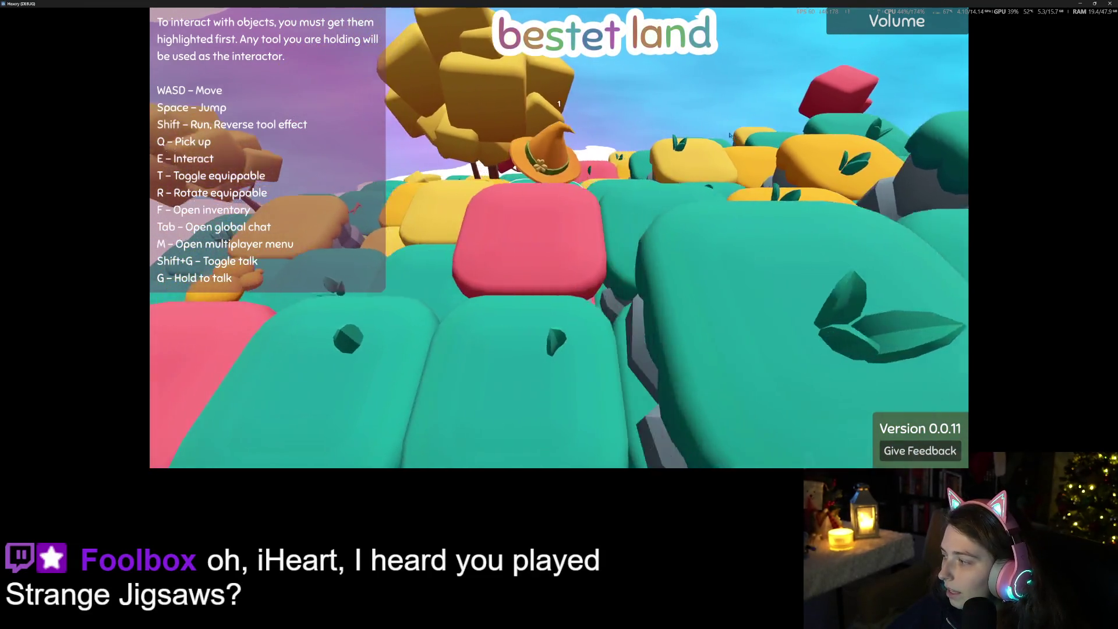
key("w")
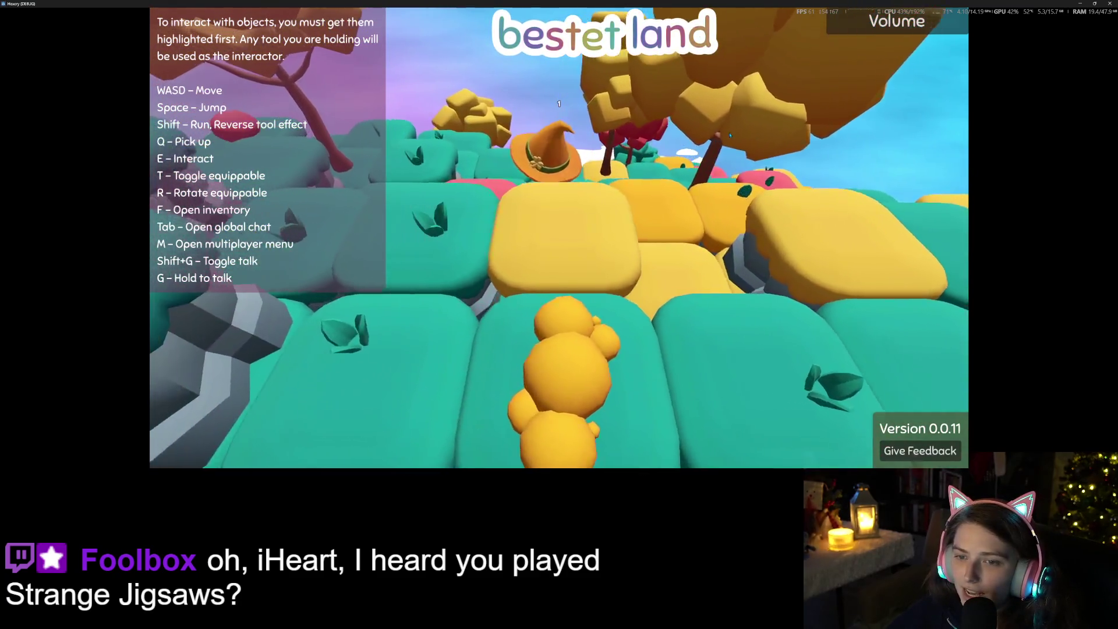
key("s")
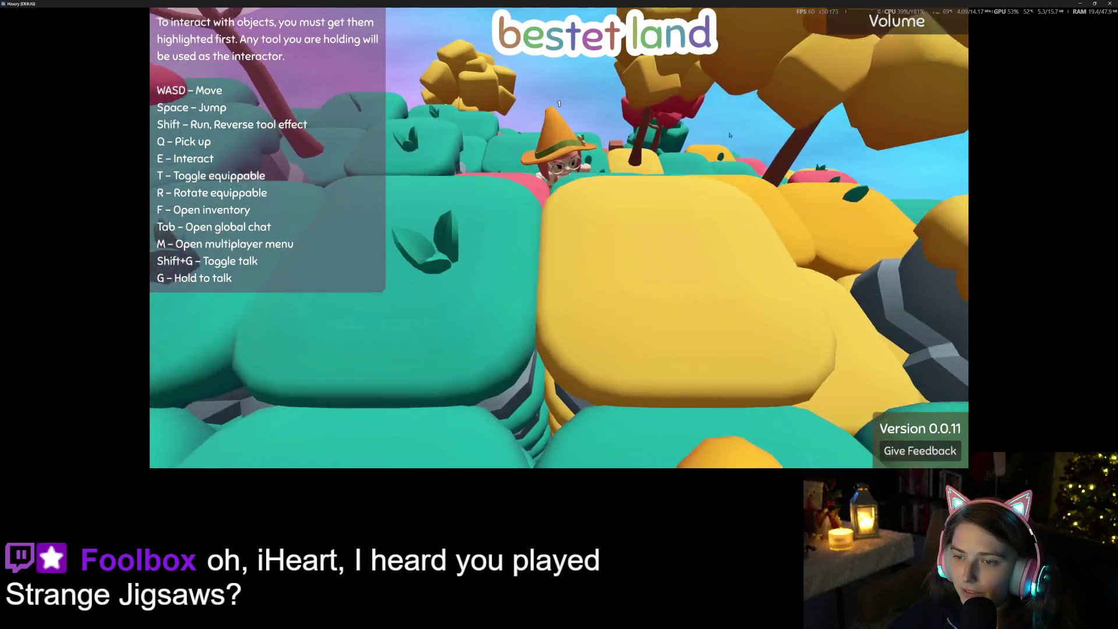
key("w")
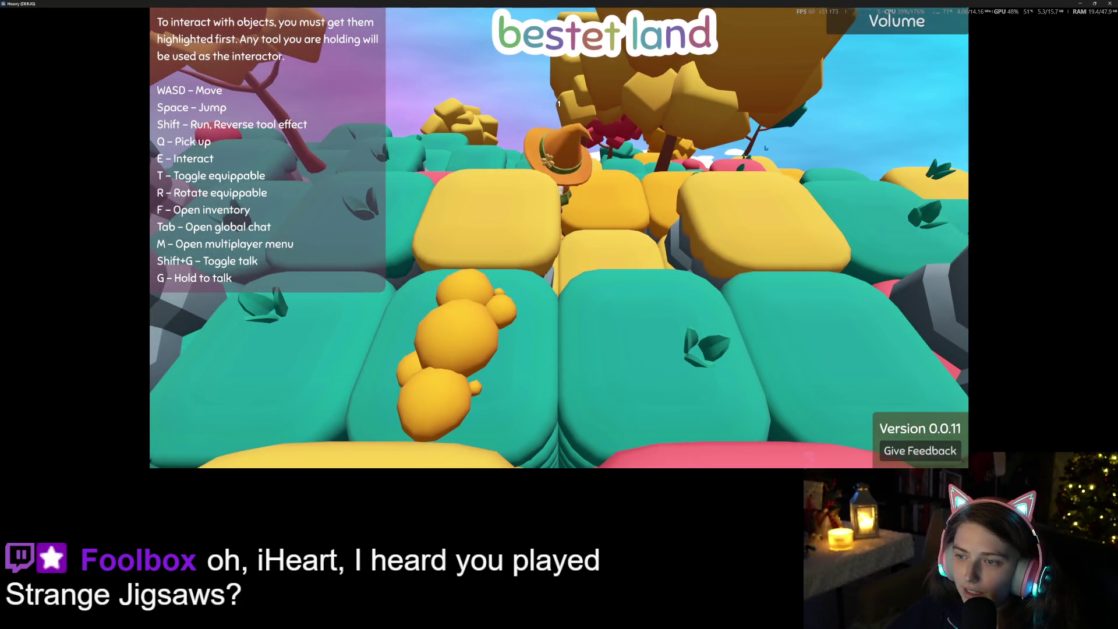
key("w")
key("a")
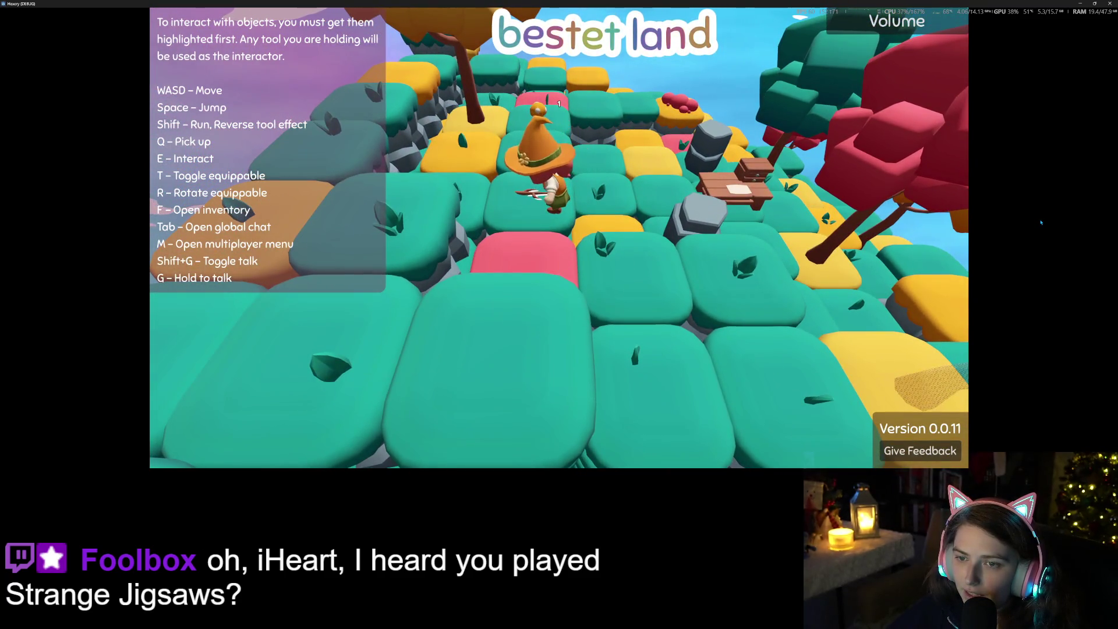
key("a")
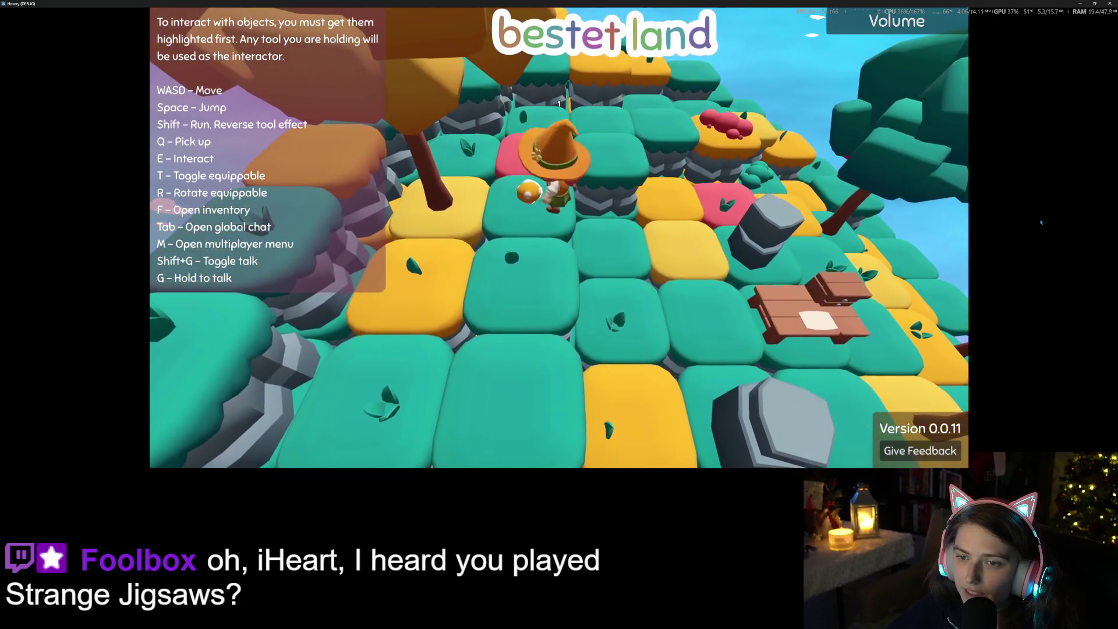
key("a")
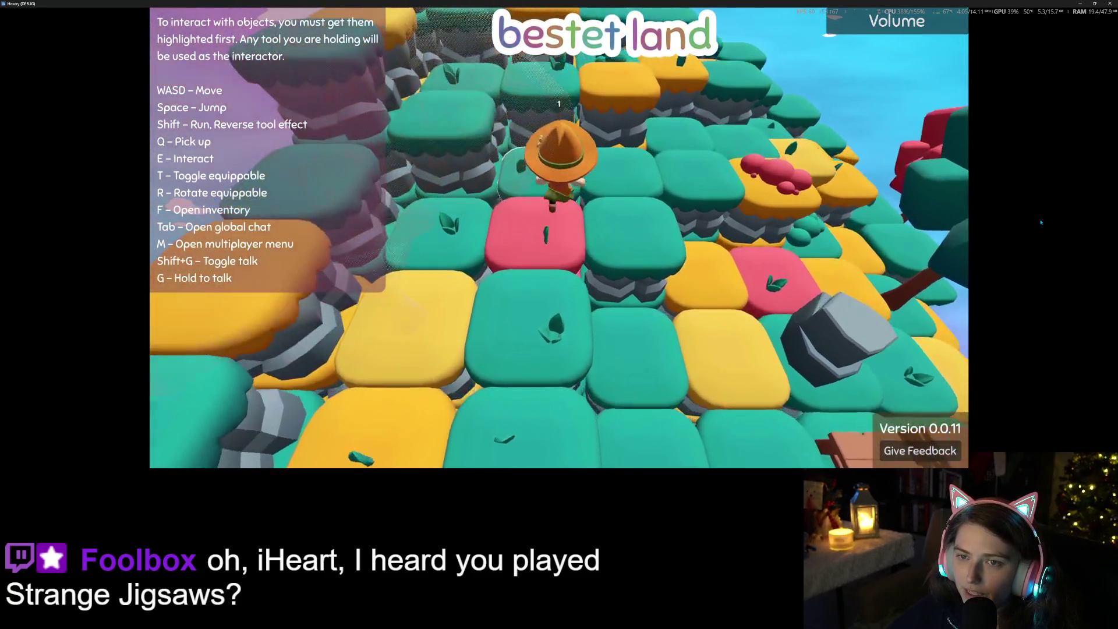
key("a")
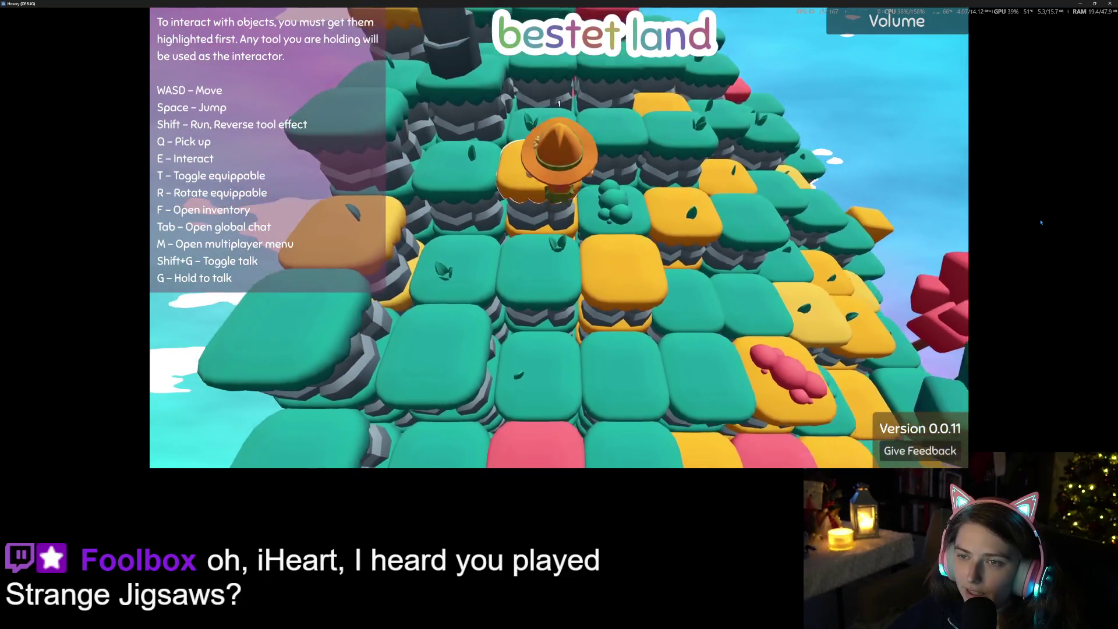
key("a")
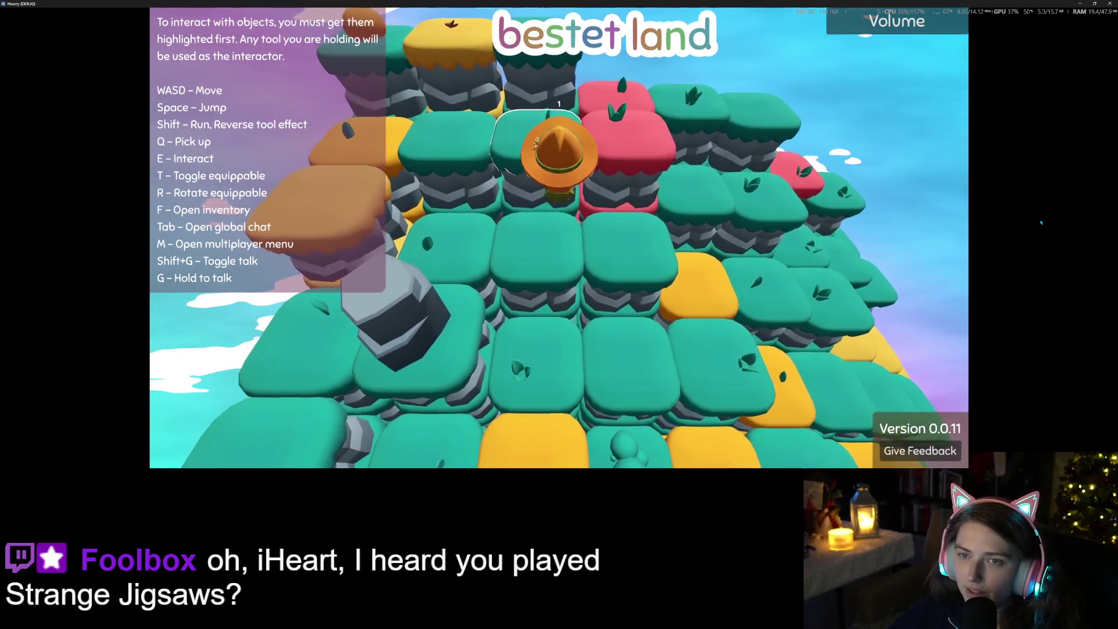
Step onto the yellow and green tiles beside the bush and open the inventory
key("w")
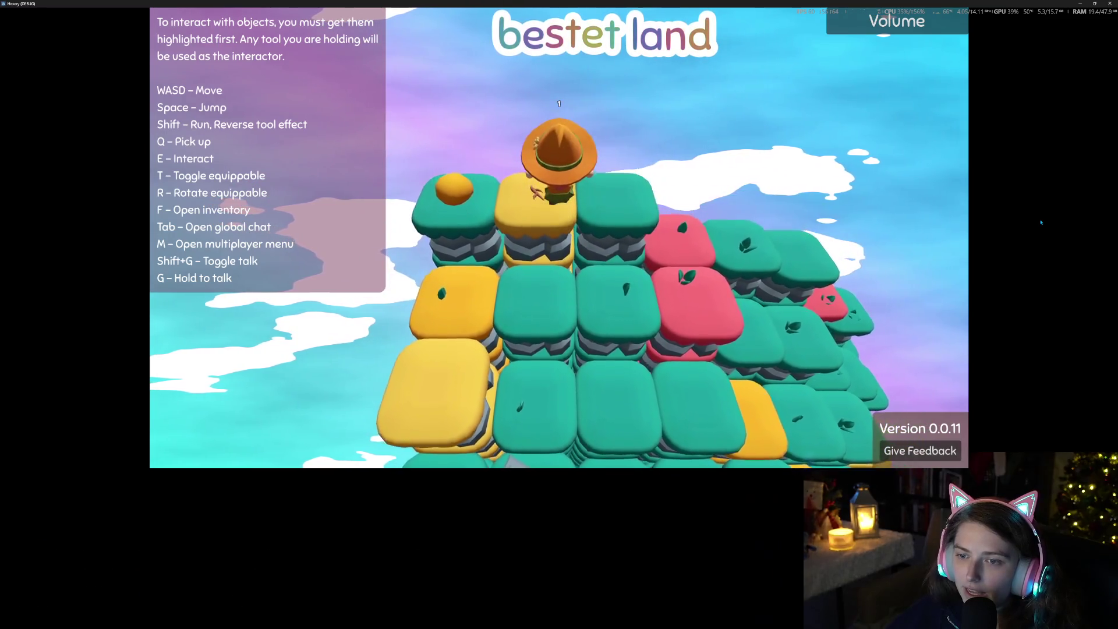
key("s")
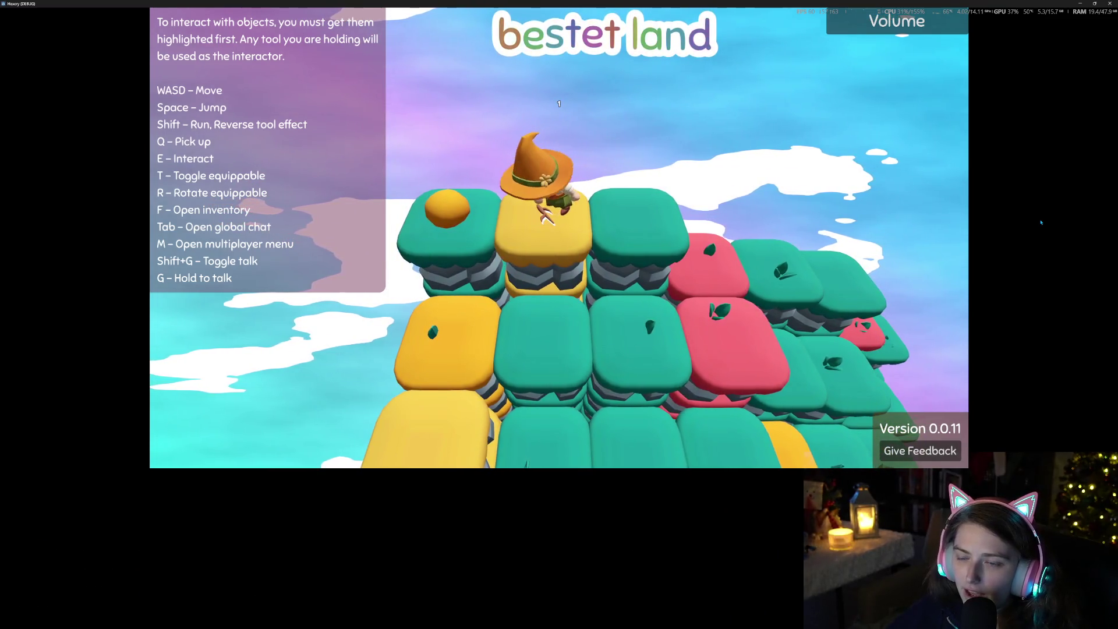
key("d")
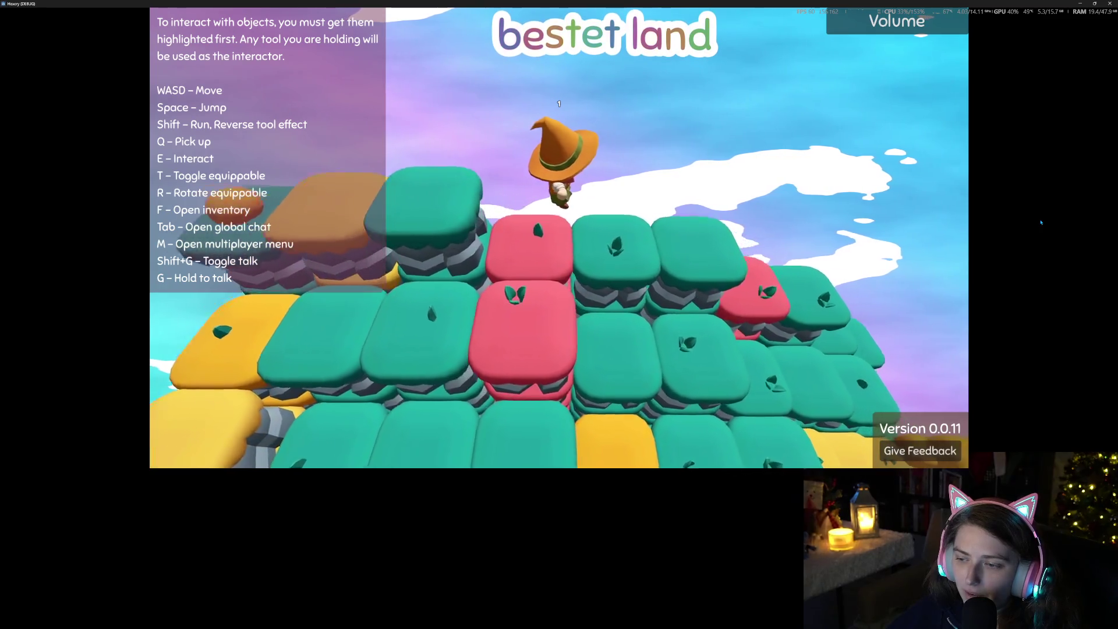
key("w")
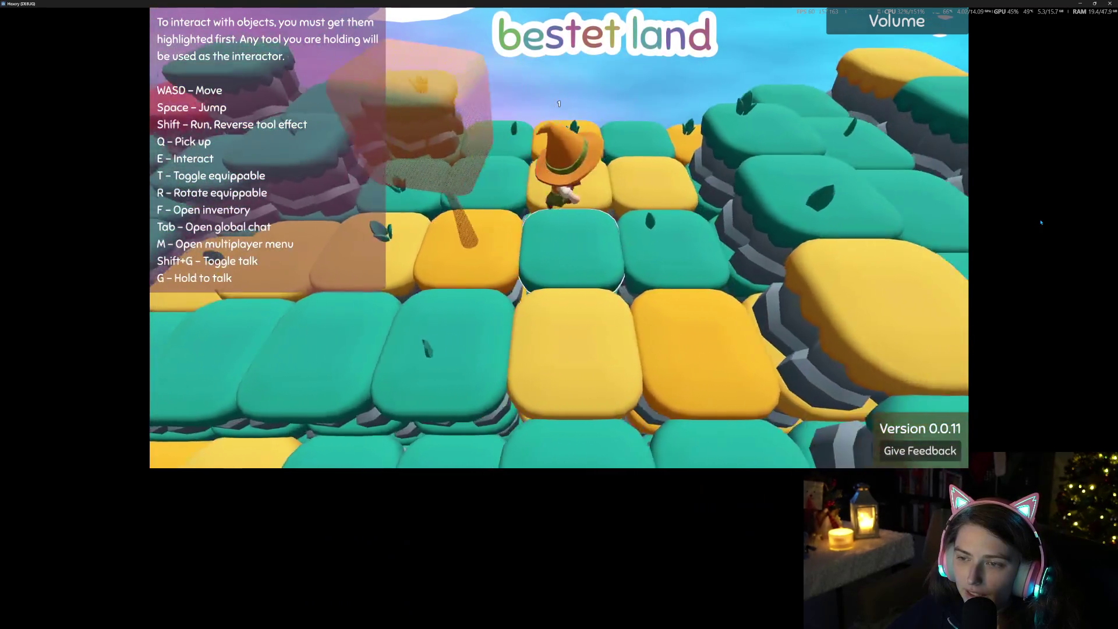
key("s")
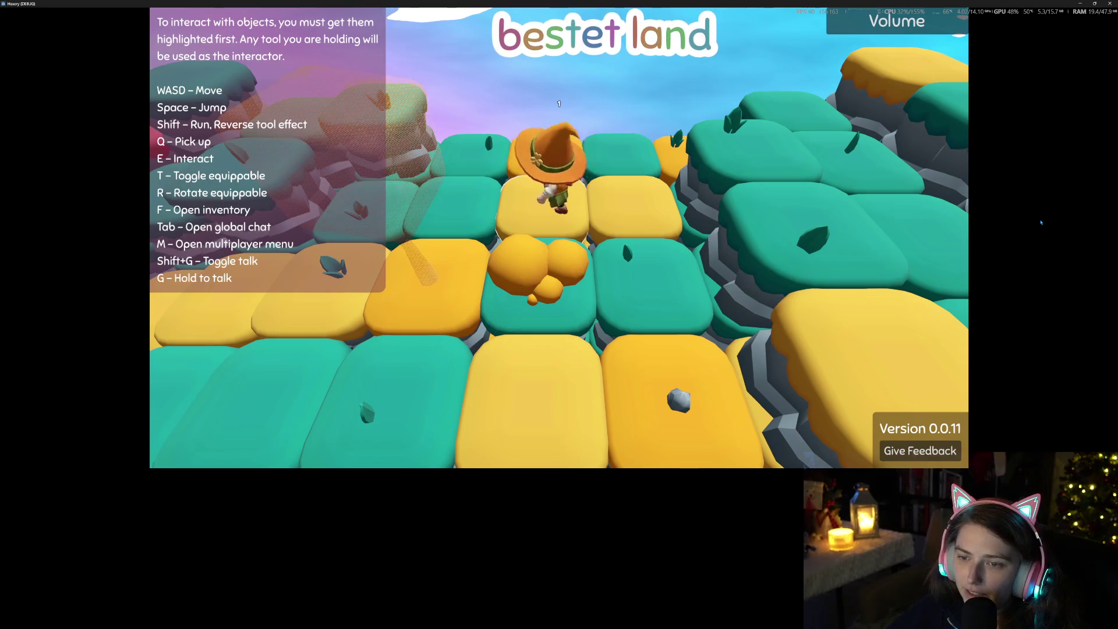
key("s")
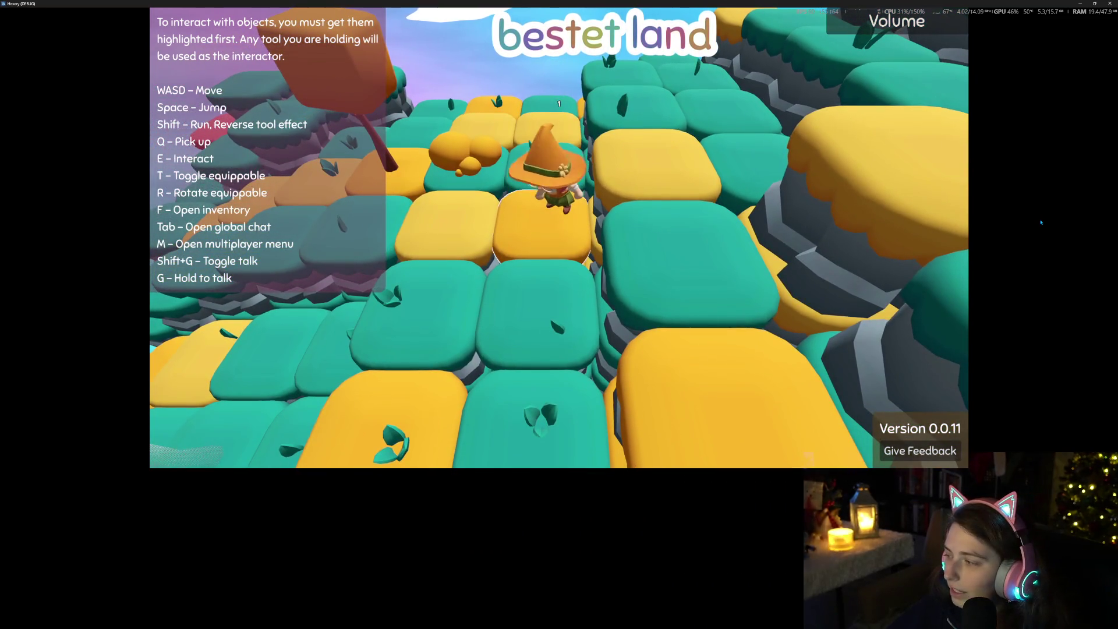
key("f")
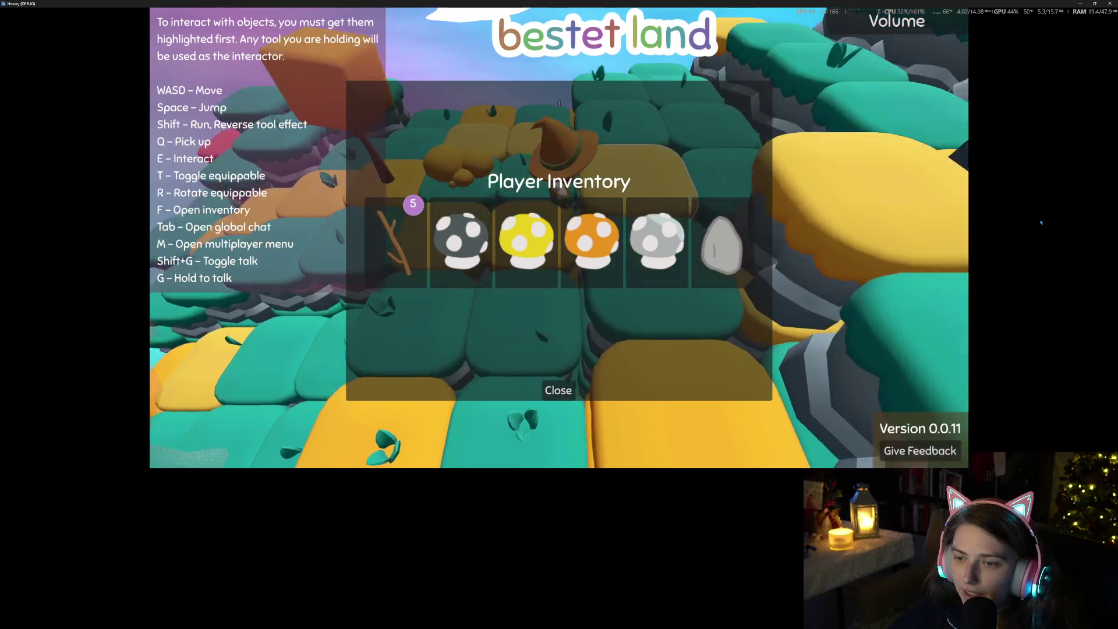
Walk over the green and yellow tiles, jump, try grabbing the green ball, and check inventory
key("f")
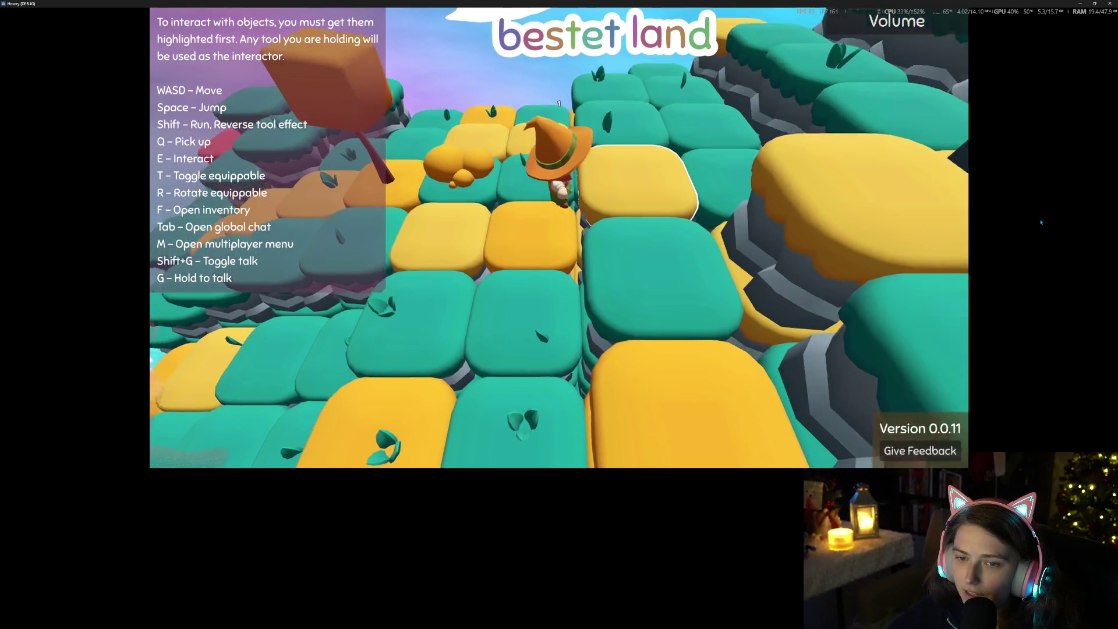
key("w")
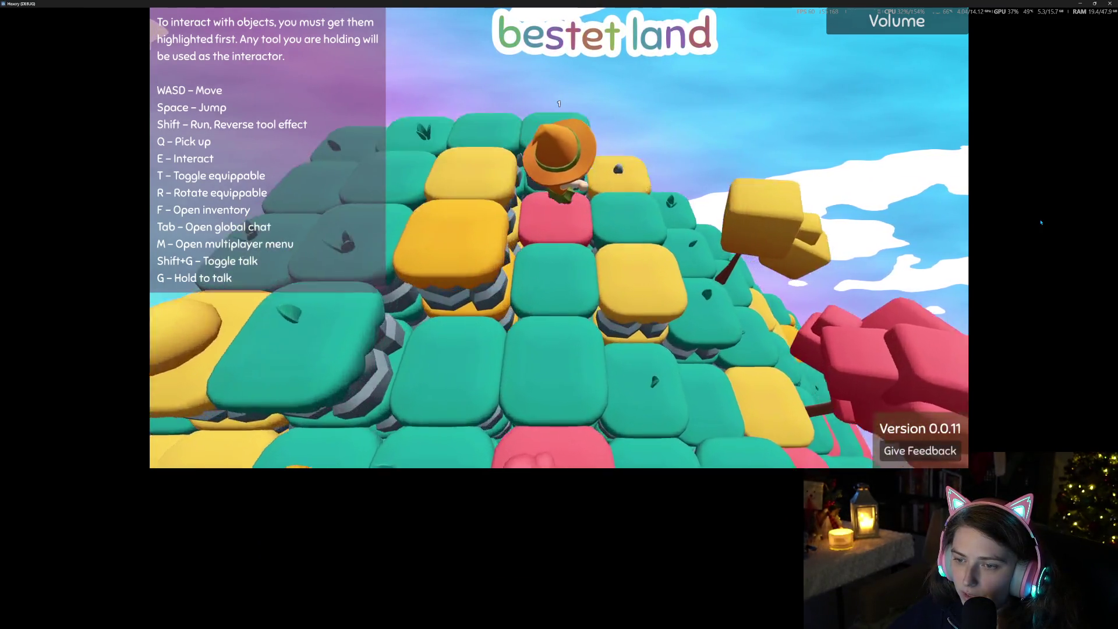
key("d")
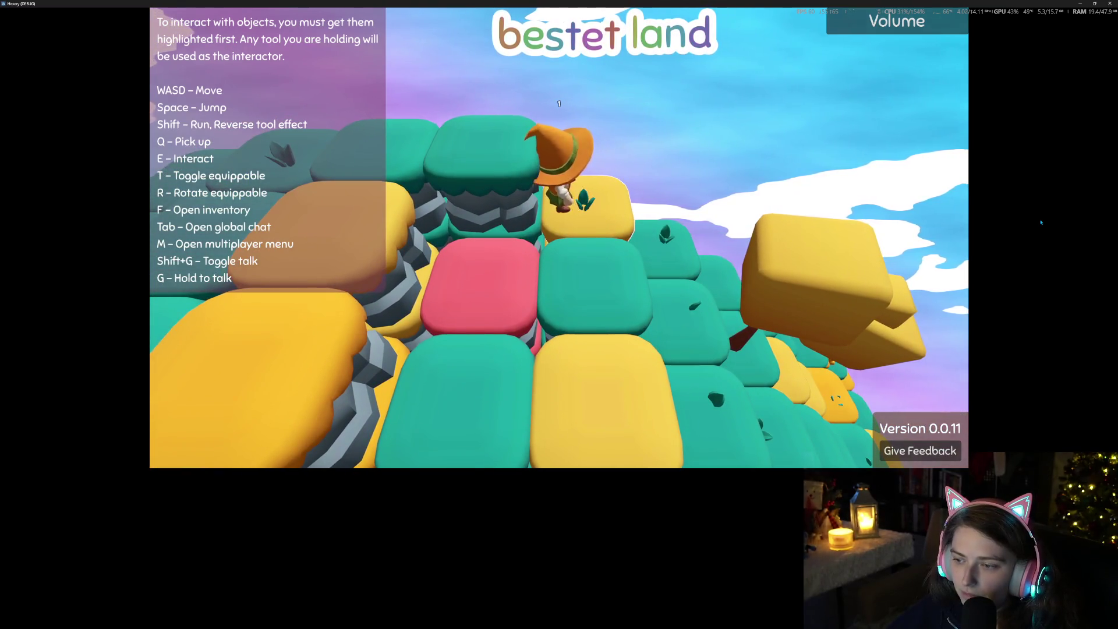
key("space")
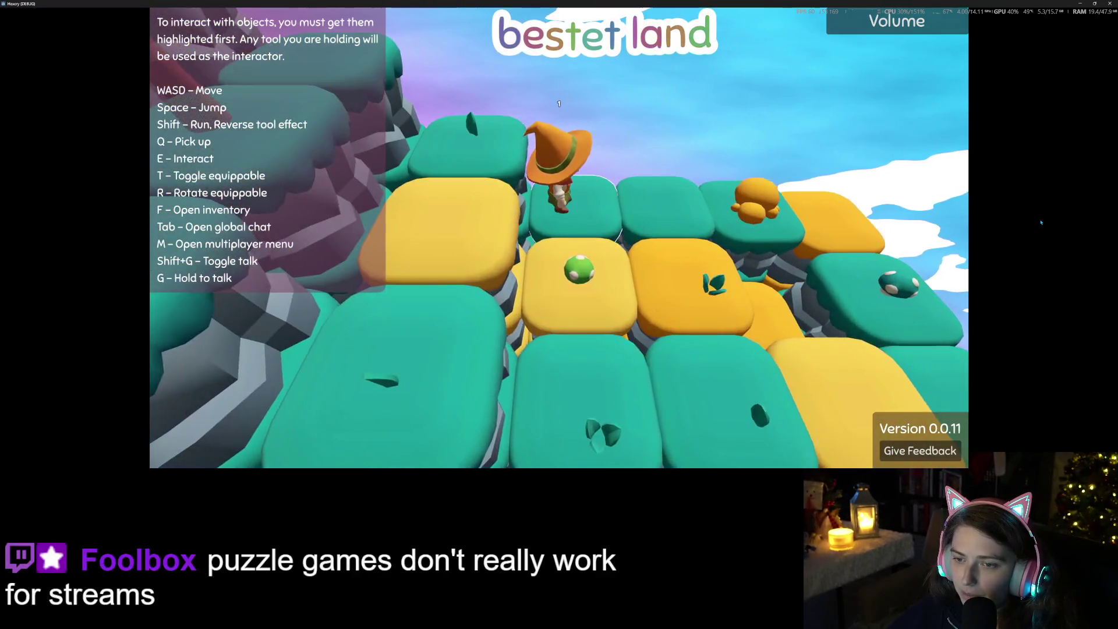
key("q")
key("w")
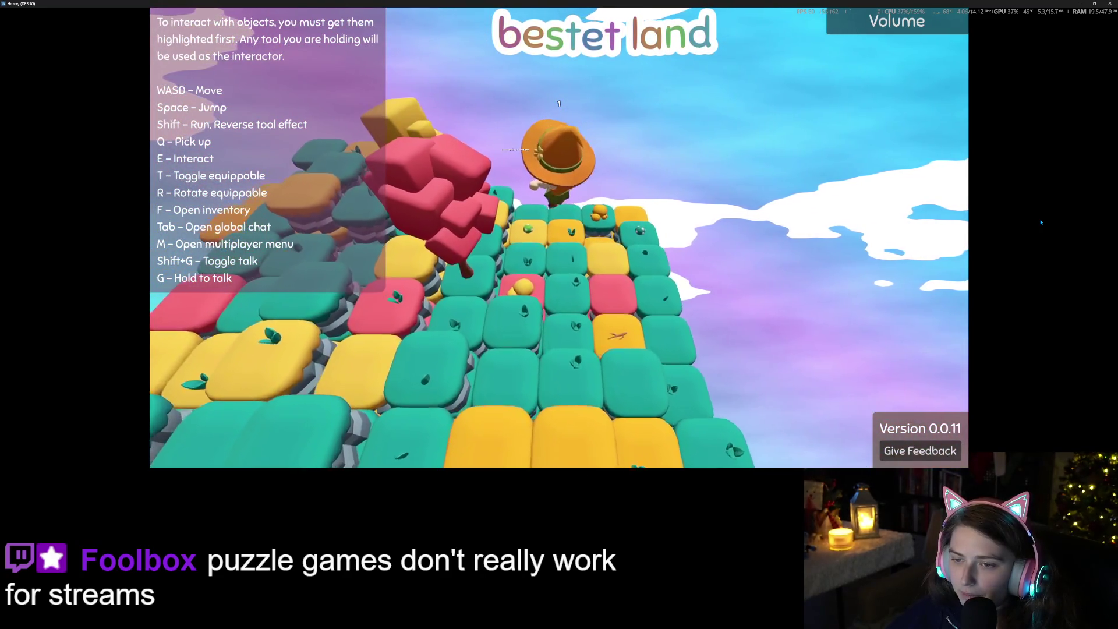
key("s")
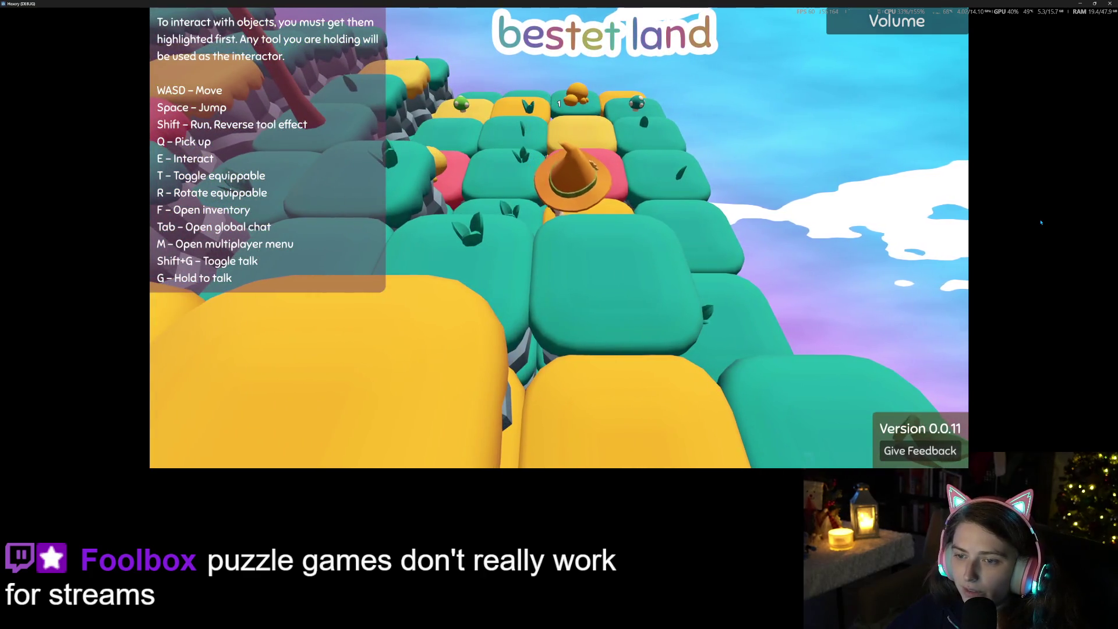
key("s")
key("f")
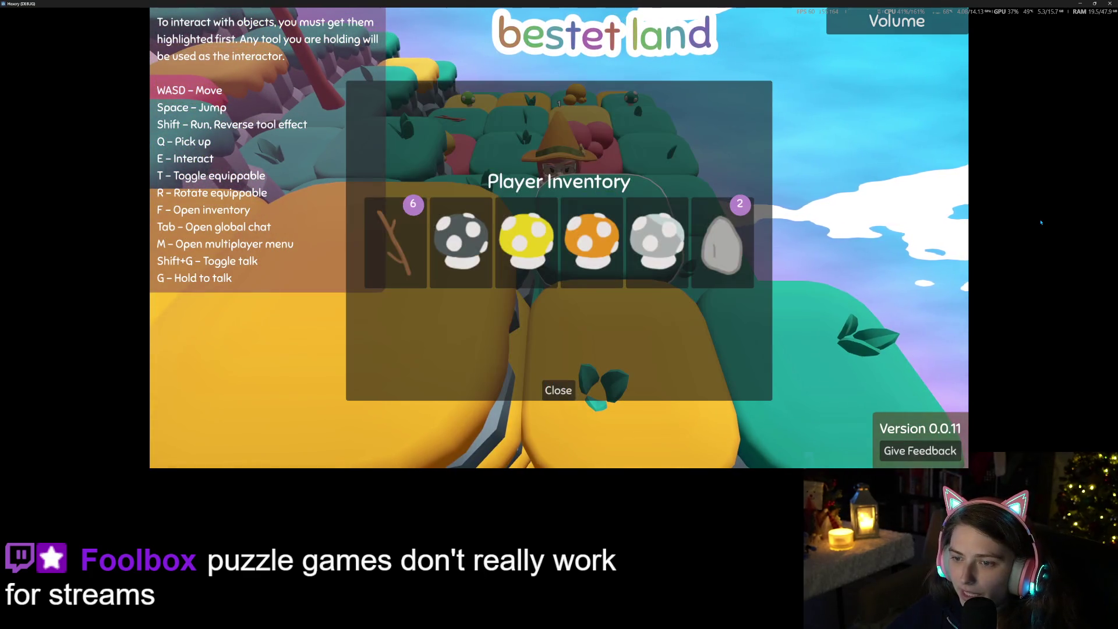
key("f")
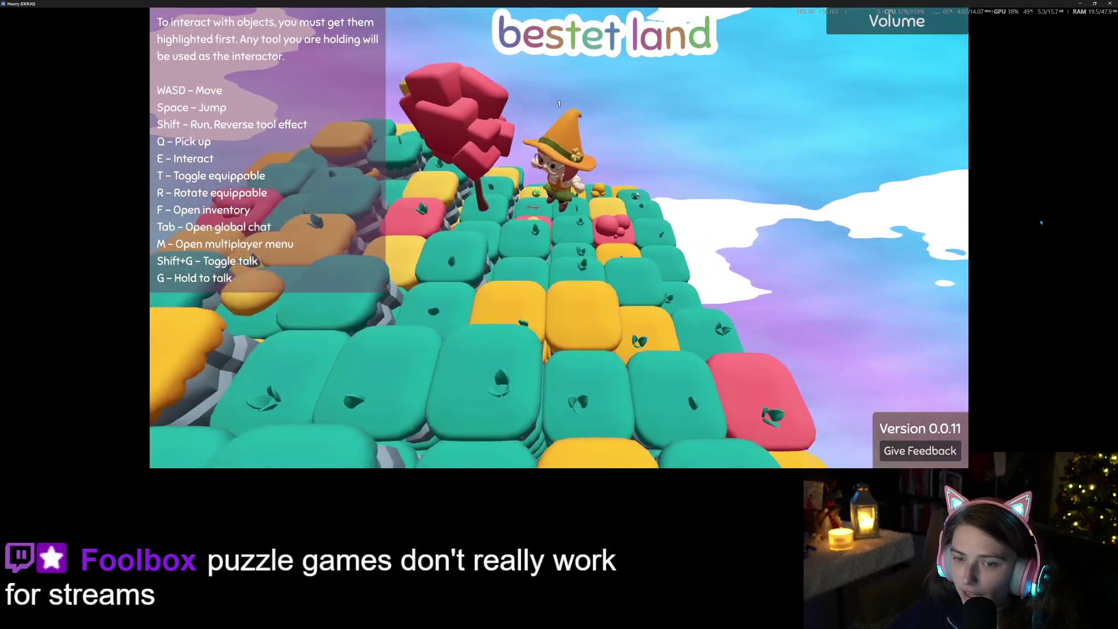
Walk toward the grey cliffs and check the inventory again
key("s")
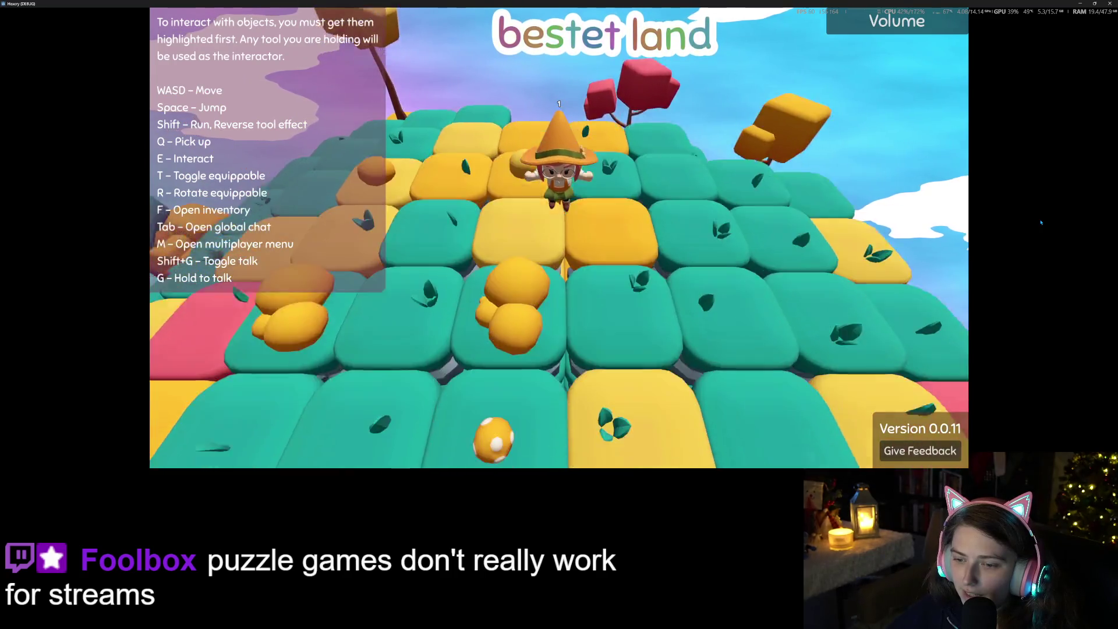
key("s")
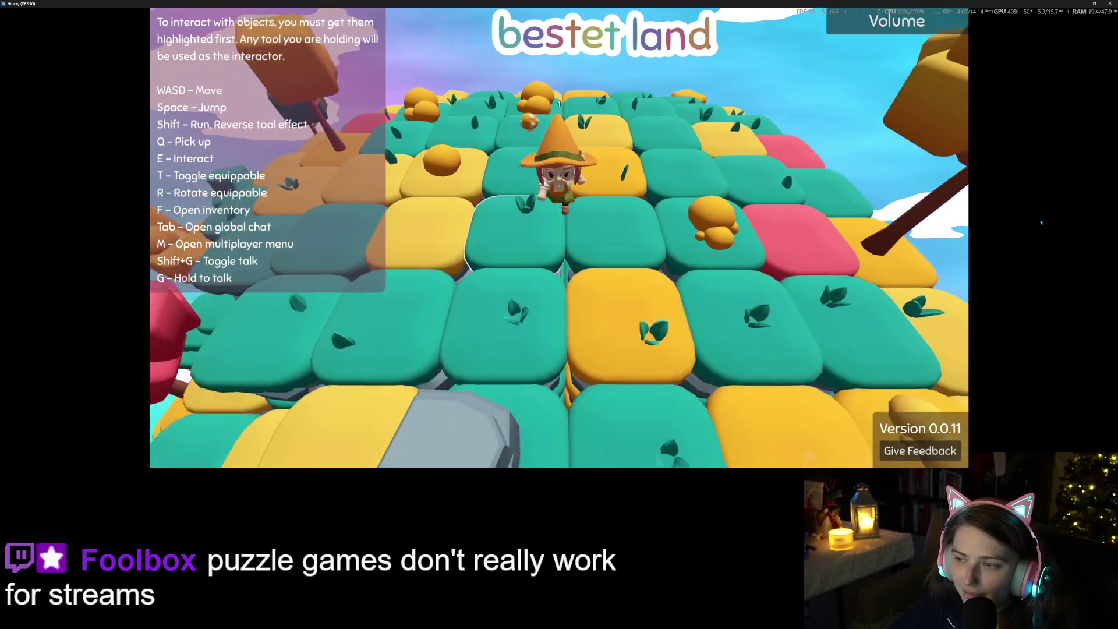
key("s")
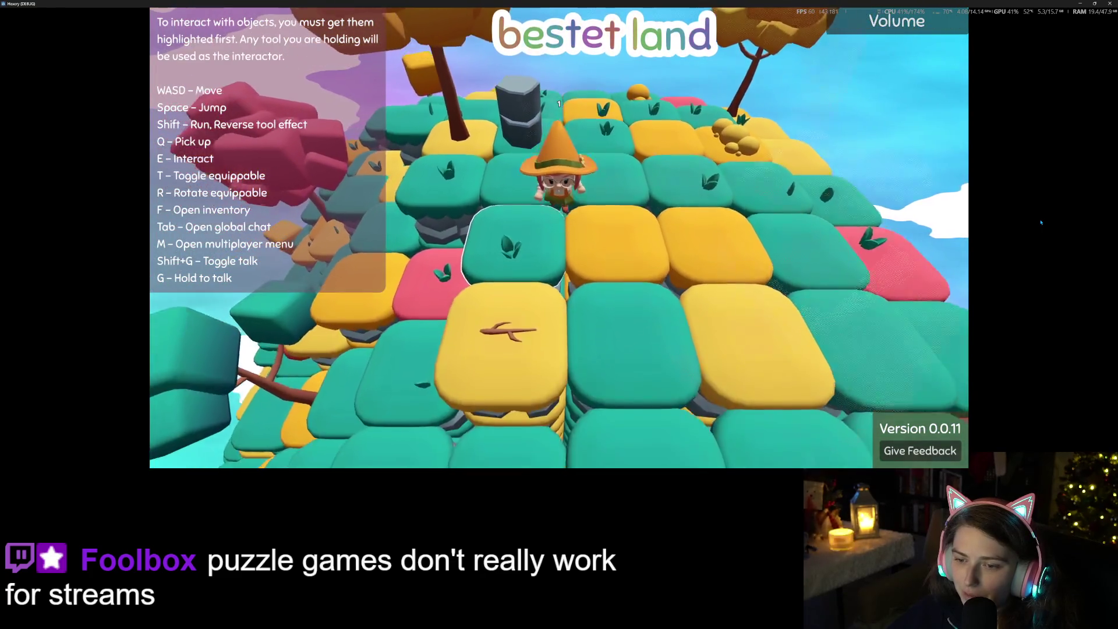
key("s")
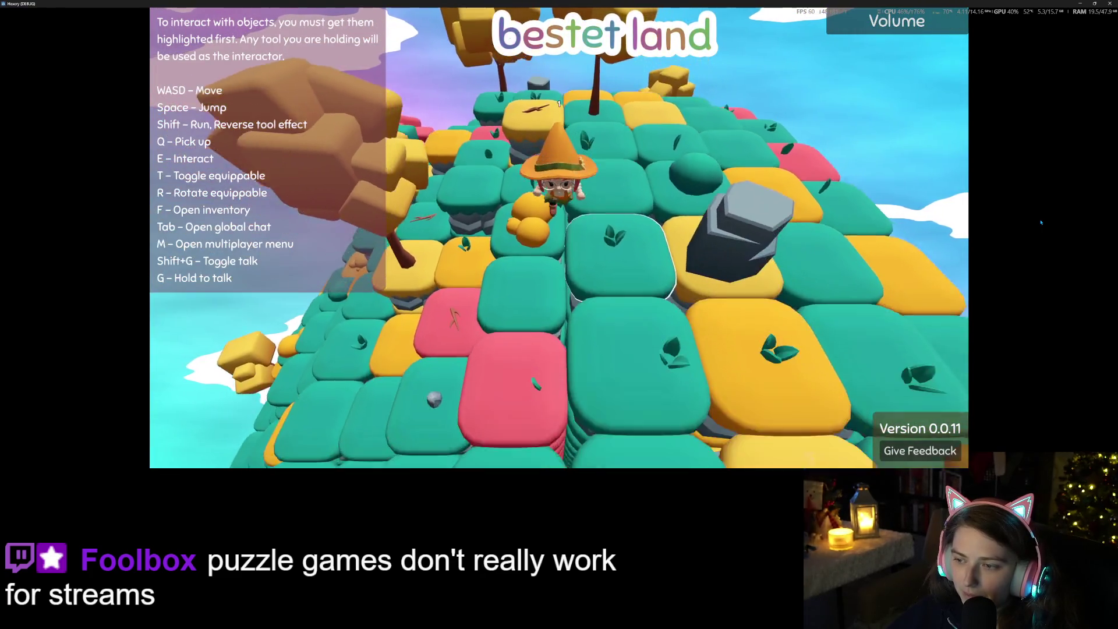
key("s")
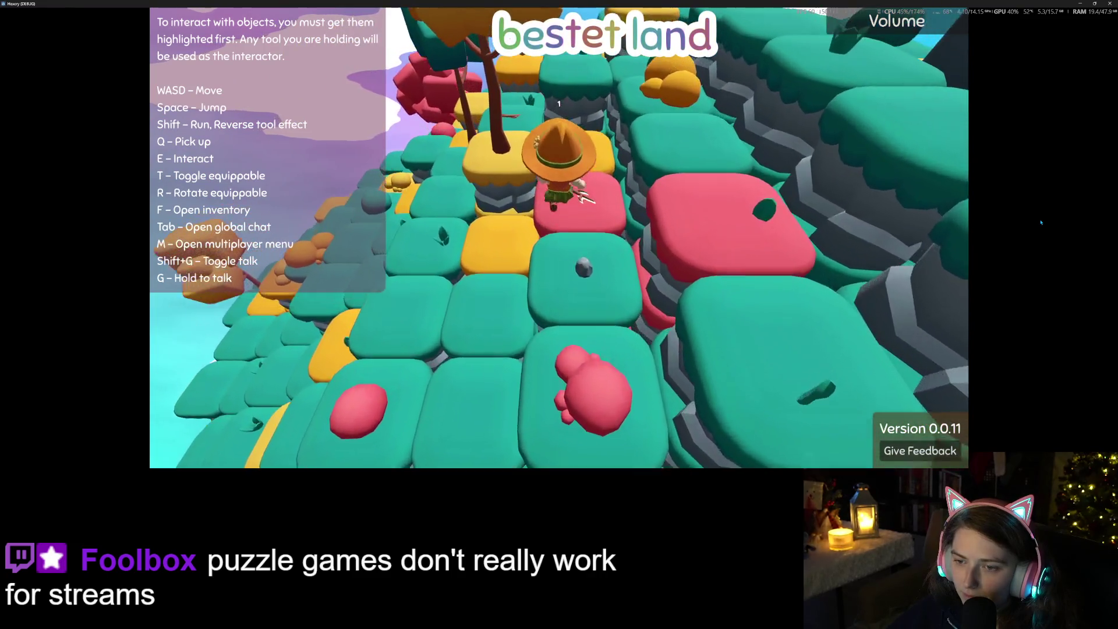
key("f")
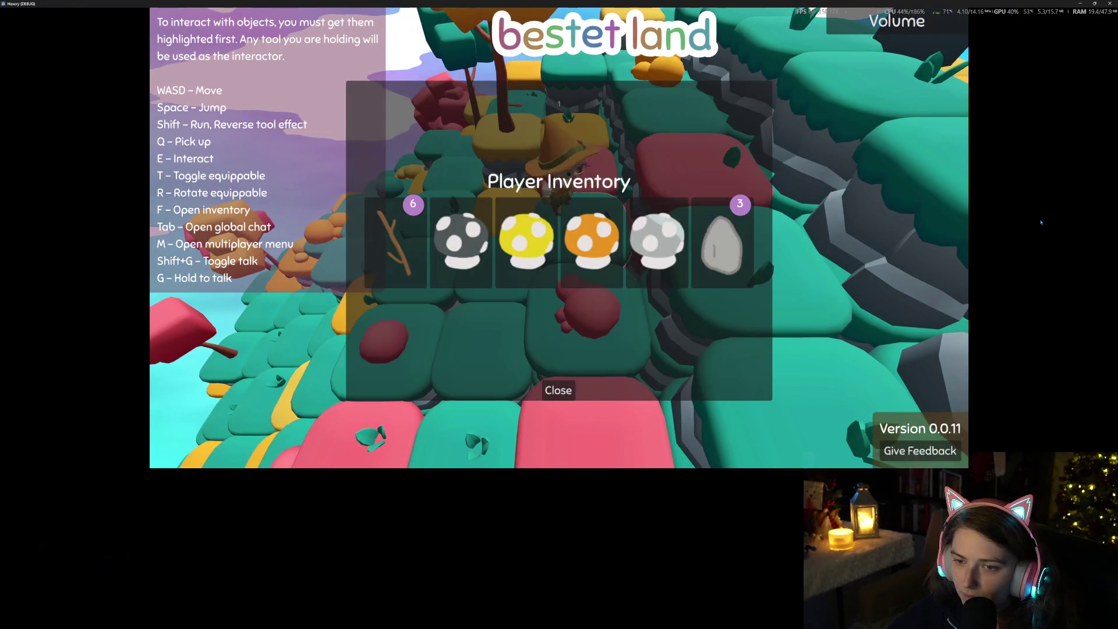
key("f")
Climb the tree-covered hill to the workbench and open its axe recipe
key("w")
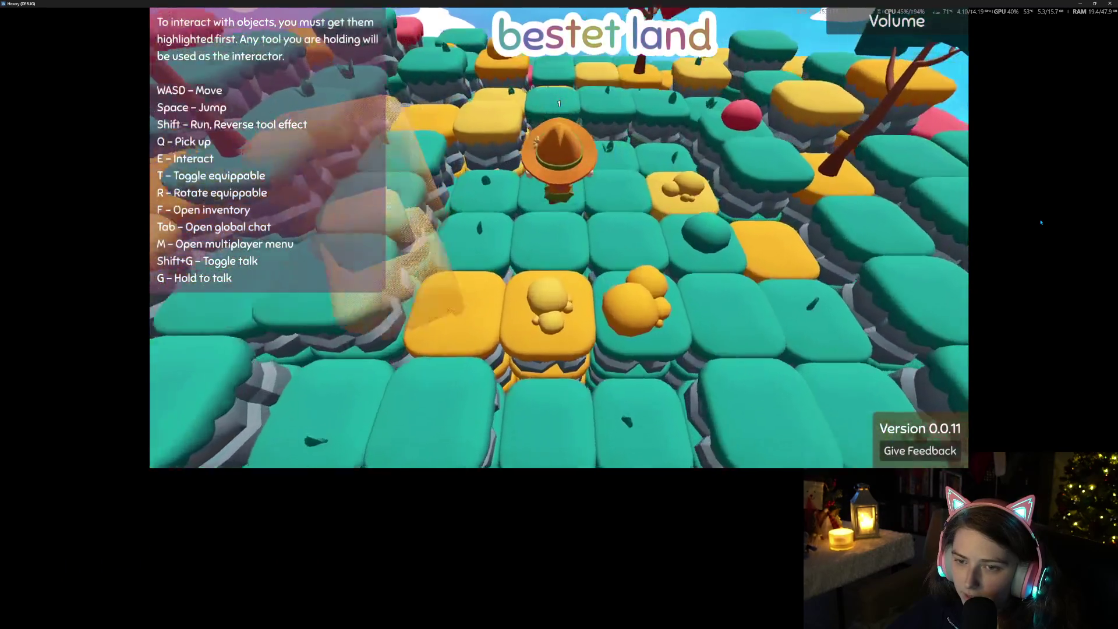
key("w")
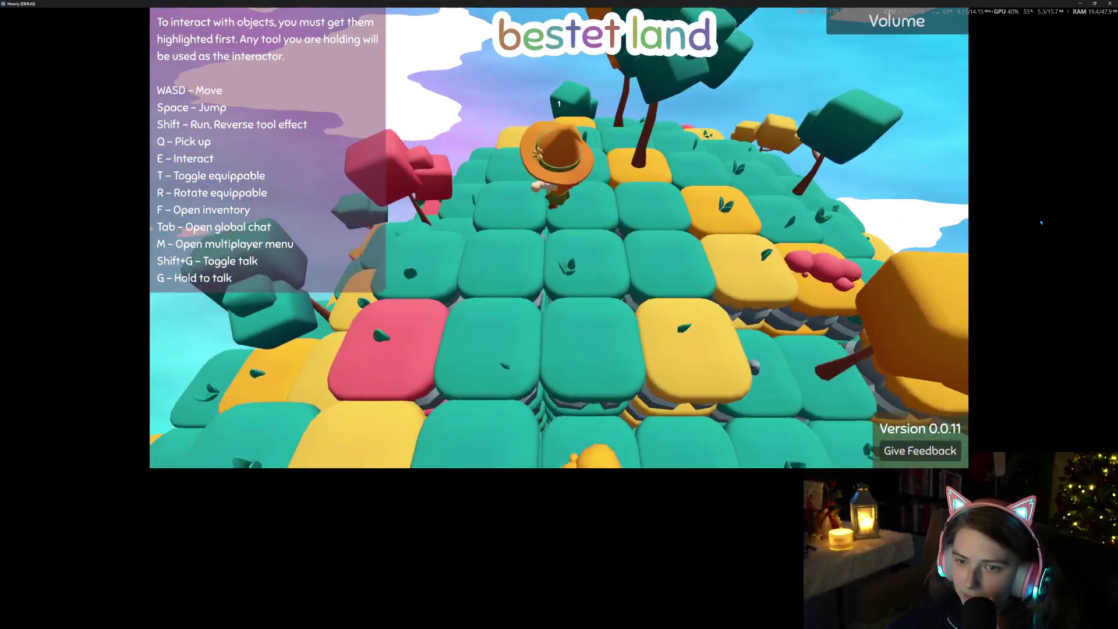
key("w")
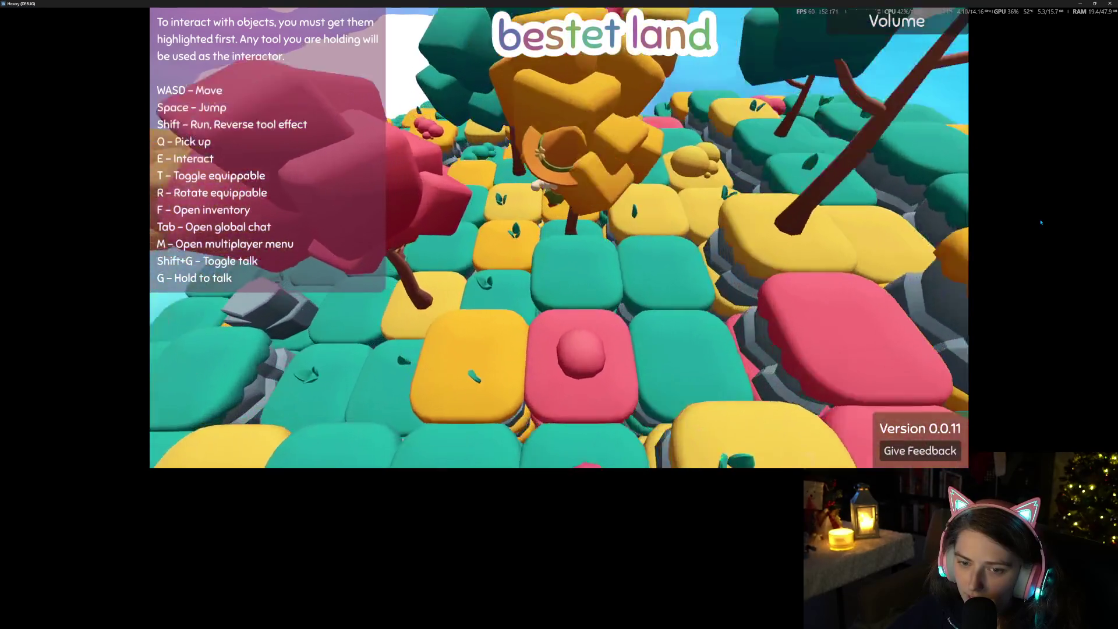
key("w")
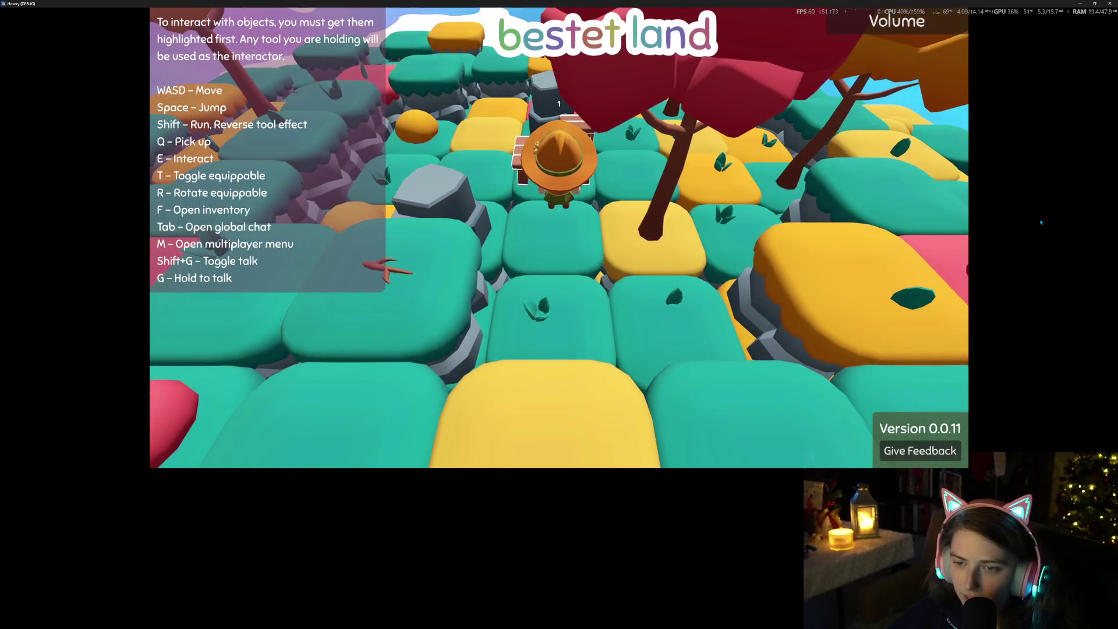
key("f")
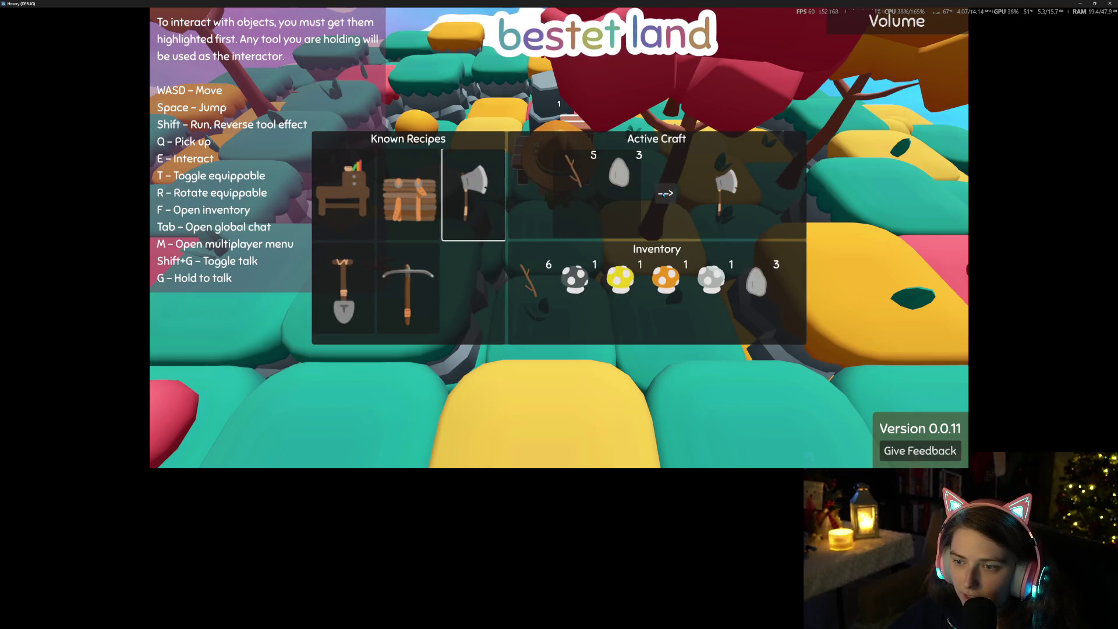
Close crafting, chop the tree beside the table with the axe, and try picking up a log
key("Escape")
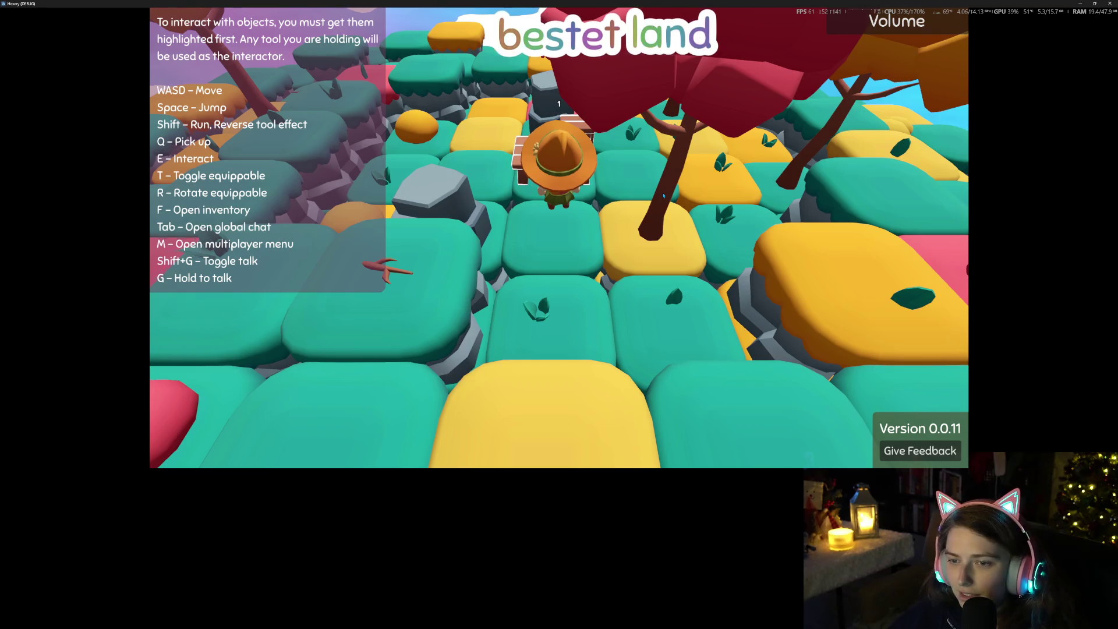
key("s")
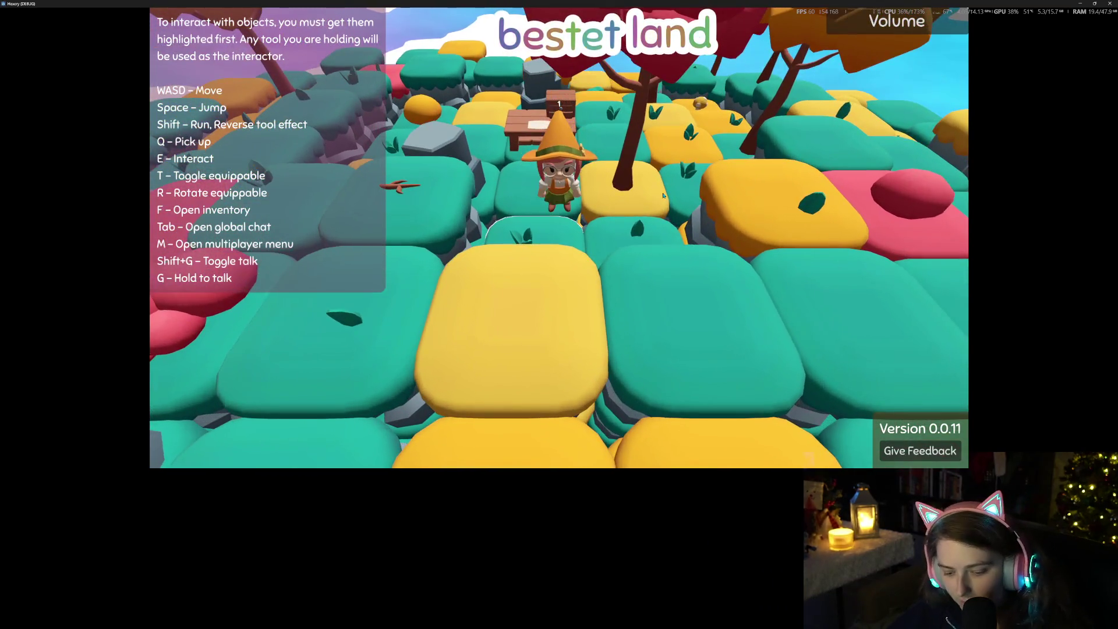
key("w")
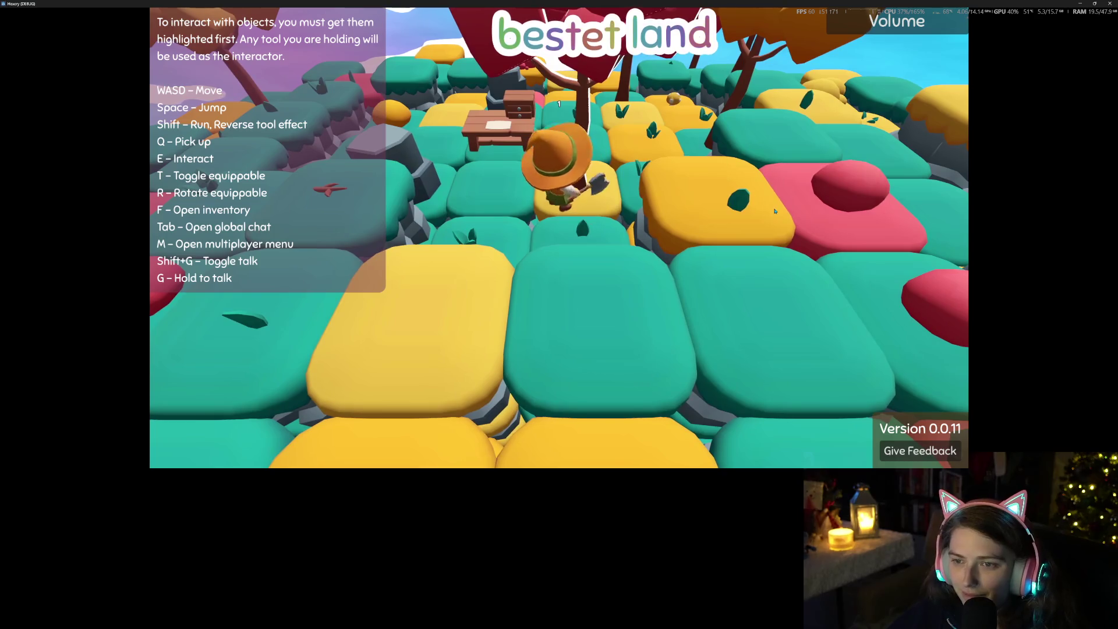
key("e")
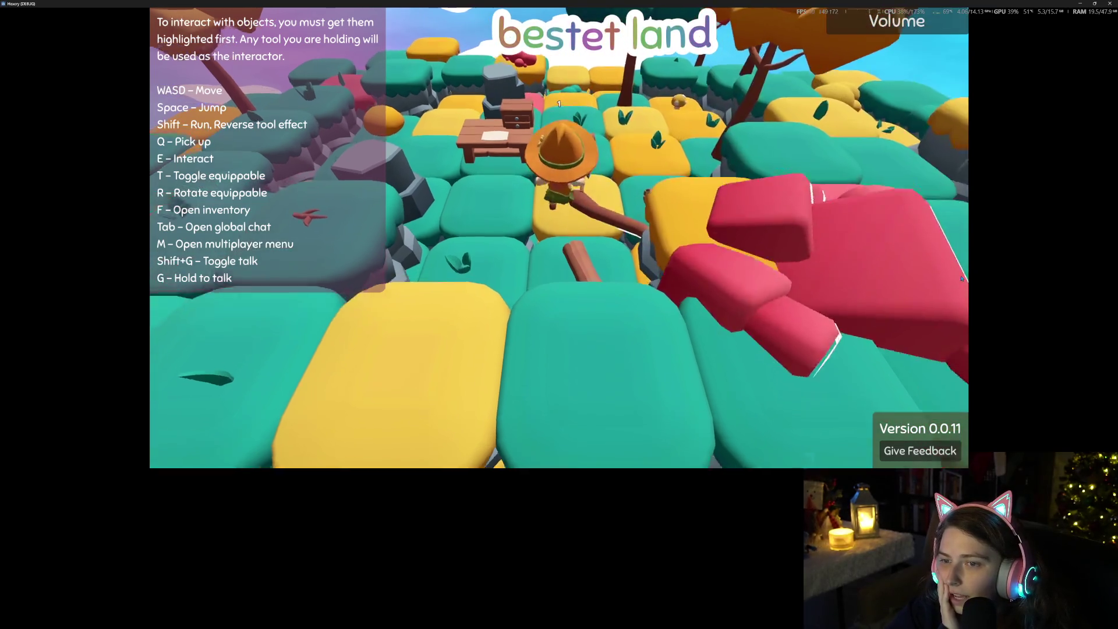
key("w")
key("q")
Walk past the table, drop a log on a yellow tile, and tend the sprout
key("w")
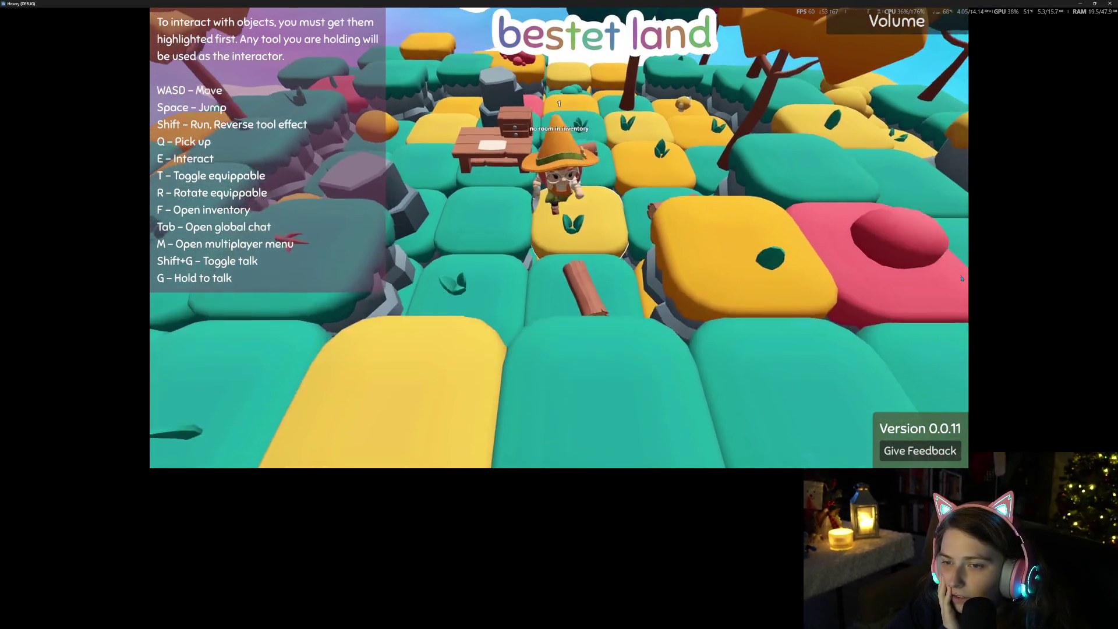
key("w")
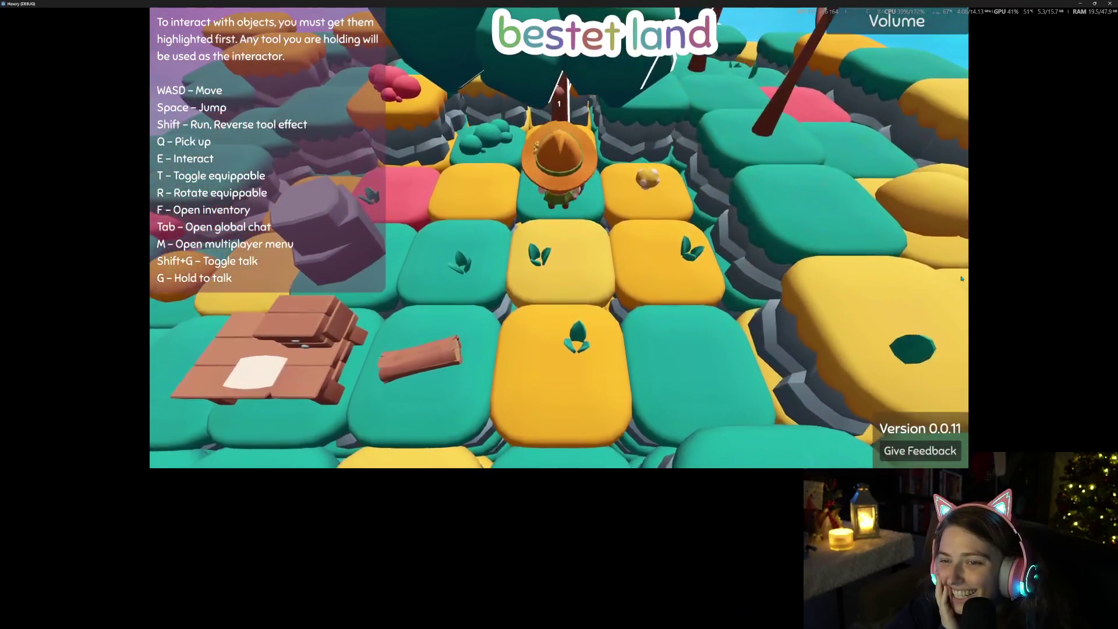
key("q")
key("e")
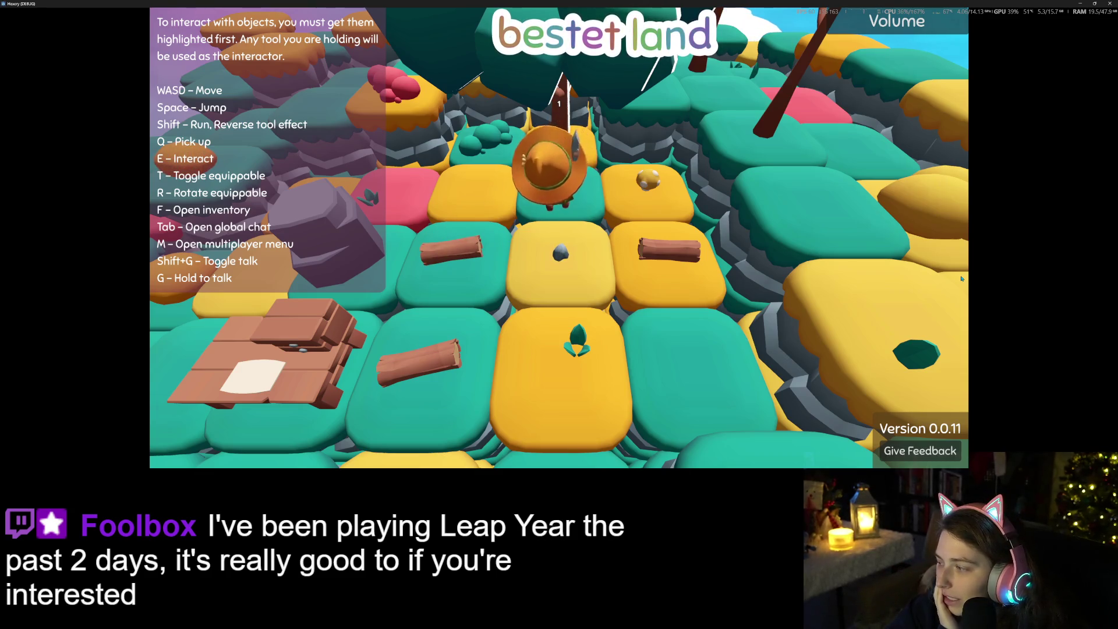
key("s")
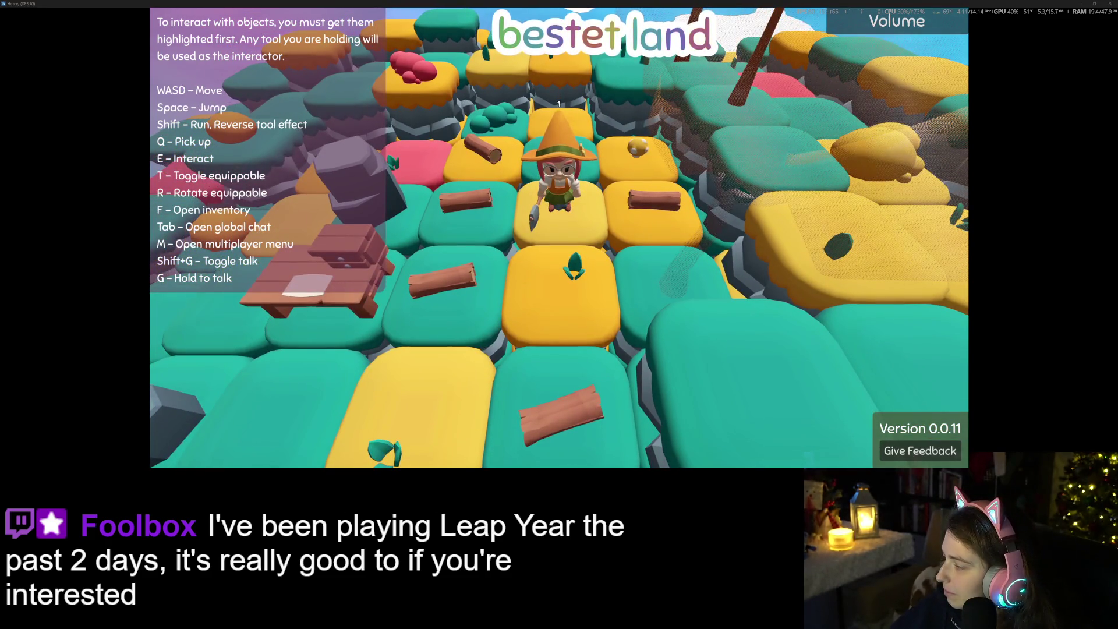
key("alt+Tab")
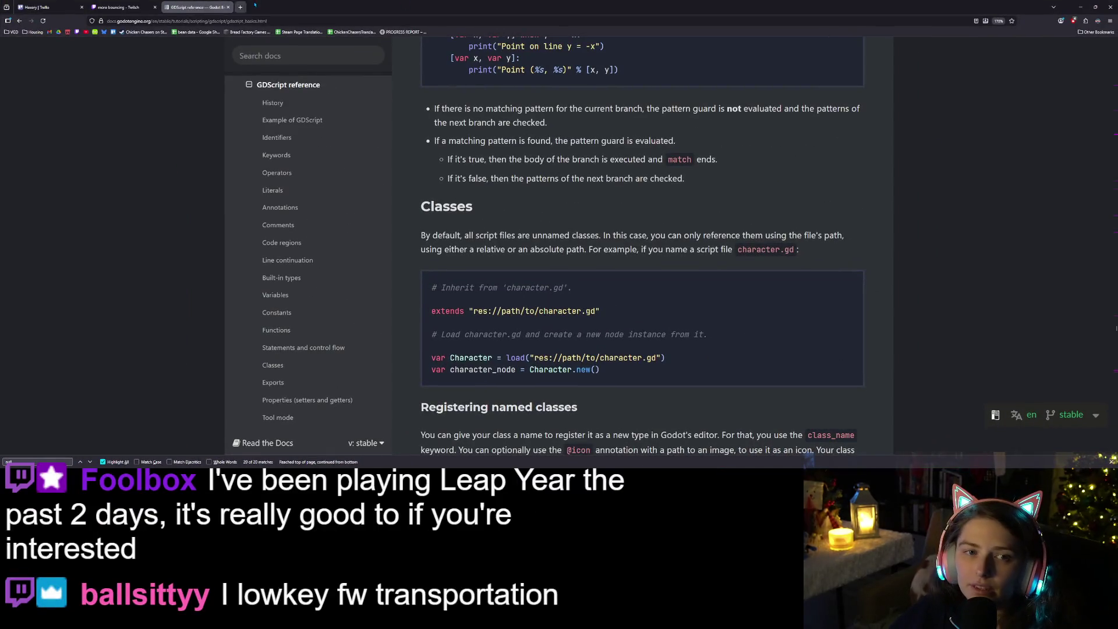
Google 'steam leap year' in a new tab and reach the Leap Year Steam store page
key("ctrl+t")
type("steam lea")
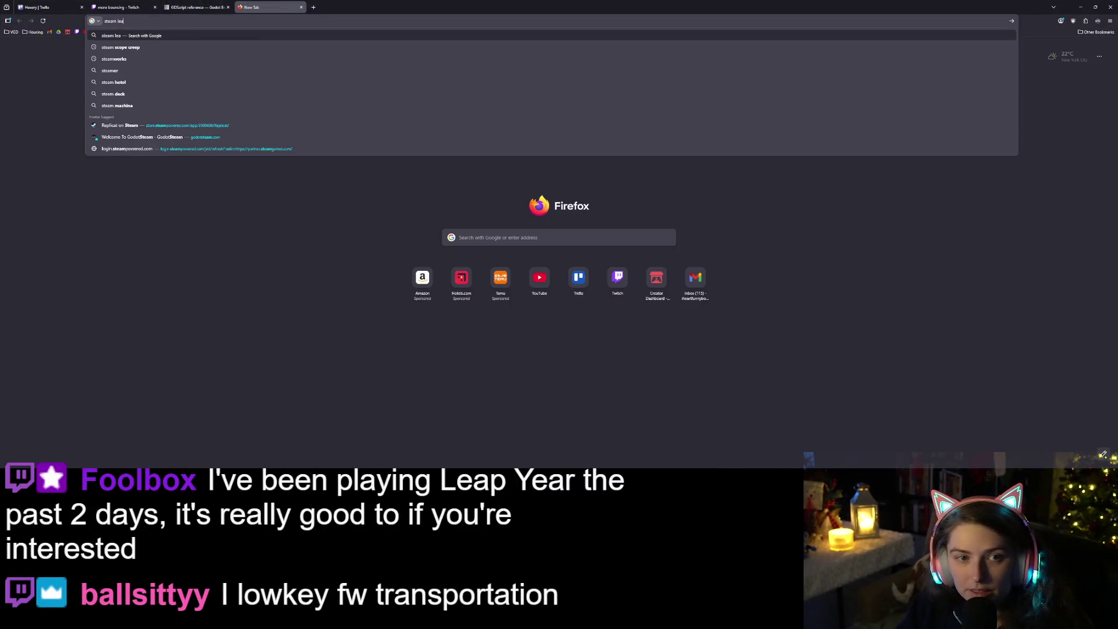
type("p year")
key("Return")
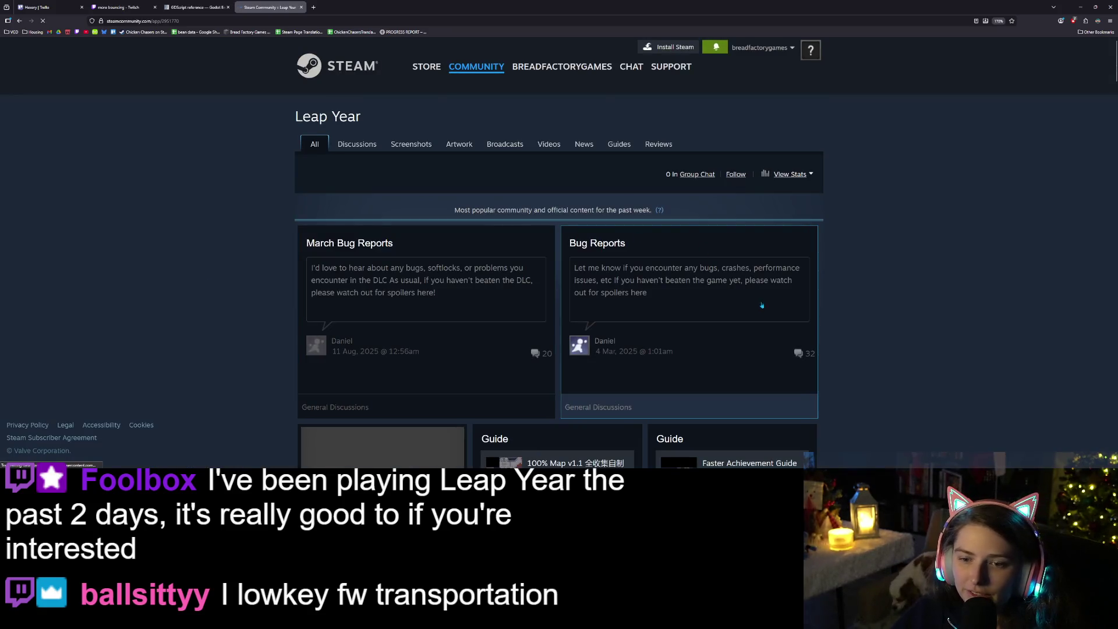
left_click(20, 20)
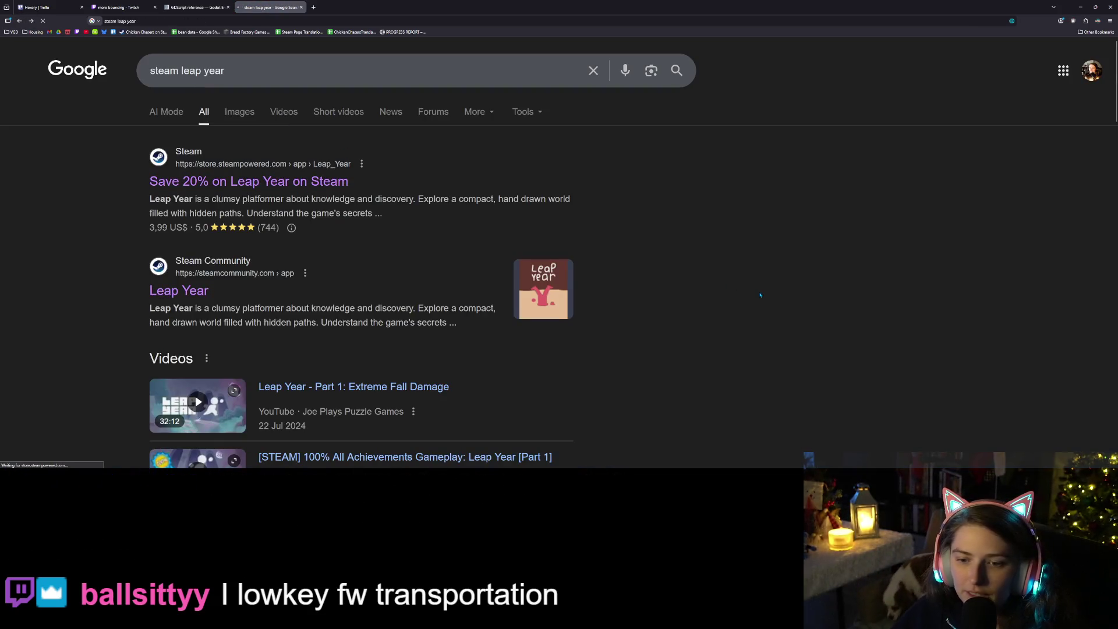
scroll(948, 334, "down", 1)
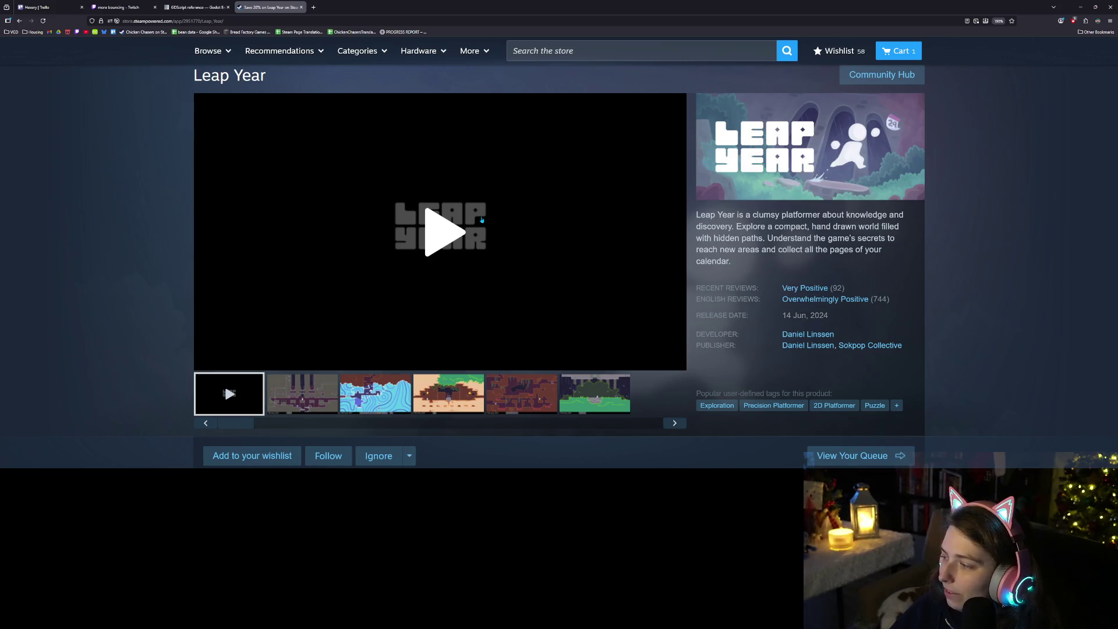
Play the Leap Year trailer, view the four gallery screenshots, then return to the trailer
left_click(482, 220)
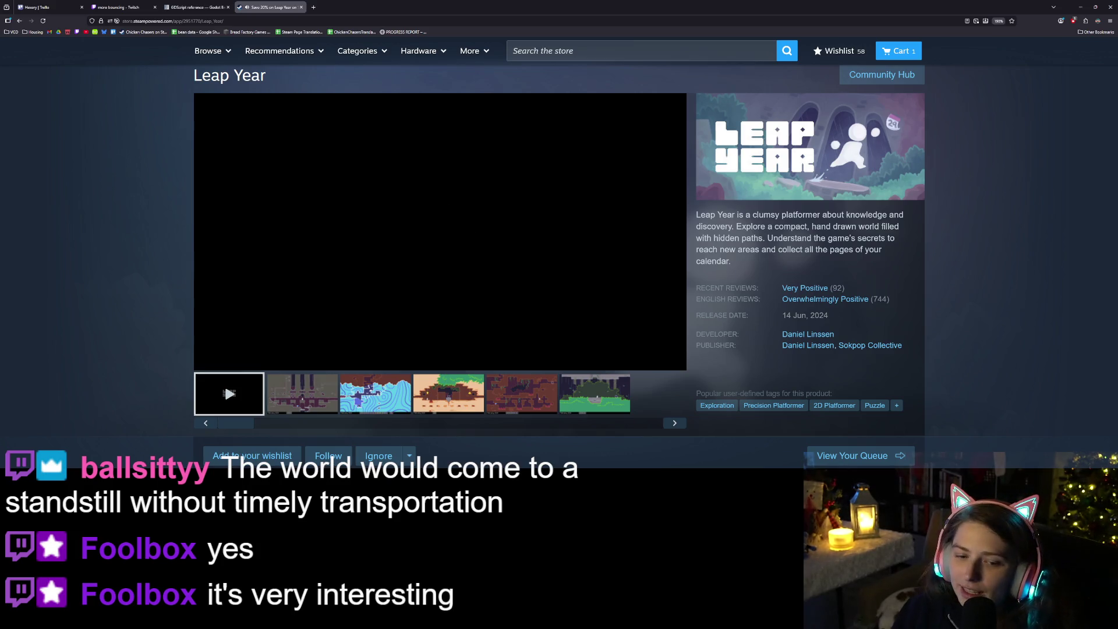
left_click(298, 409)
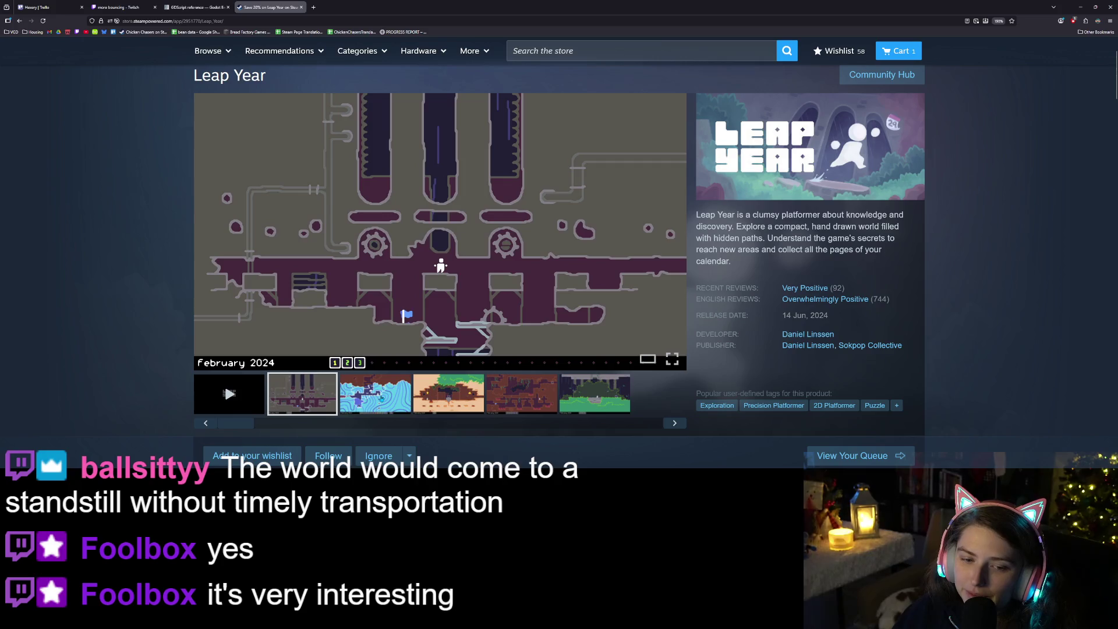
left_click(381, 398)
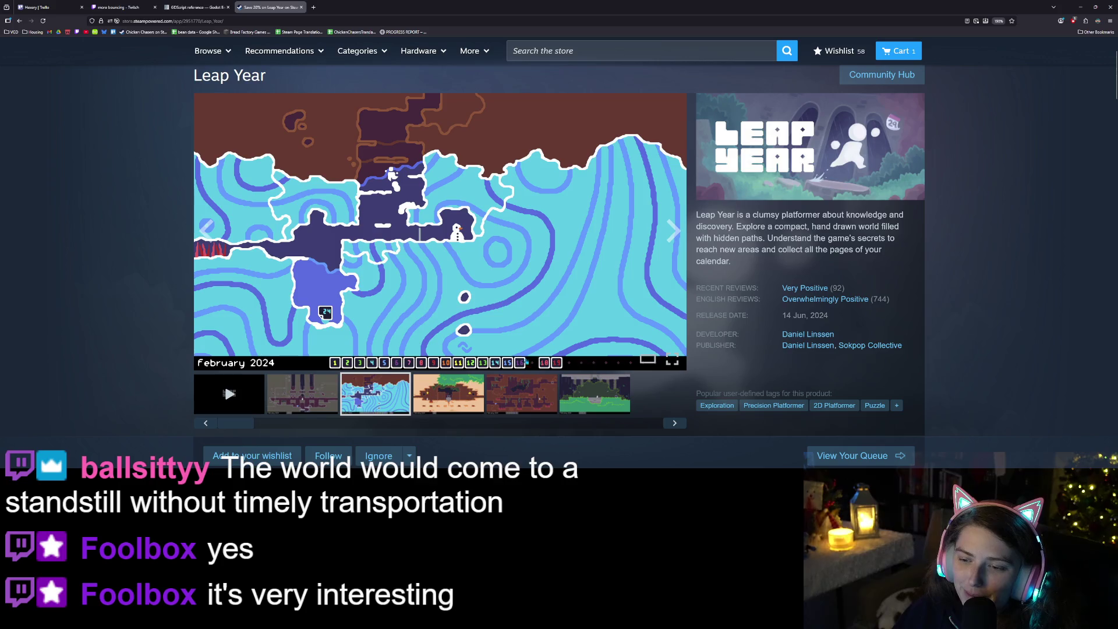
left_click(442, 396)
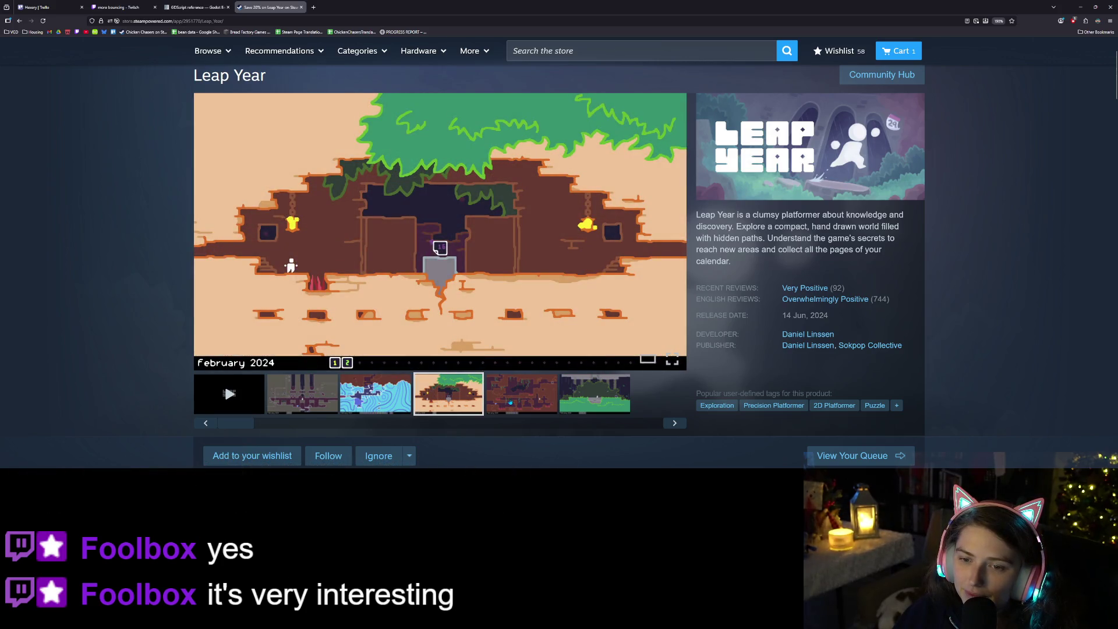
left_click(509, 402)
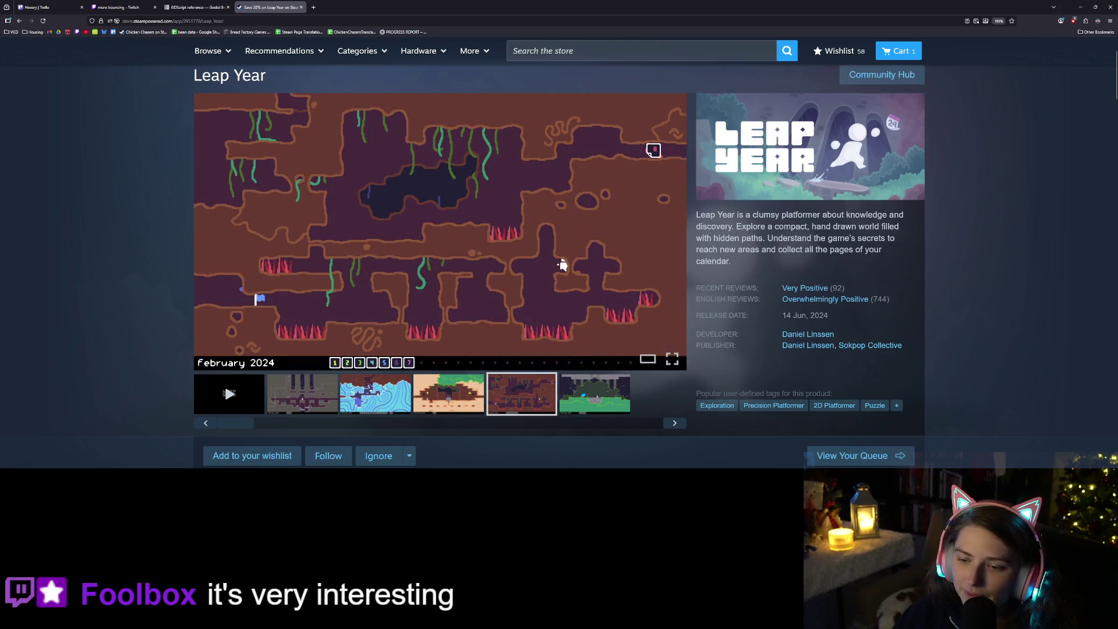
left_click(674, 424)
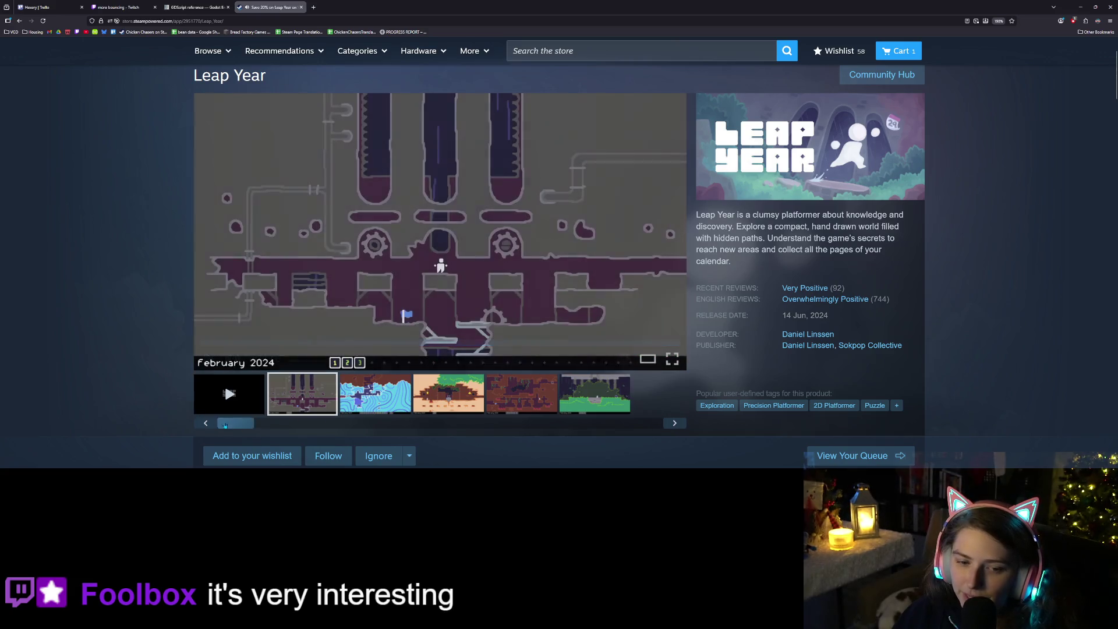
Scroll down the Leap Year store page, looking over the bundle thumbnails
scroll(184, 409, "down", 4)
scroll(184, 409, "down", 2)
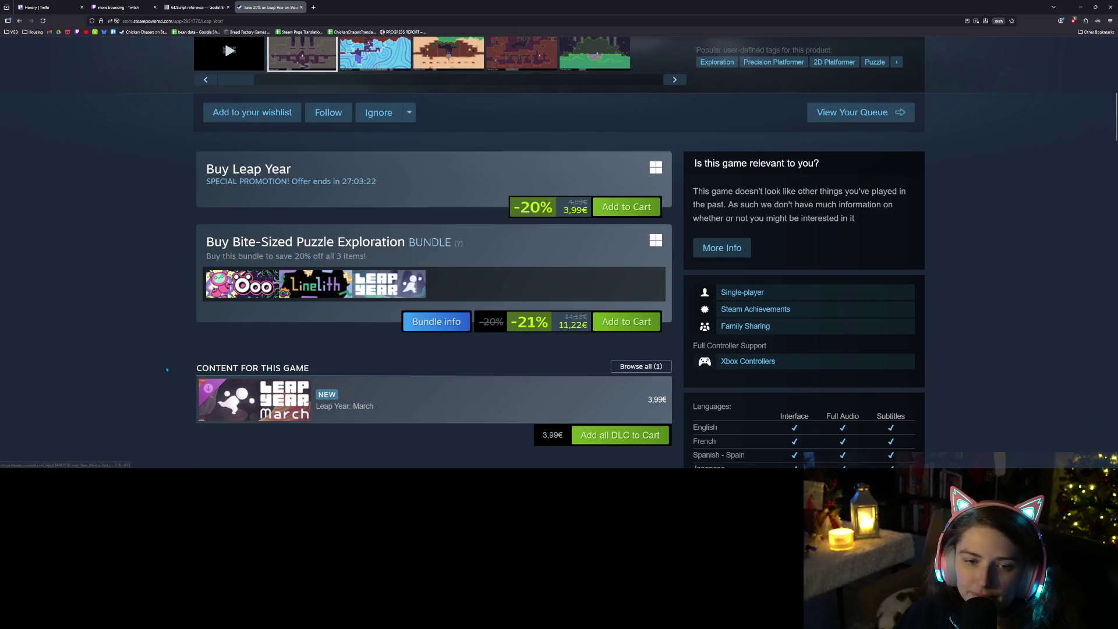
scroll(168, 373, "down", 2)
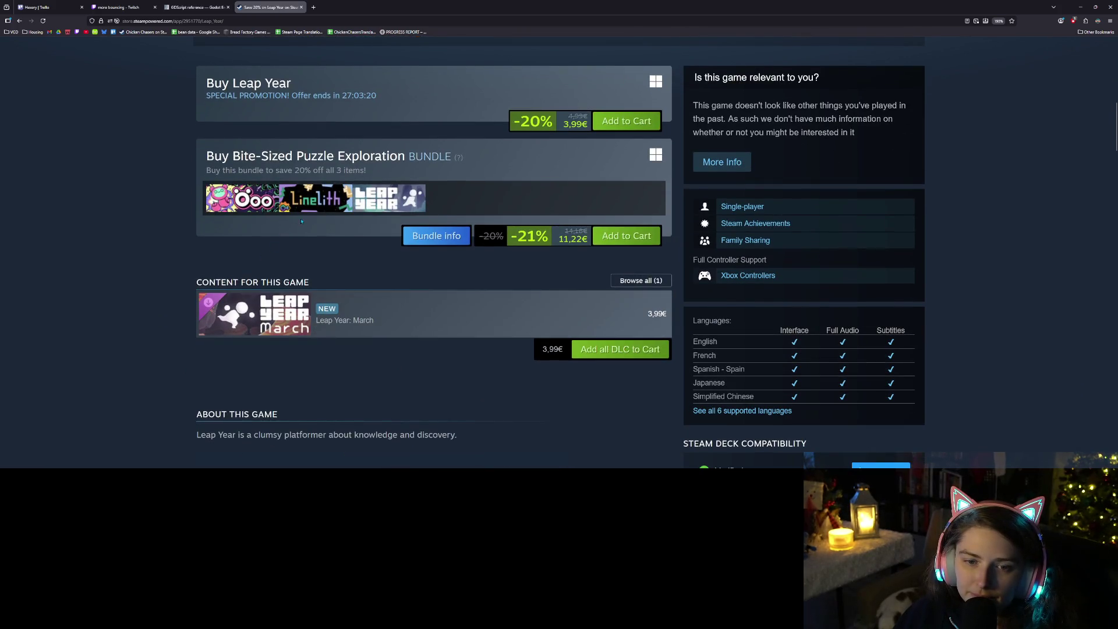
mouse_move(312, 205)
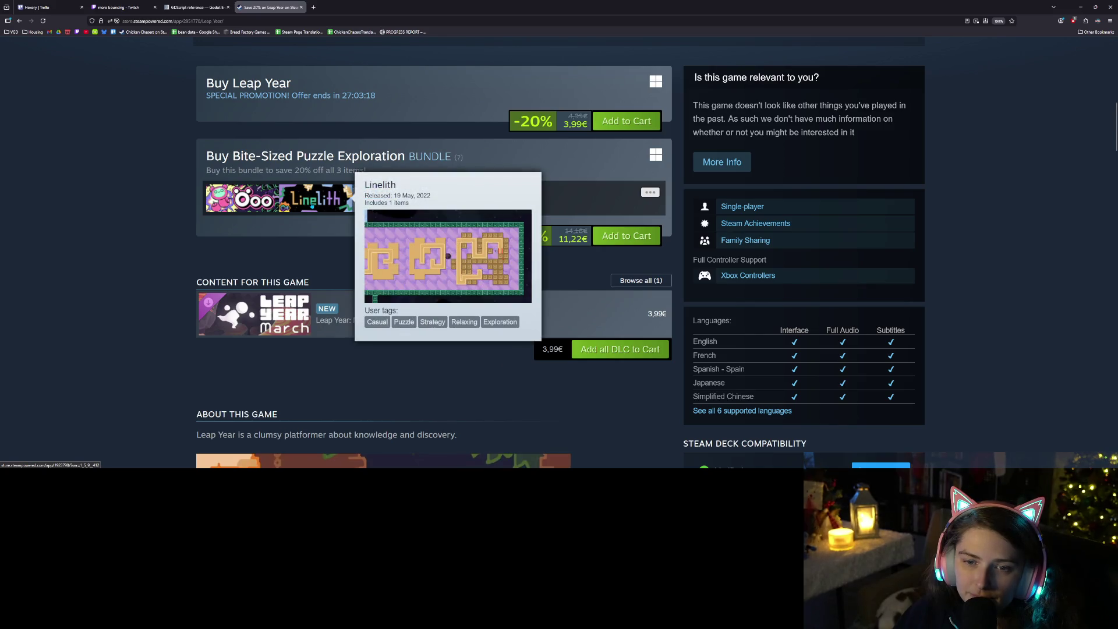
mouse_move(257, 201)
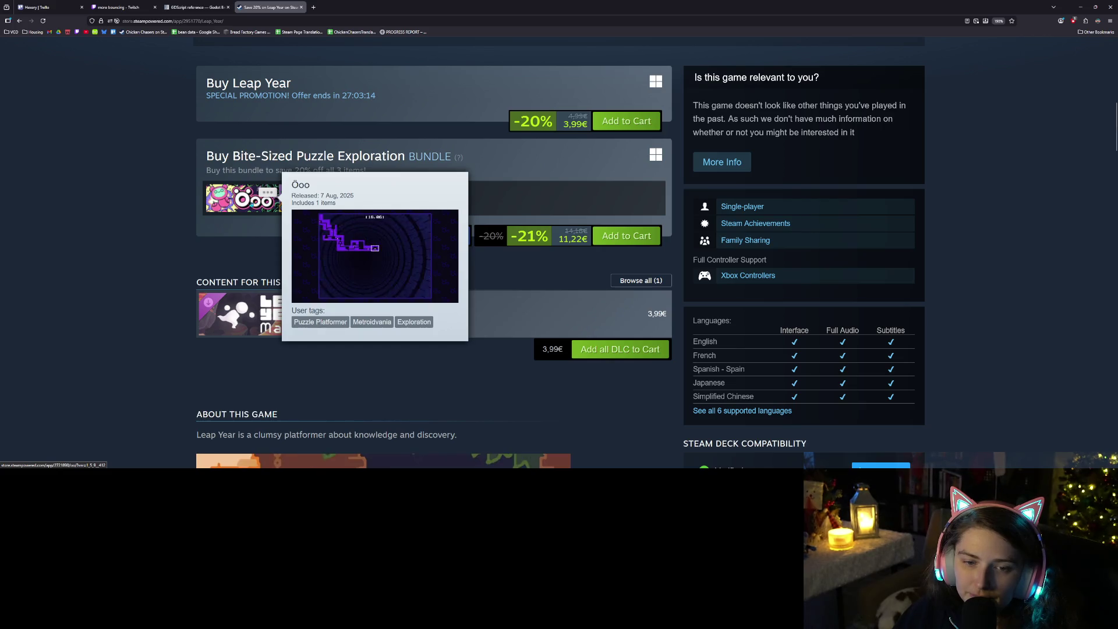
scroll(127, 372, "down", 2)
scroll(127, 373, "down", 1)
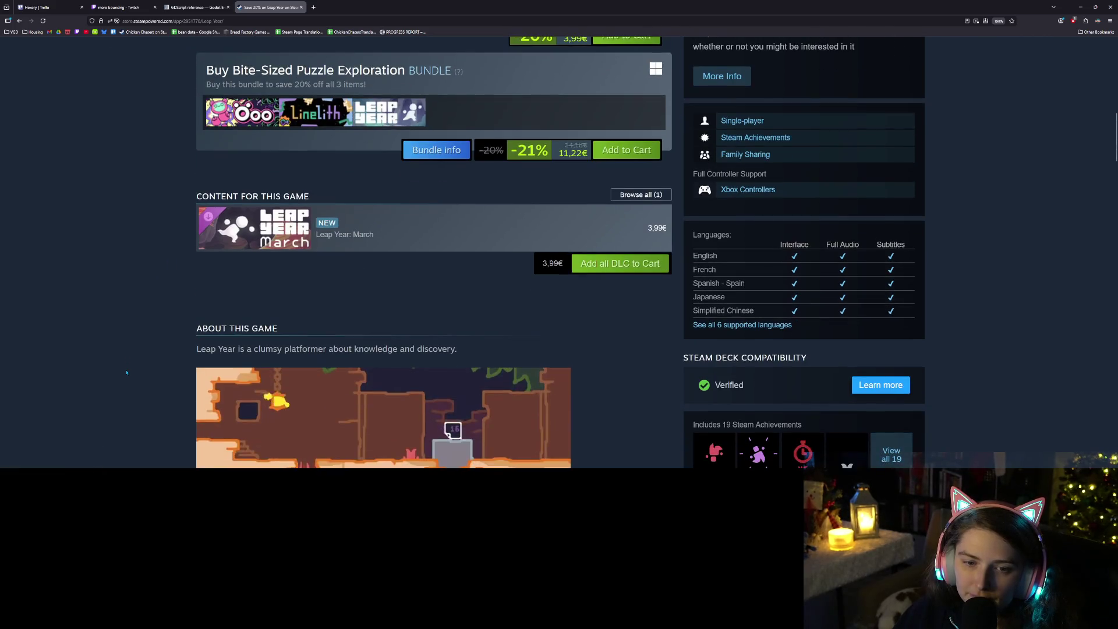
scroll(127, 372, "down", 1)
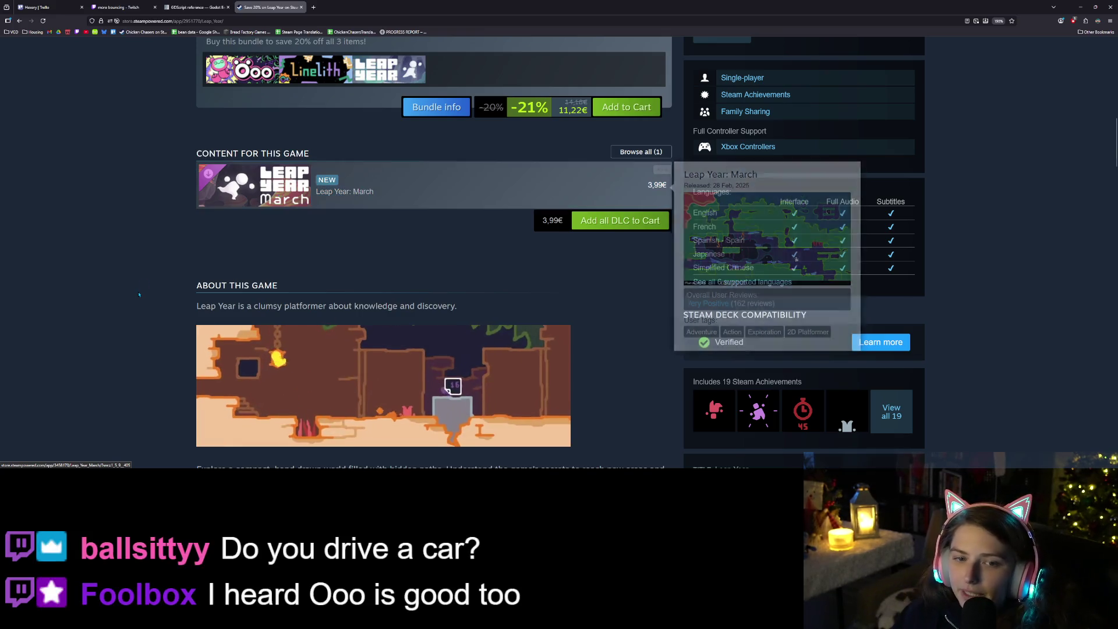
scroll(137, 299, "down", 3)
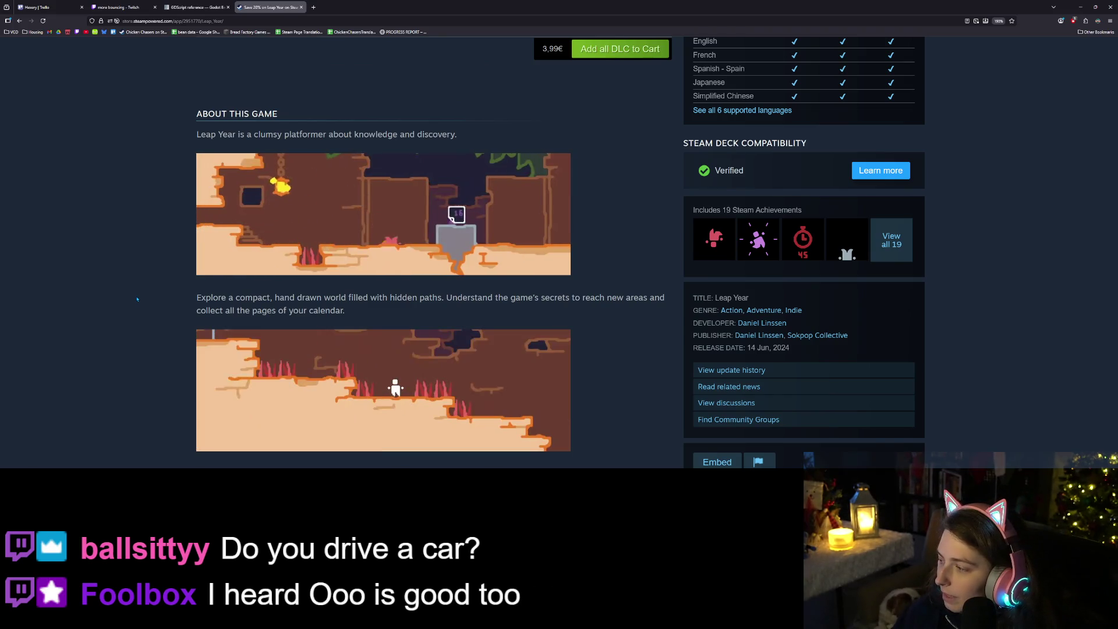
scroll(145, 314, "up", 4)
scroll(151, 324, "up", 4)
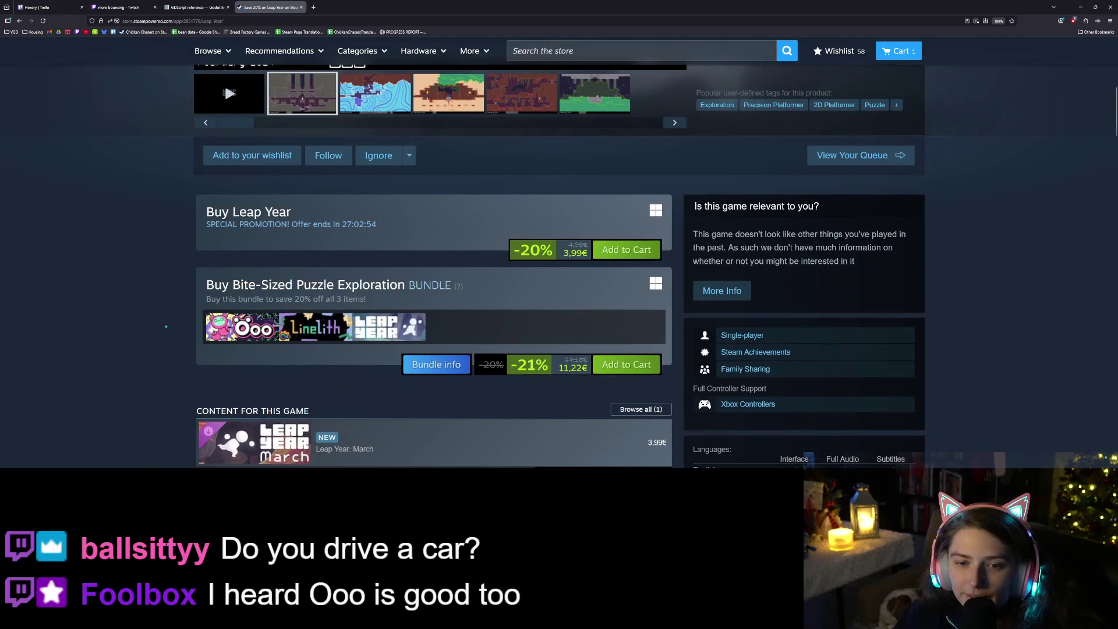
mouse_move(256, 337)
scroll(254, 337, "down", 2)
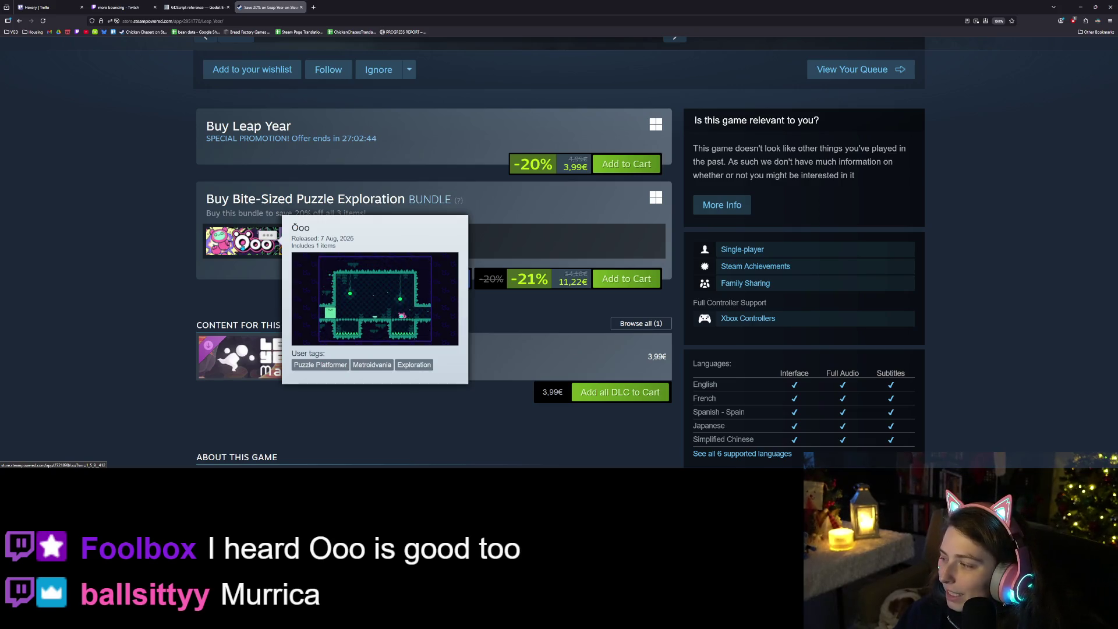
scroll(175, 326, "down", 4)
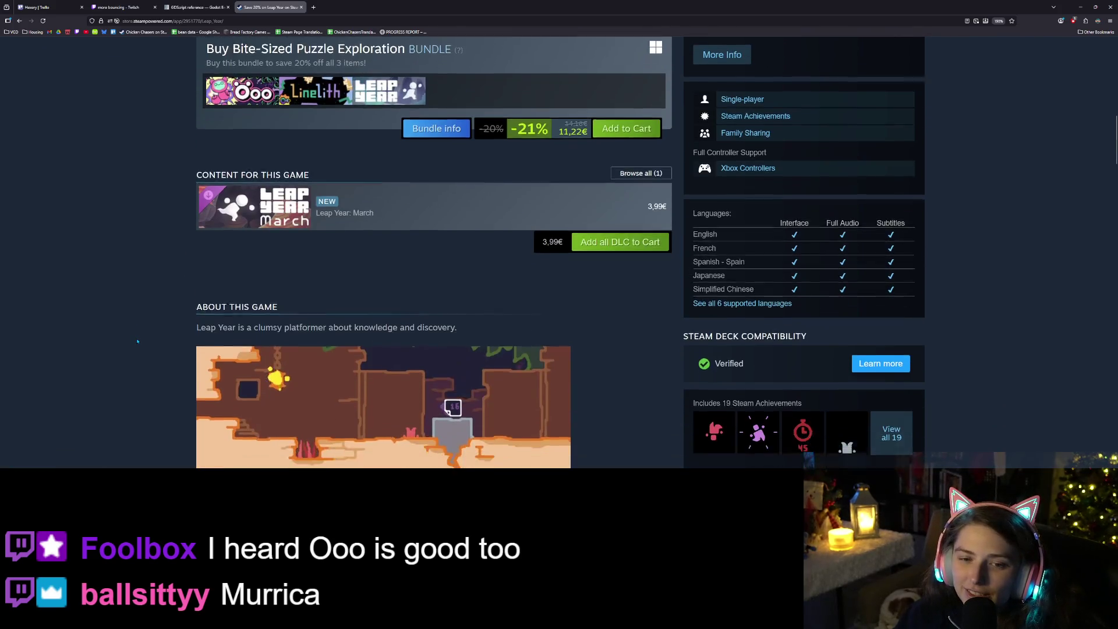
scroll(158, 339, "down", 4)
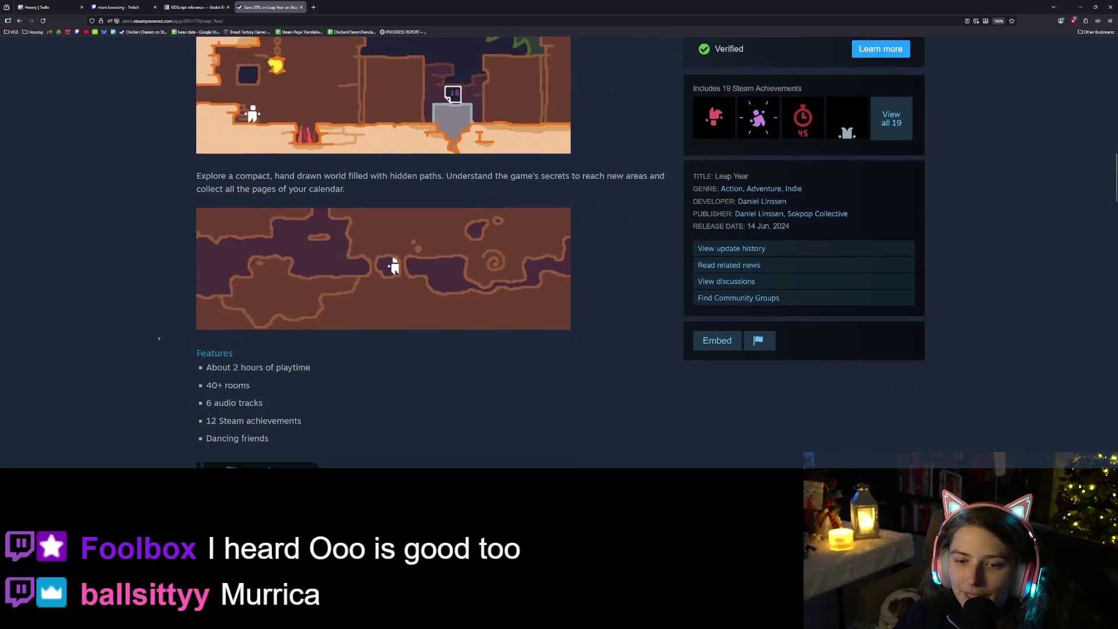
scroll(160, 336, "up", 2)
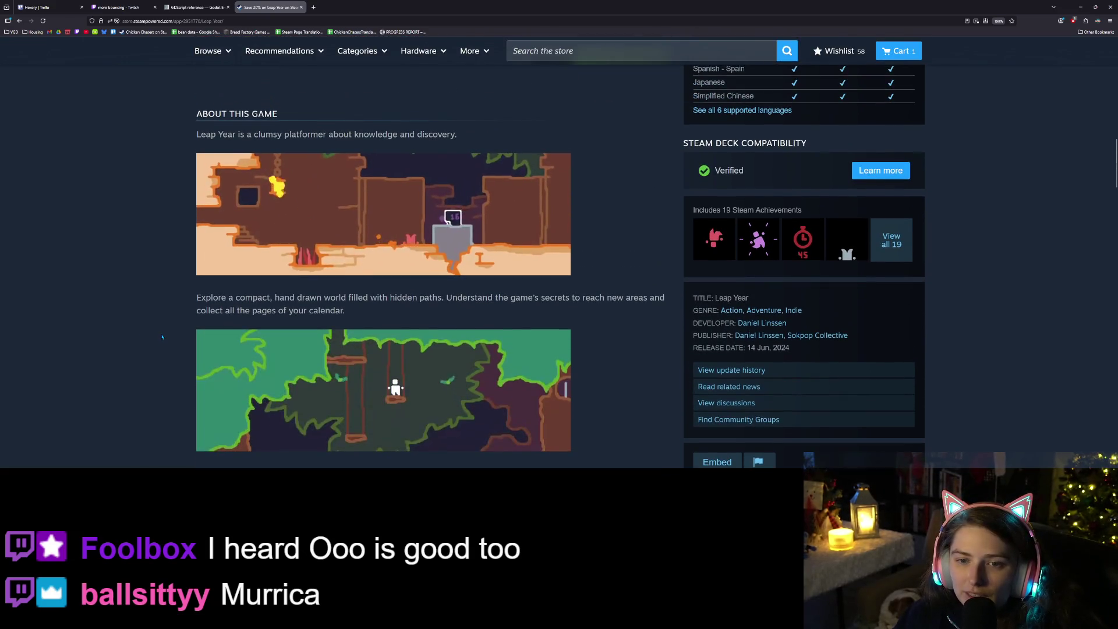
scroll(162, 336, "down", 5)
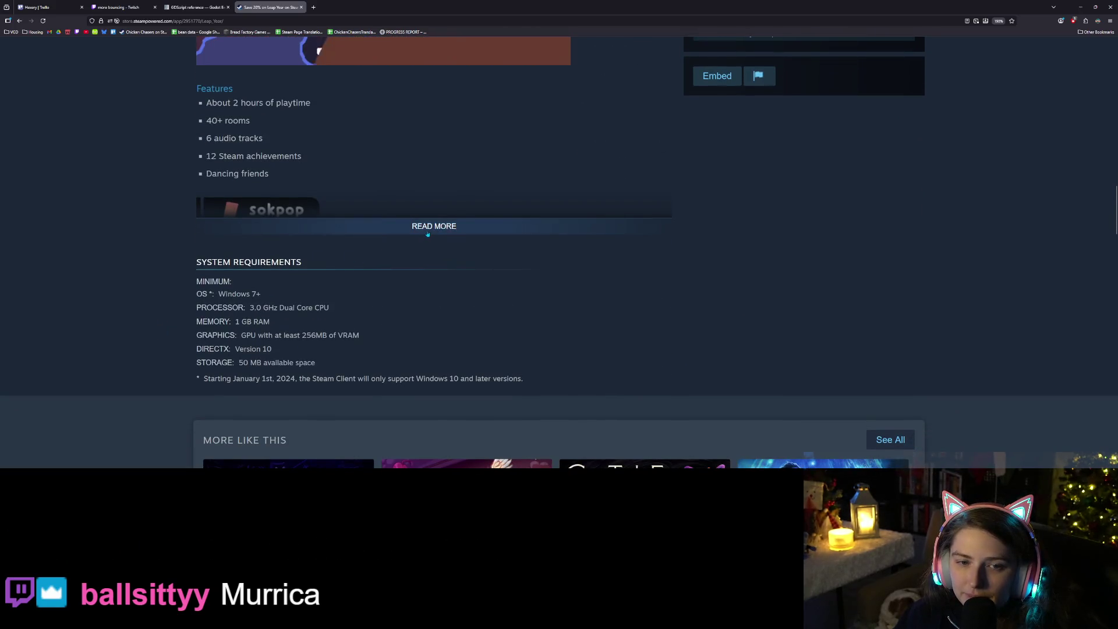
Expand About This Game to read the Sokpop takeover section, then open the achievements list
left_click(402, 227)
scroll(361, 291, "down", 1)
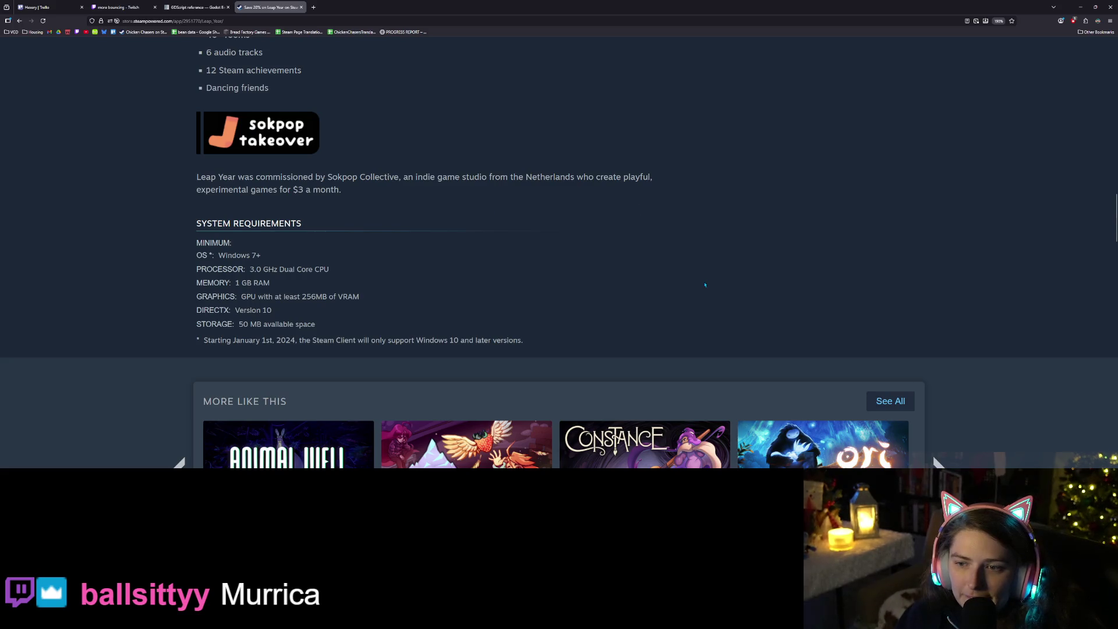
scroll(704, 285, "down", 2)
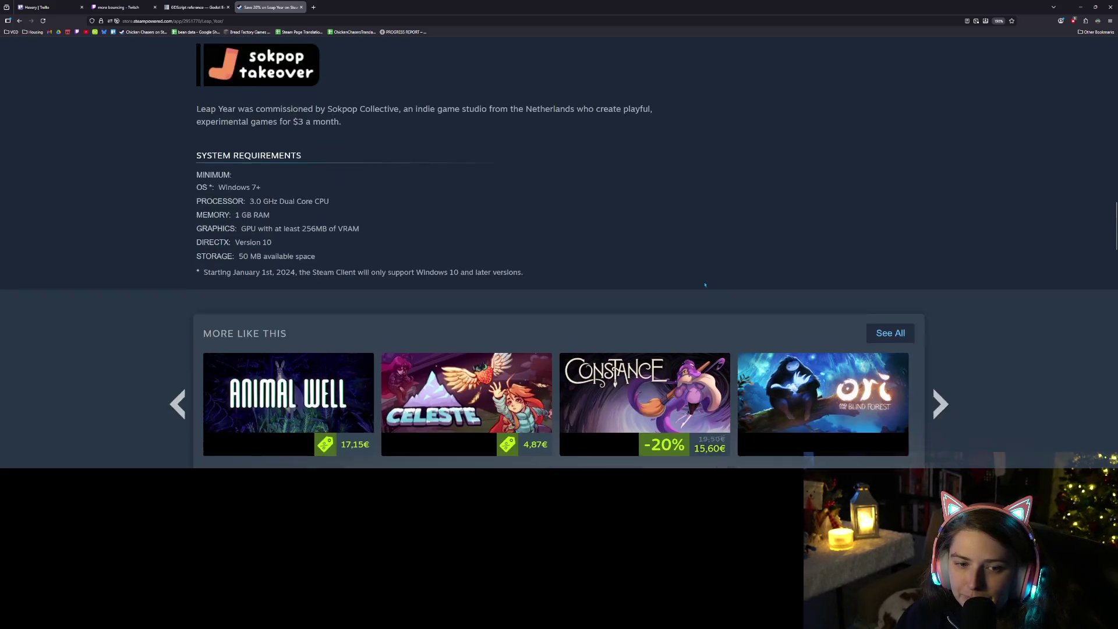
scroll(872, 280, "down", 5)
scroll(959, 336, "up", 2)
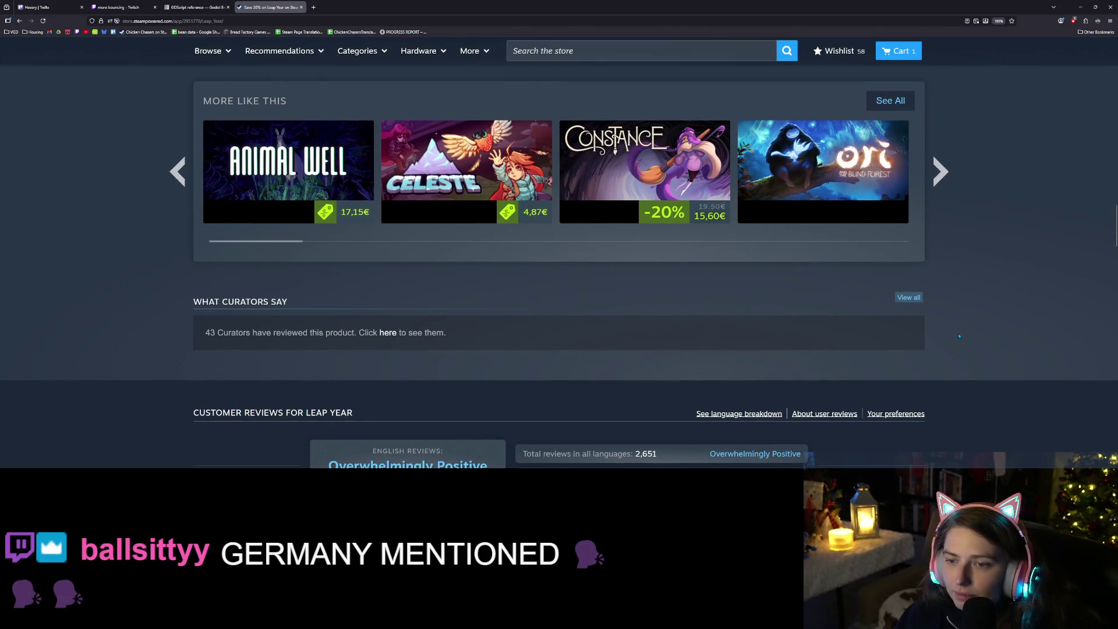
scroll(958, 335, "up", 4)
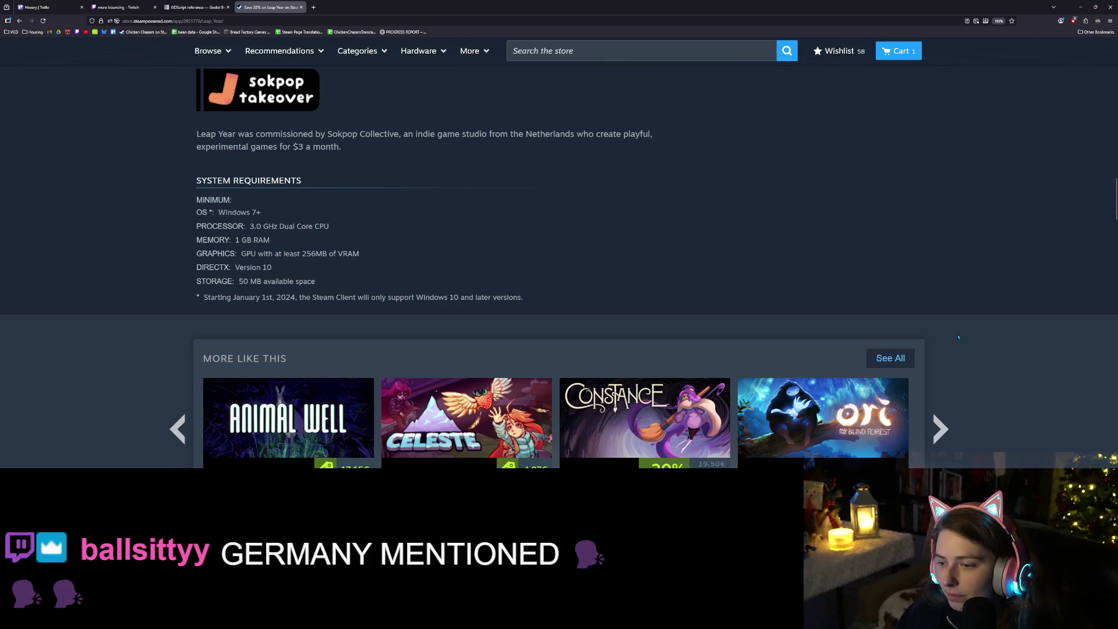
scroll(957, 337, "down", 3)
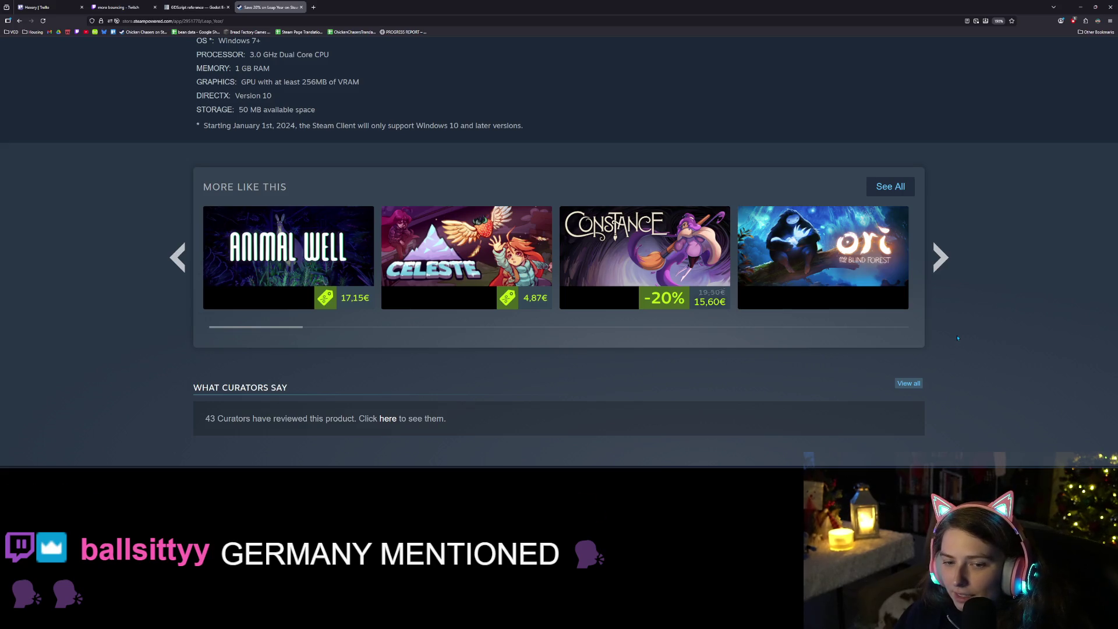
scroll(955, 337, "up", 4)
scroll(951, 338, "up", 10)
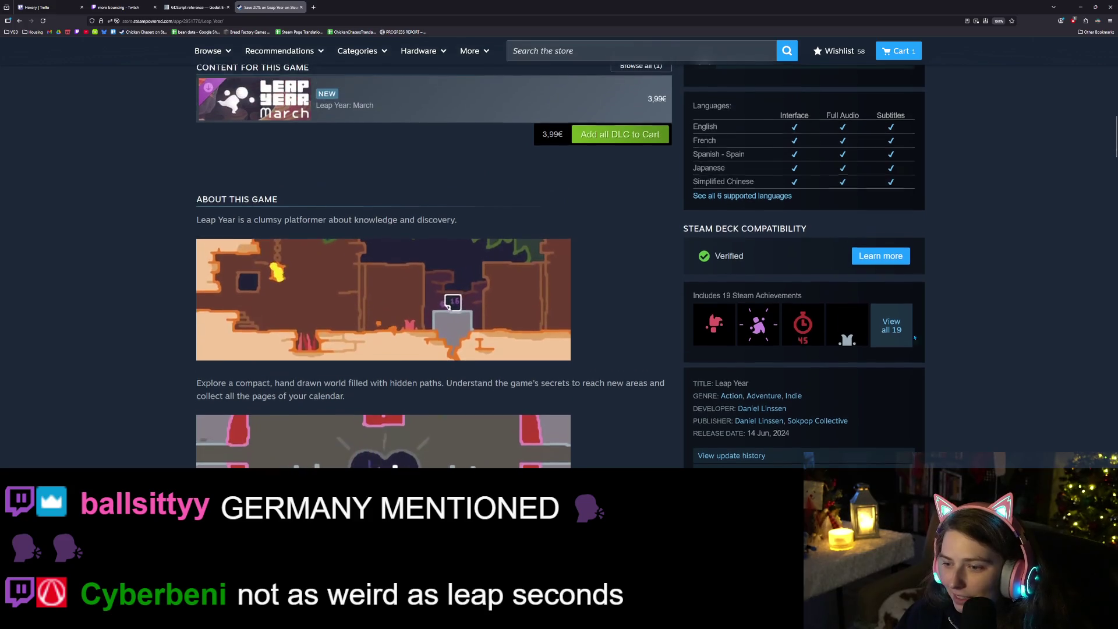
left_click(884, 338)
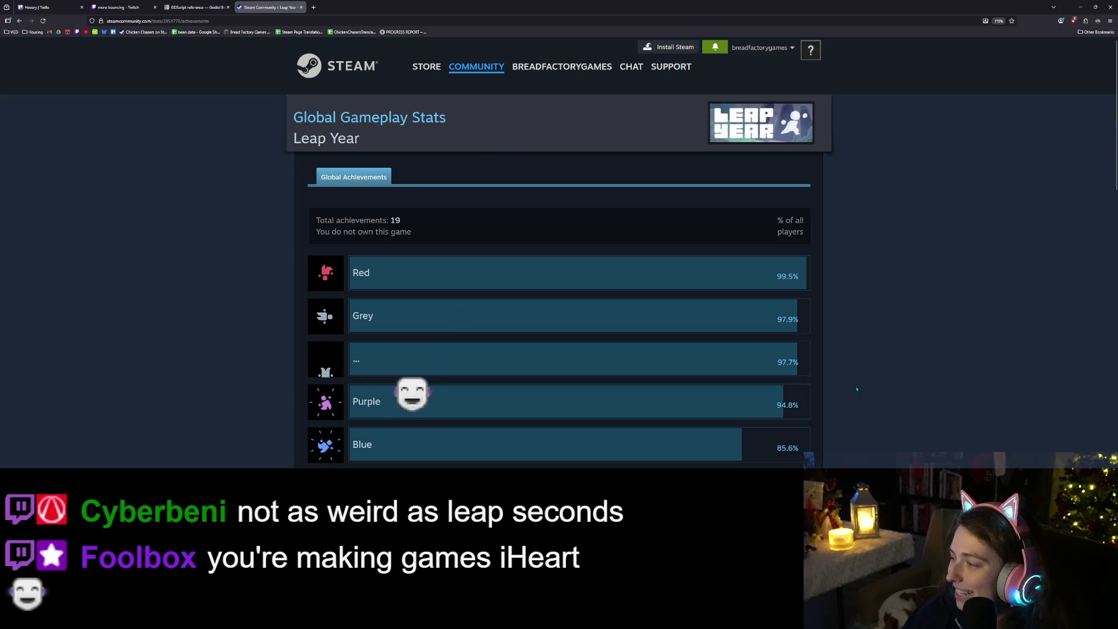
Scroll the 19 global achievements, select the March On description, then go back to the store page
scroll(790, 393, "down", 2)
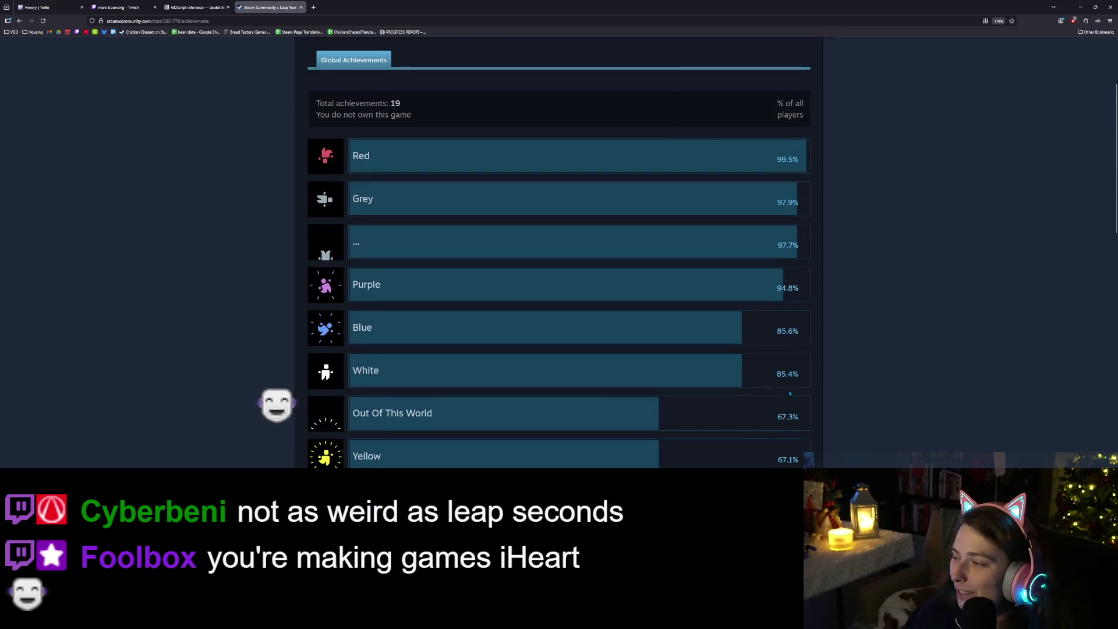
scroll(789, 390, "down", 2)
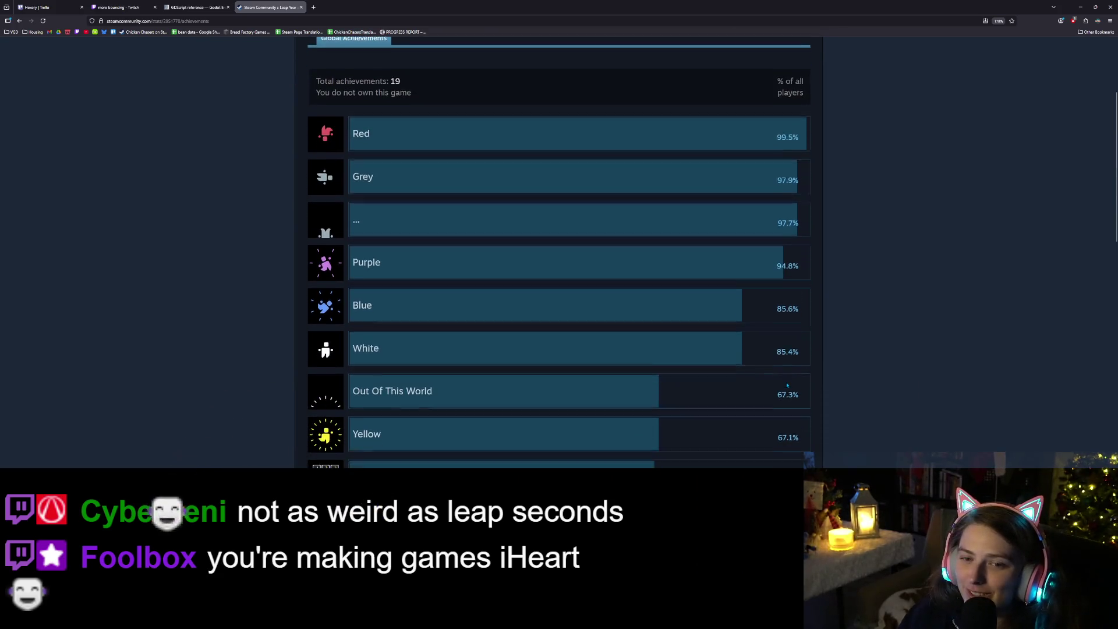
scroll(787, 385, "down", 3)
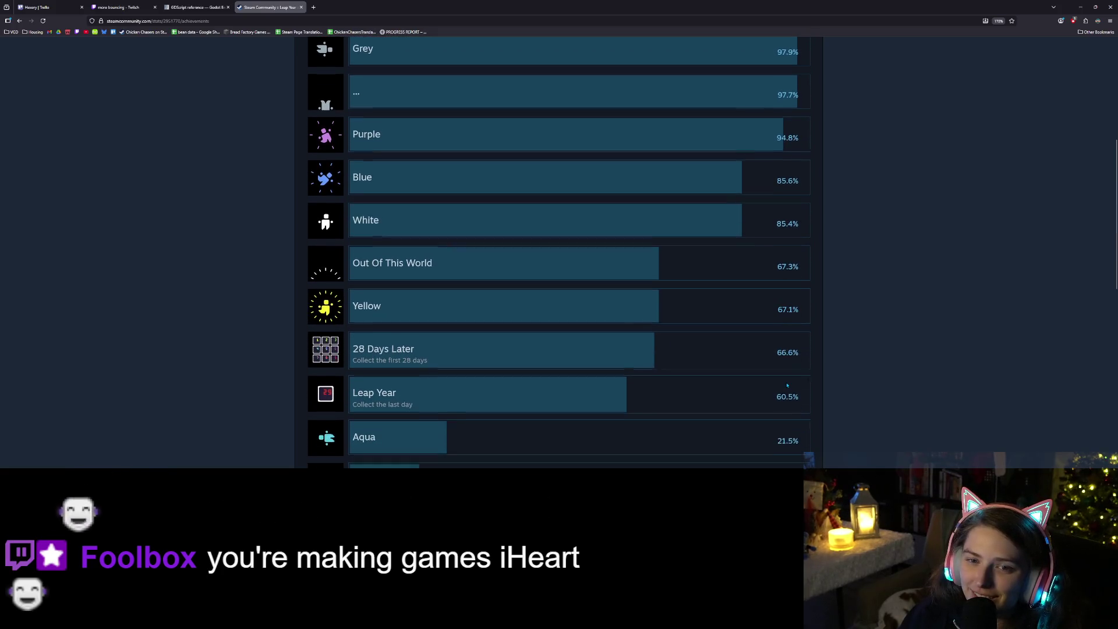
scroll(787, 385, "down", 2)
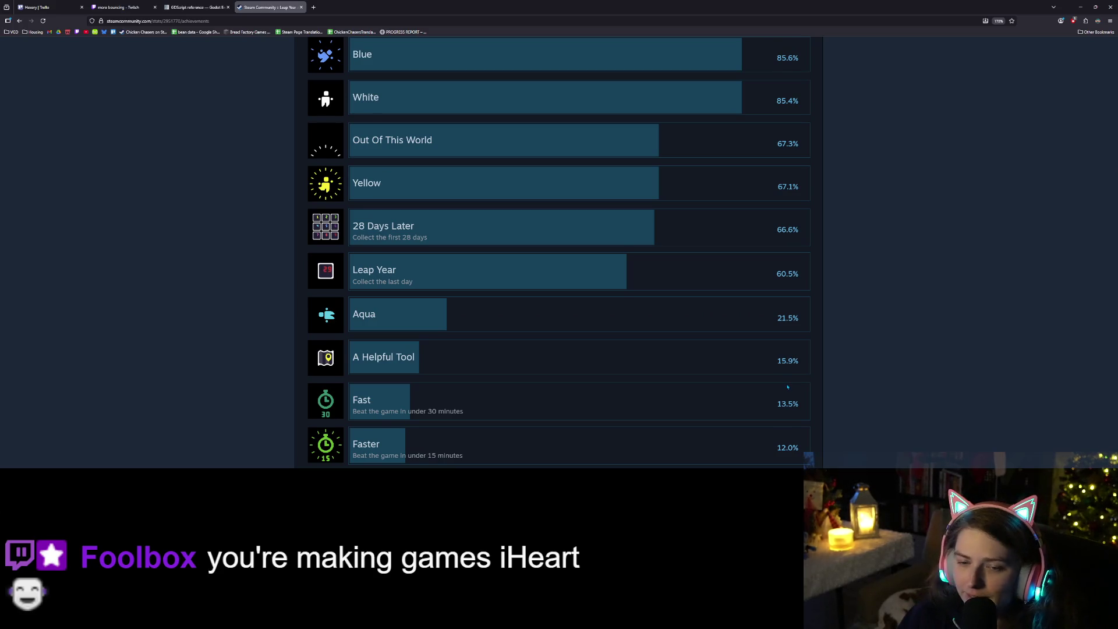
scroll(783, 381, "down", 4)
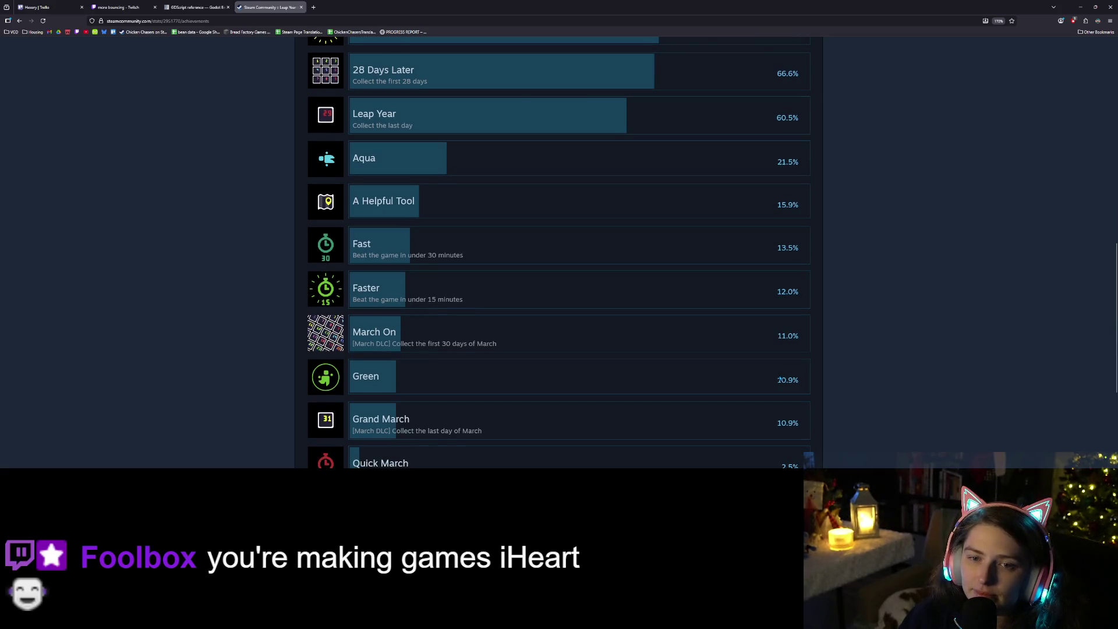
scroll(779, 379, "down", 4)
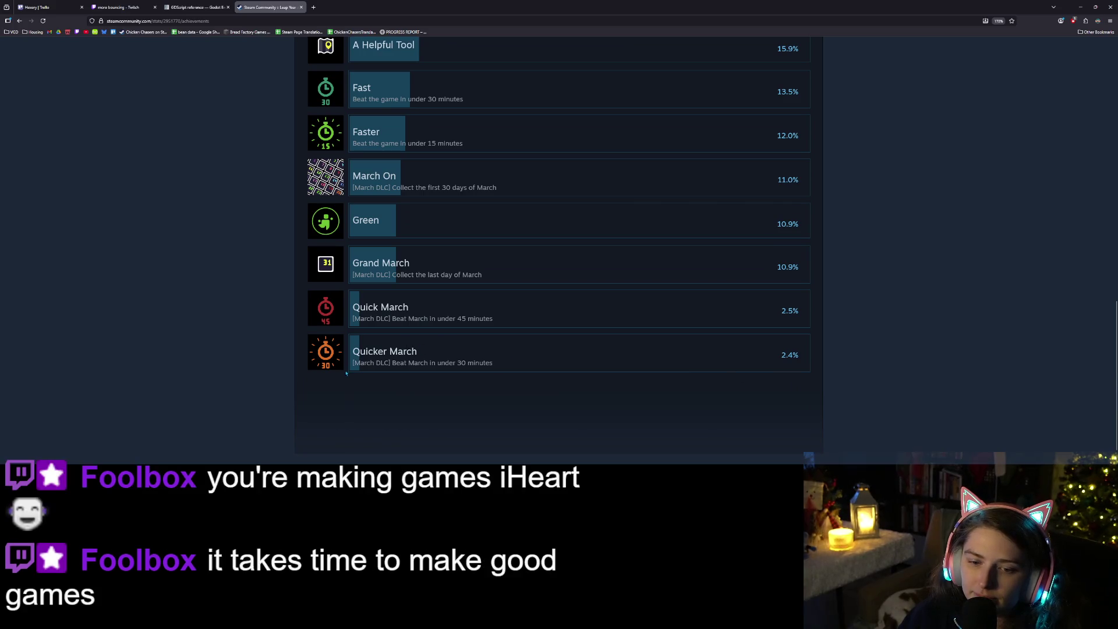
scroll(338, 319, "up", 4)
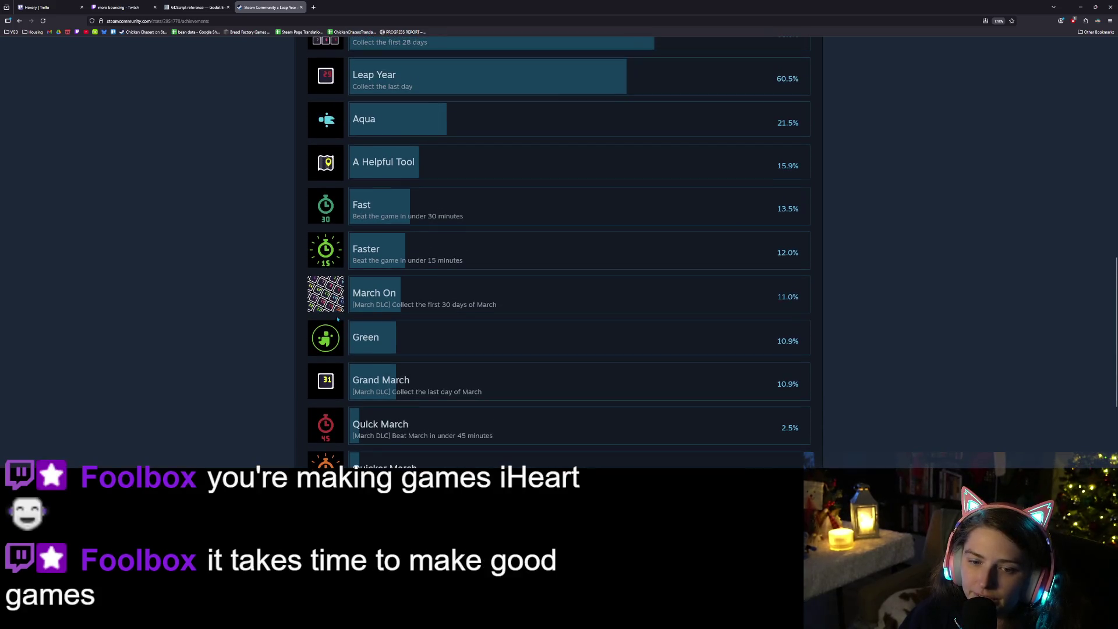
scroll(351, 353, "up", 1)
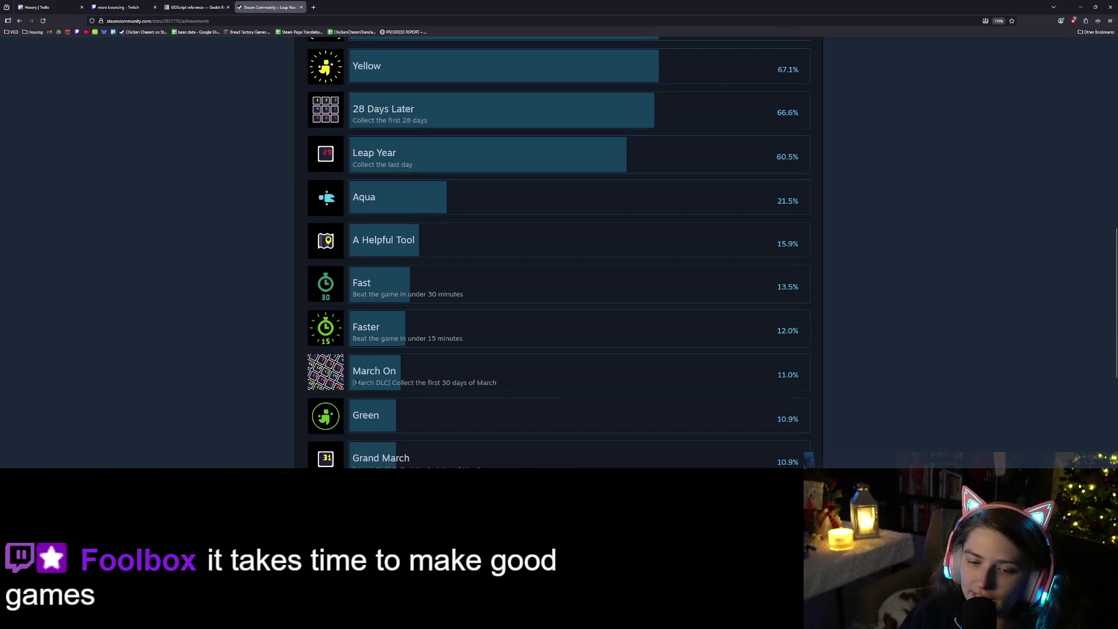
left_click_drag(356, 383, 524, 391)
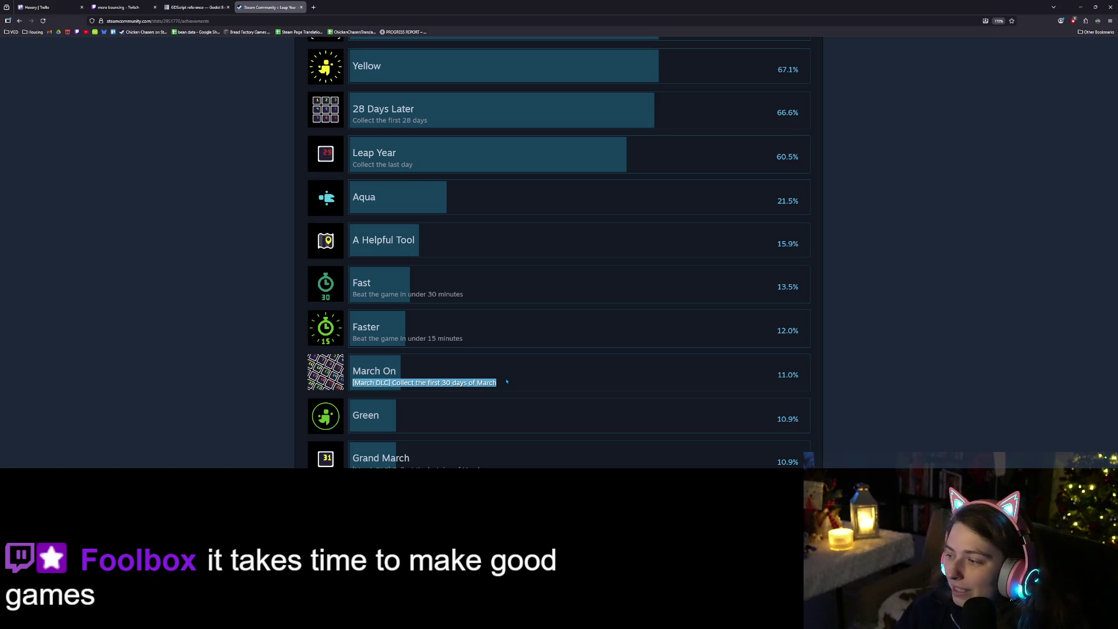
scroll(505, 386, "up", 2)
scroll(505, 389, "up", 8)
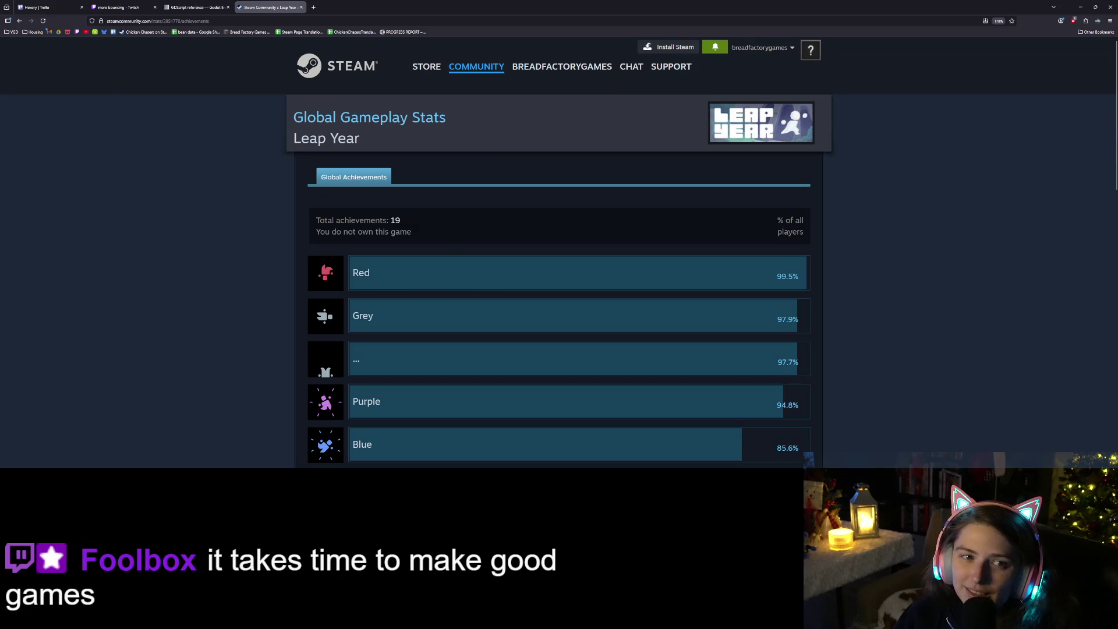
left_click(19, 21)
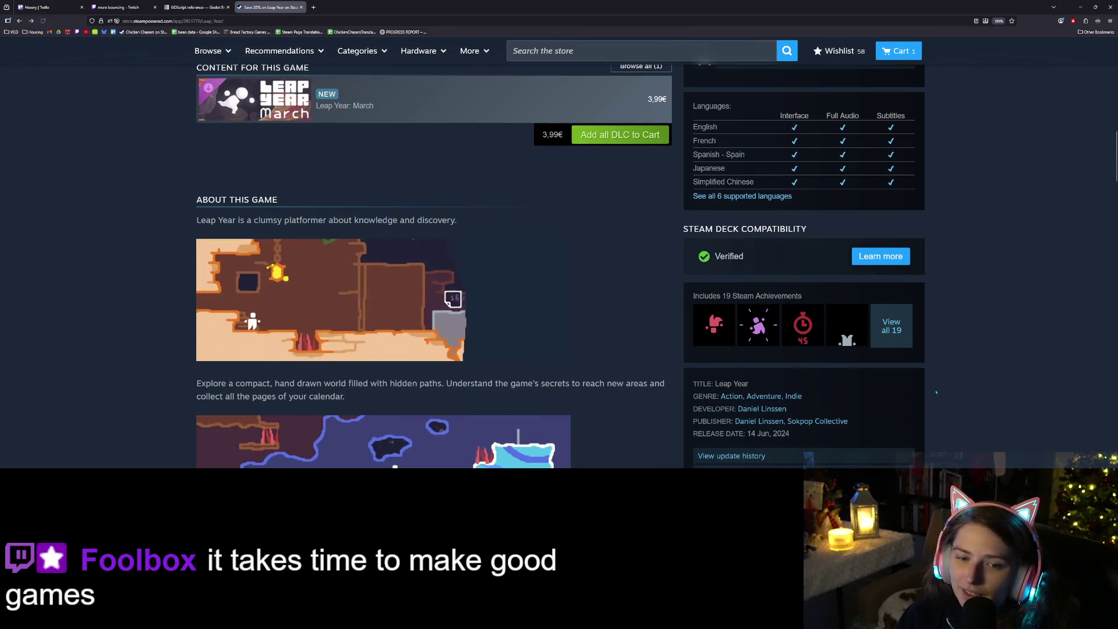
Scroll through the Leap Year store page and briefly highlight text in the relevance note
scroll(646, 378, "up", 2)
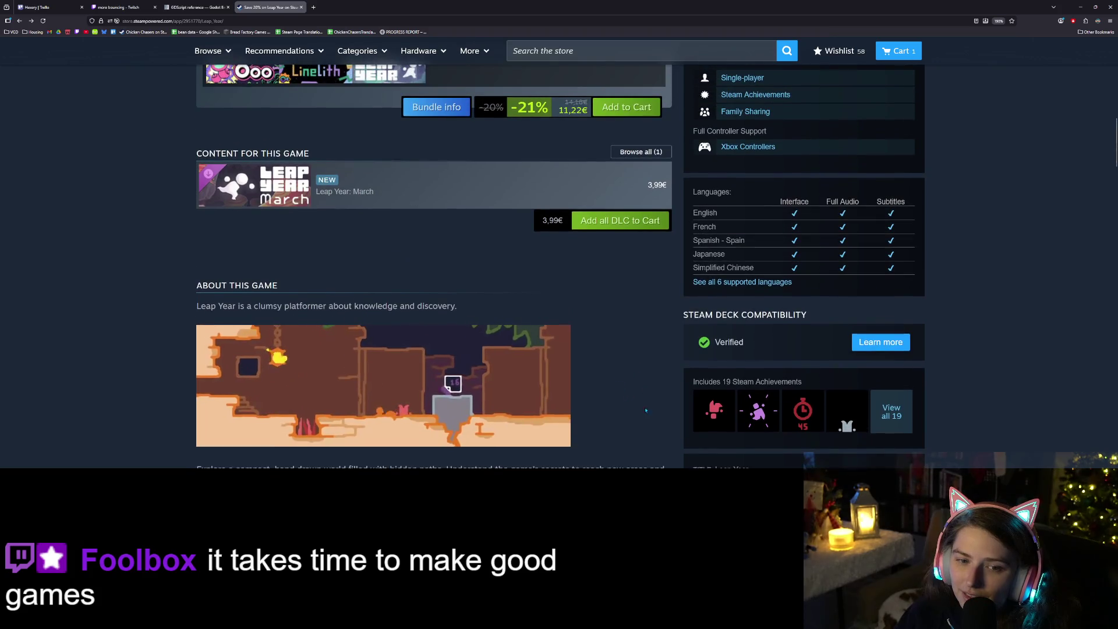
scroll(657, 404, "up", 1)
scroll(655, 406, "down", 3)
scroll(651, 410, "up", 2)
scroll(649, 412, "down", 2)
scroll(649, 413, "up", 6)
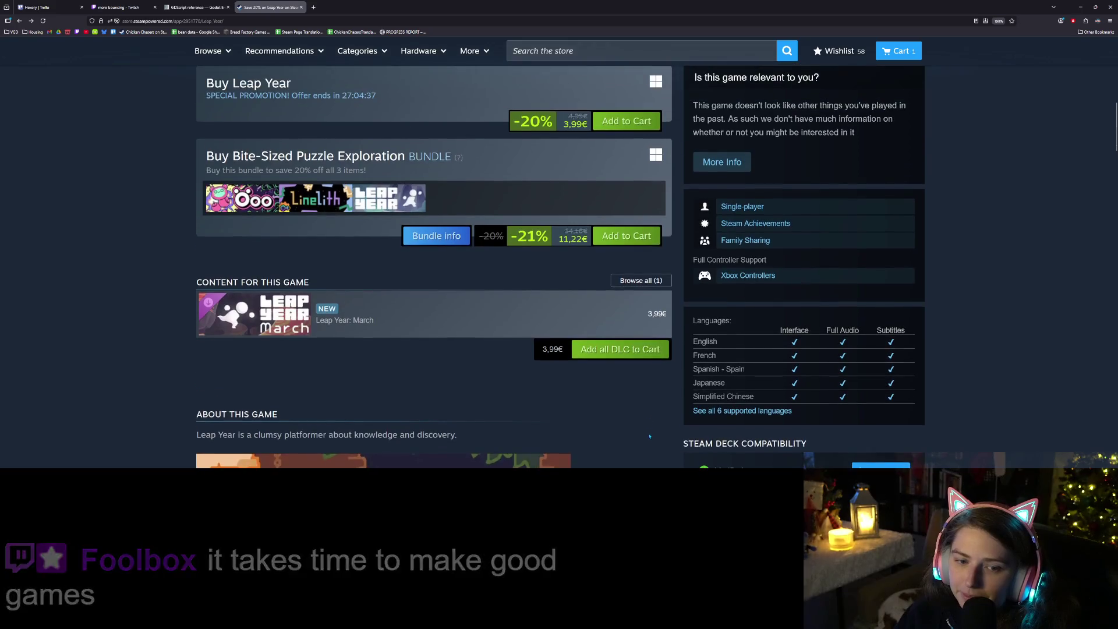
scroll(648, 440, "up", 3)
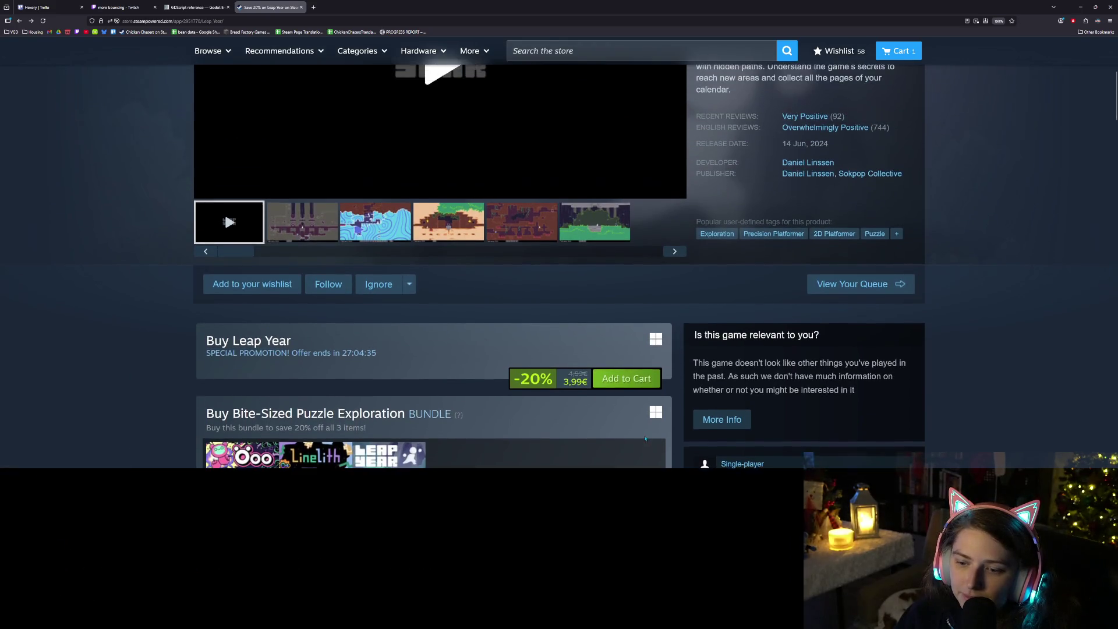
scroll(645, 438, "up", 2)
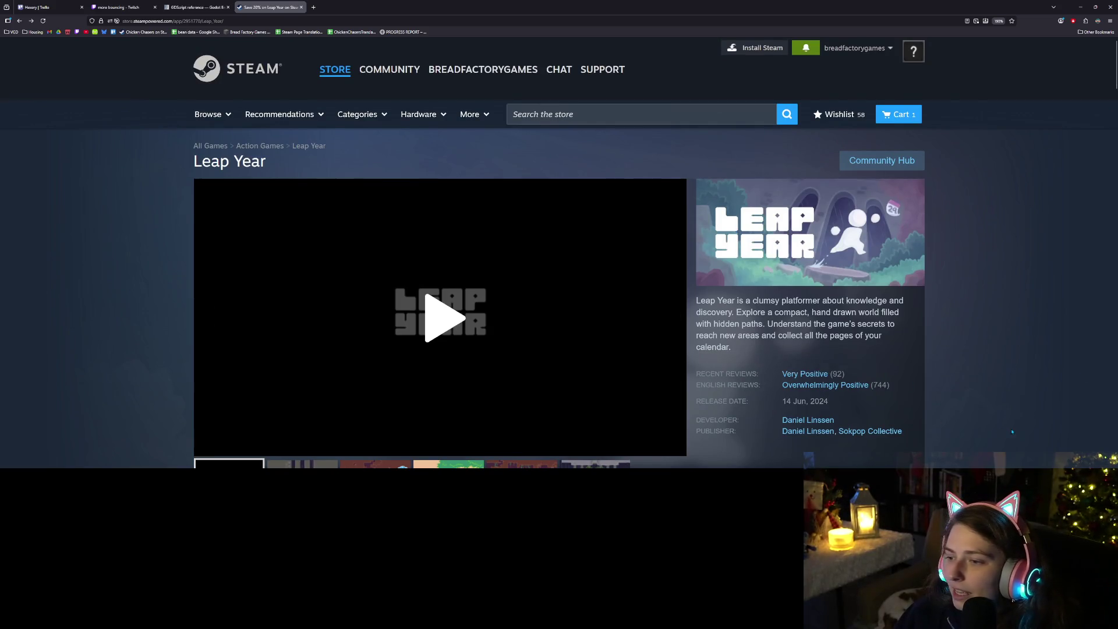
scroll(1012, 432, "down", 6)
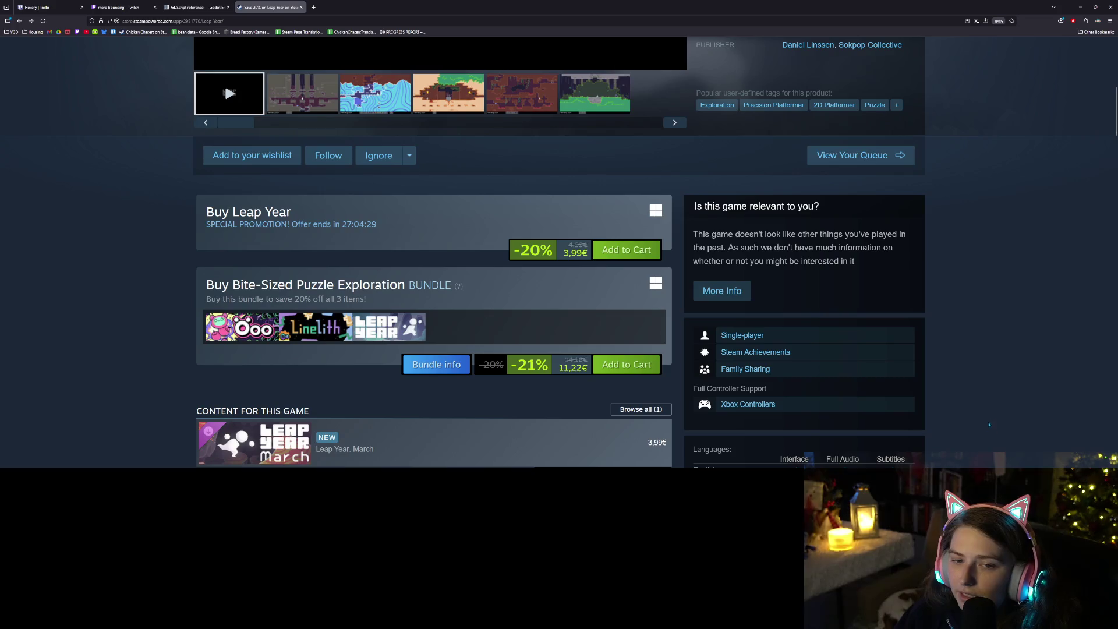
scroll(991, 420, "down", 3)
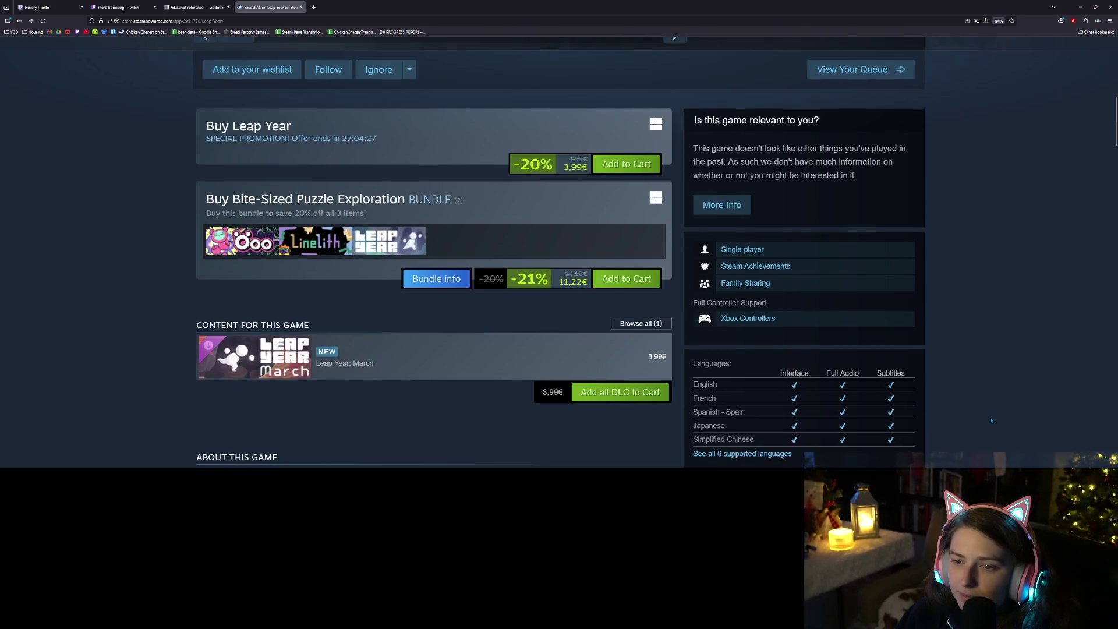
scroll(991, 419, "down", 7)
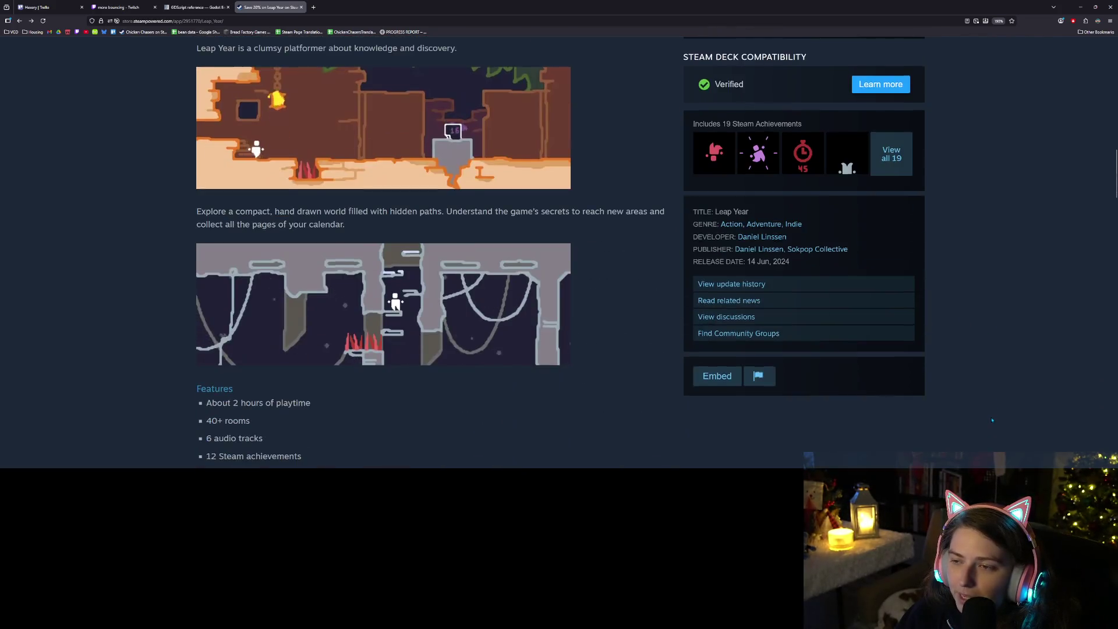
scroll(992, 419, "down", 5)
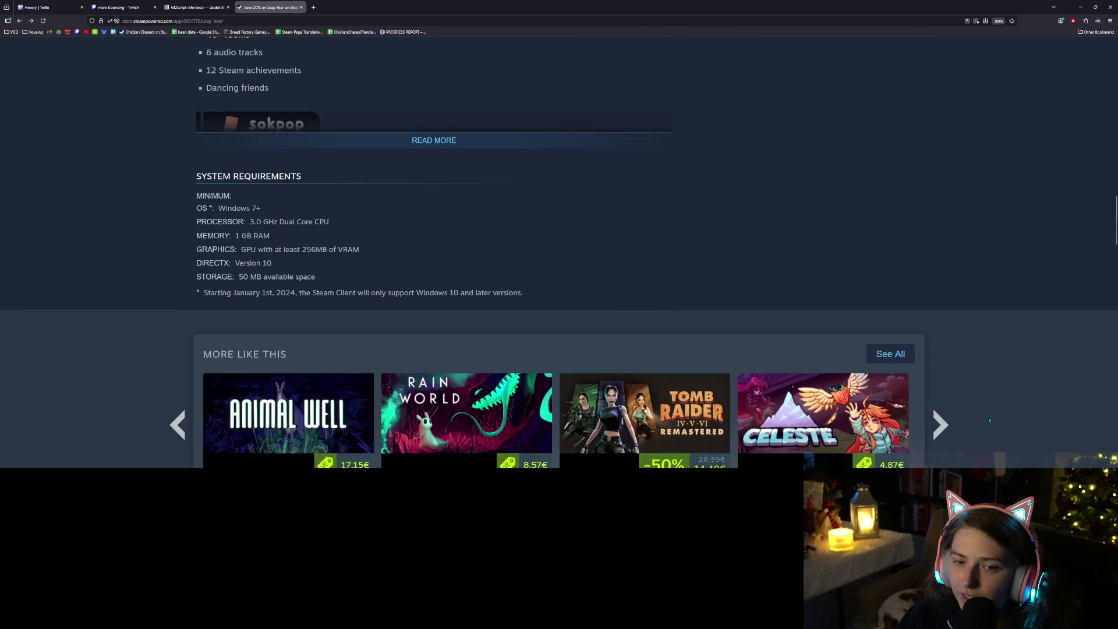
scroll(989, 419, "down", 1)
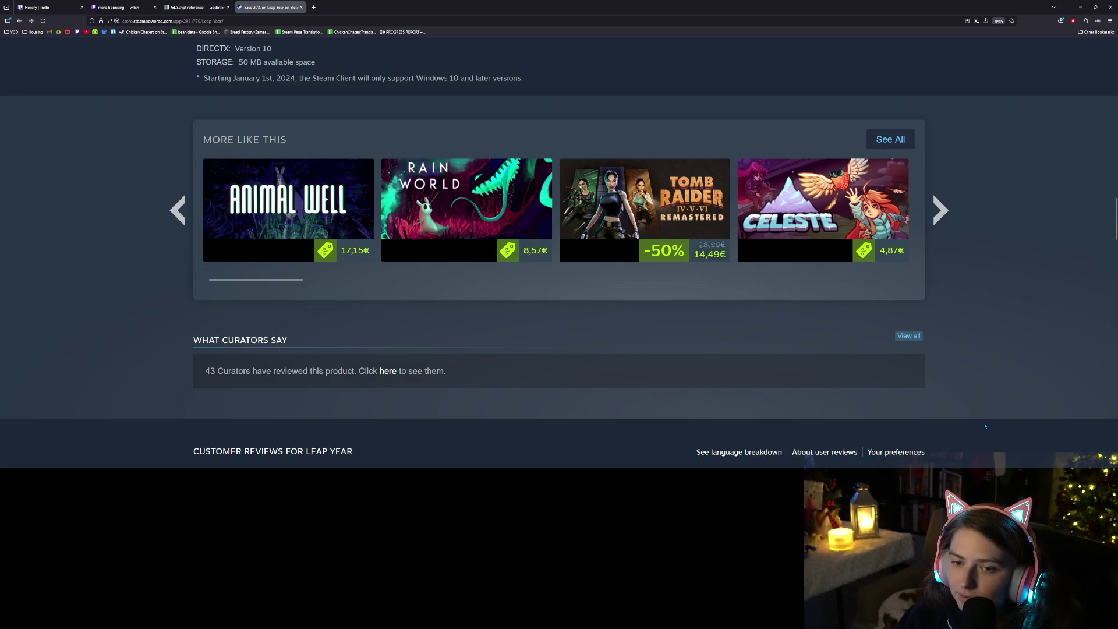
scroll(986, 426, "up", 2)
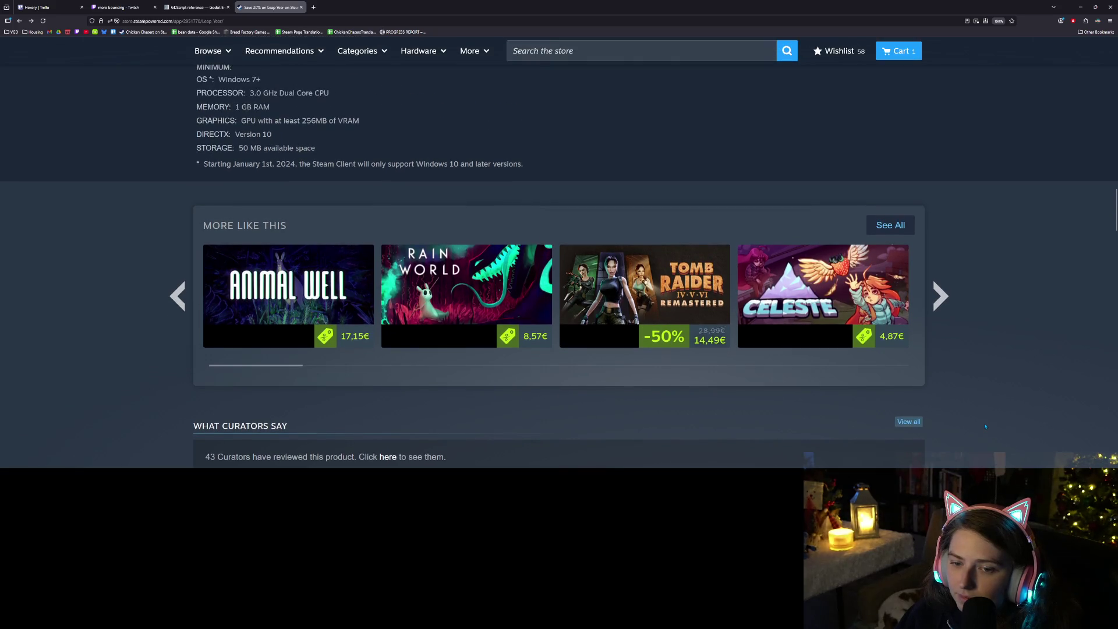
scroll(985, 426, "up", 15)
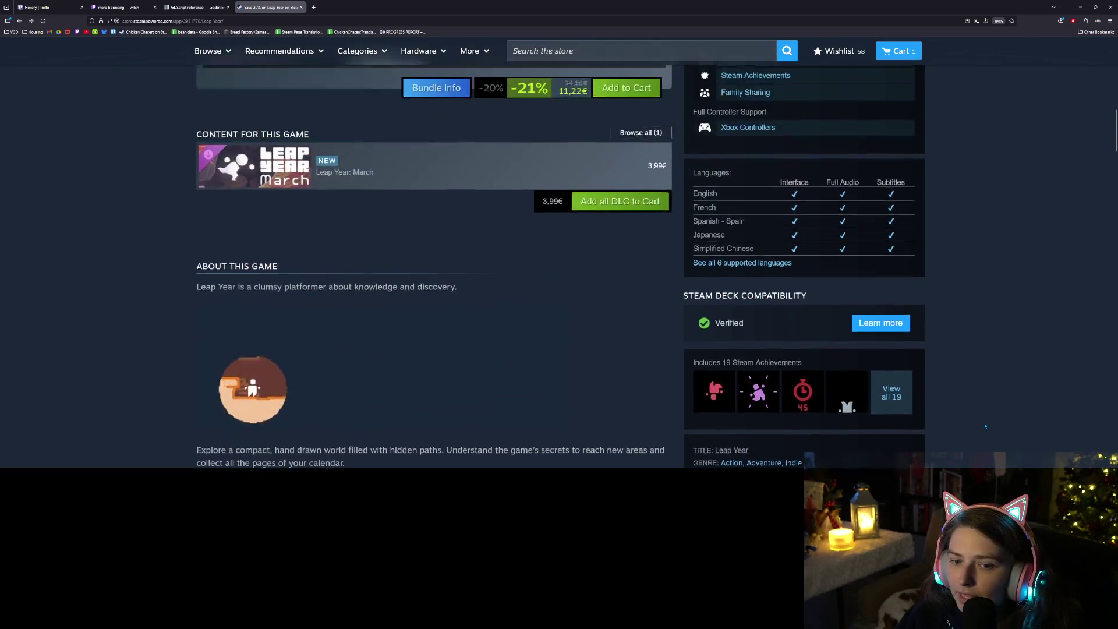
scroll(985, 427, "up", 15)
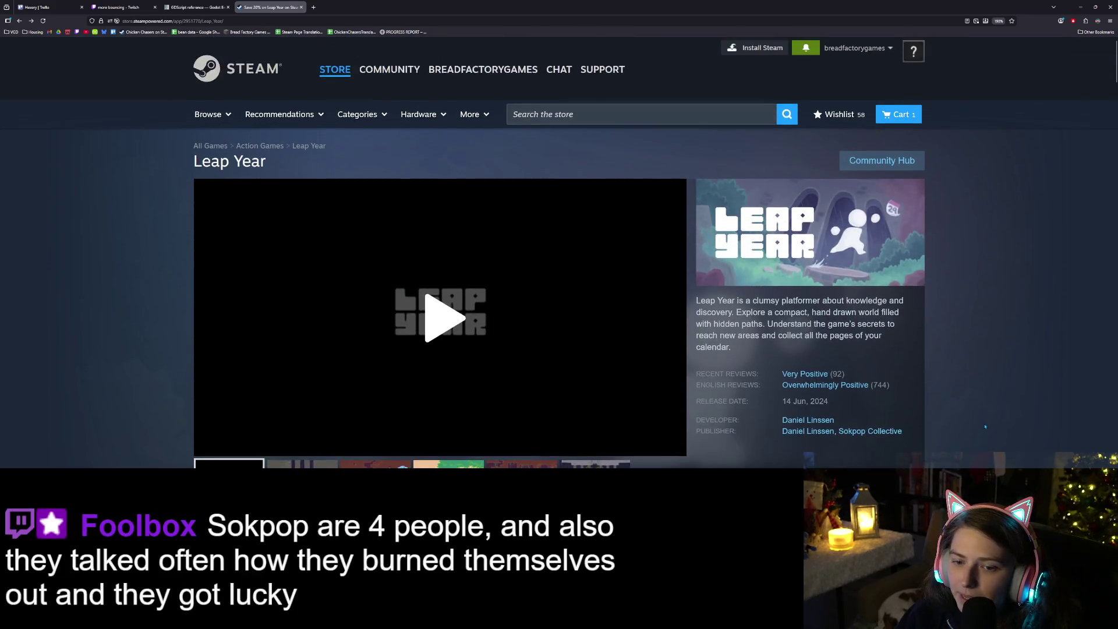
scroll(985, 427, "down", 3)
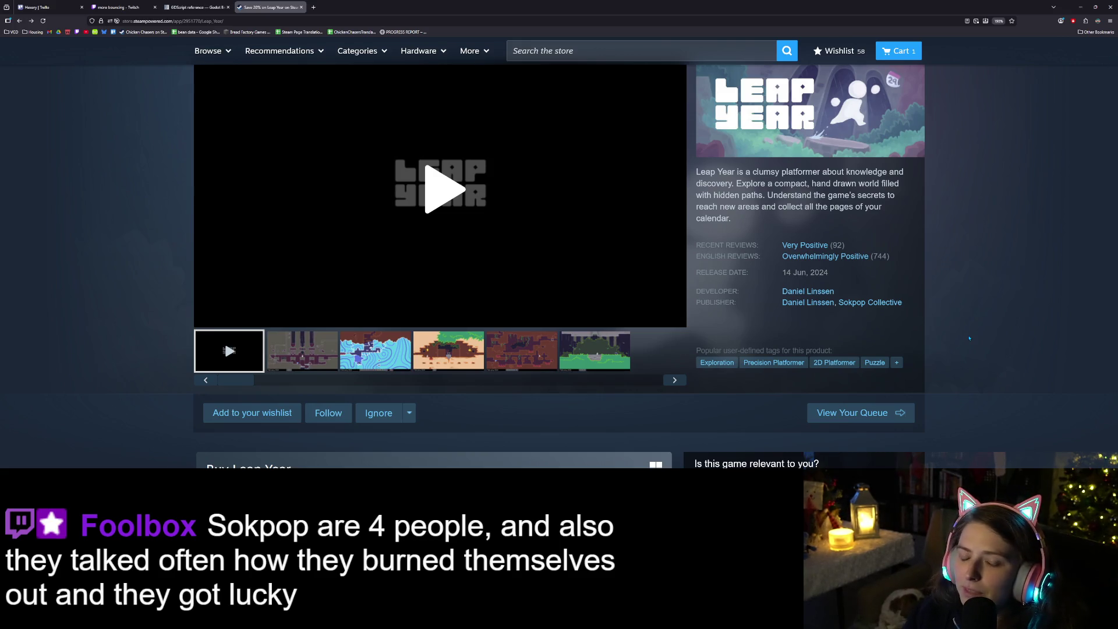
scroll(968, 338, "up", 2)
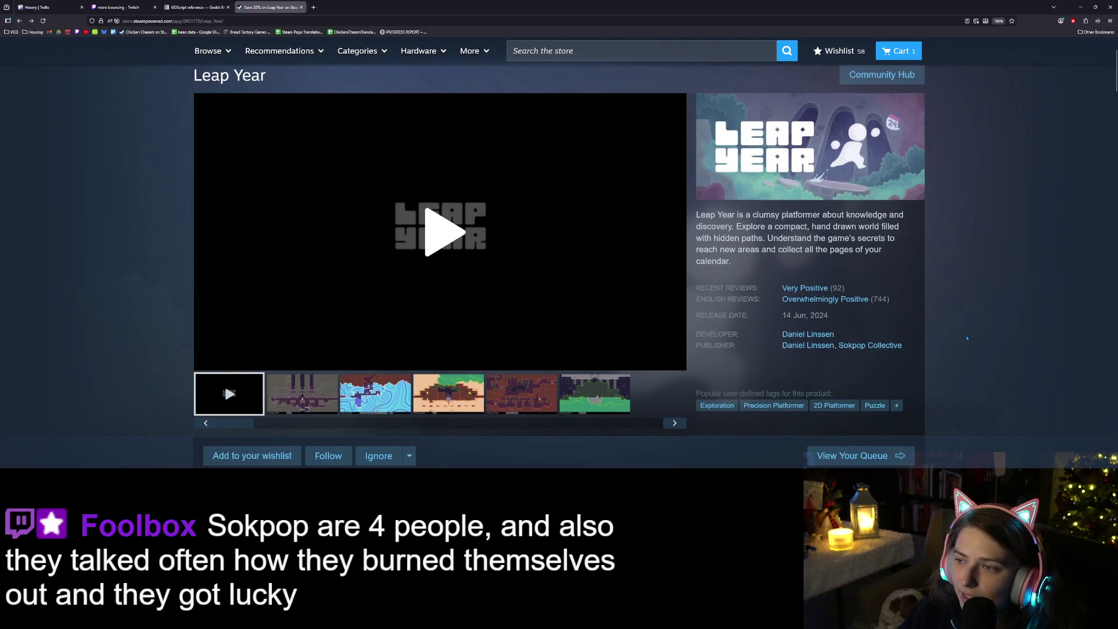
scroll(910, 357, "down", 5)
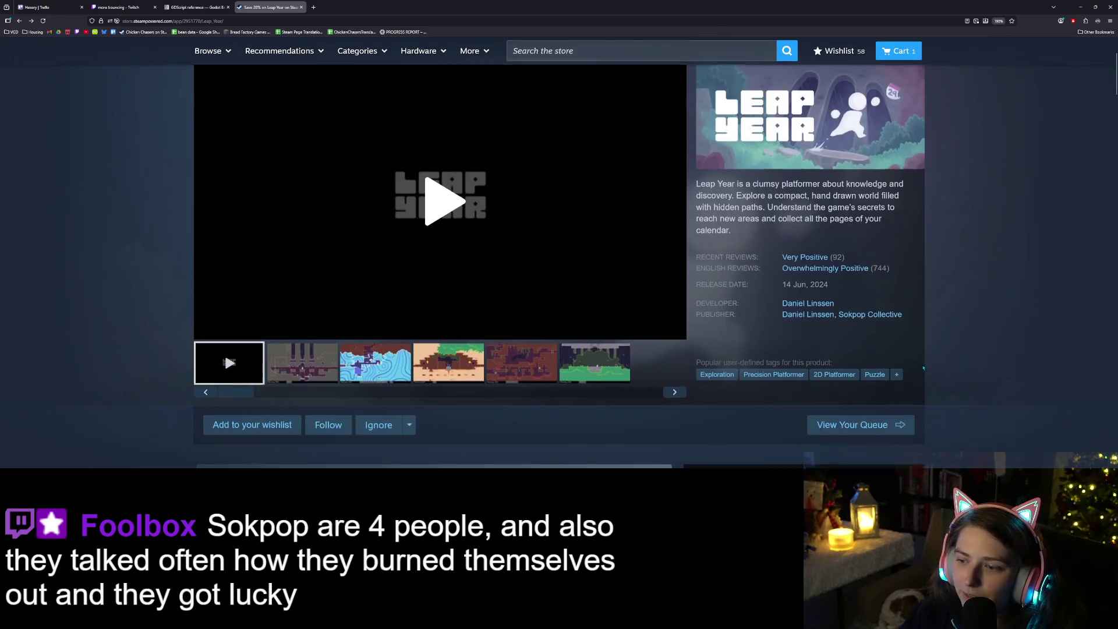
scroll(932, 369, "down", 1)
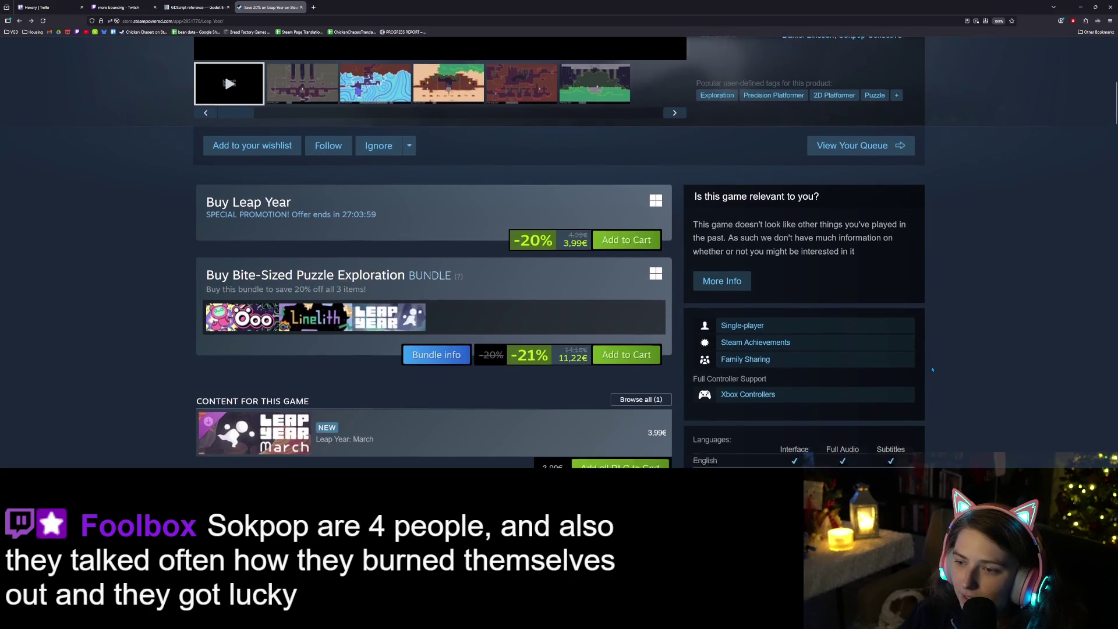
left_click_drag(697, 176, 812, 205)
left_click(973, 242)
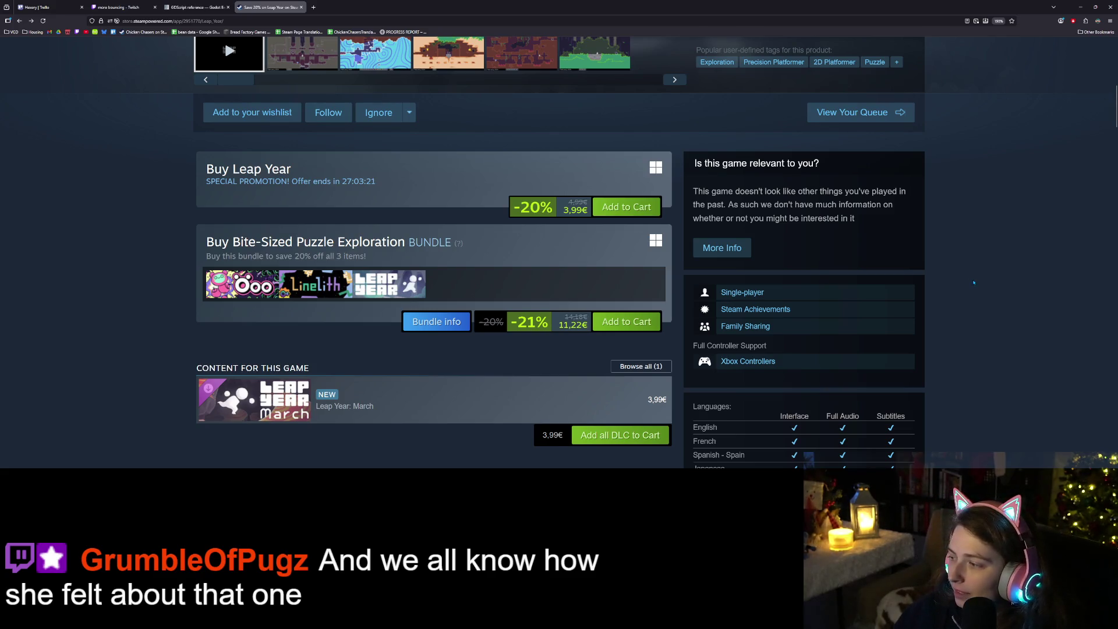
Switch to the Hexery Trello board tab with Ctrl+1
scroll(961, 303, "up", 7)
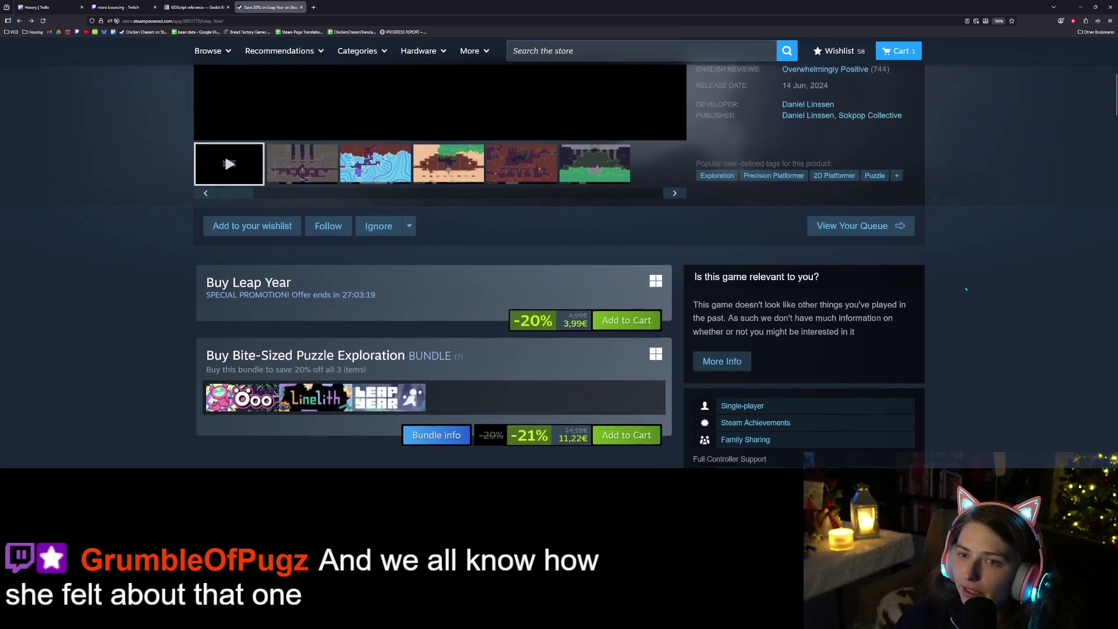
scroll(932, 340, "down", 3)
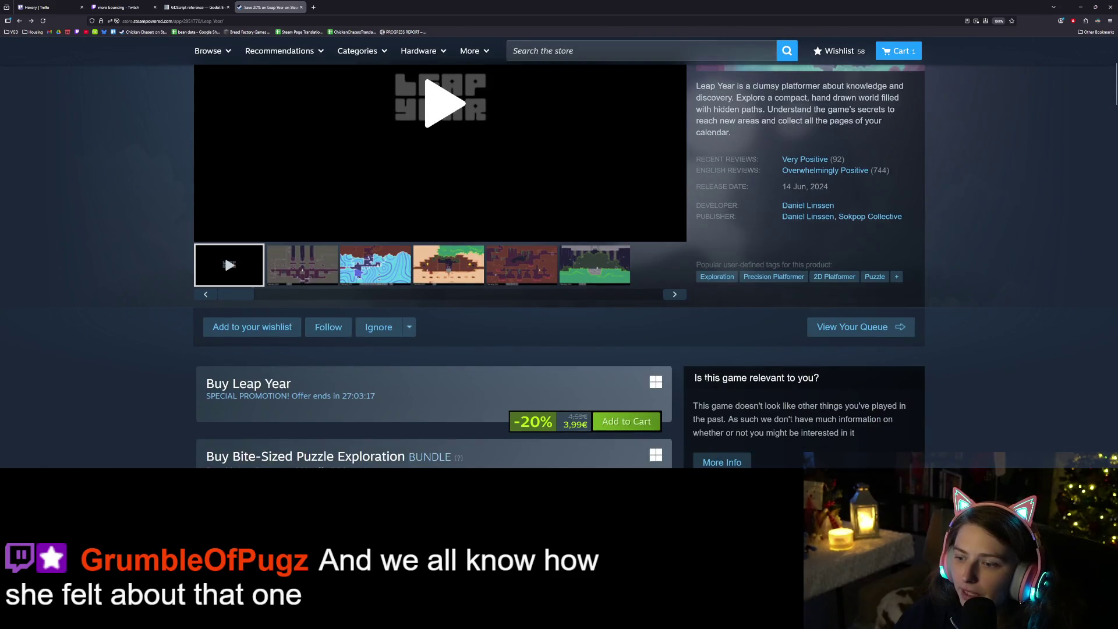
scroll(706, 368, "up", 3)
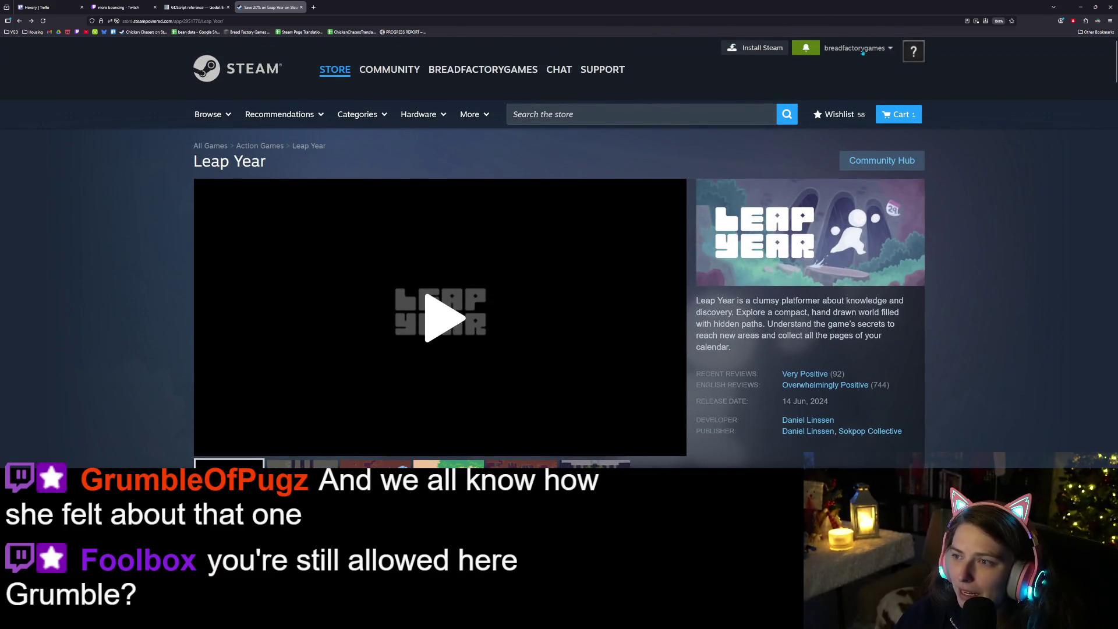
scroll(924, 356, "down", 3)
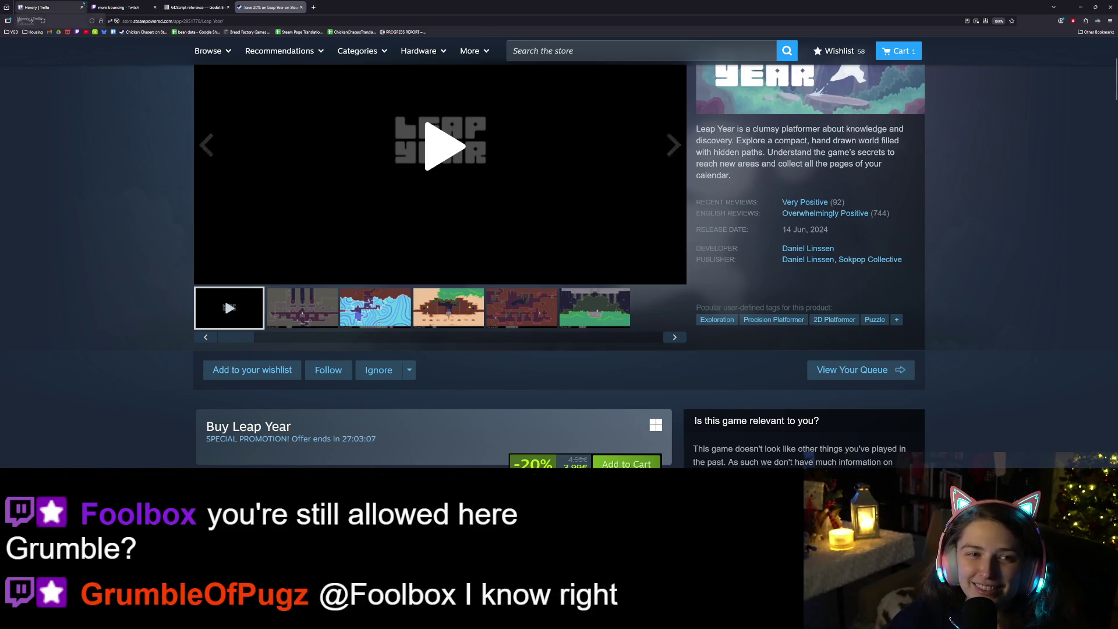
key("ctrl+1")
scroll(549, 250, "up", 1)
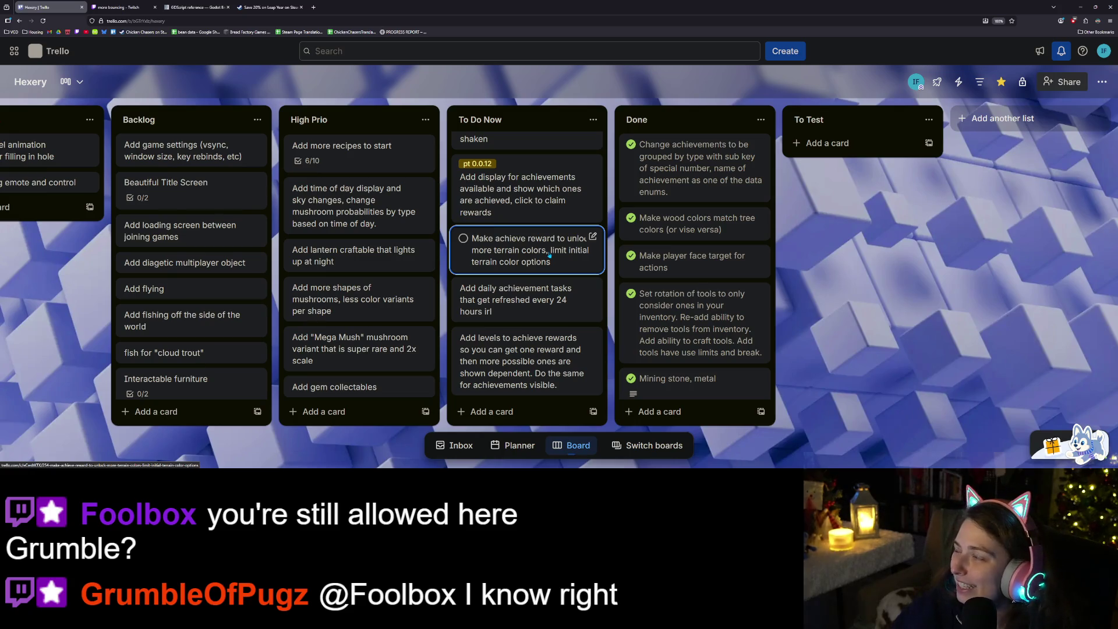
Scroll the To Do Now cards, then minimize the browser to show the Hexery game
scroll(548, 243, "up", 4)
scroll(553, 247, "down", 6)
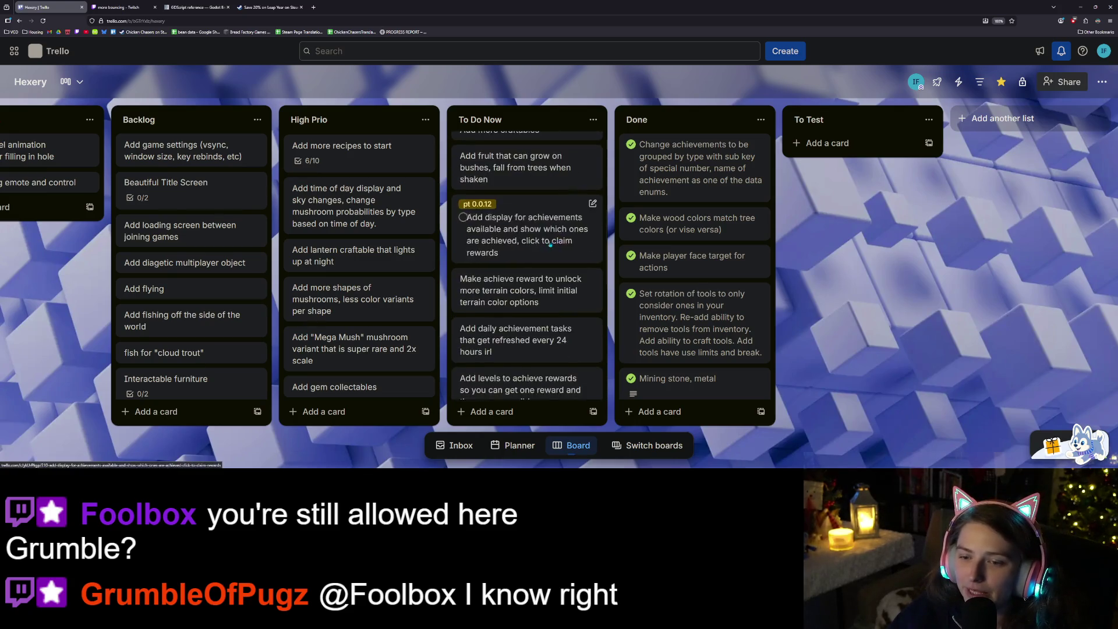
scroll(556, 250, "up", 3)
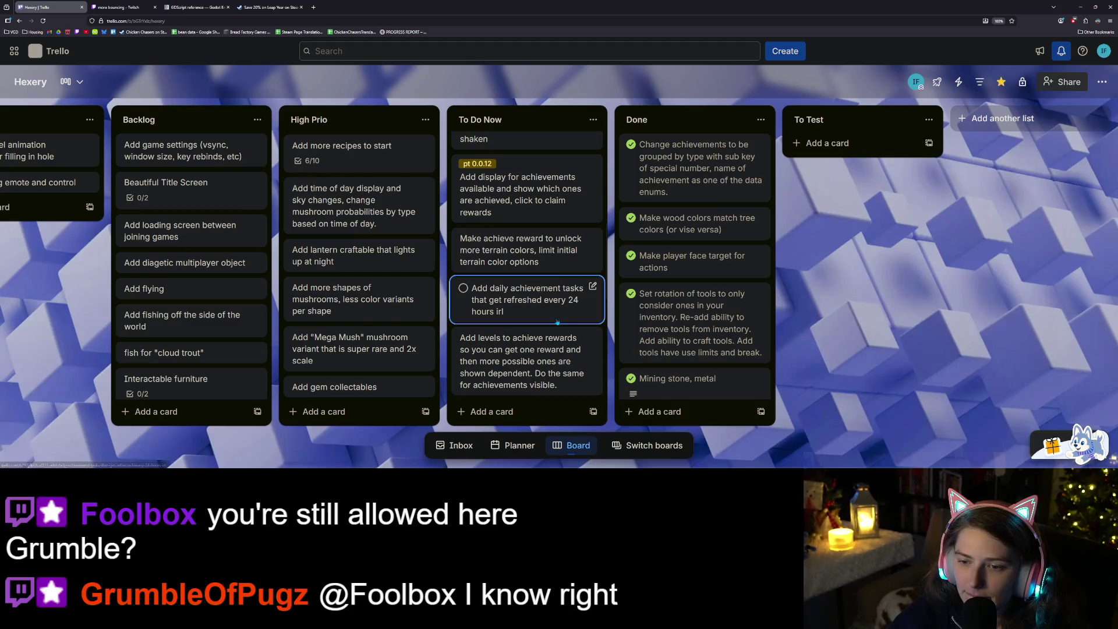
scroll(560, 280, "down", 3)
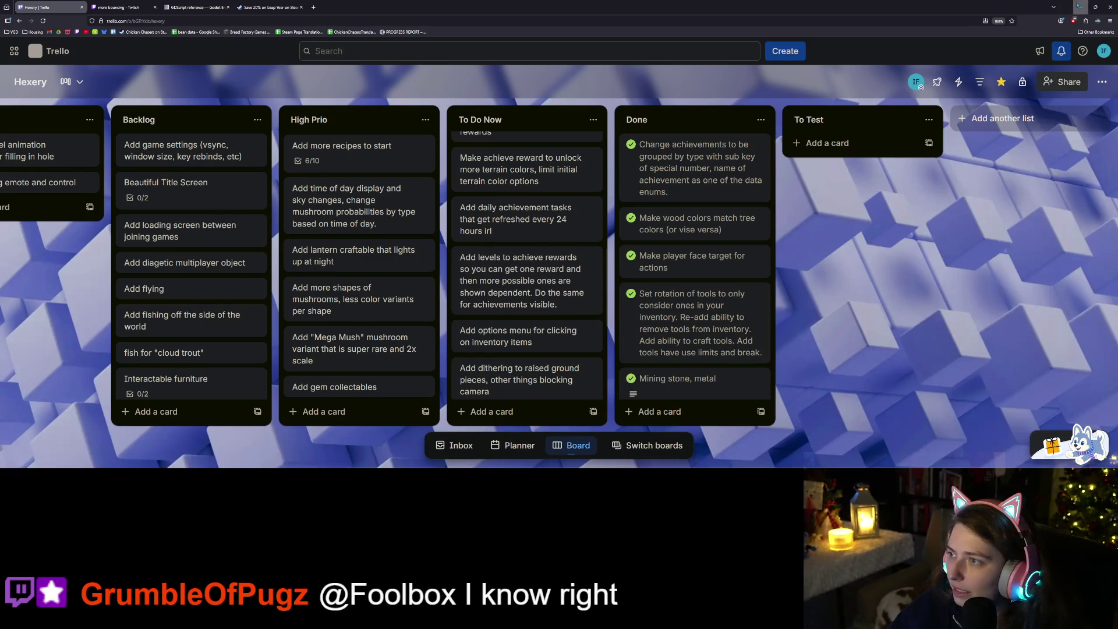
left_click(1079, 7)
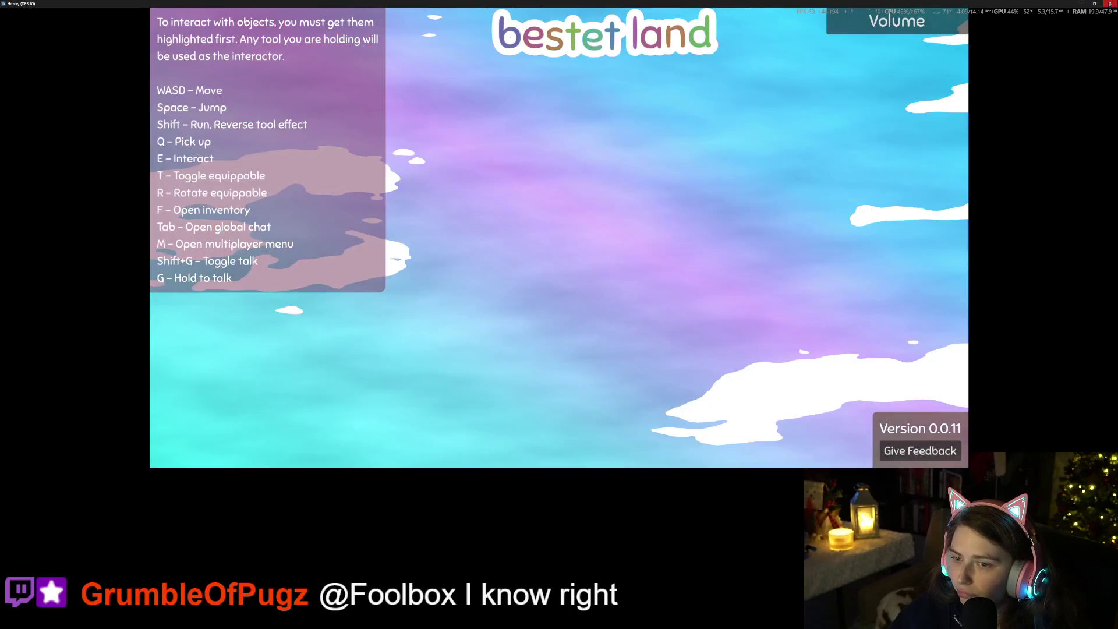
Close the Hexery game window to stop the test run and switch to GitHub Desktop
left_click(1110, 4)
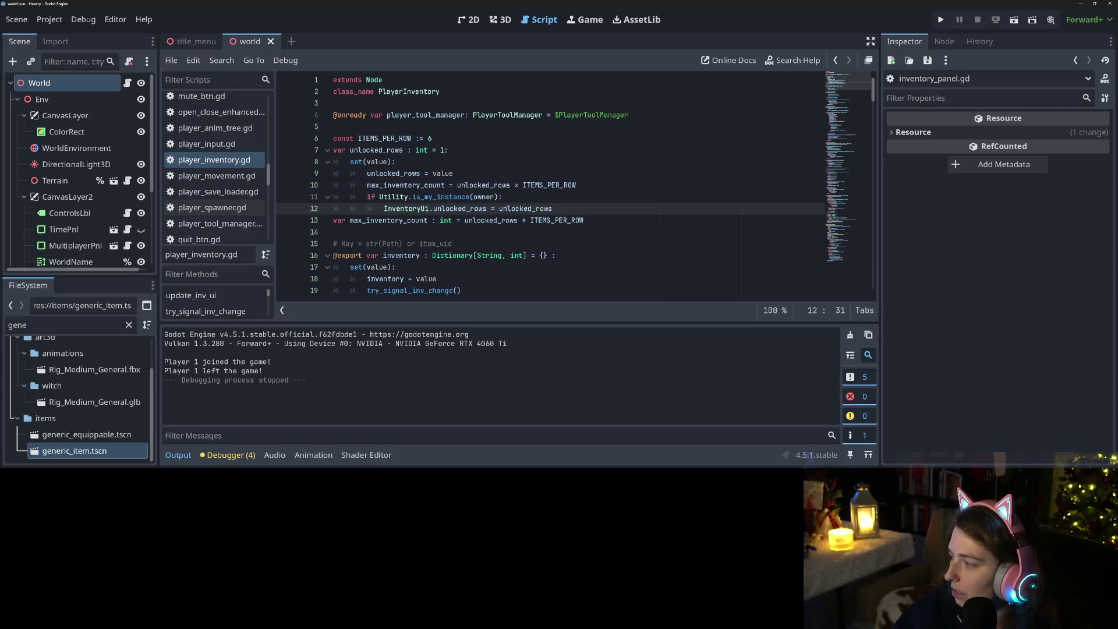
key("alt+Tab")
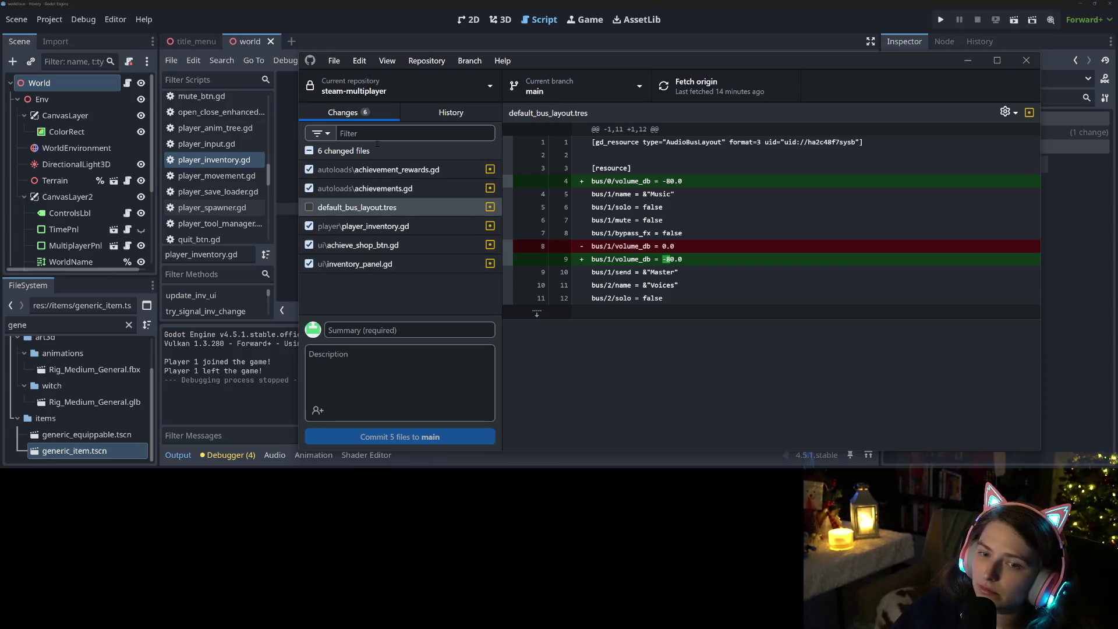
Check the achievement_rewards.gd and achievements.gd diffs and exclude achievements.gd from the commit
left_click(376, 170)
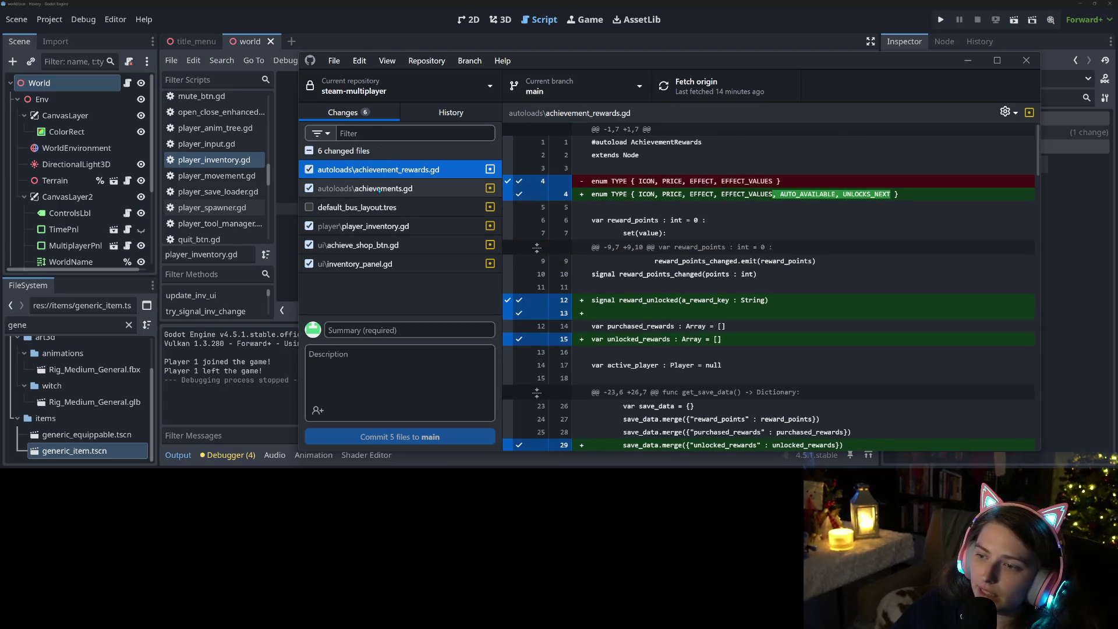
left_click(379, 190)
key("Up")
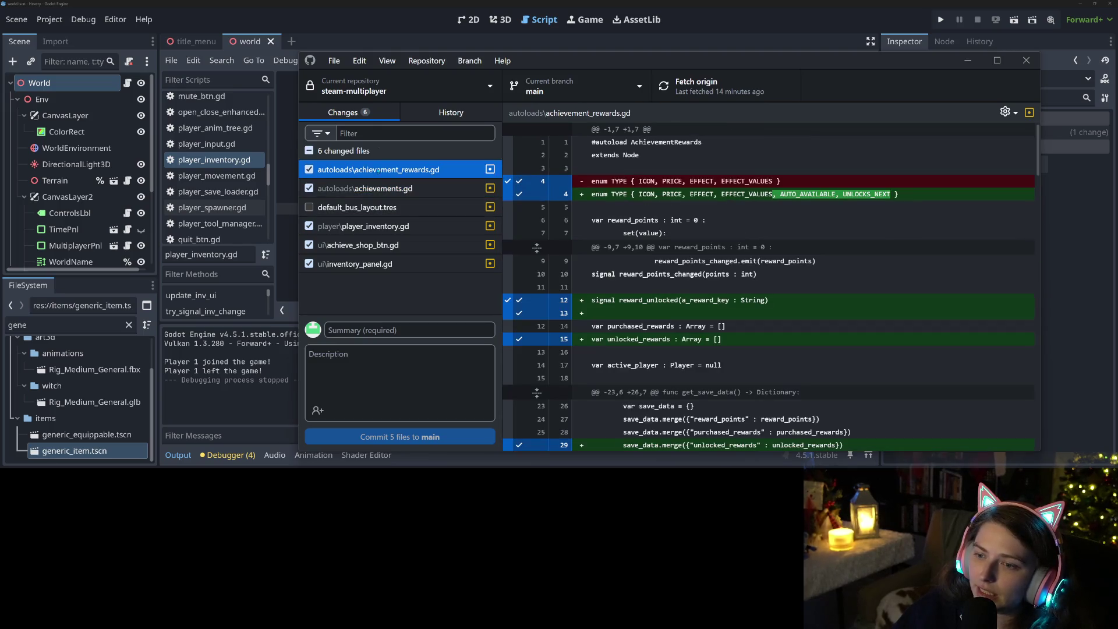
left_click(378, 189)
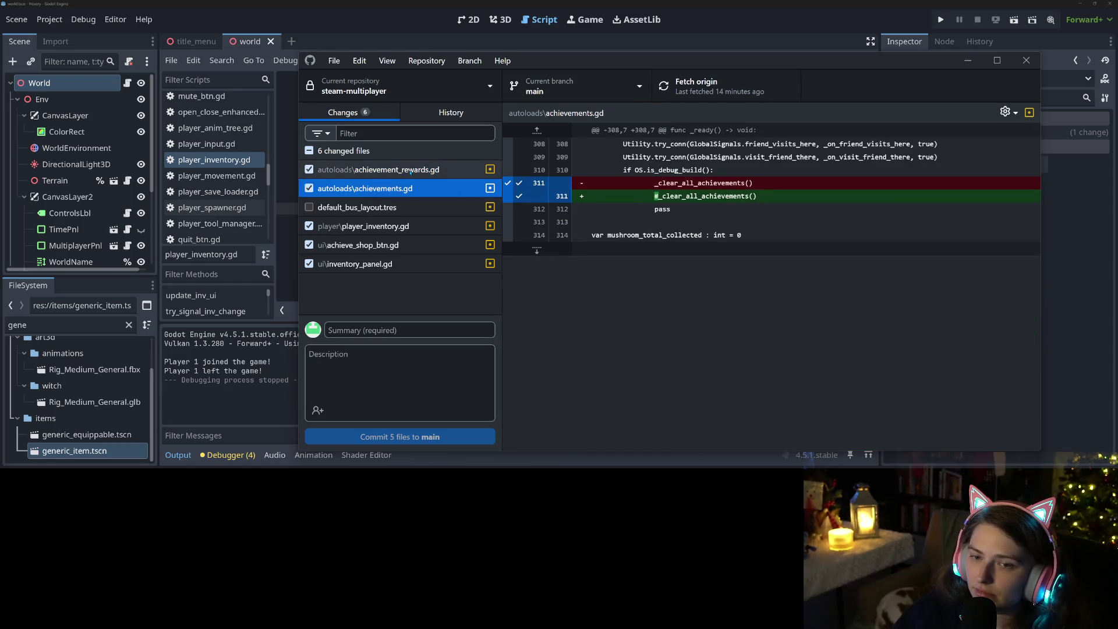
left_click(335, 170)
left_click(309, 188)
Review the four remaining diffs and start the summary 'adds reward option sequential available req'
key("Up")
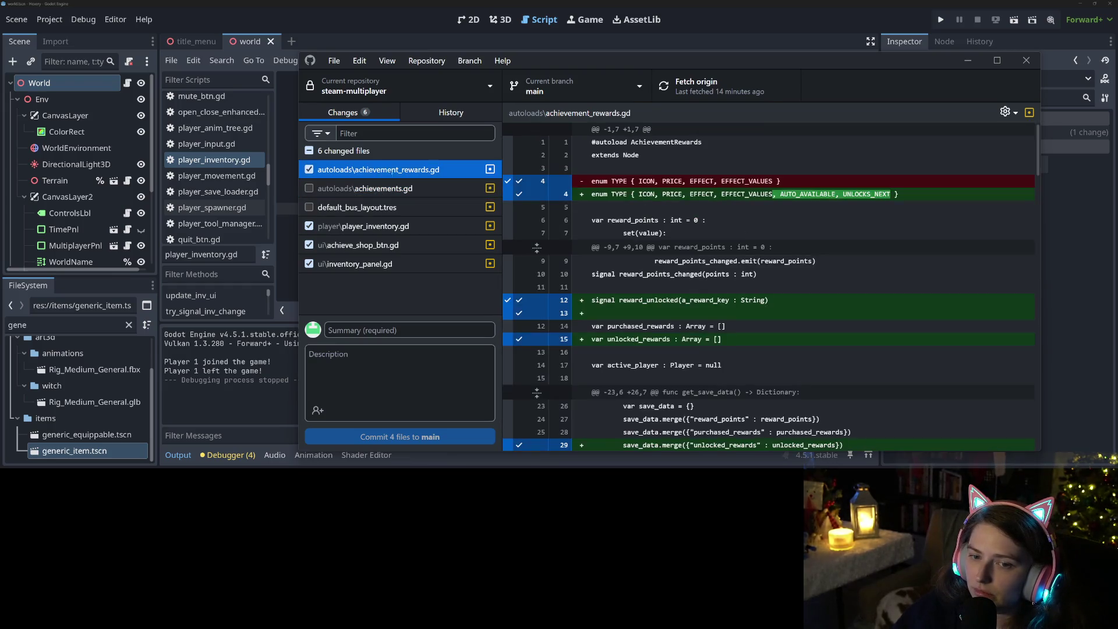
scroll(769, 286, "down", 1)
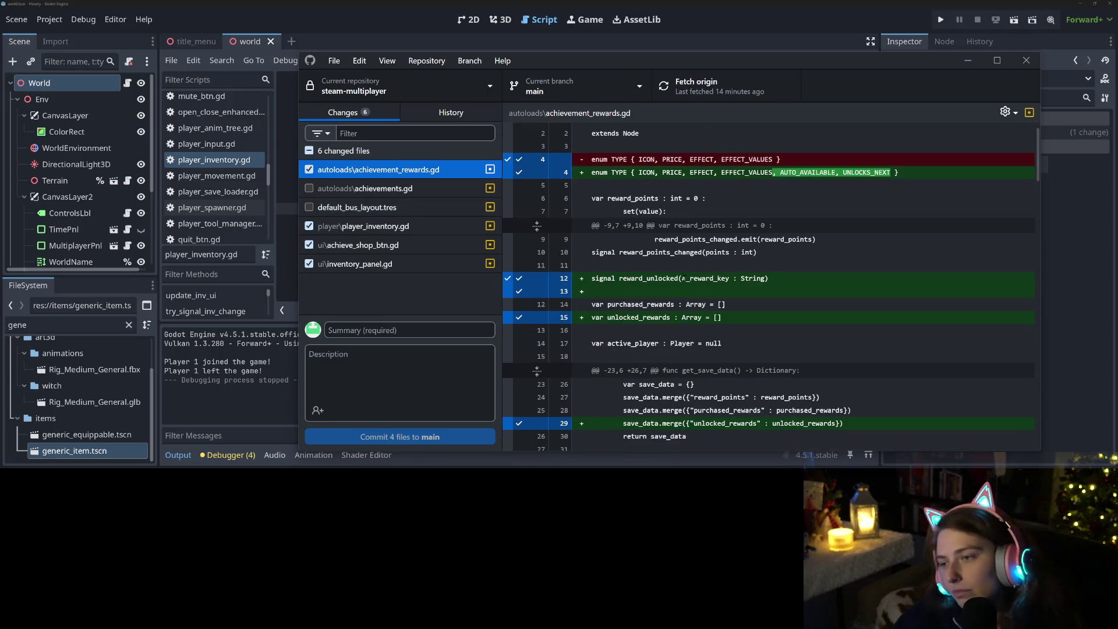
scroll(679, 333, "down", 10)
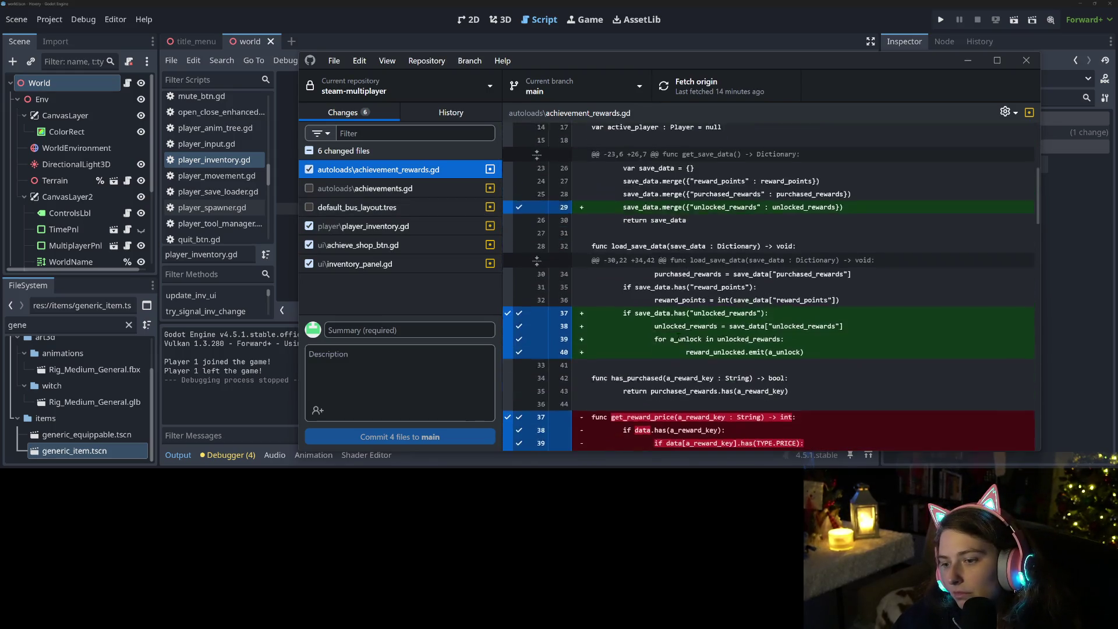
scroll(679, 333, "down", 10)
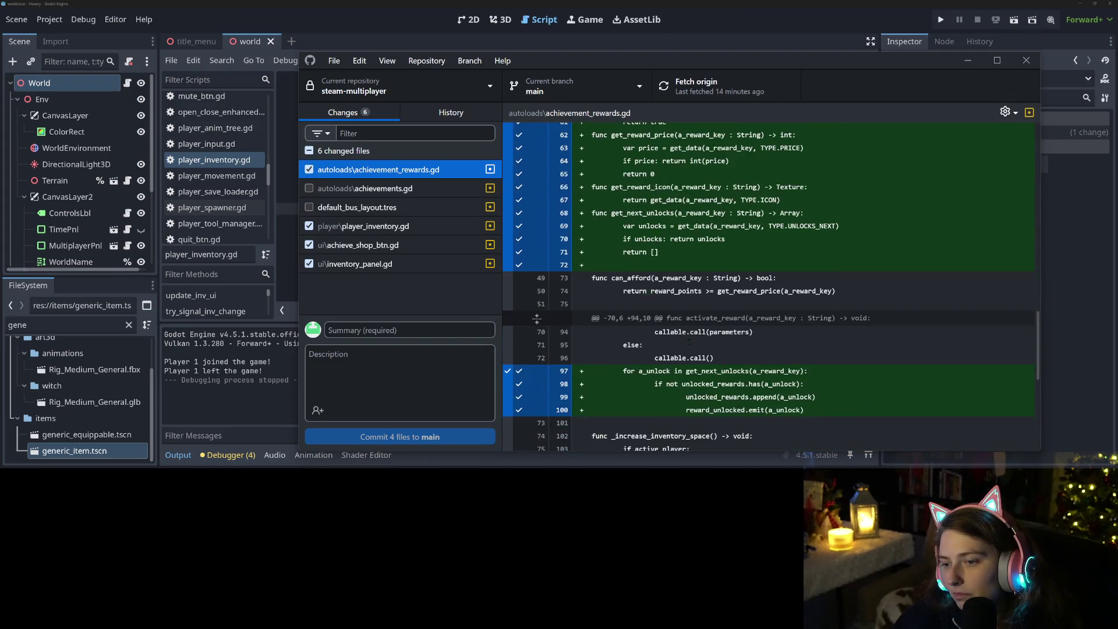
scroll(688, 342, "down", 3)
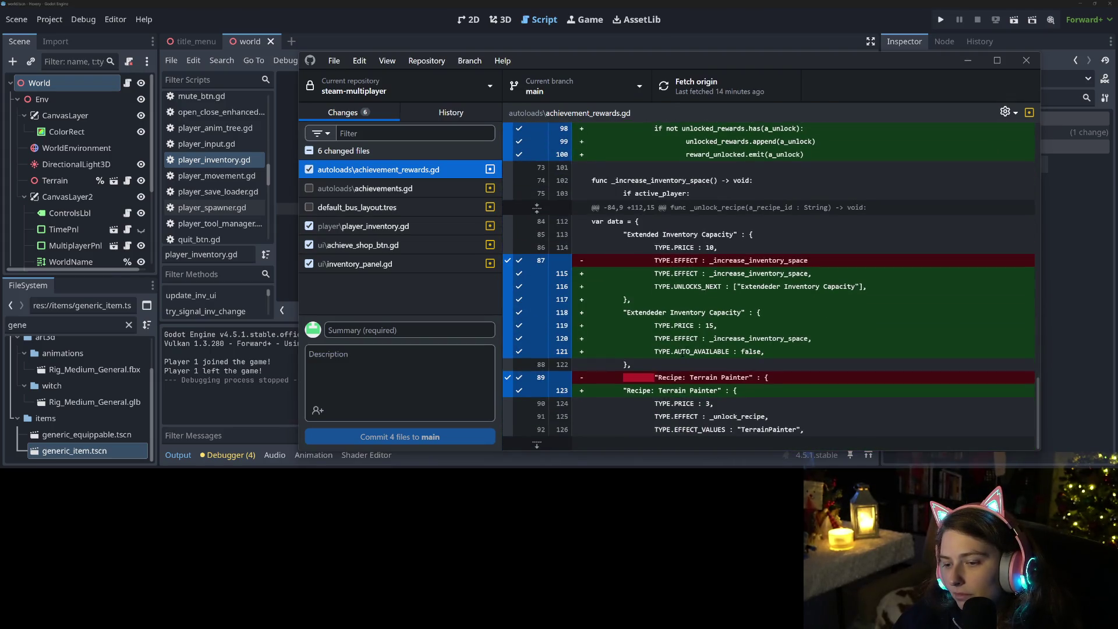
left_click(373, 226)
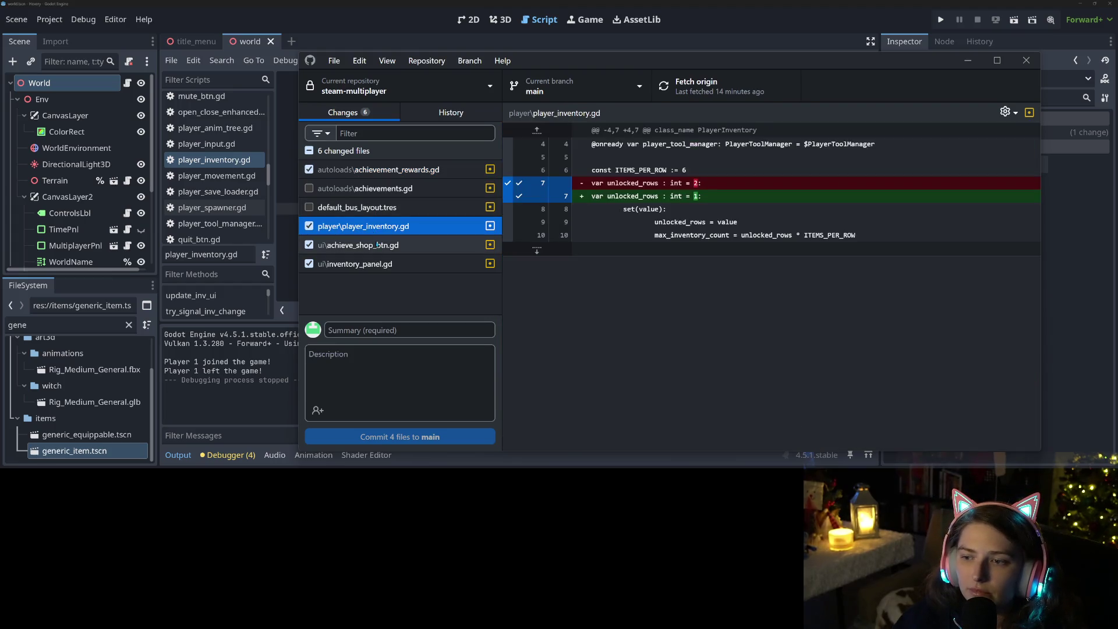
left_click(378, 245)
scroll(703, 330, "down", 3)
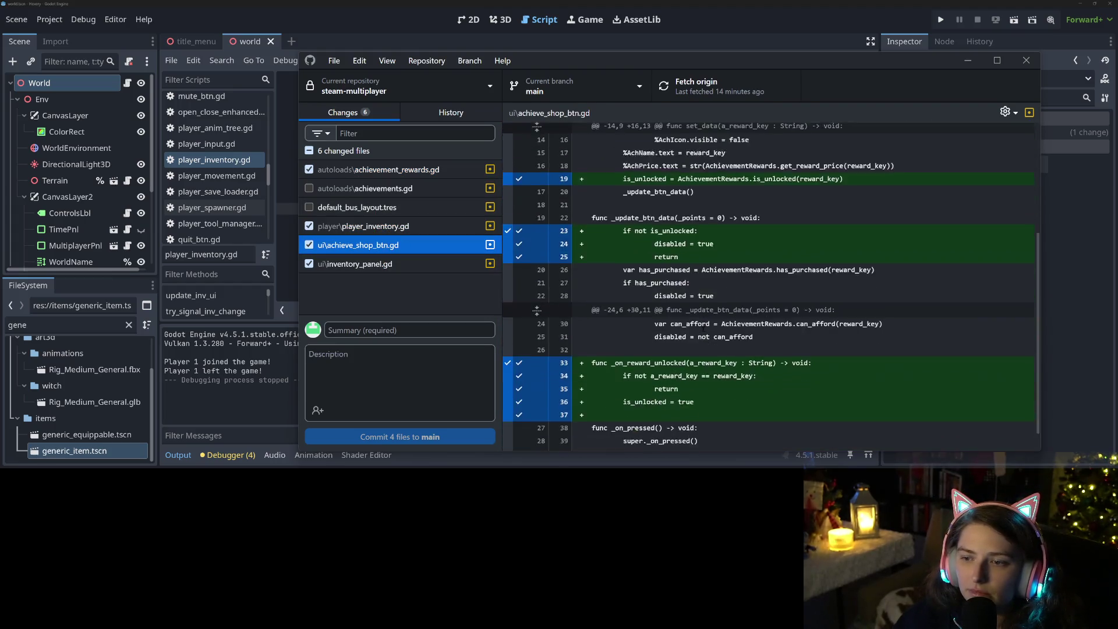
left_click(450, 265)
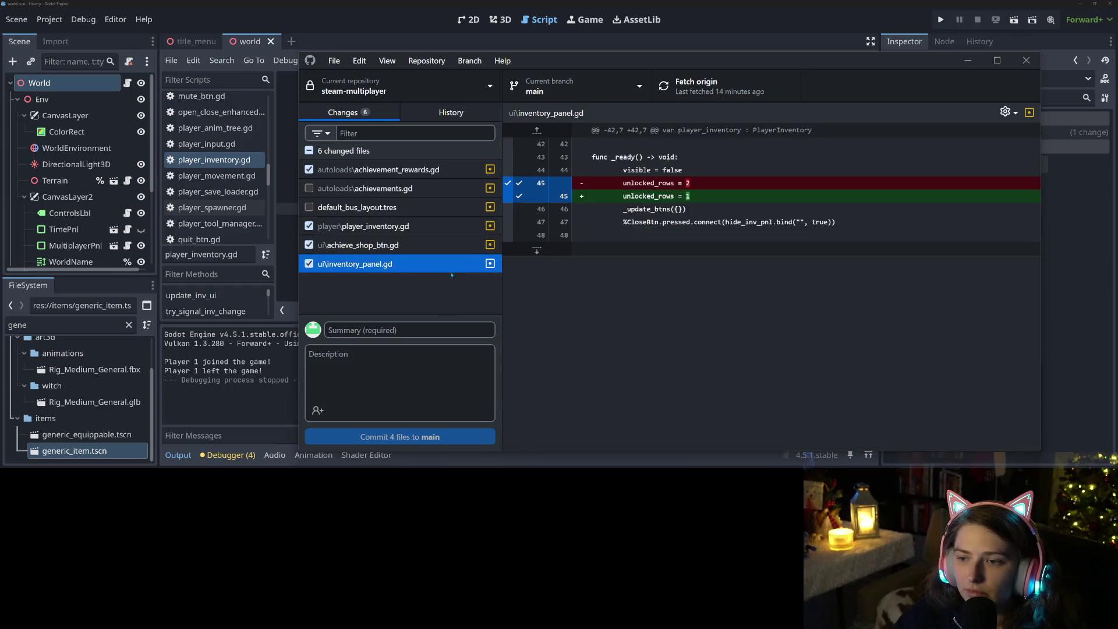
left_click(425, 330)
type("adds ")
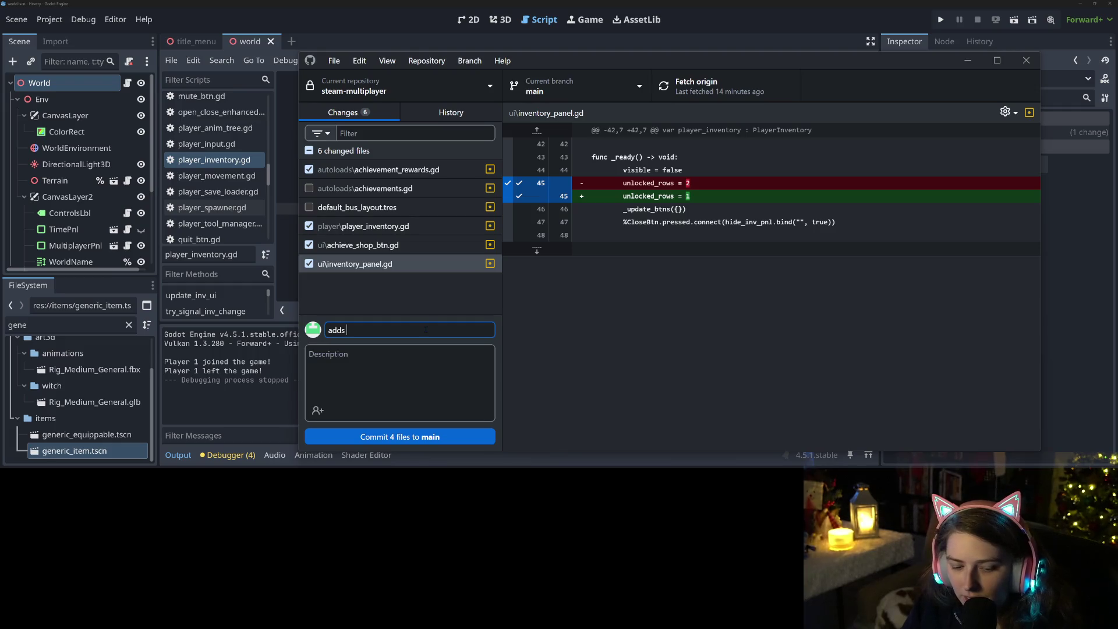
type("reward ")
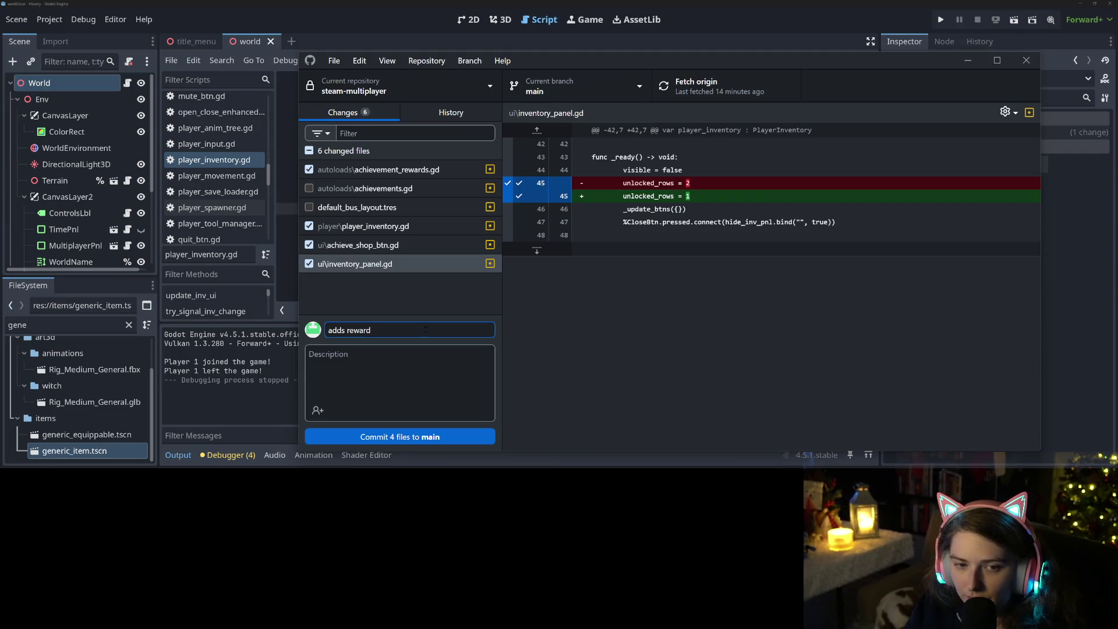
type("option ")
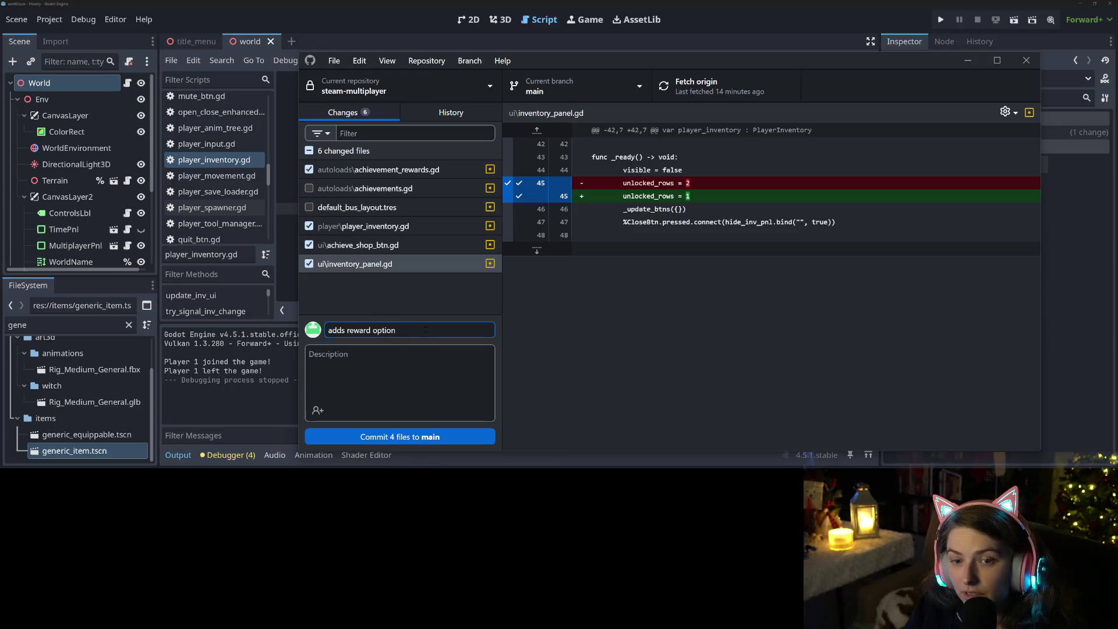
type("sequen")
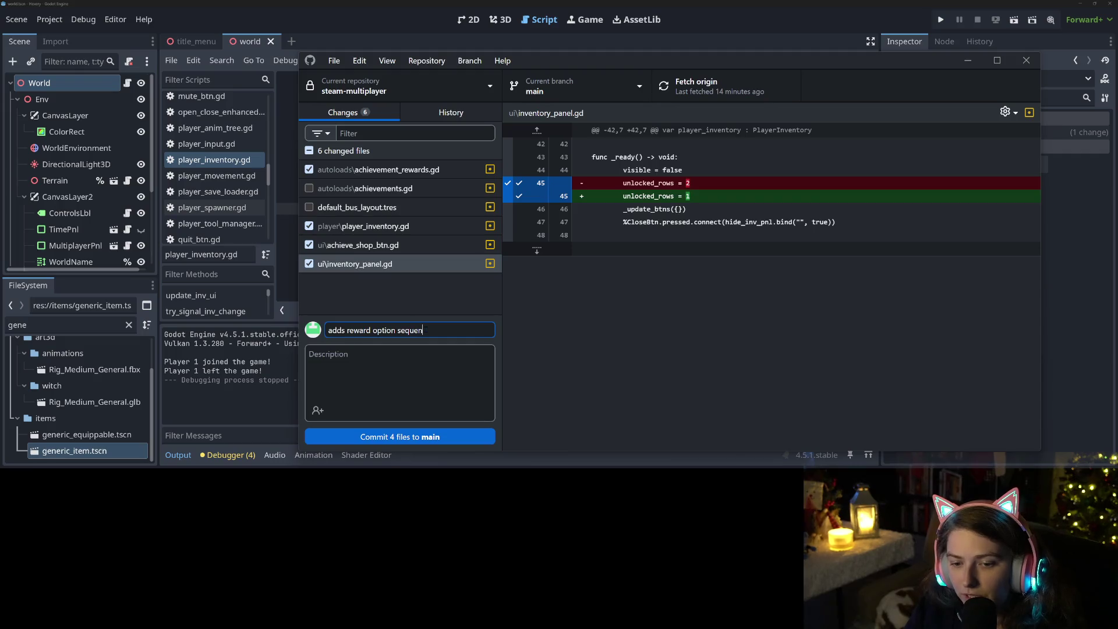
type("tial available req")
Finish the summary 'adds reward option sequential available rewards, resets unlocked inv rows…', commit to main, push
key("BackSpace")
type("wards,")
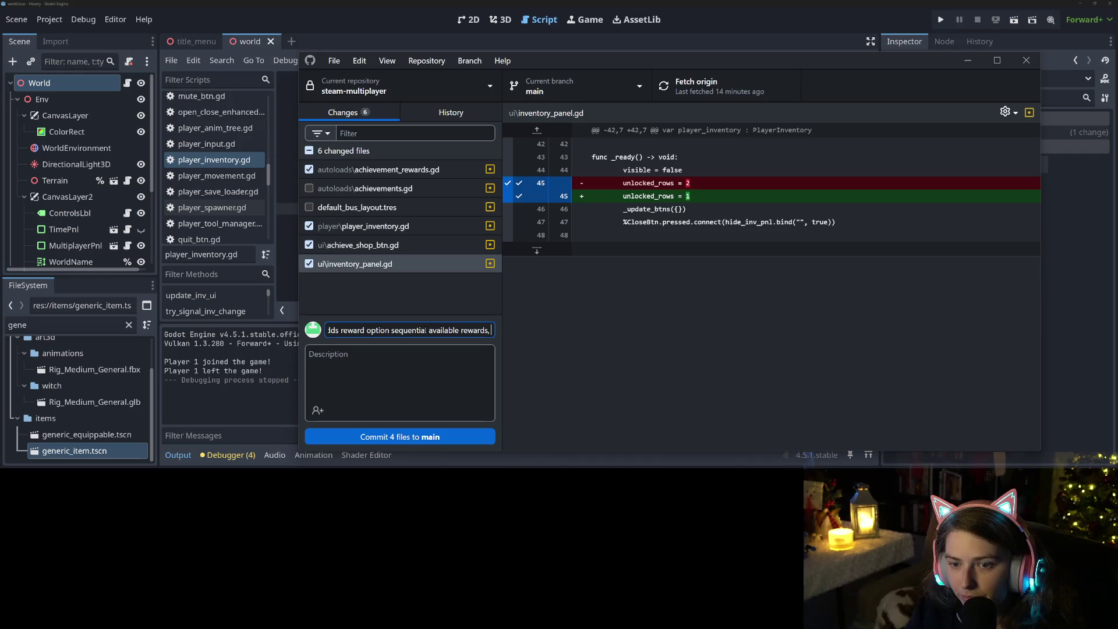
type(" reset")
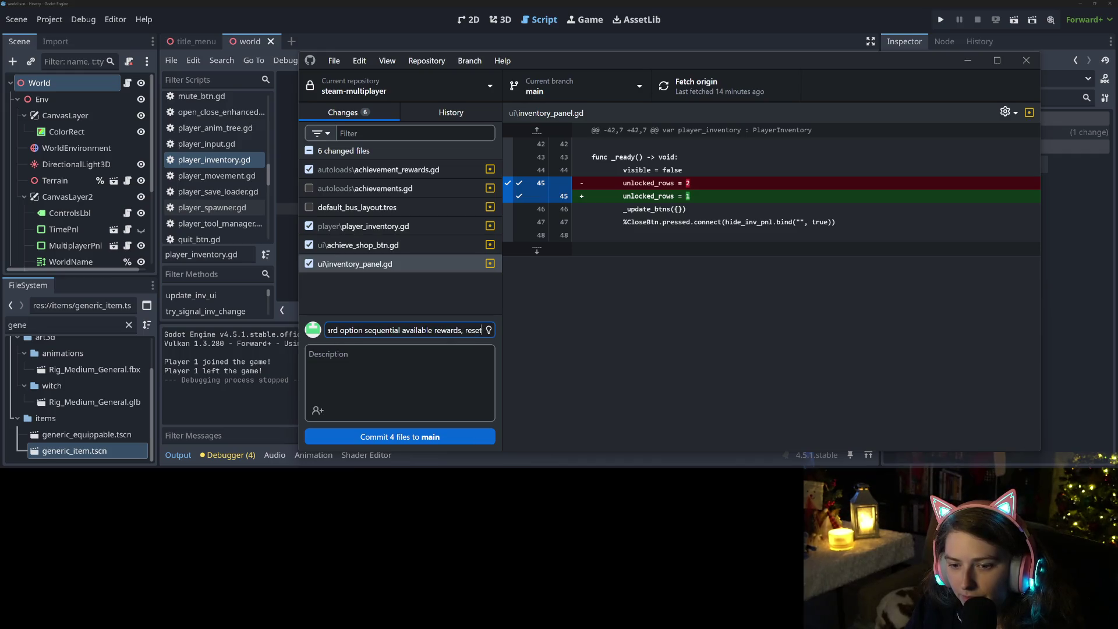
type("s unlocked")
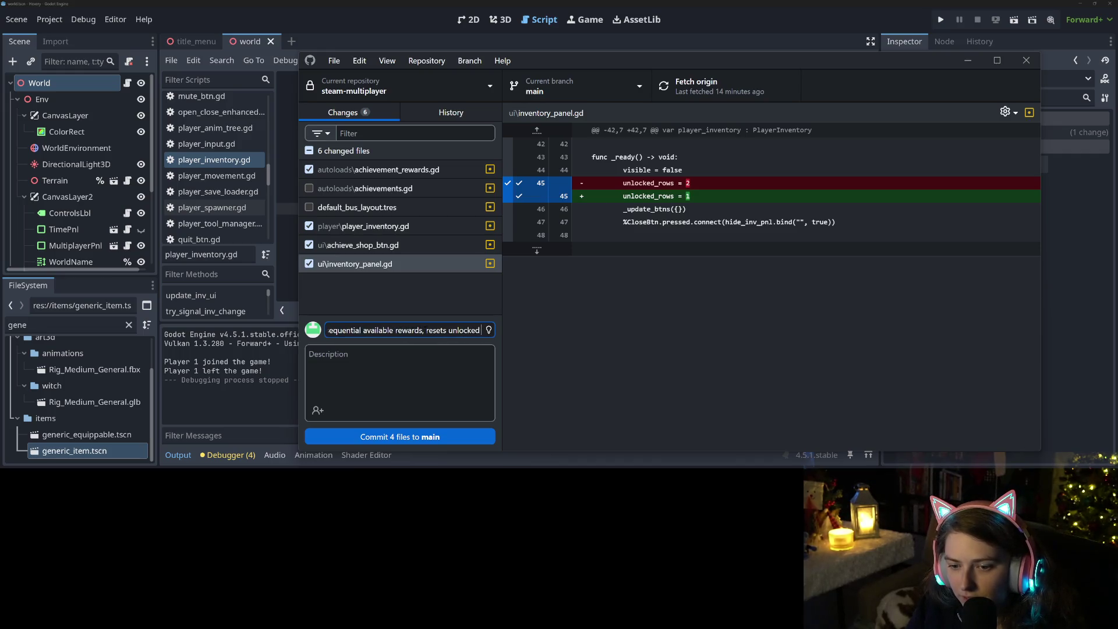
type(" inv")
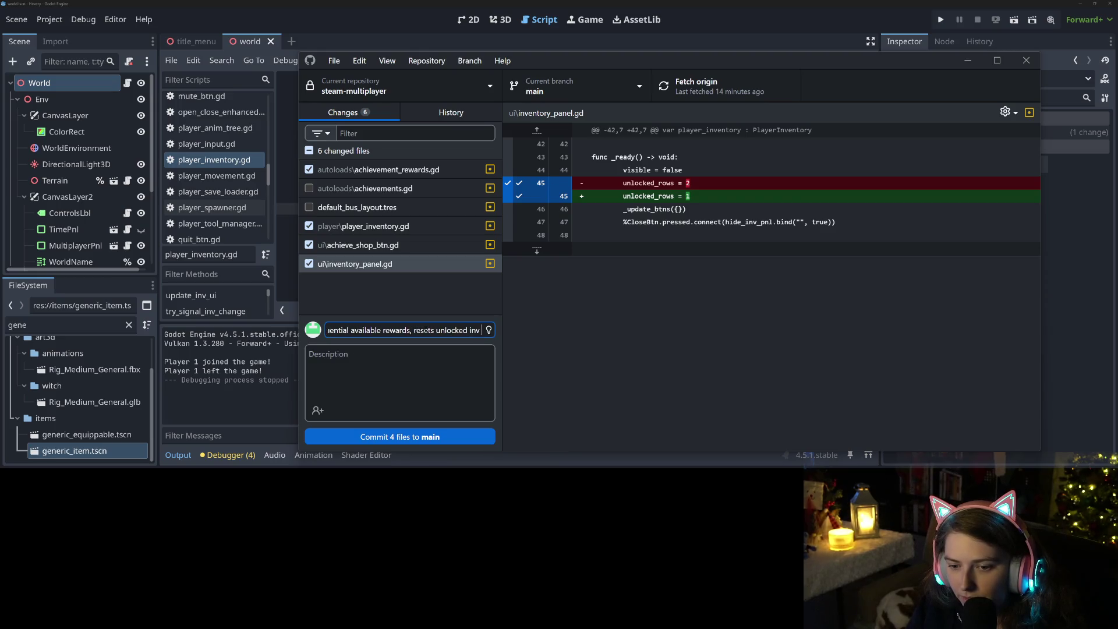
type(" rows as tirst sequ")
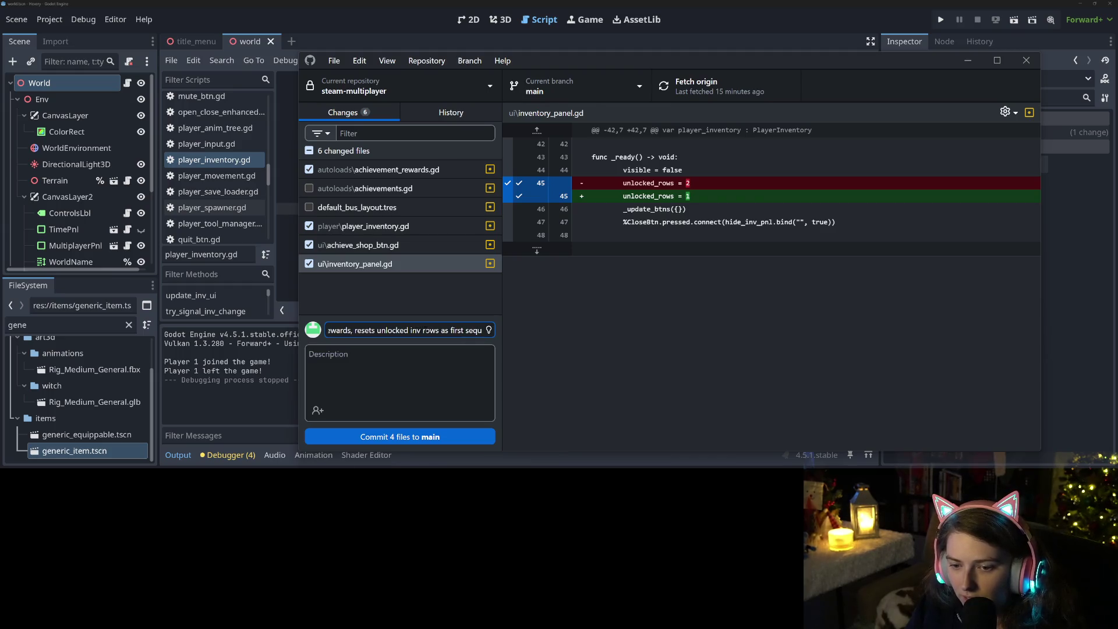
type(" rewq")
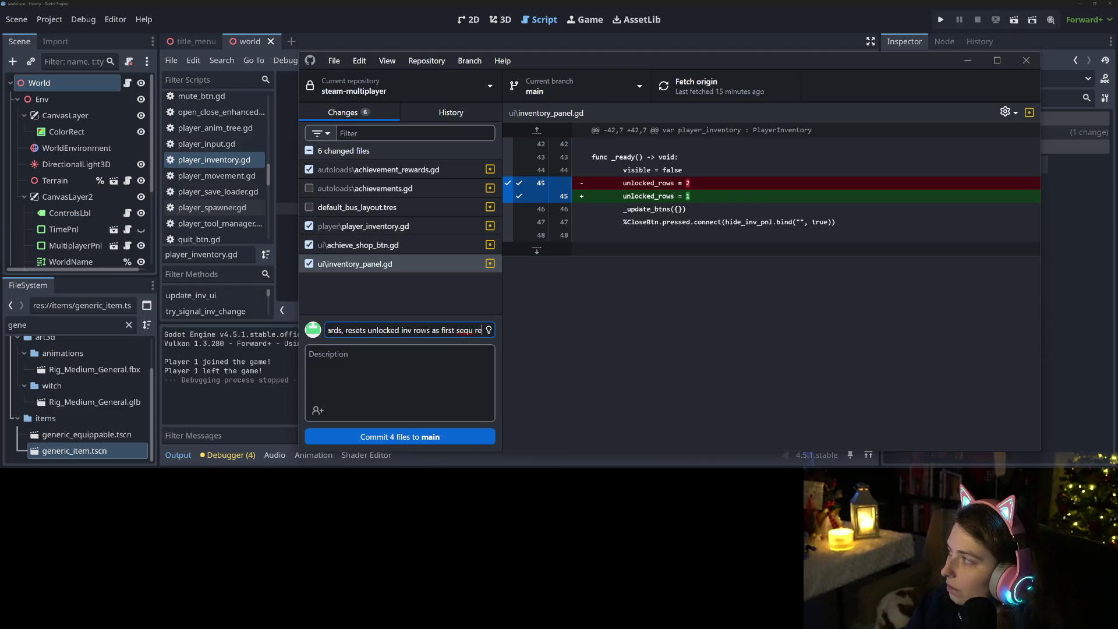
key("BackSpace")
type("ard")
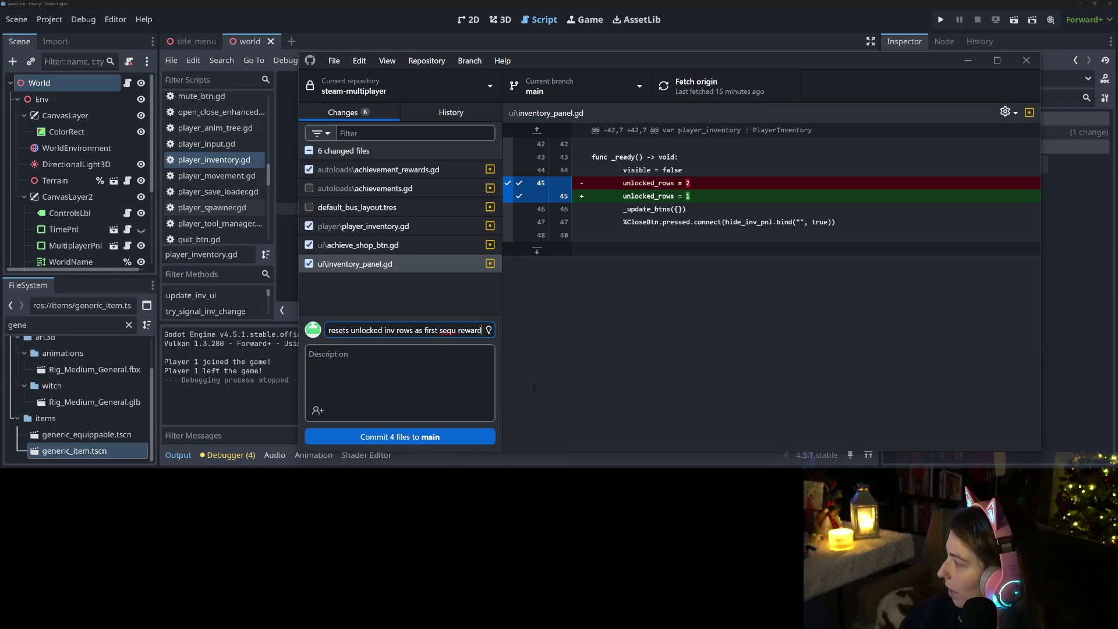
key("ctrl+Return")
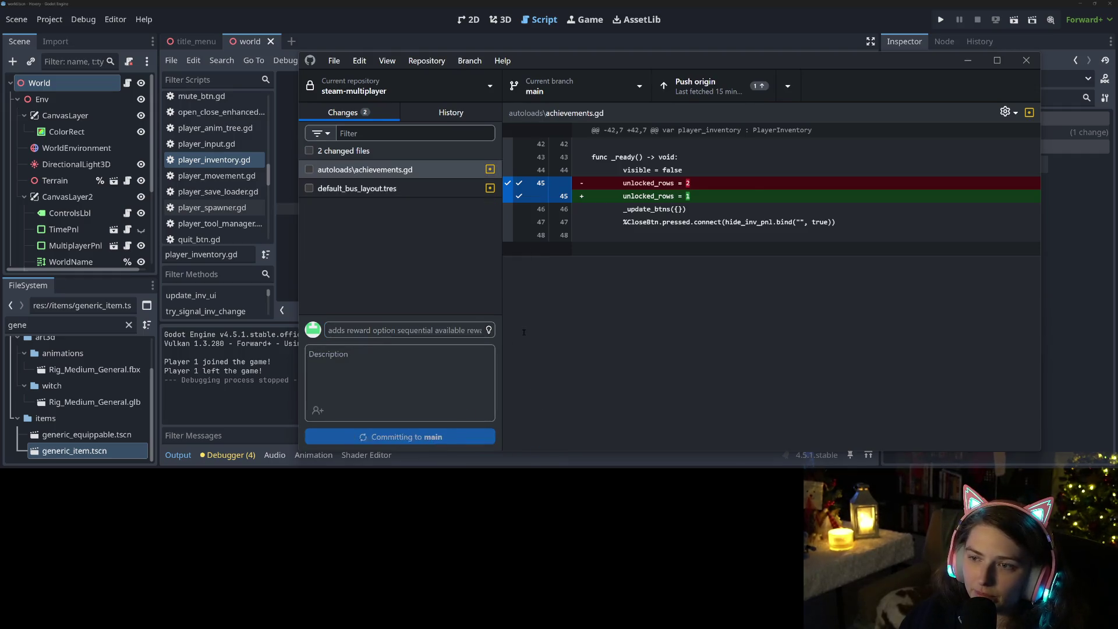
left_click(738, 99)
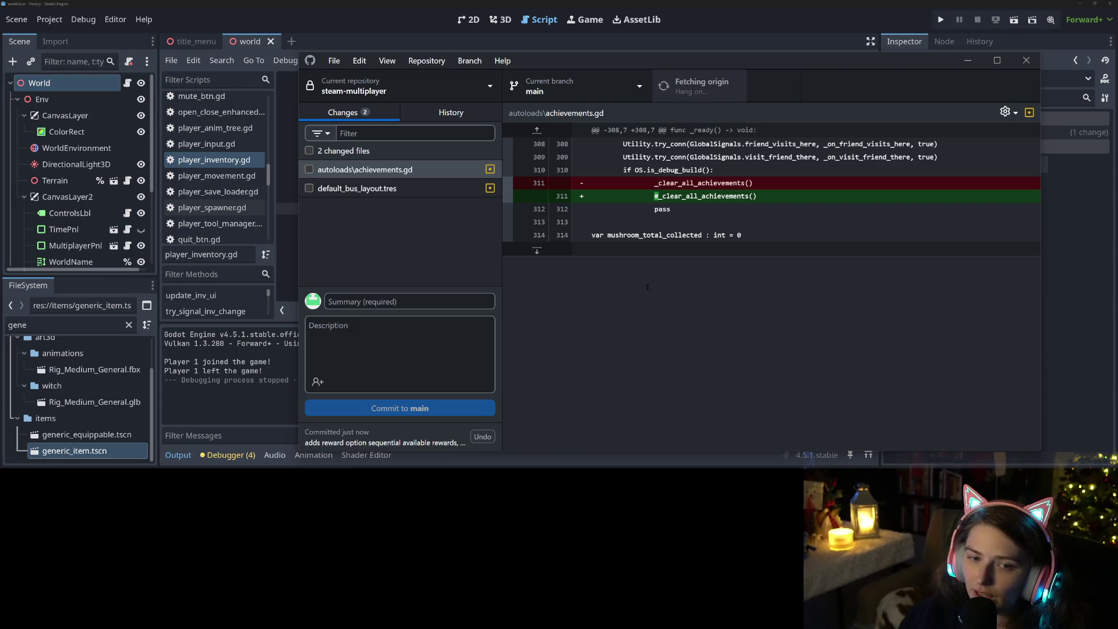
Return to Godot, collapse the Output panel, and open achieve_shop_btn.gd from the Scripts list
left_click(442, 13)
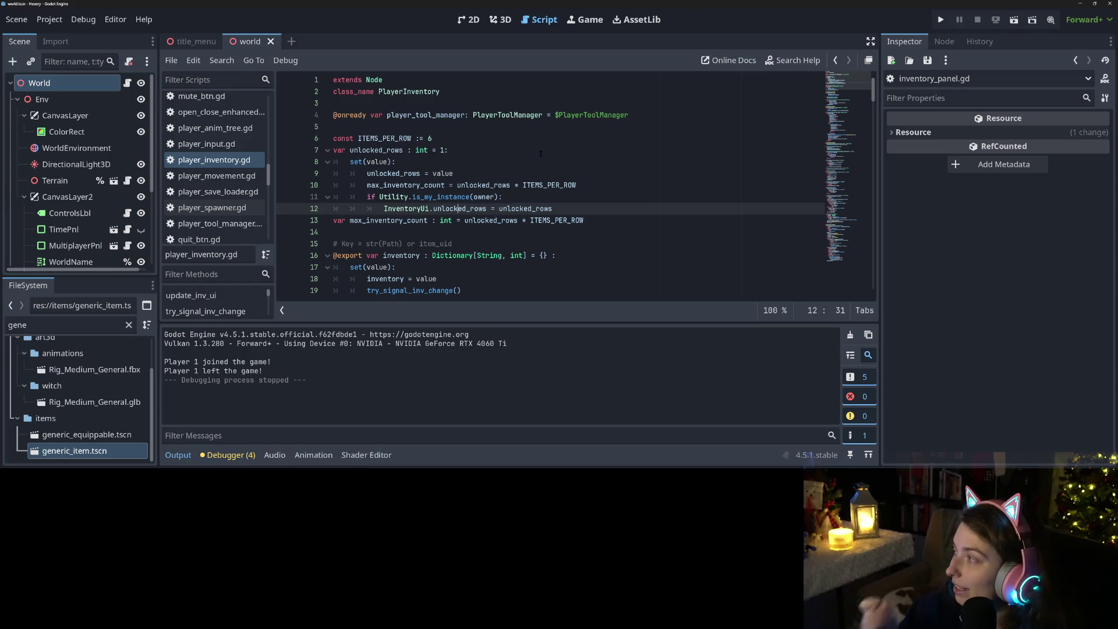
left_click(177, 455)
left_click(546, 323)
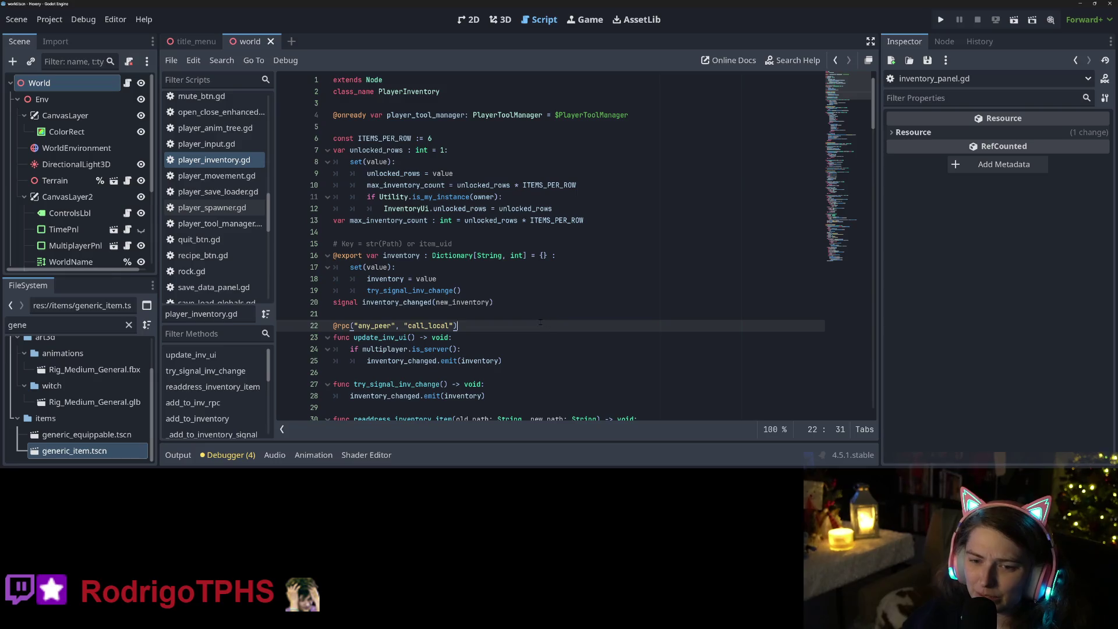
scroll(540, 322, "down", 4)
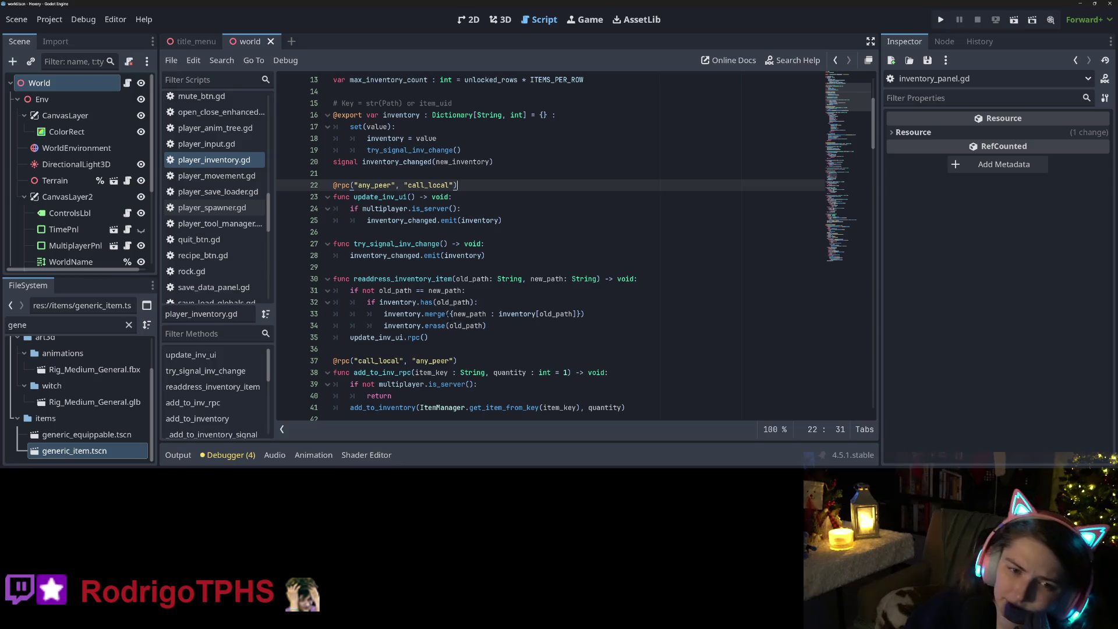
scroll(540, 322, "down", 6)
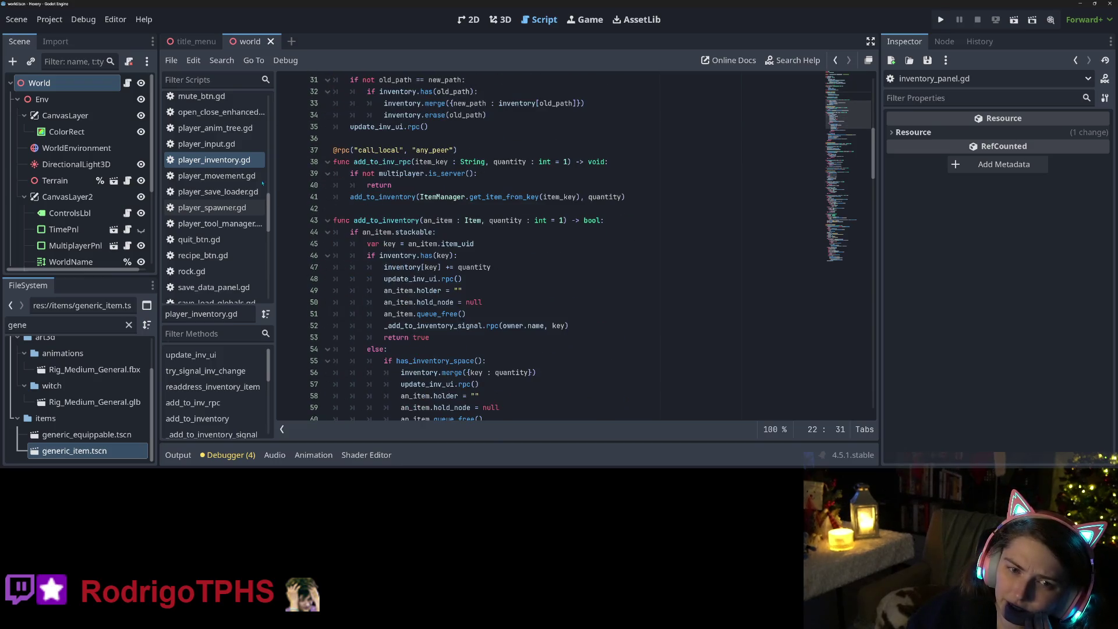
scroll(242, 186, "up", 10)
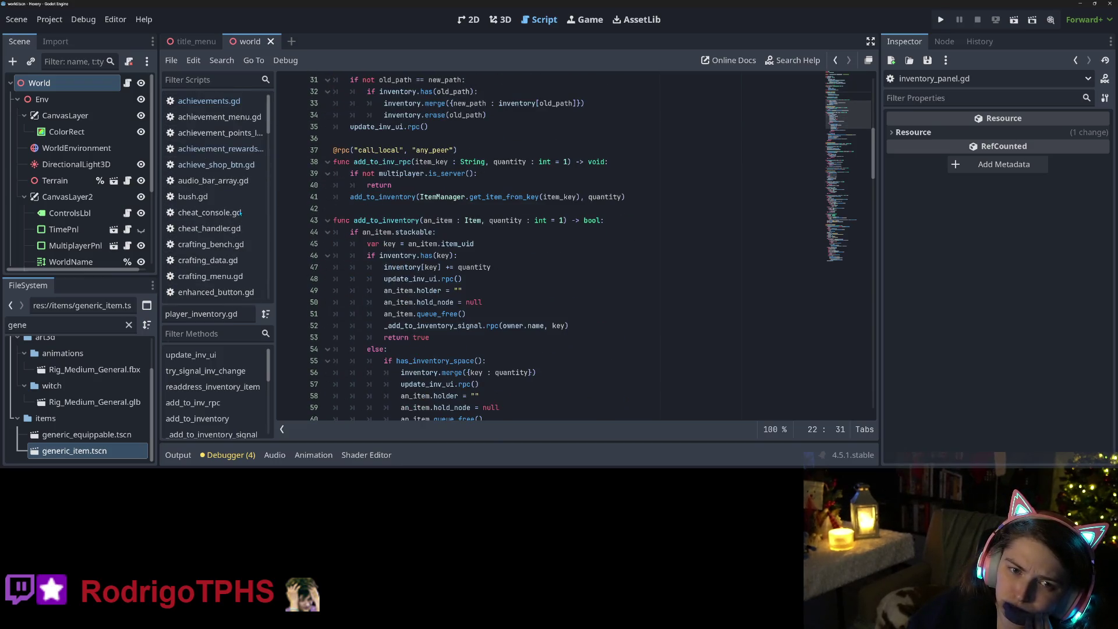
left_click(215, 164)
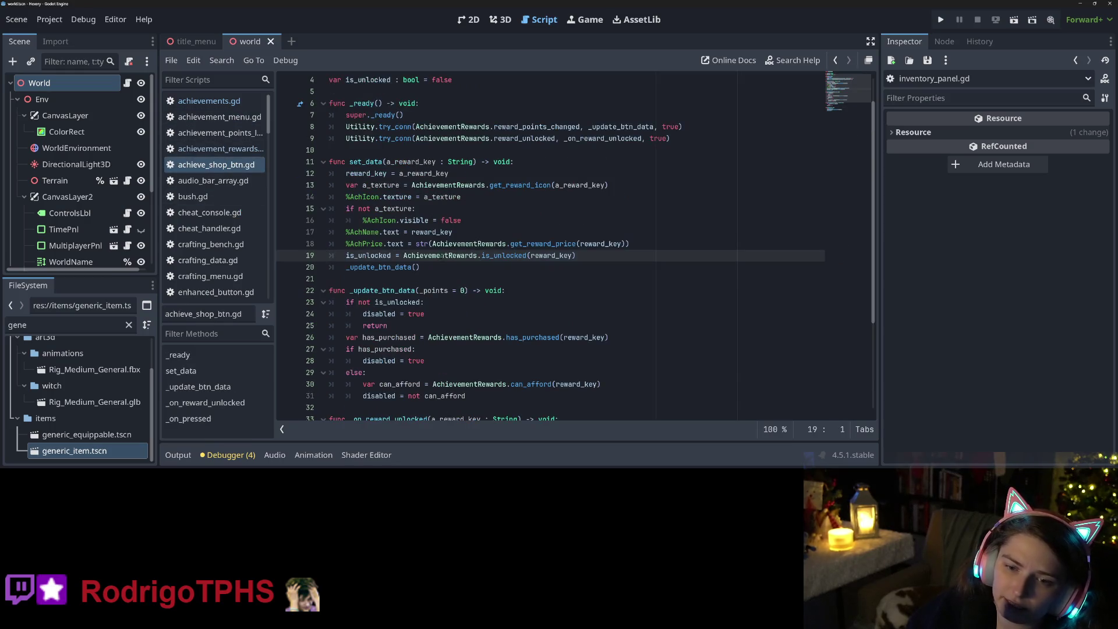
Add 'if not is_unlocked: visible = false' after line 19 in set_data
double_click(432, 256)
left_click(599, 255)
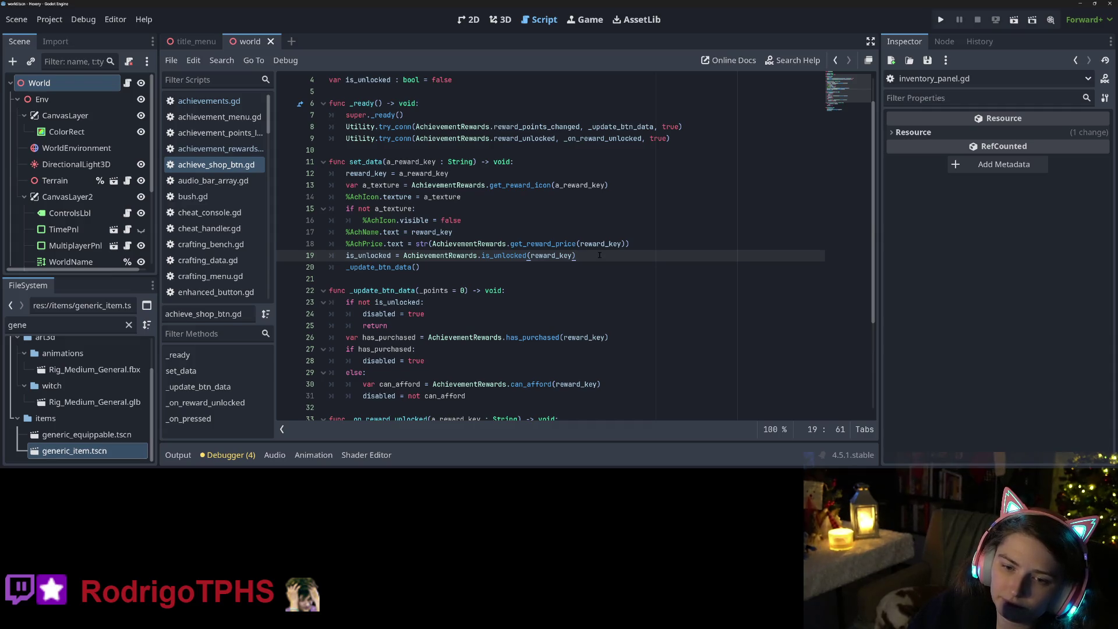
key("Return")
type("if ")
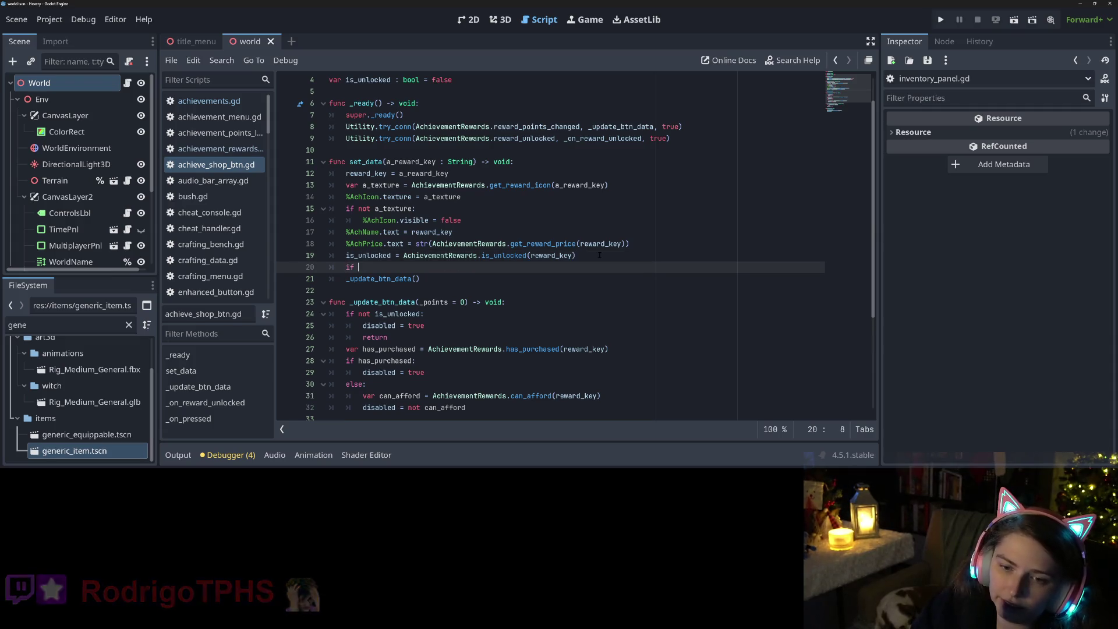
type("not is")
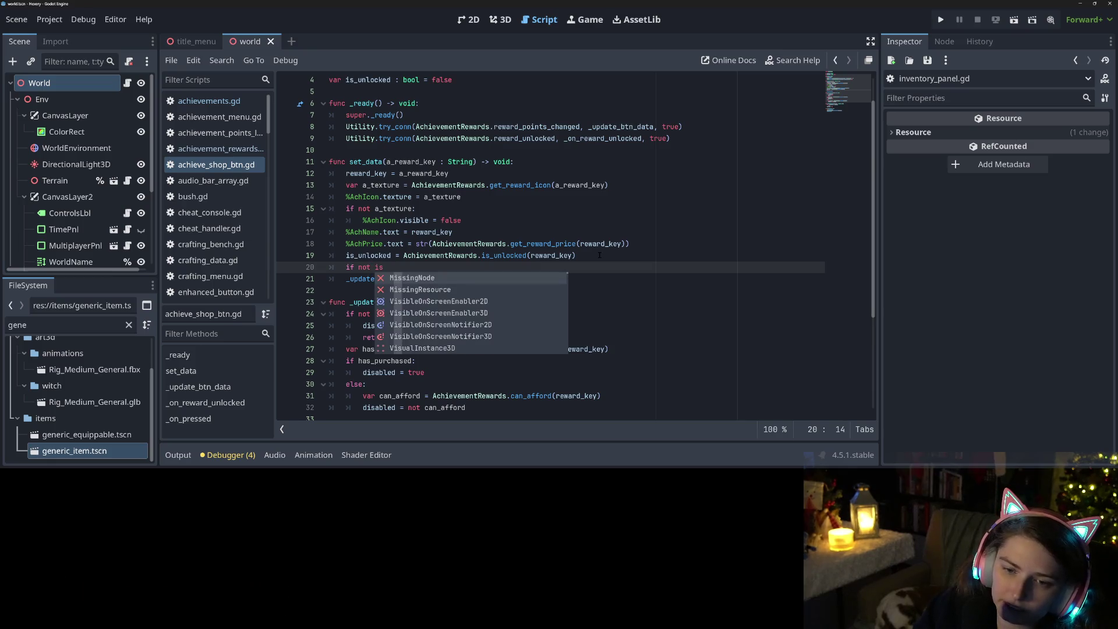
type("_ub")
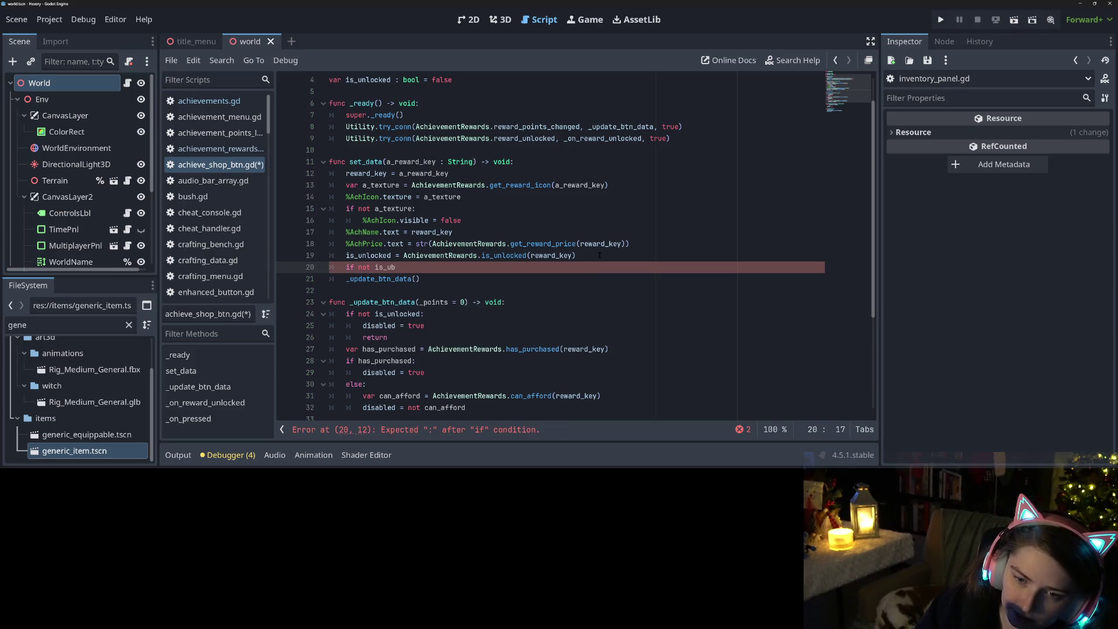
type("n")
key("Return")
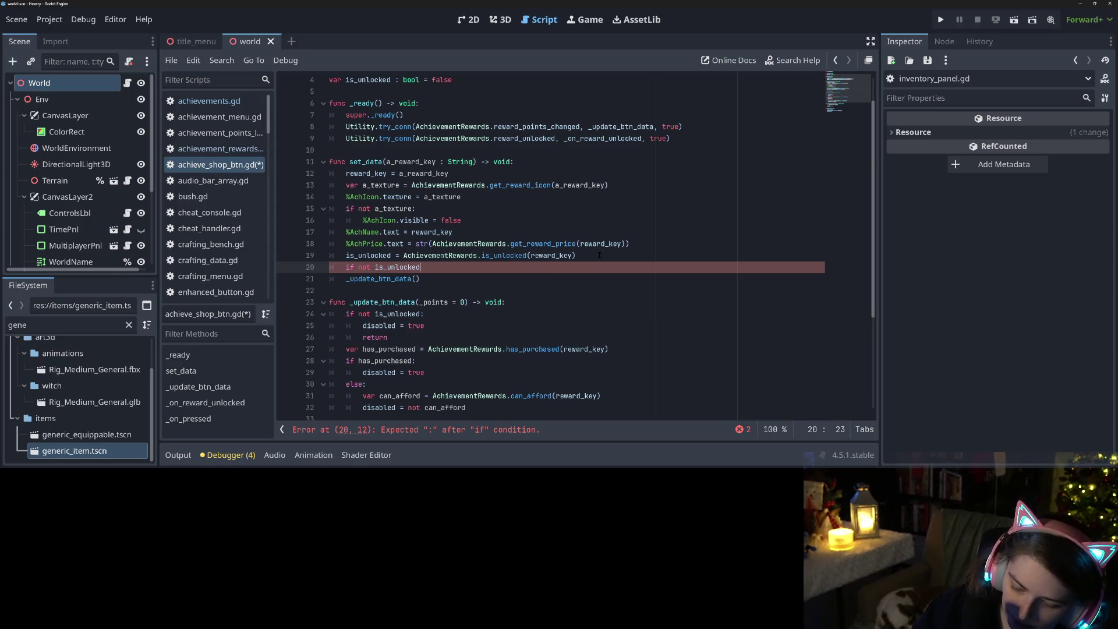
type(":")
key("Return")
type("visible = fal")
key("Return")
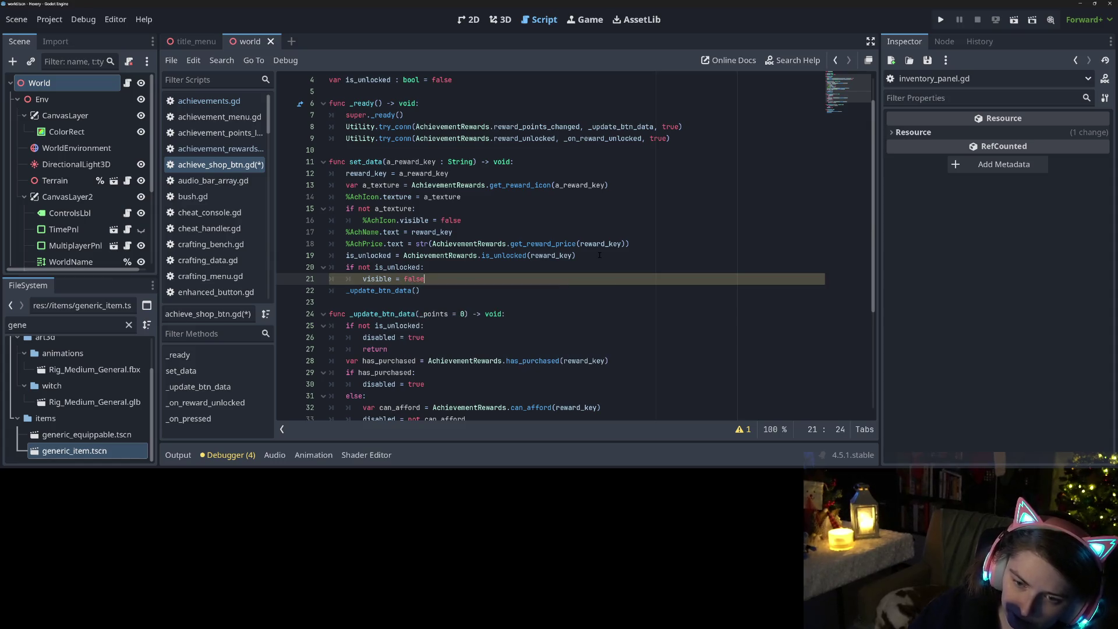
Add 'visible = true' to _on_reward_unlocked, save the script, and run the game with F5
scroll(575, 243, "down", 4)
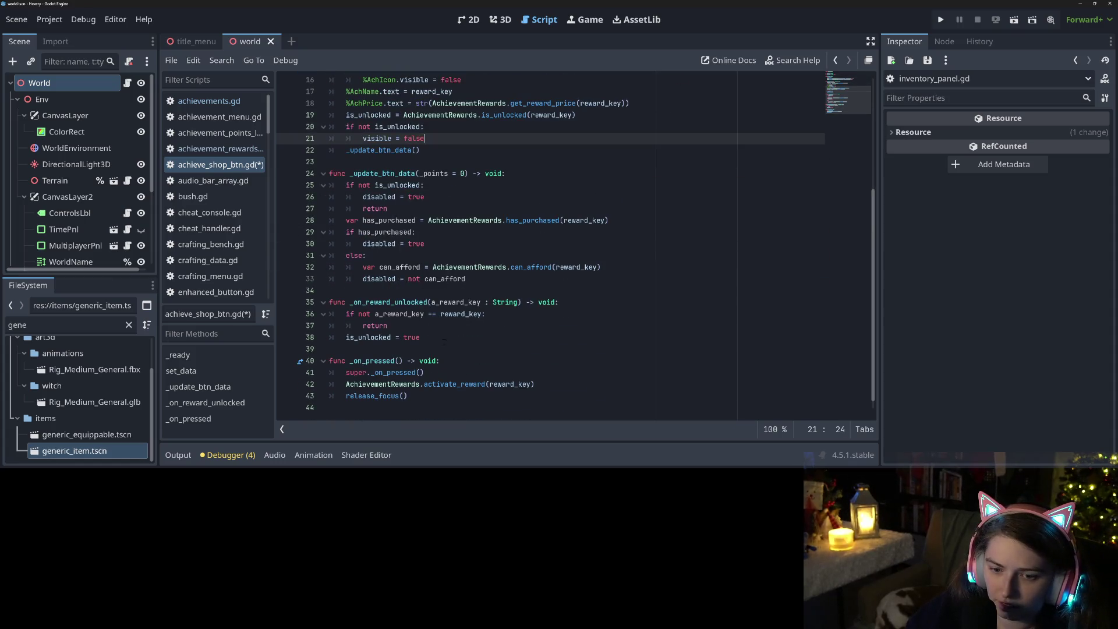
left_click(456, 338)
key("Return")
type("visible ")
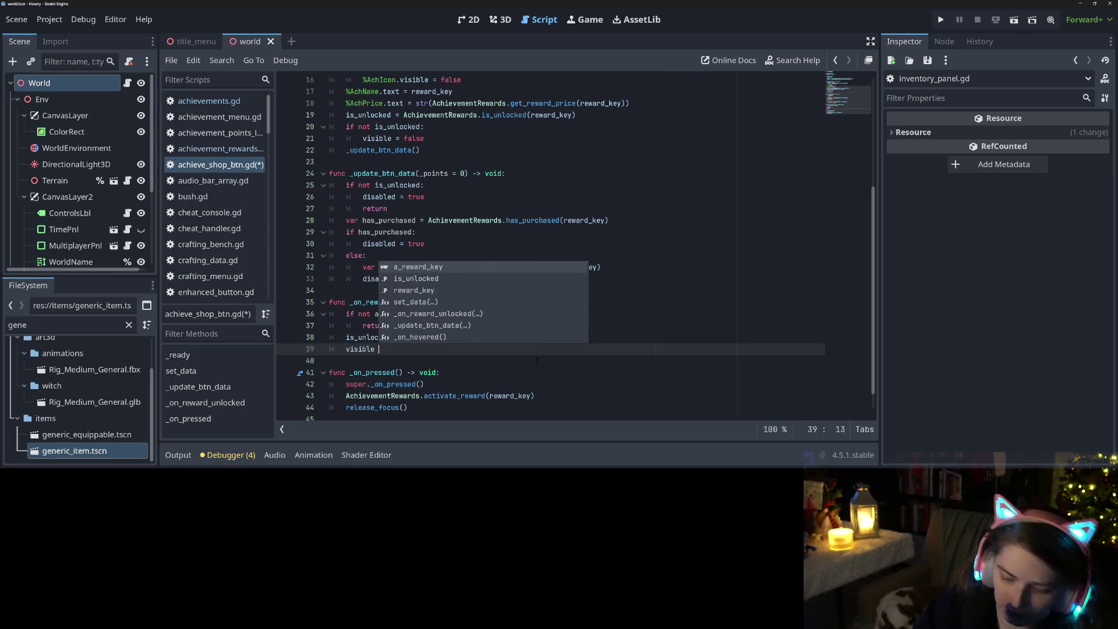
type("= true")
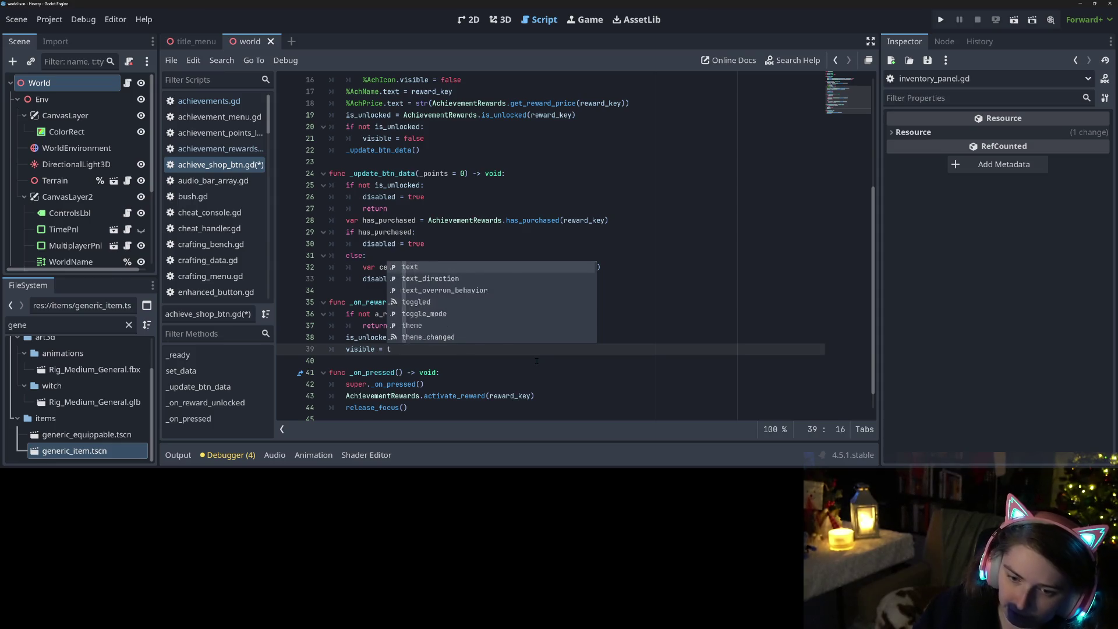
key("ctrl+s")
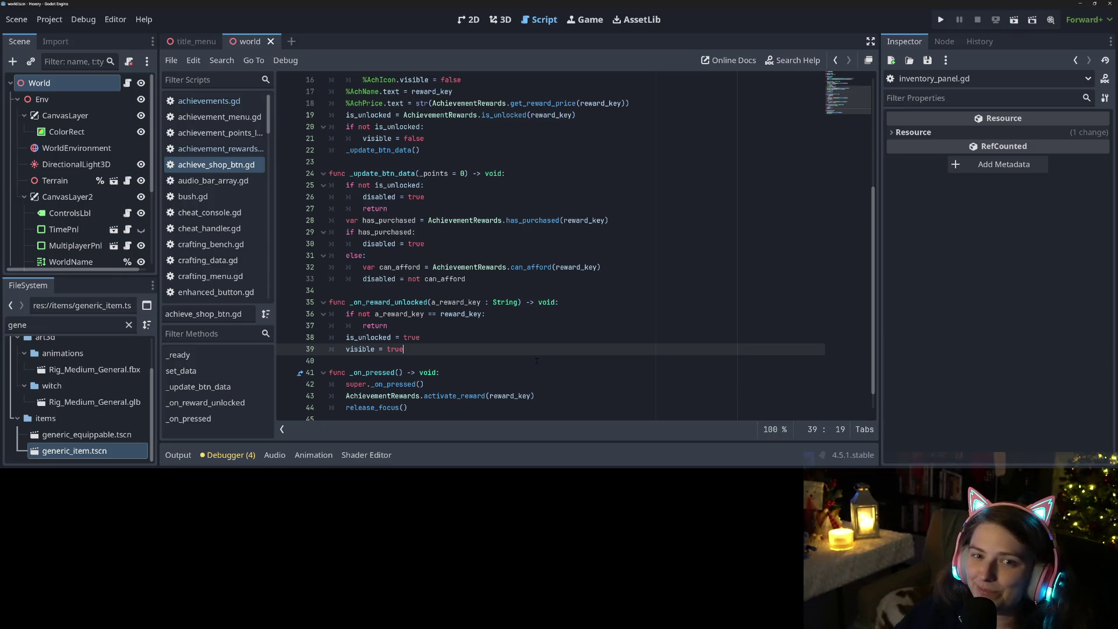
key("F5")
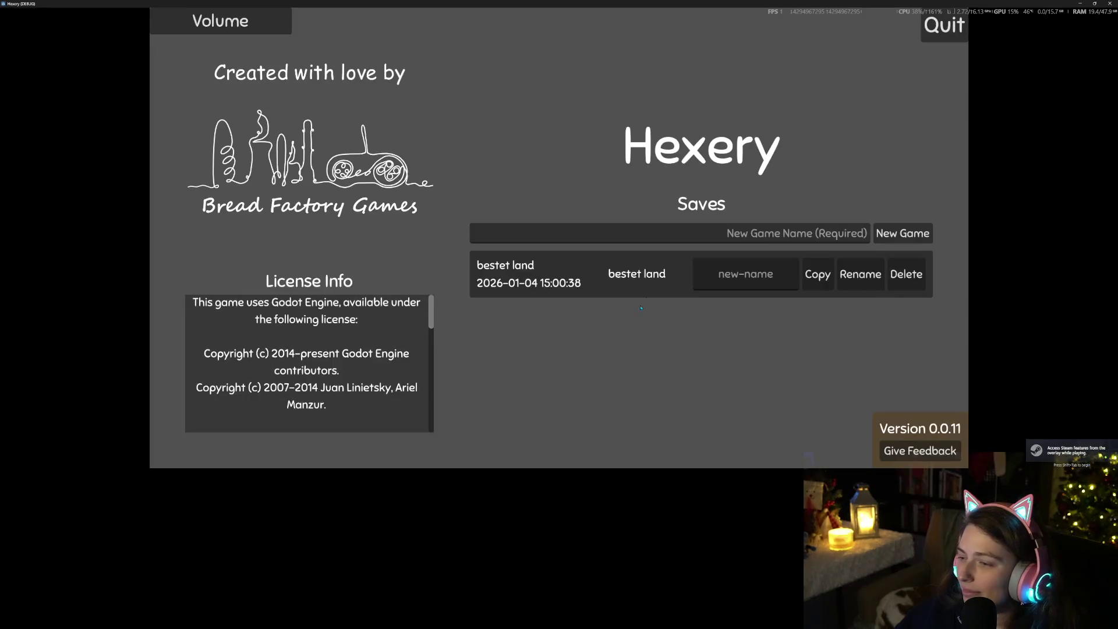
Start a new game saved as 'testest land' with a world named 'teest'
left_click(613, 233)
type("te")
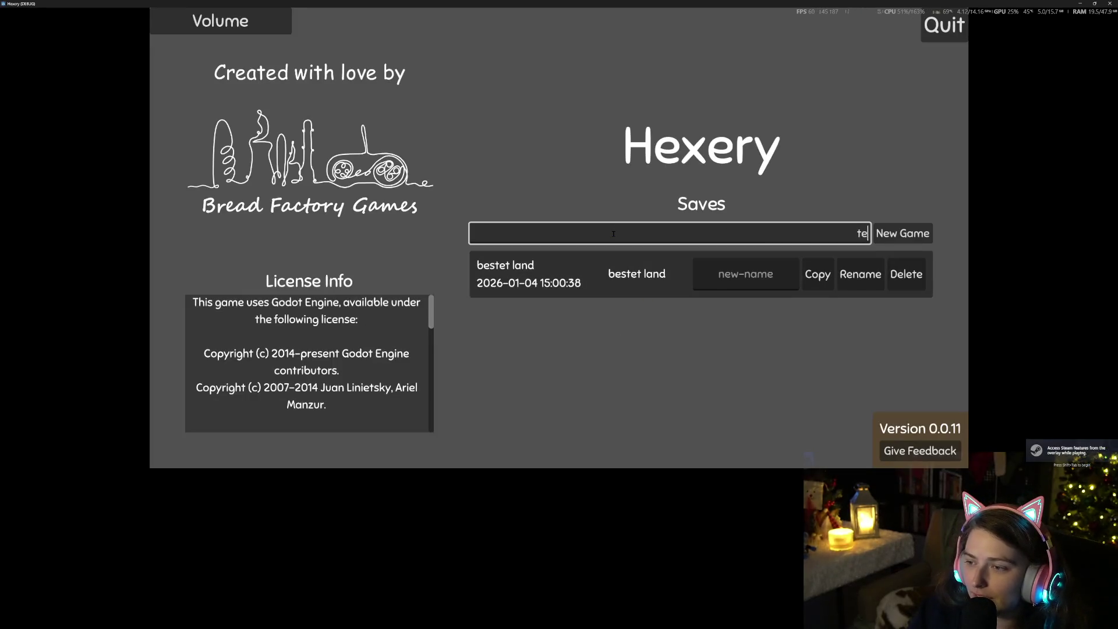
type("stest land")
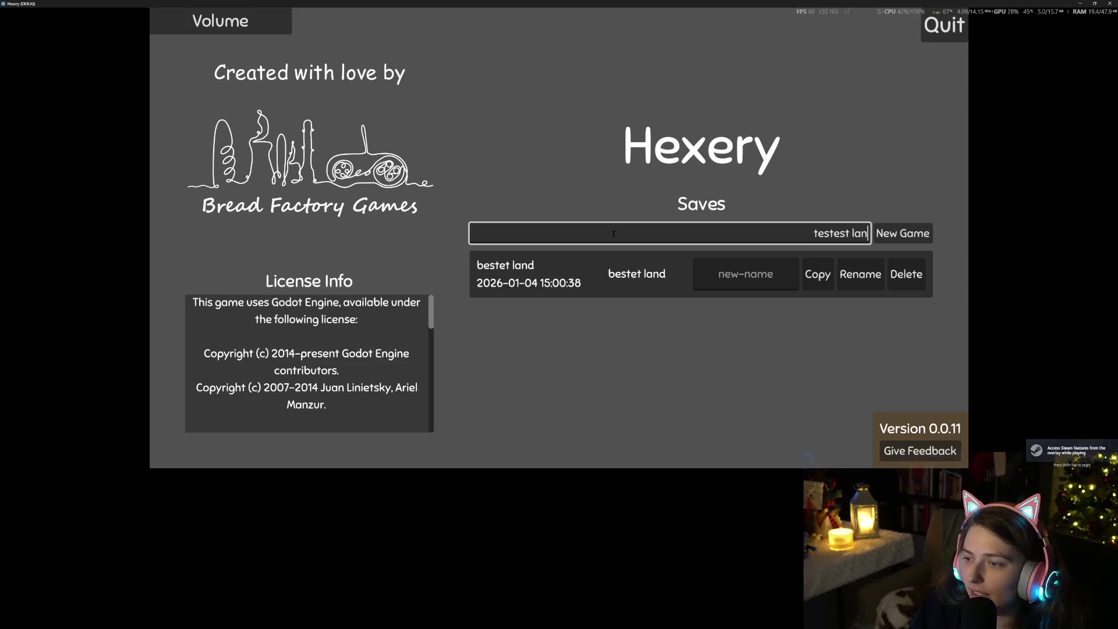
key("Return")
type("tee")
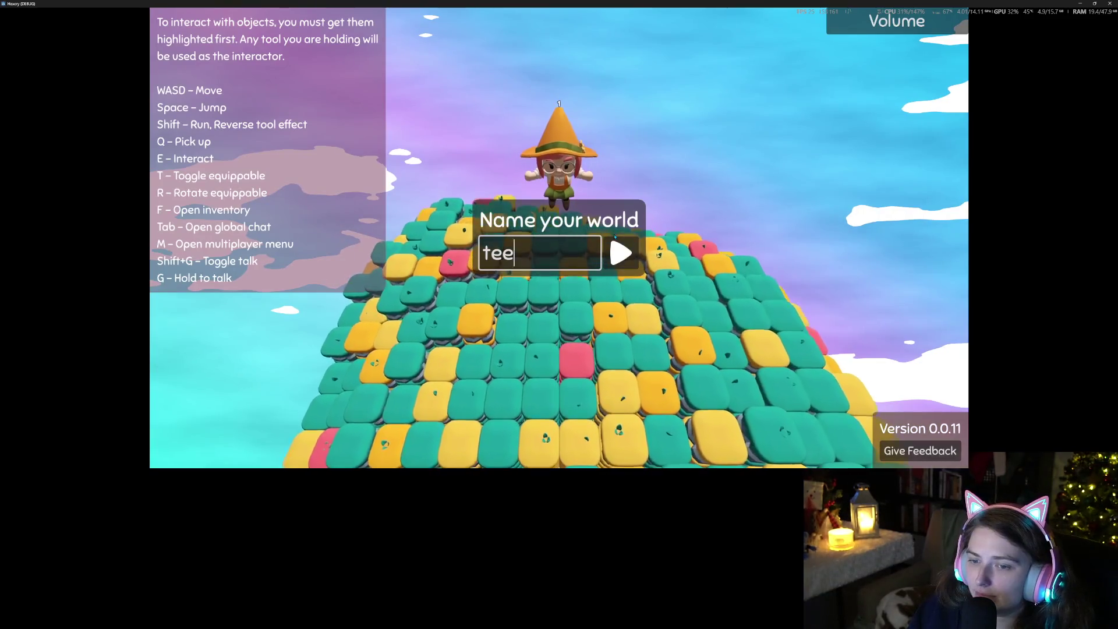
type("st")
key("Return")
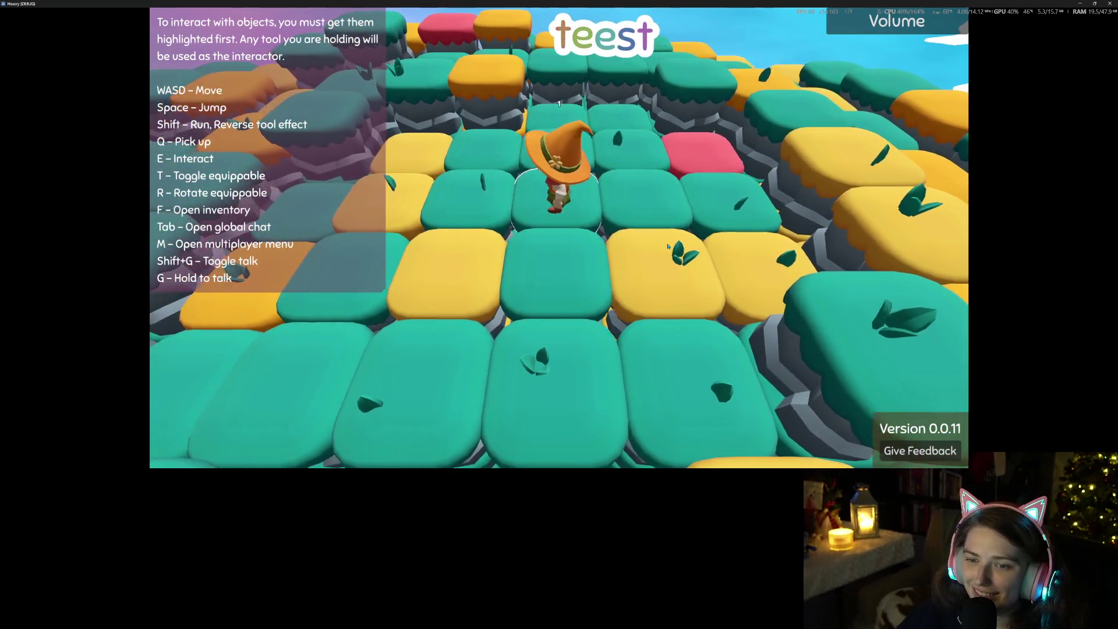
Look over the player inventory and the Achievement Shop
key("f")
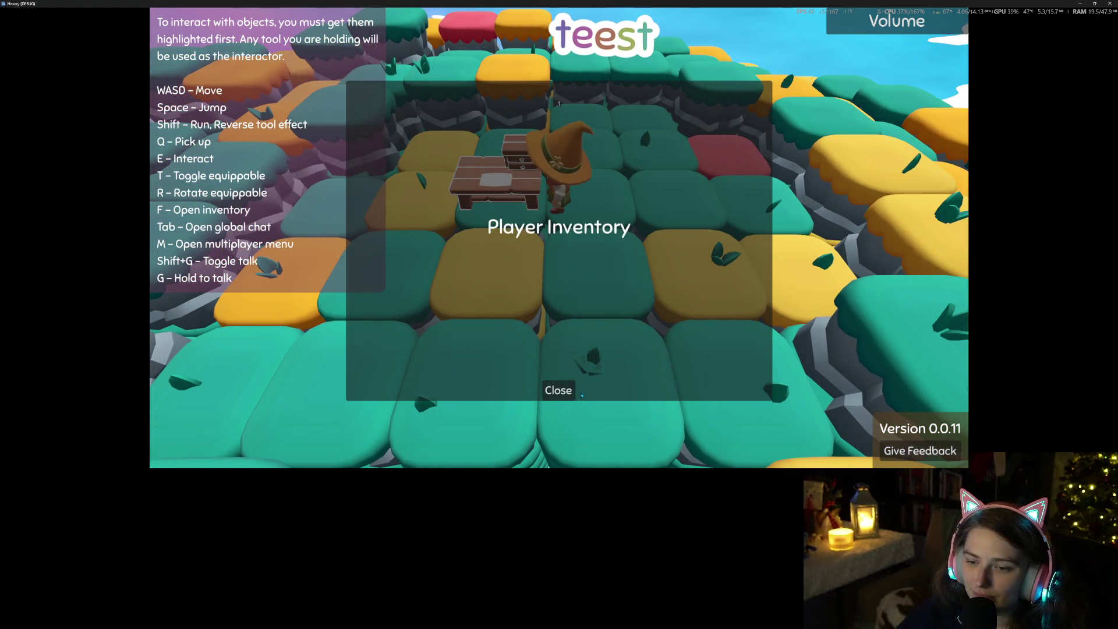
key("e")
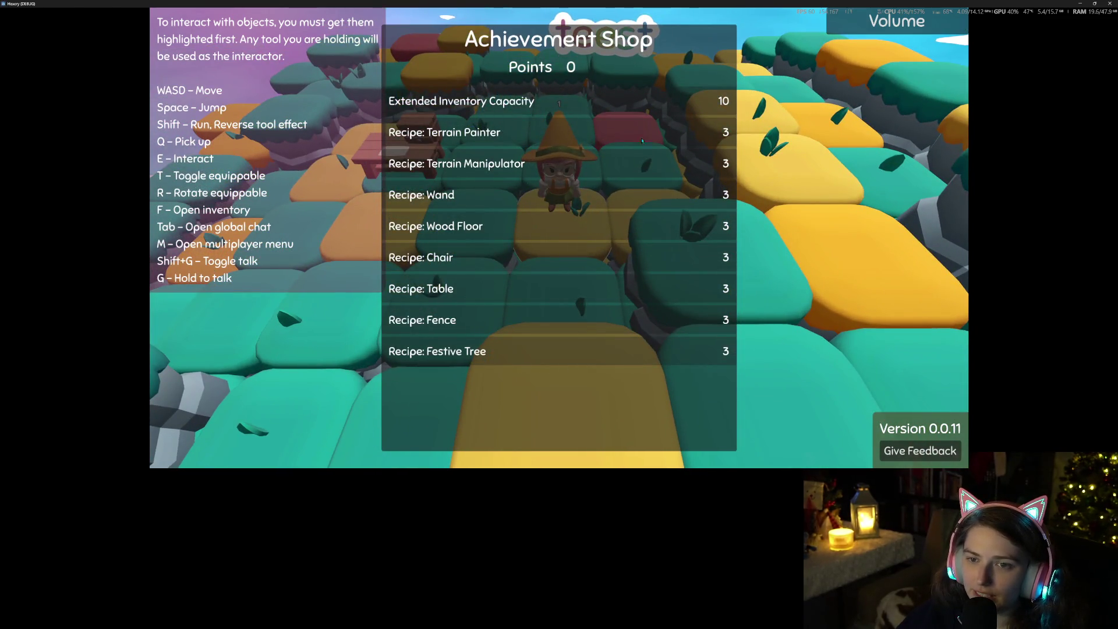
key("Escape")
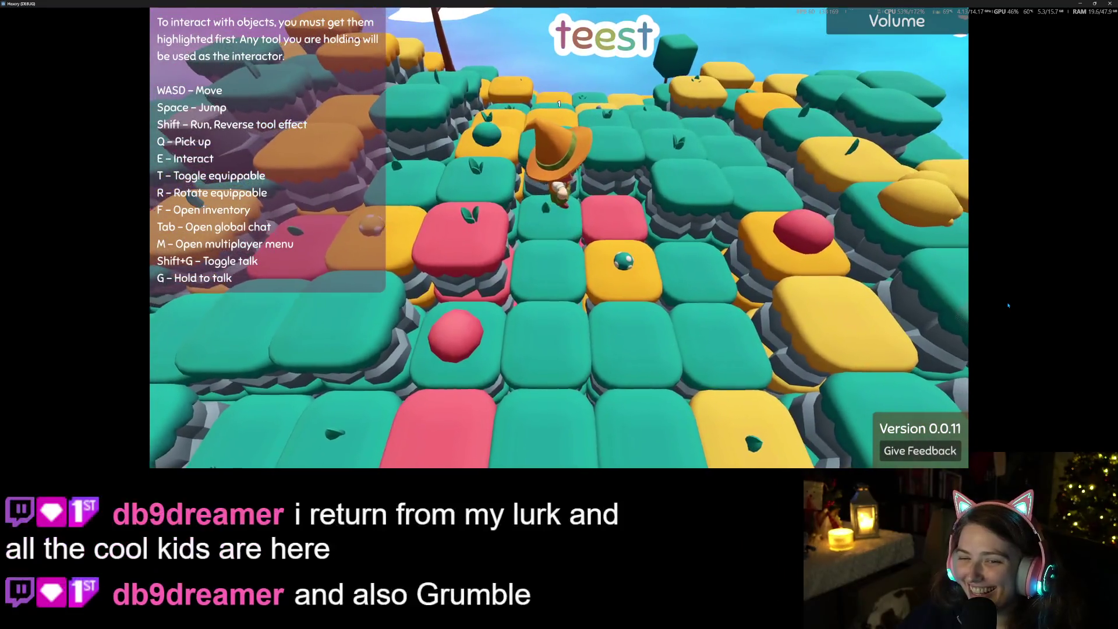
Walk to a mushroom and pick it up to earn Collected First Mushroom, confirming in inventory and chat
key("w")
key("q")
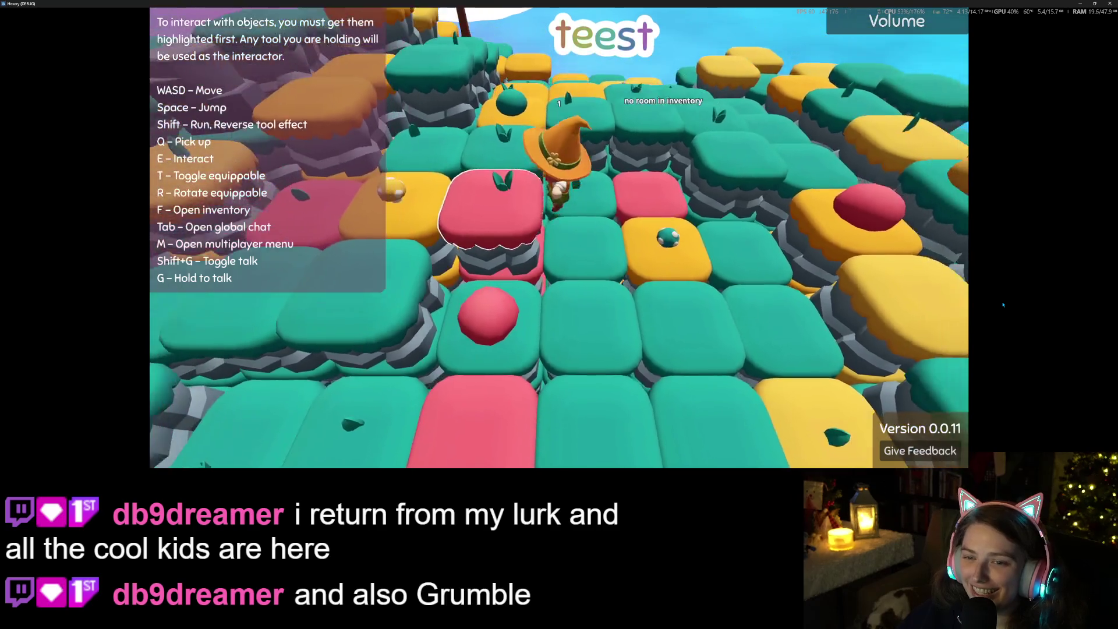
key("f")
key("f")
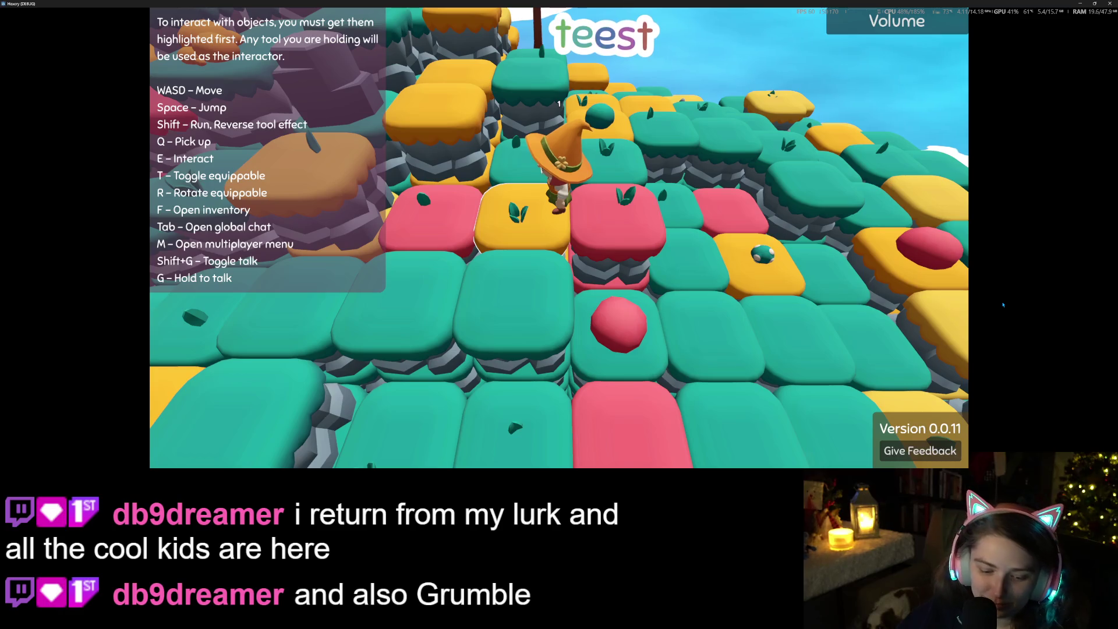
key("Tab")
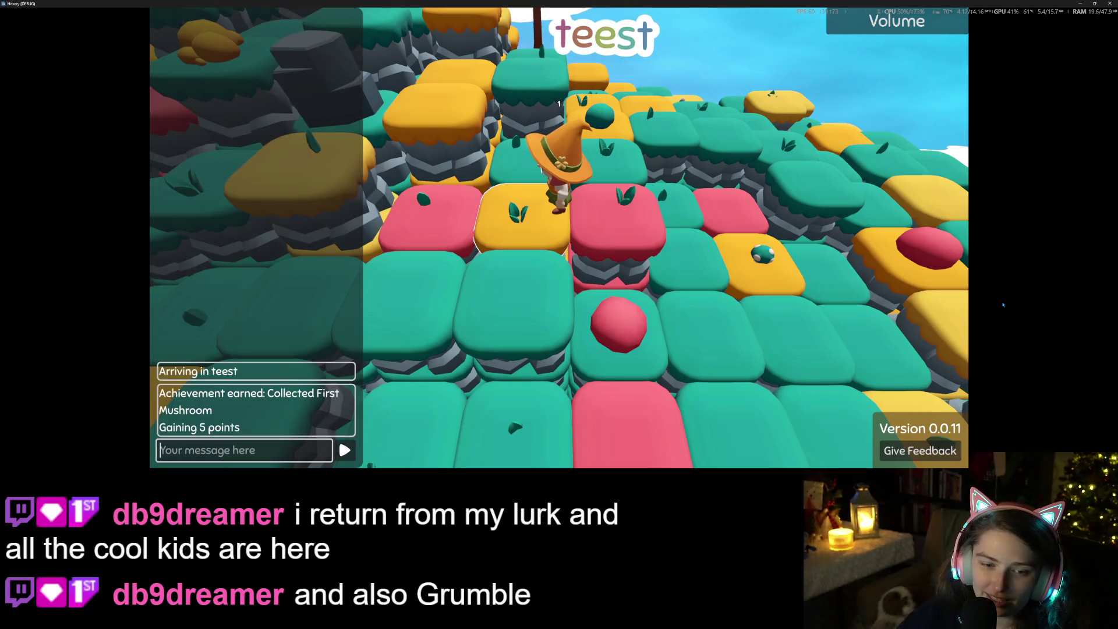
key("Escape")
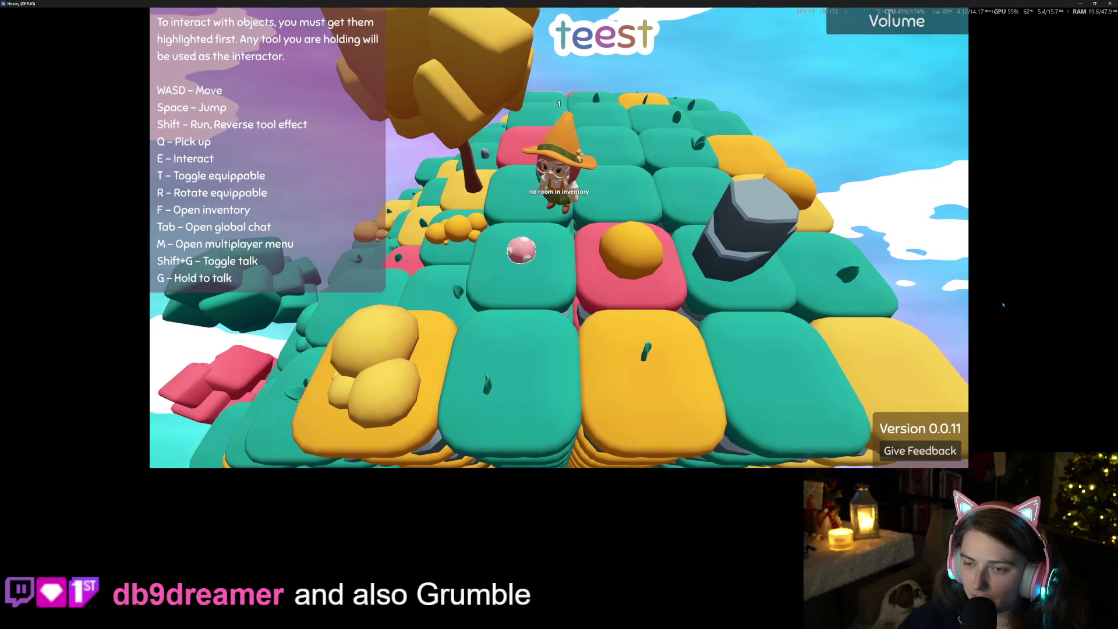
Drop the brown mushroom from the inventory, then pick it back up
key("f")
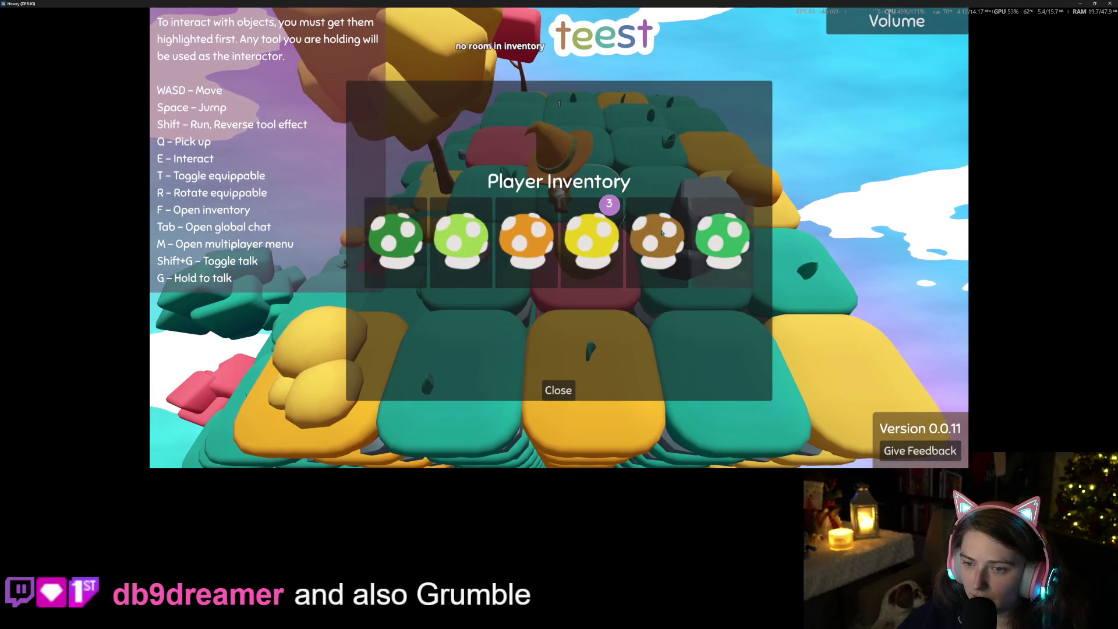
left_click(666, 228)
key("f")
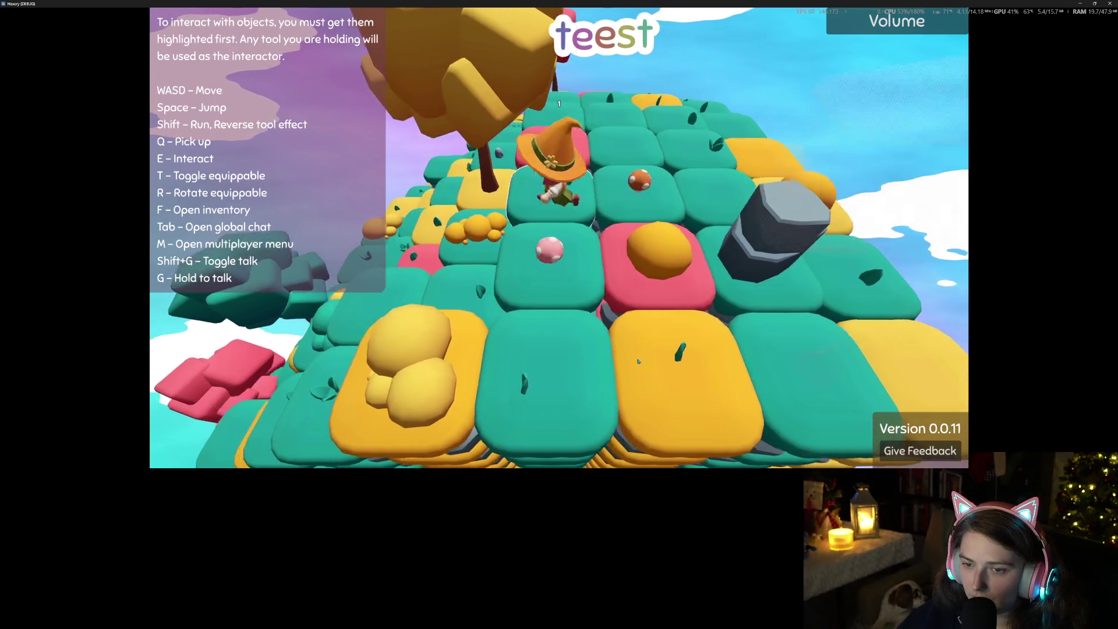
key("w")
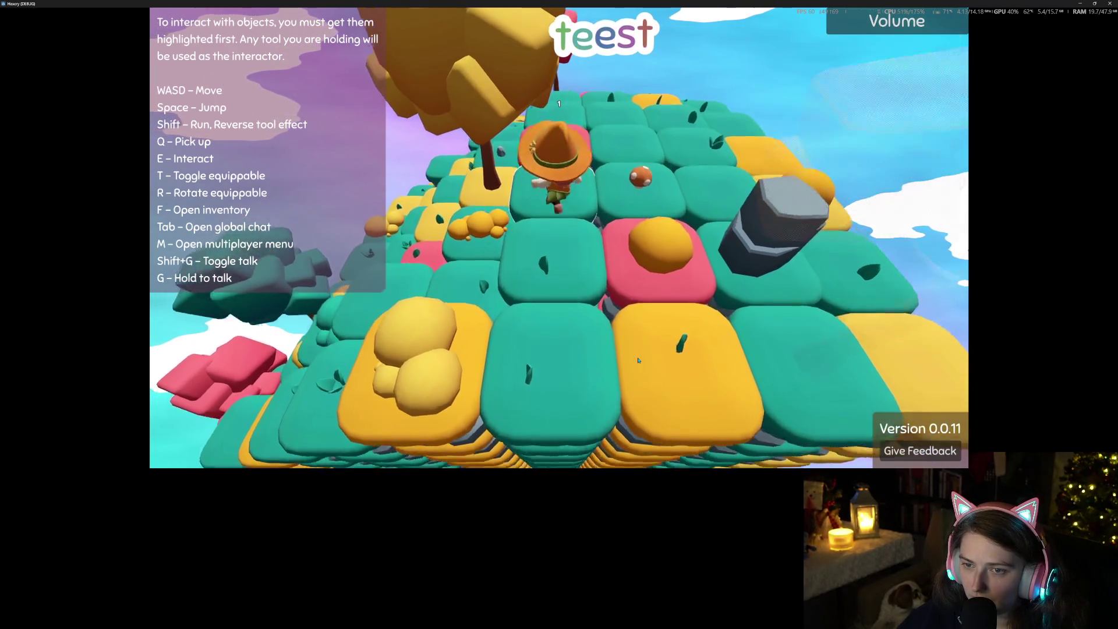
key("d")
key("q")
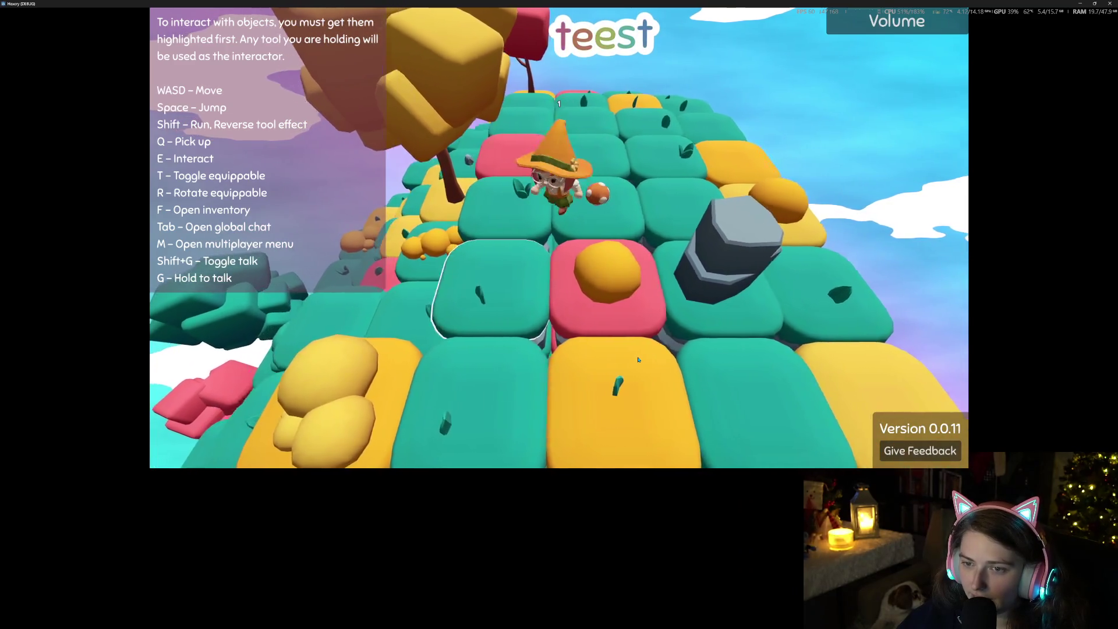
key("w")
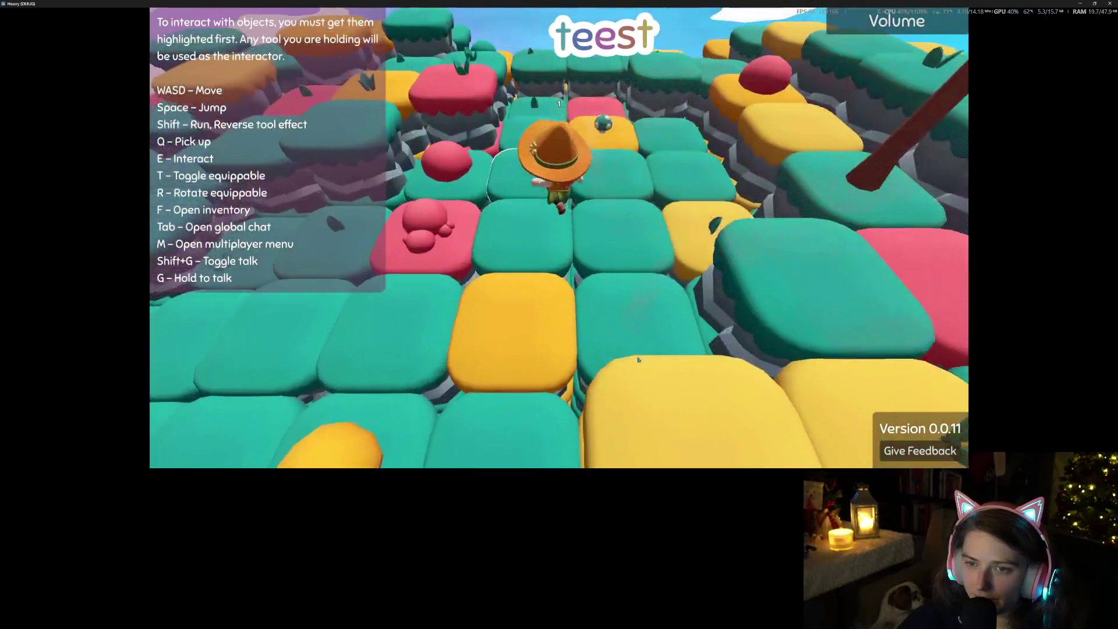
Drop a green mushroom and walk across the tile island collecting mushrooms
key("f")
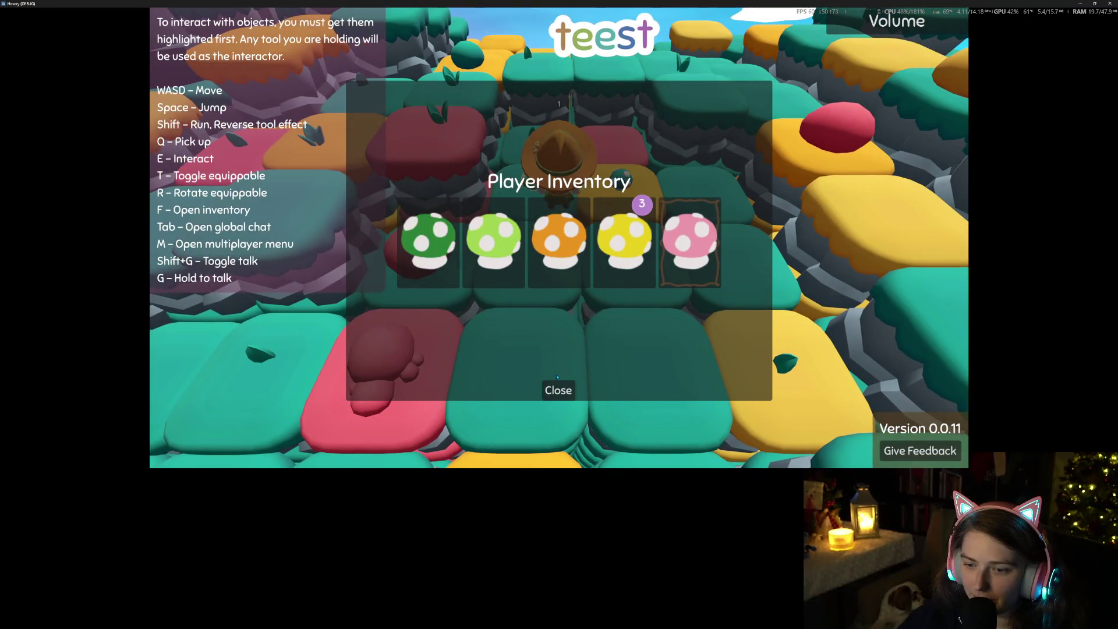
left_click(558, 384)
key("q")
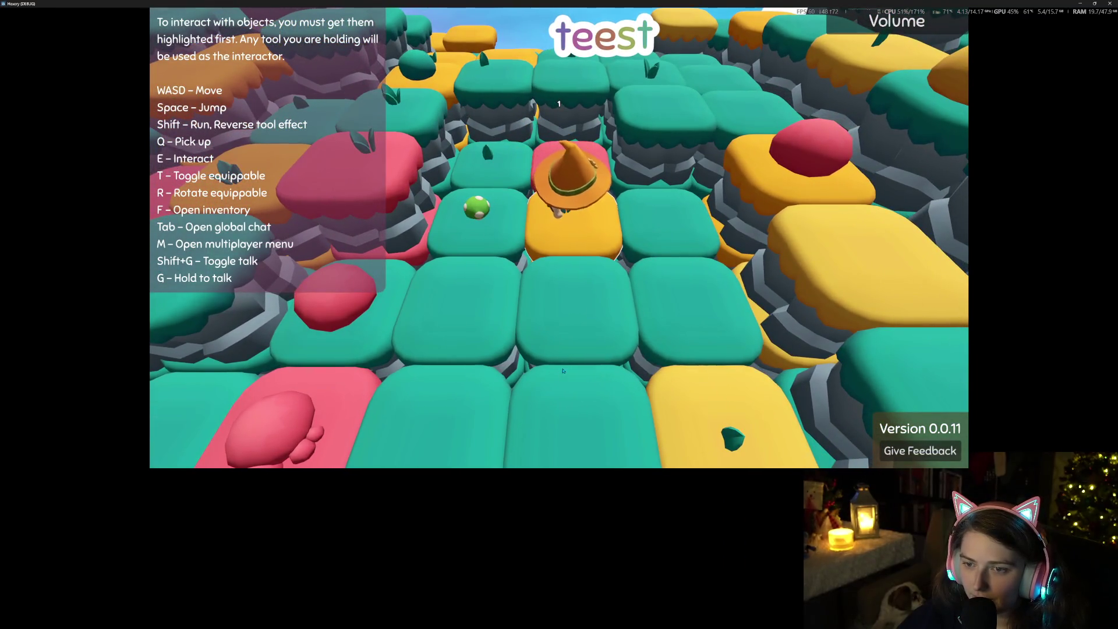
scroll(562, 370, "down", 5)
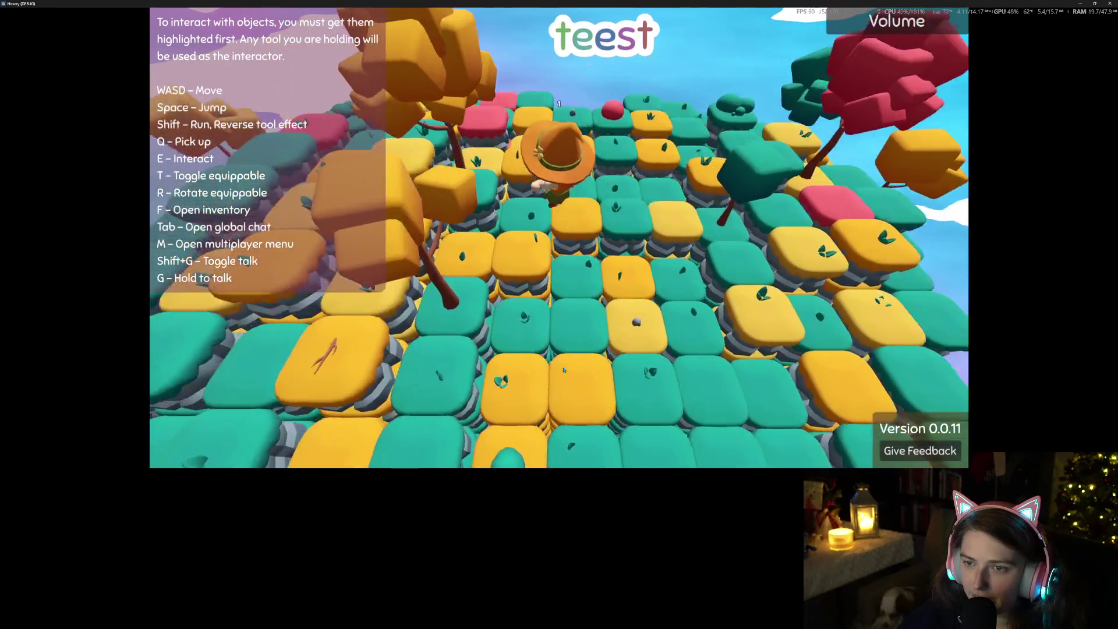
key("w")
key("w")
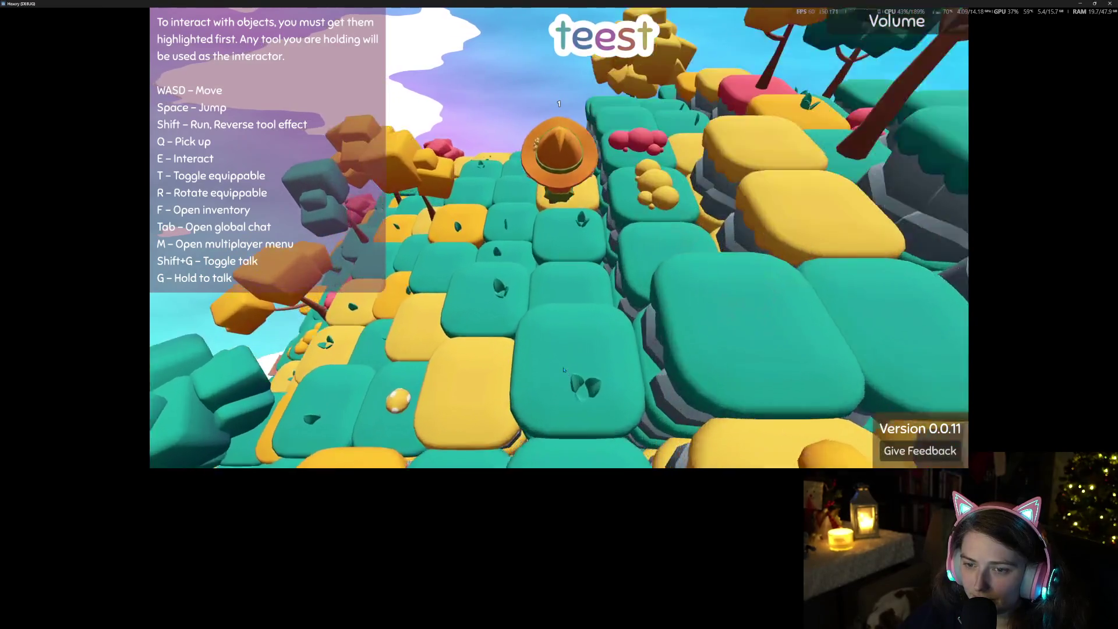
key("s")
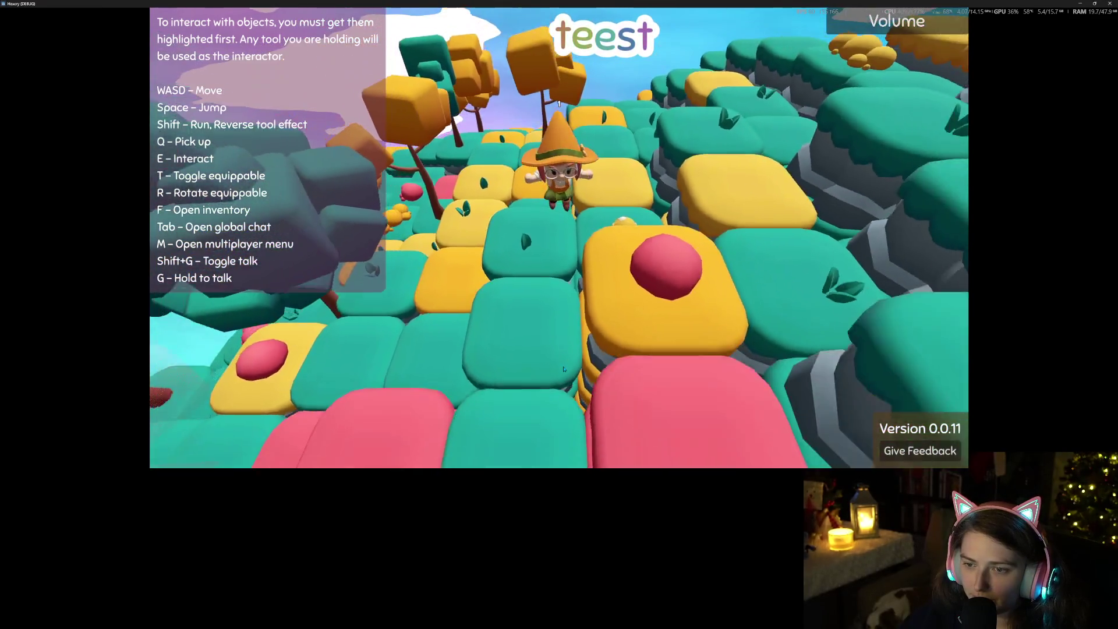
key("s")
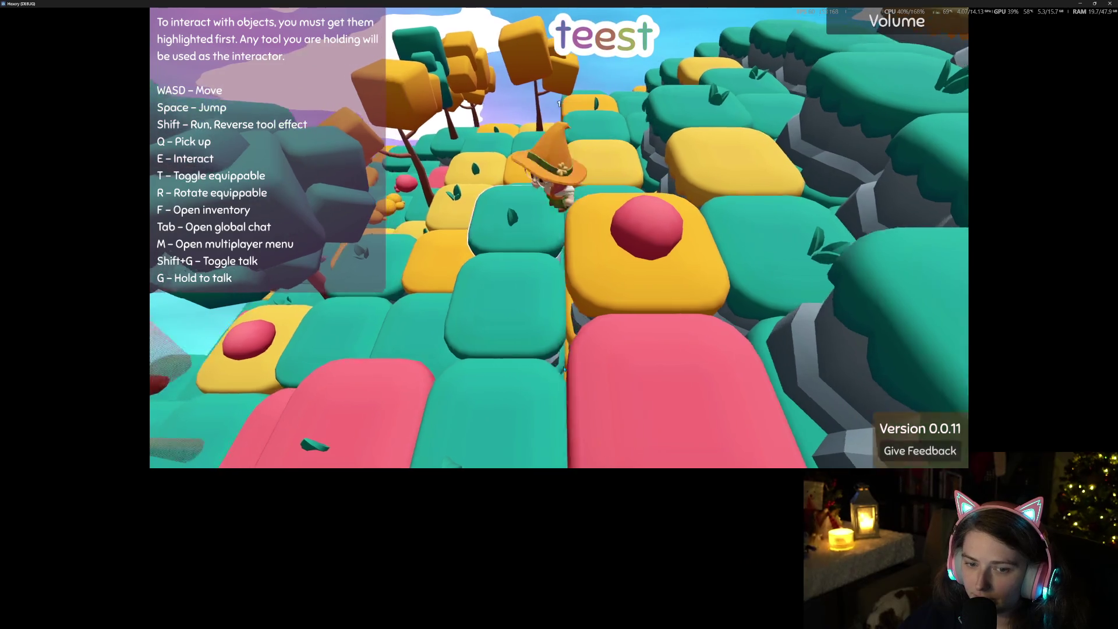
key("w")
key("w")
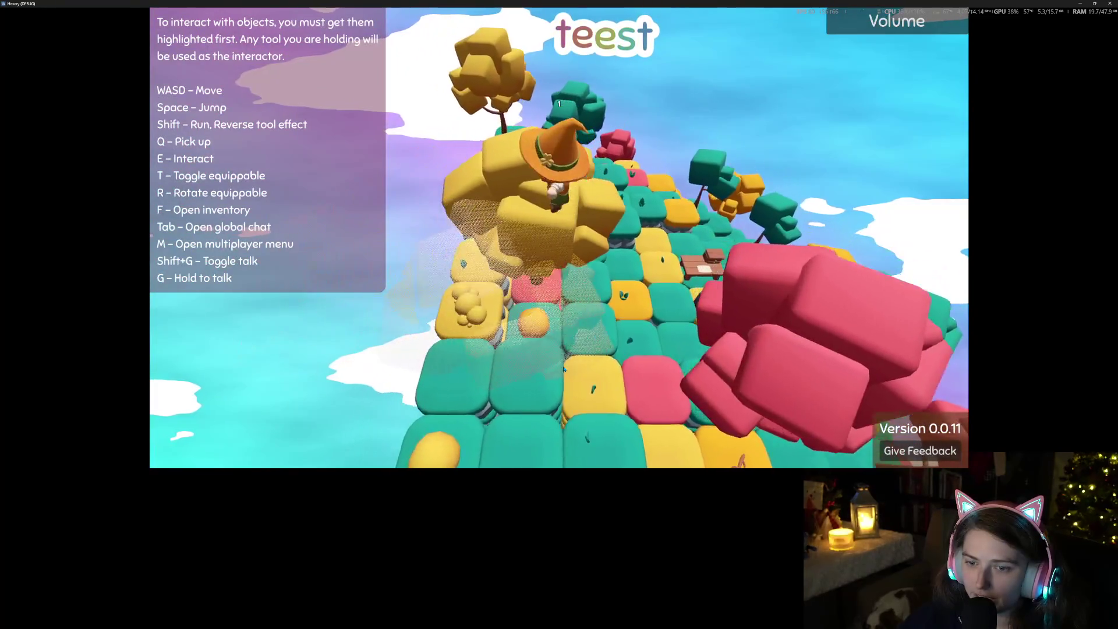
key("w")
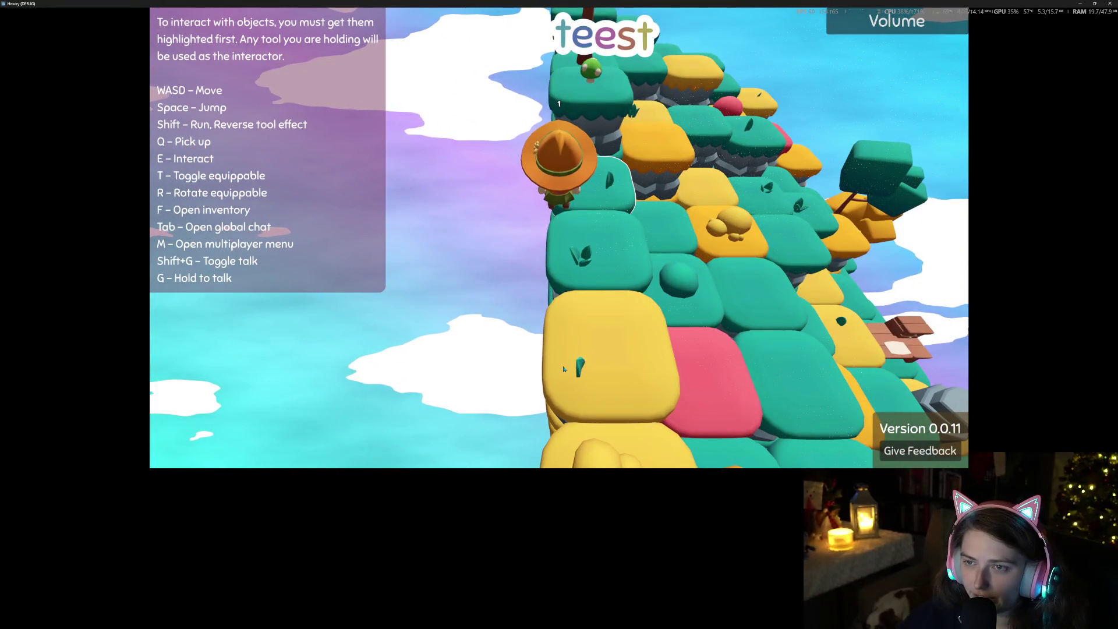
Keep checking the inventory while walking onto more mushroom tiles
key("f")
left_click(559, 390)
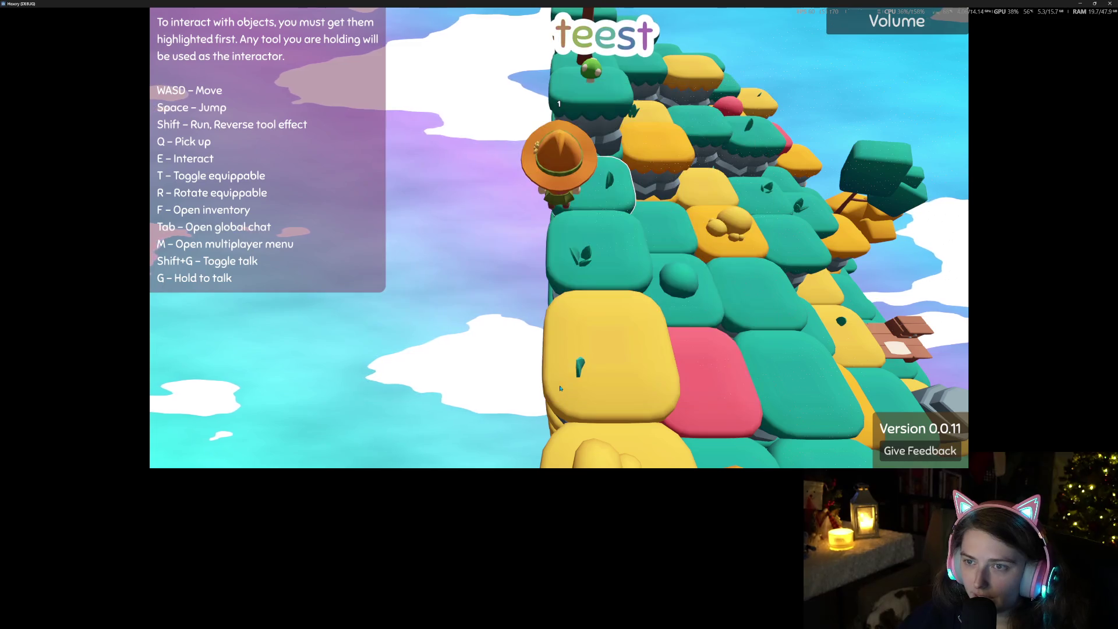
key("w")
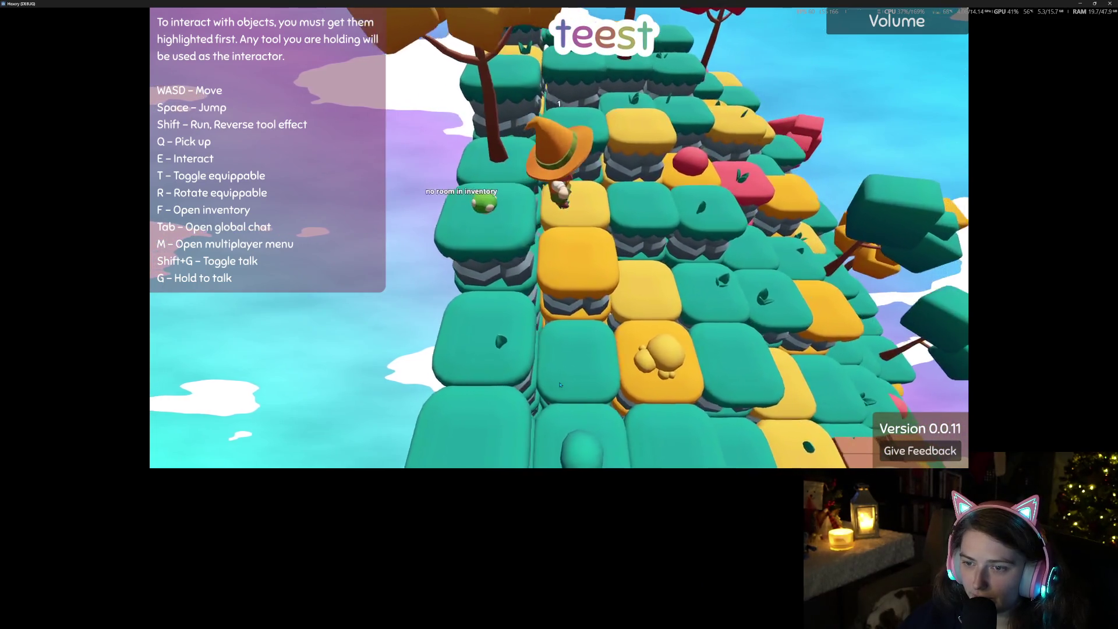
key("f")
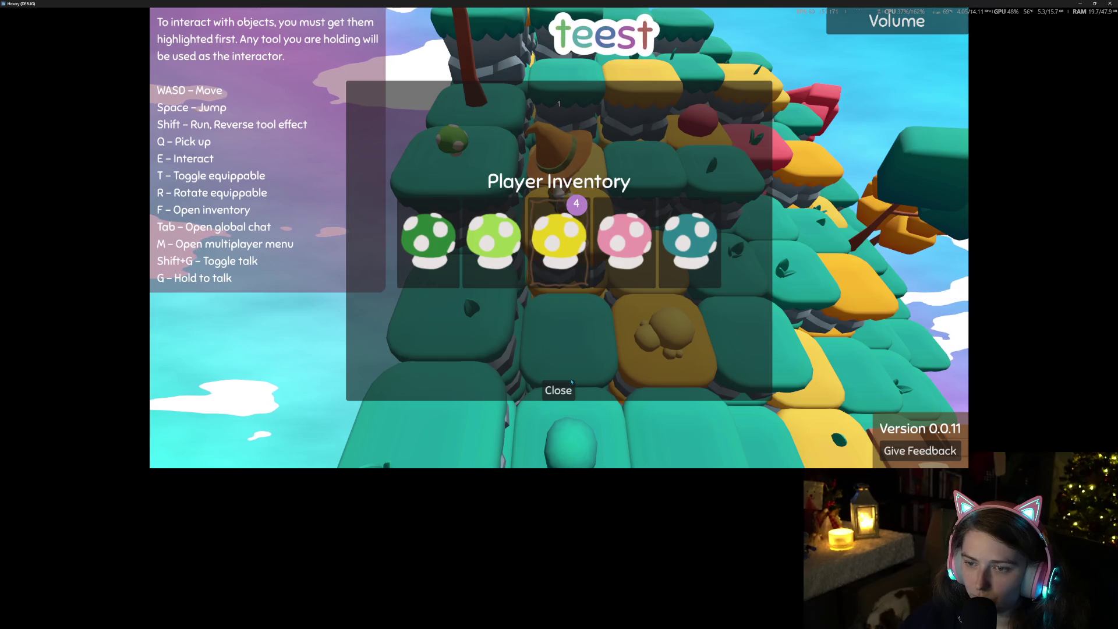
left_click(558, 390)
key("s")
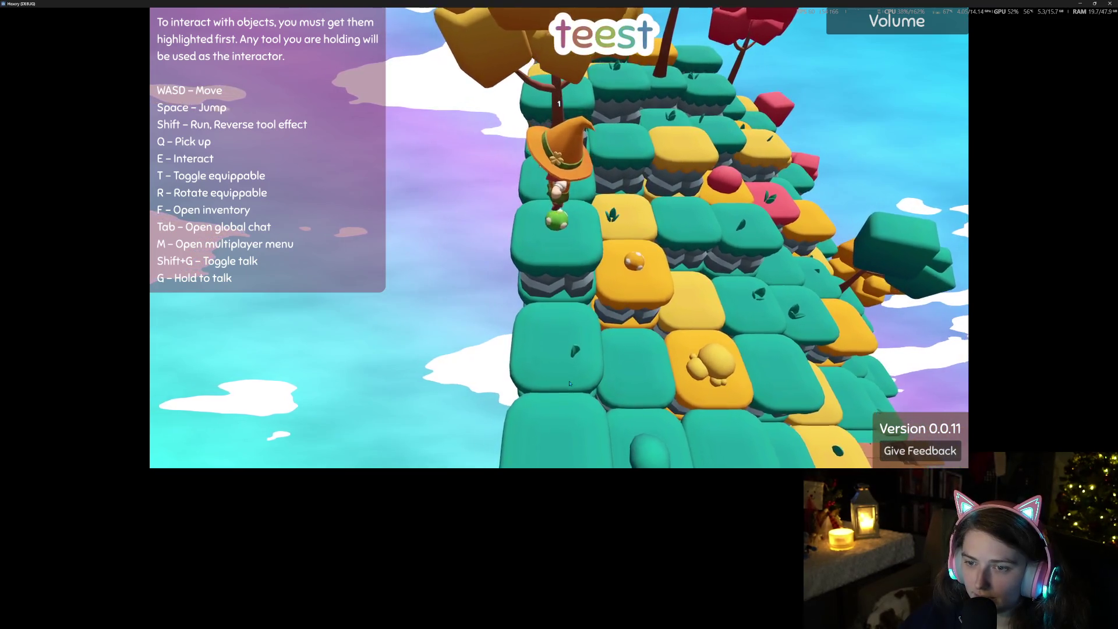
Confirm Collected 10 Mushrooms in global chat and view the reward shop's 10 points
key("Tab")
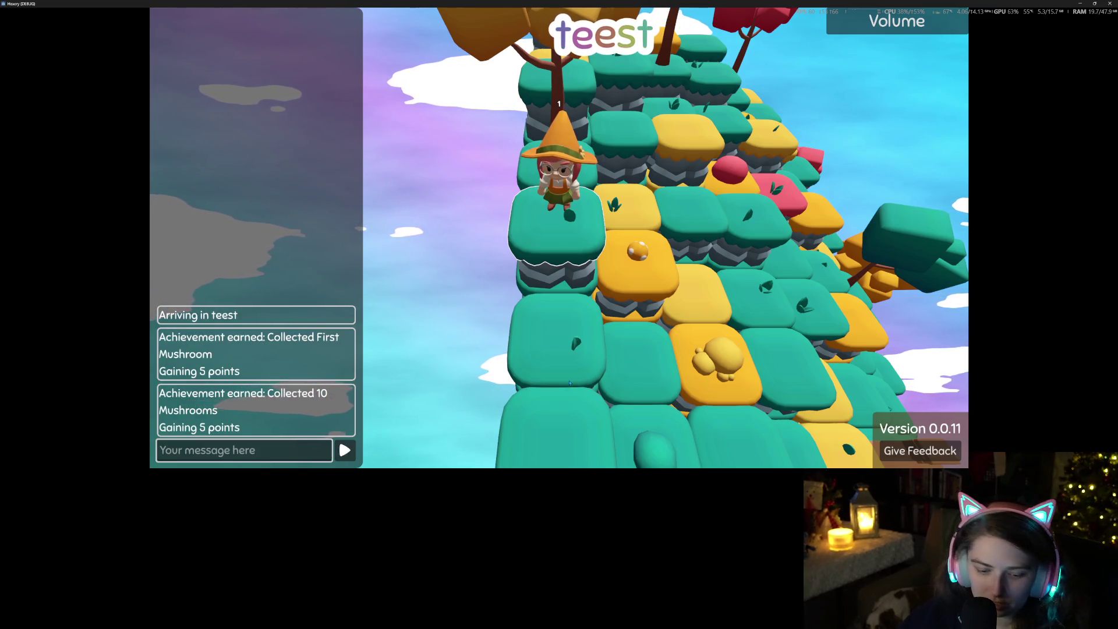
key("Tab")
key("p")
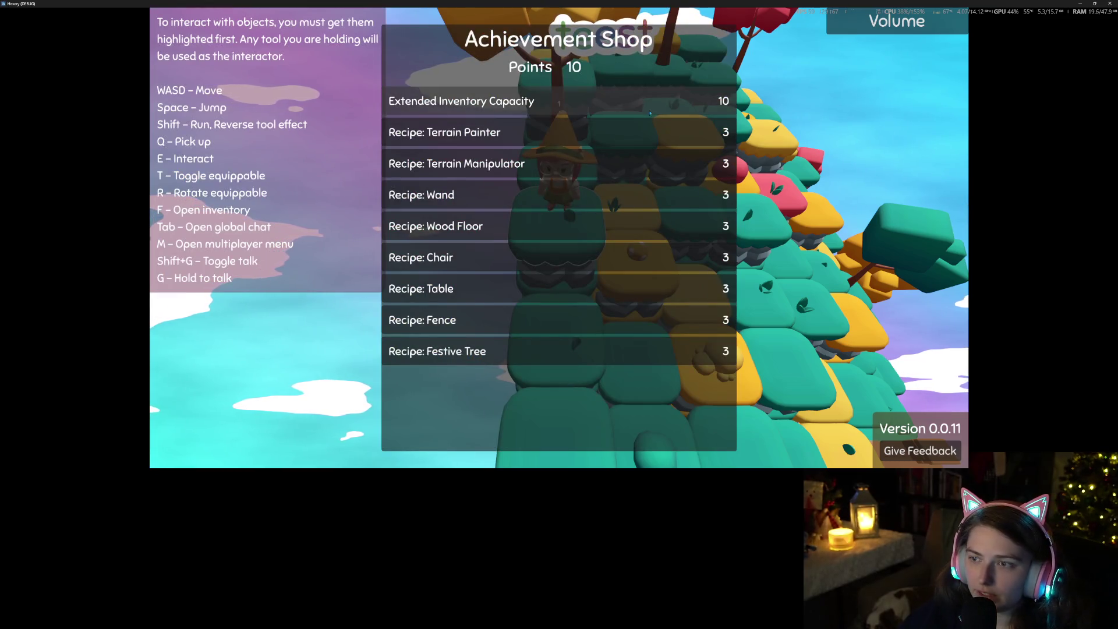
Buy Extended Inventory Capacity for 10 points, close the shop, and quit the game
left_click(640, 105)
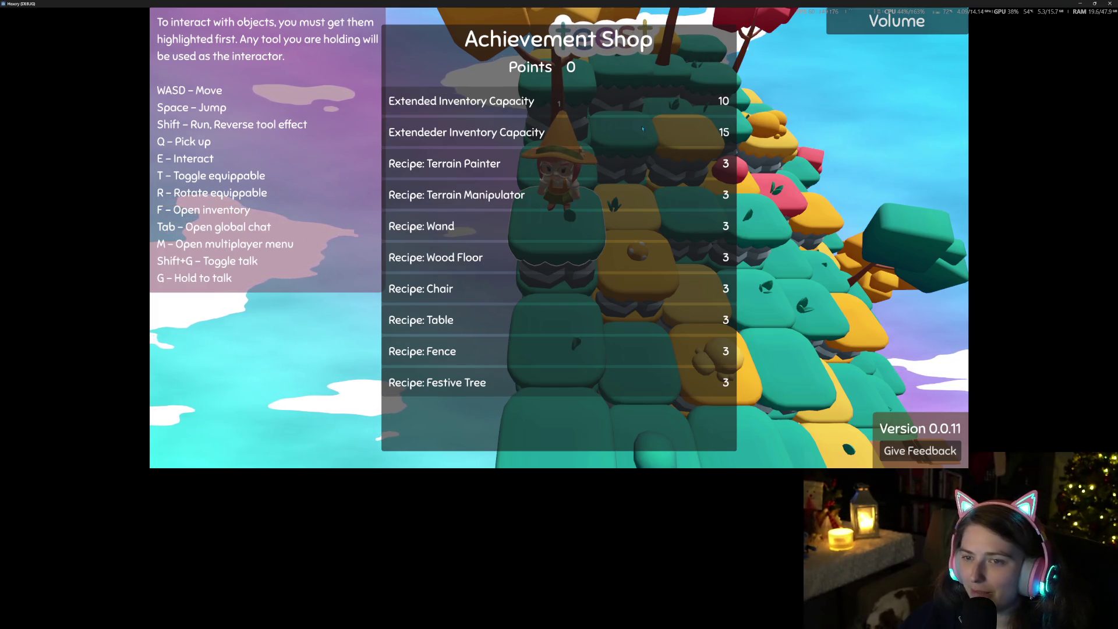
key("p")
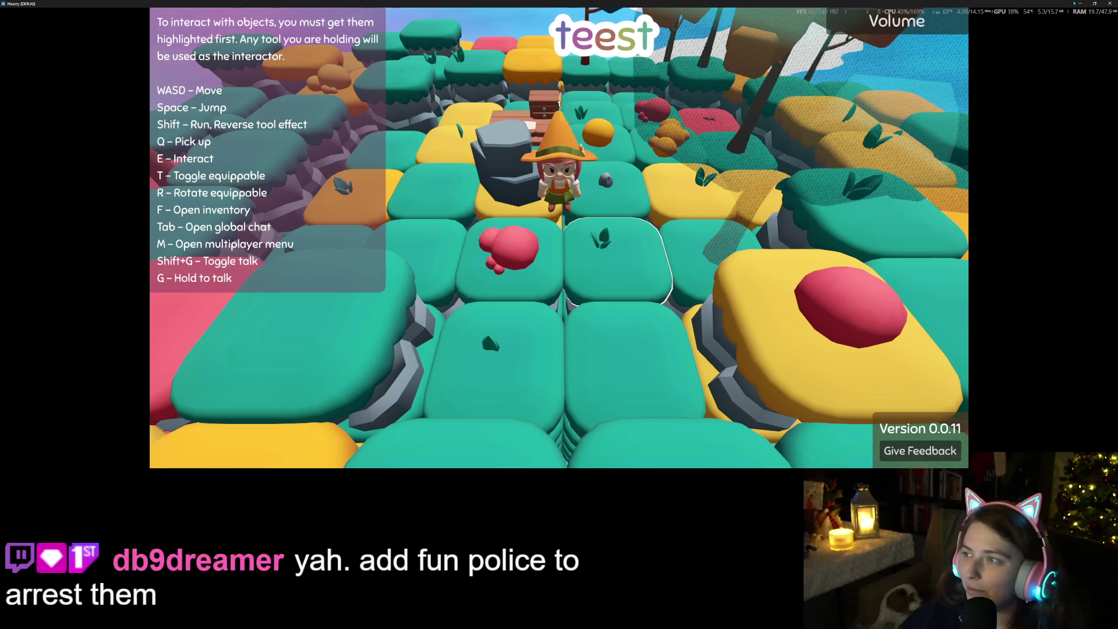
key("alt+F4")
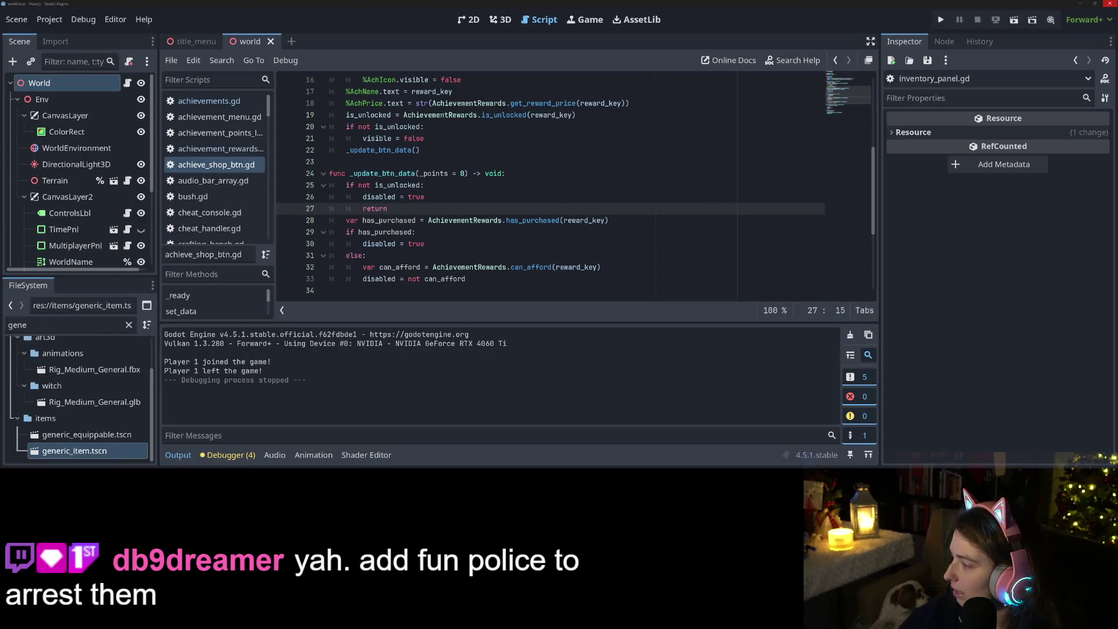
Commit achieve_shop_btn.gd as 'hides achievement reward btns if locked', push to origin, hide GitHub Desktop
key("alt+Tab")
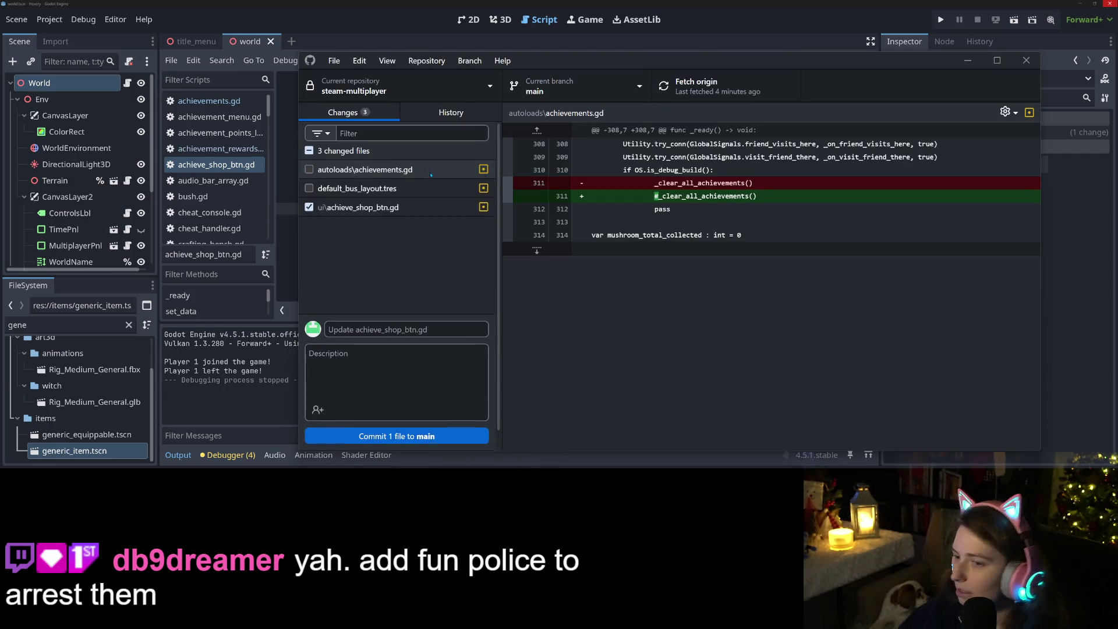
left_click(350, 214)
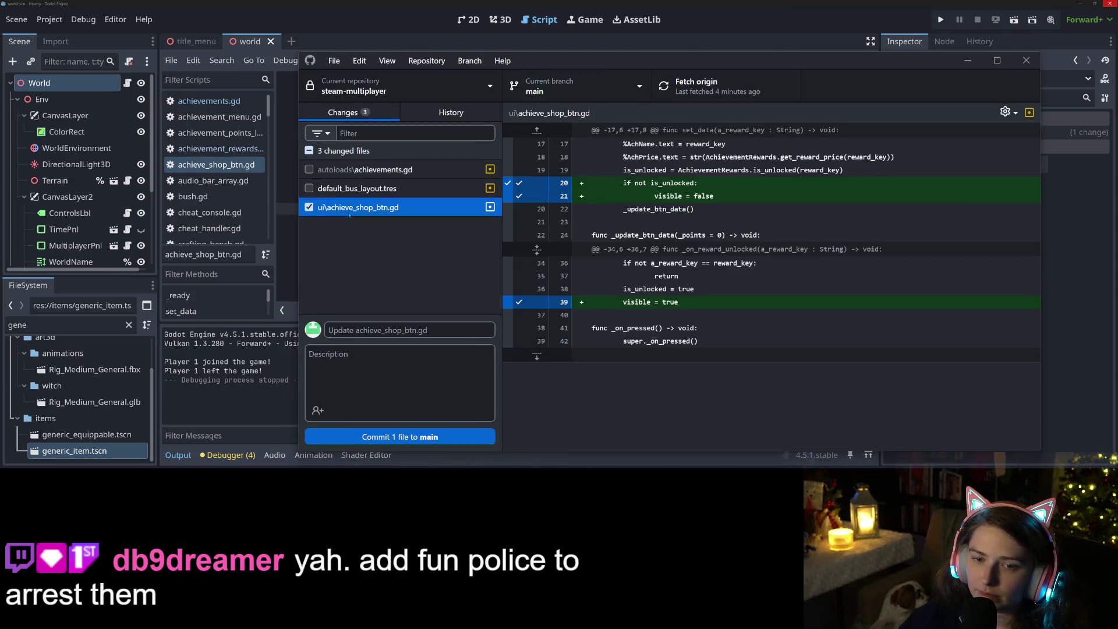
left_click(419, 324)
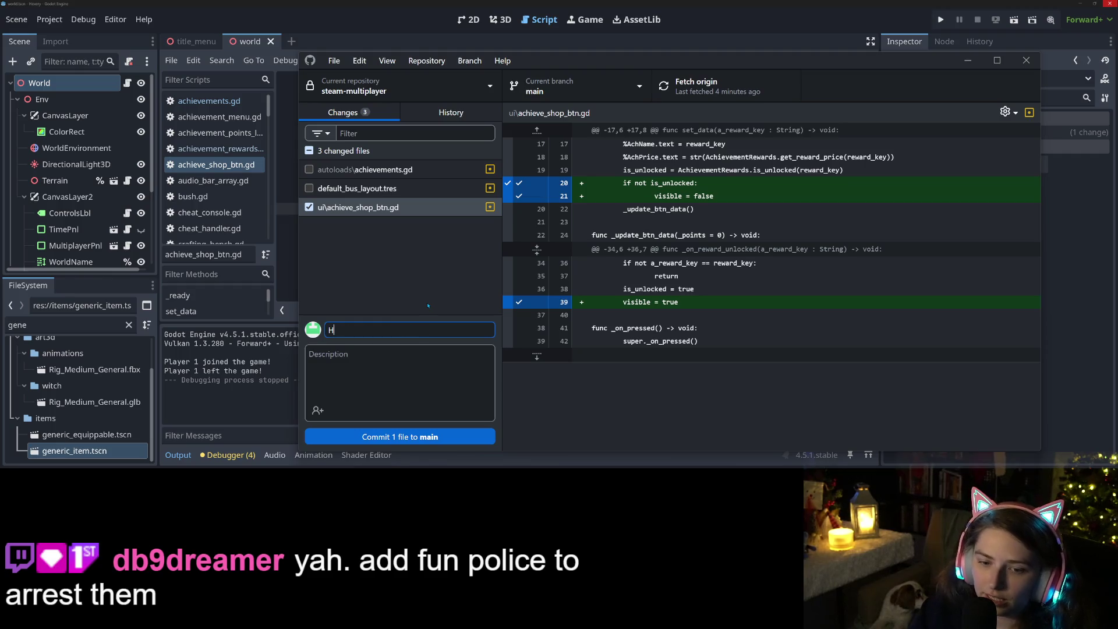
type("hid")
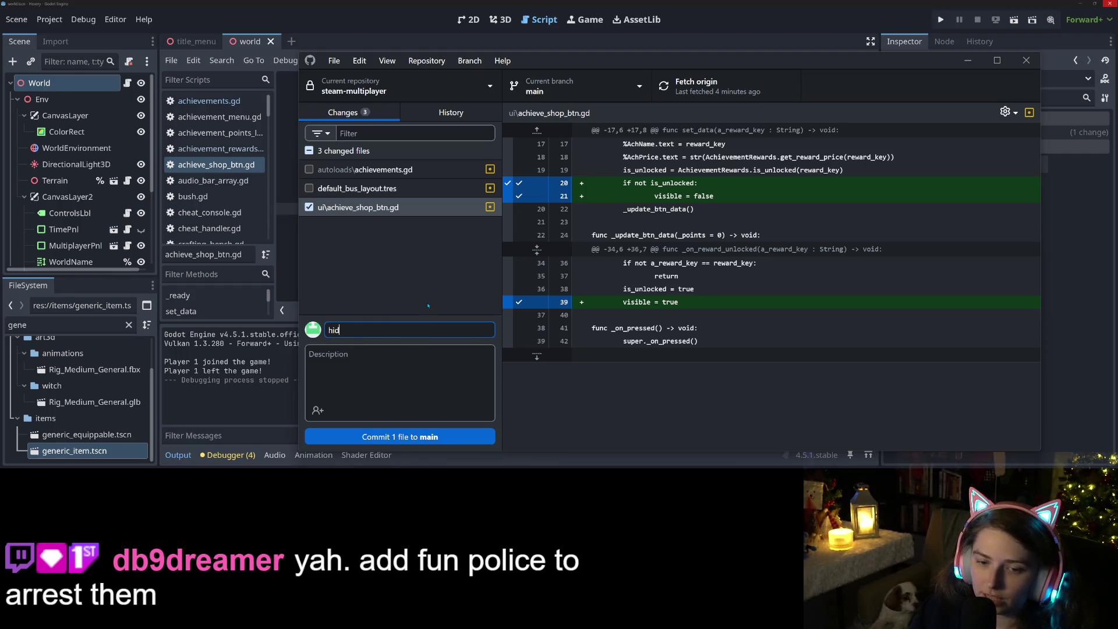
type("nt reward btns if locked")
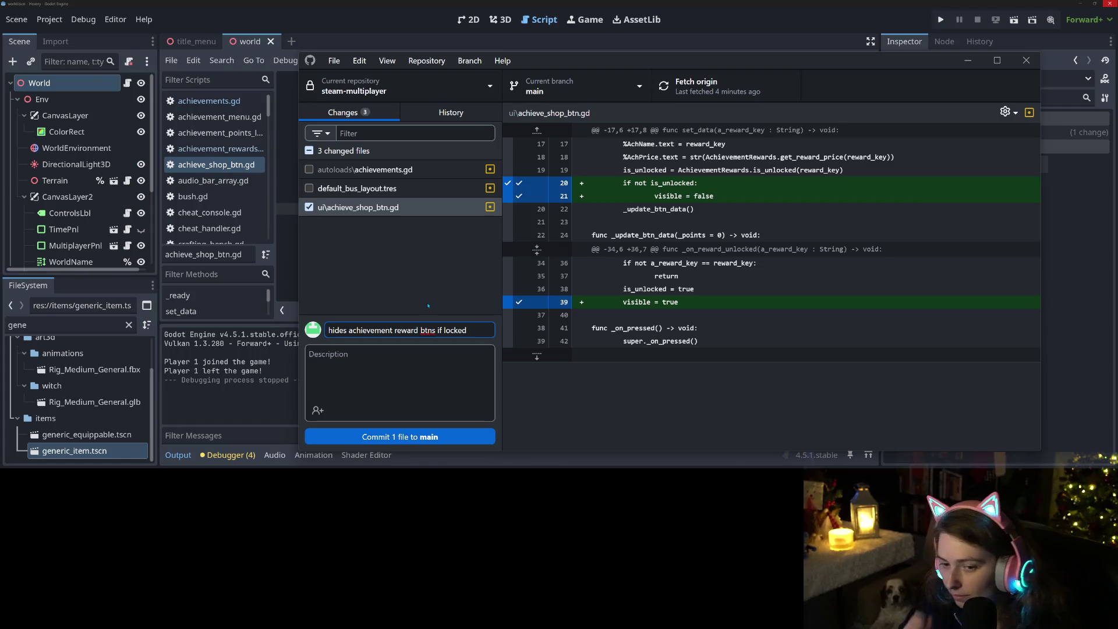
key("ctrl+Return")
left_click(724, 85)
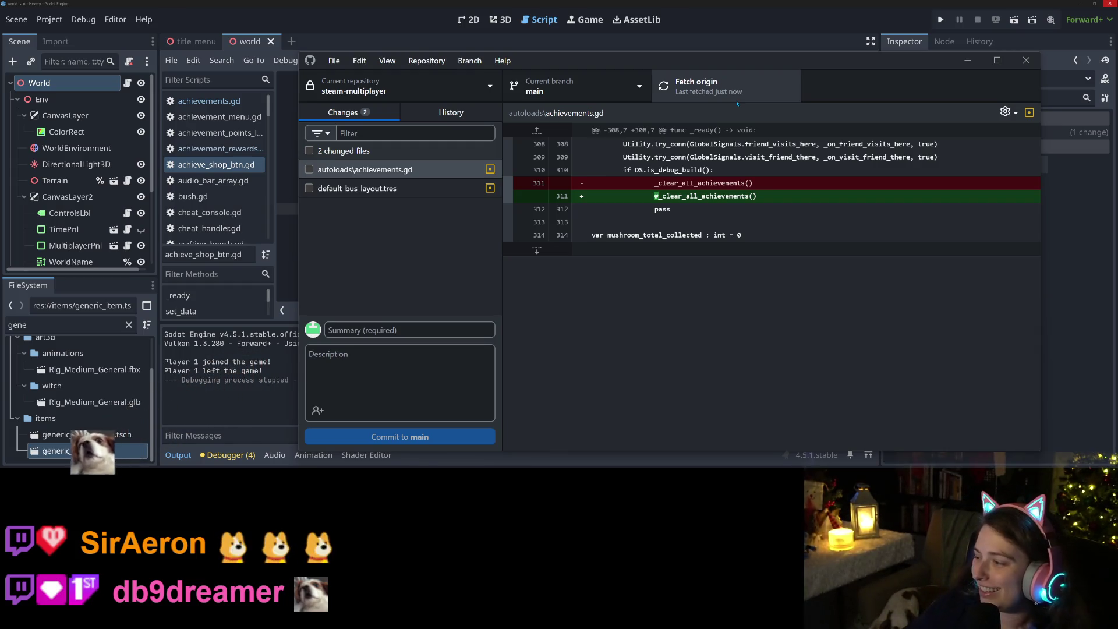
left_click(968, 60)
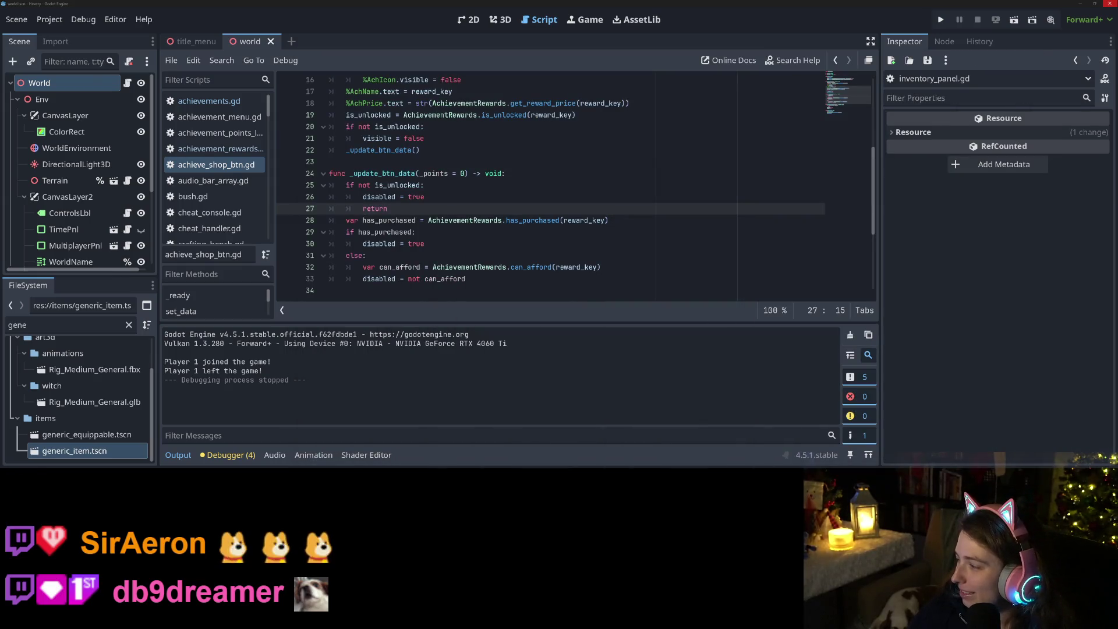
Drag 'Add levels to achieve rewards' into Done and 'Make achieve reward…' above 'pt 0.0.12'
key("alt+Tab")
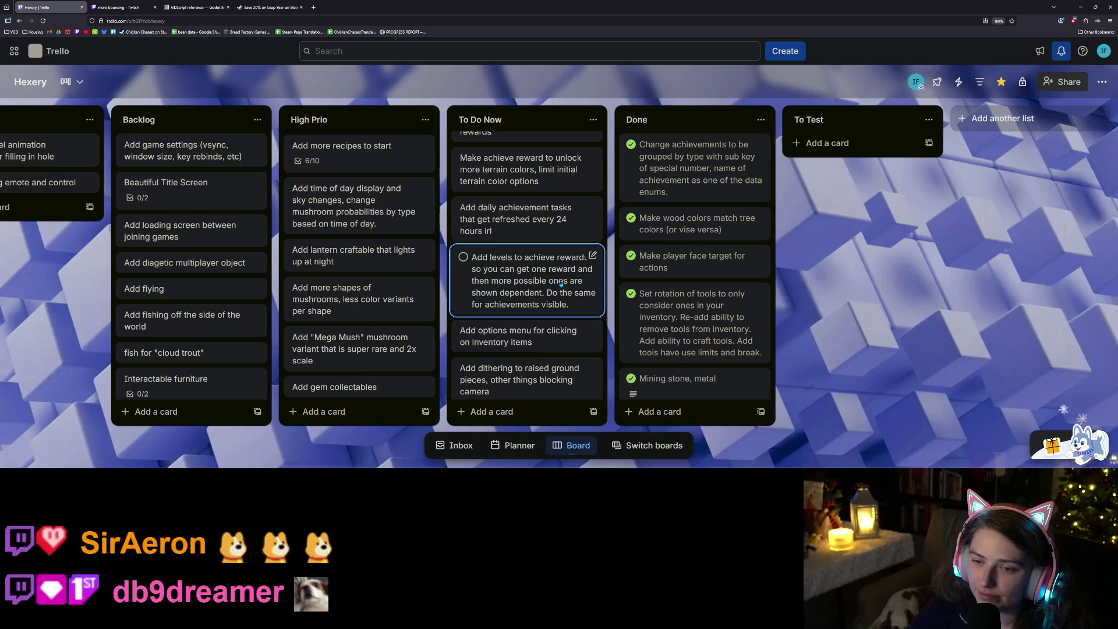
left_click_drag(553, 298, 749, 166)
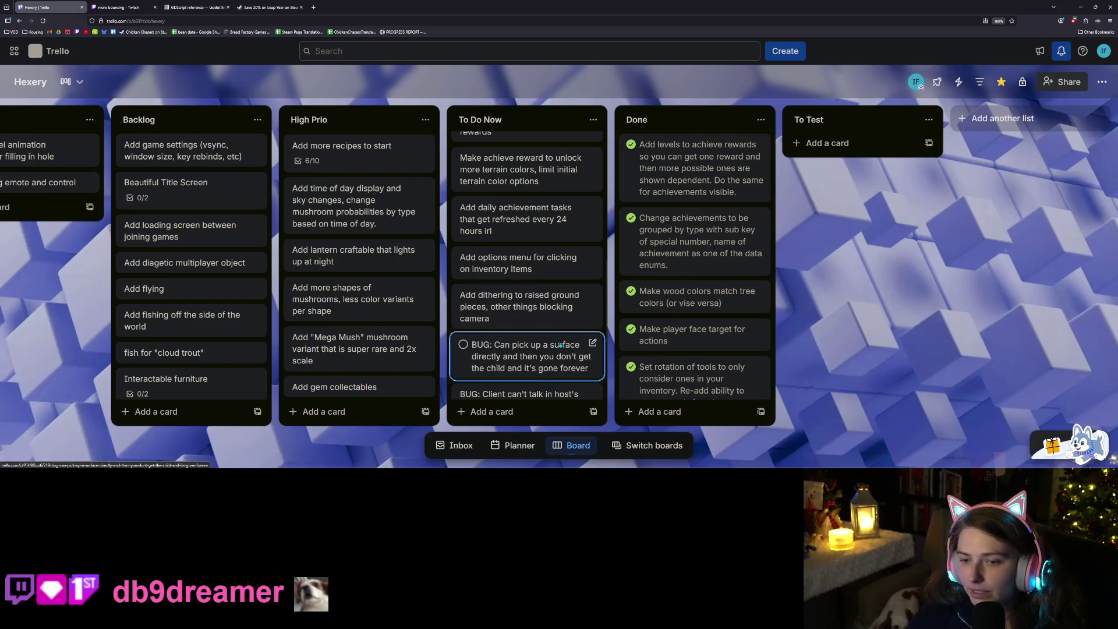
scroll(552, 314, "up", 1)
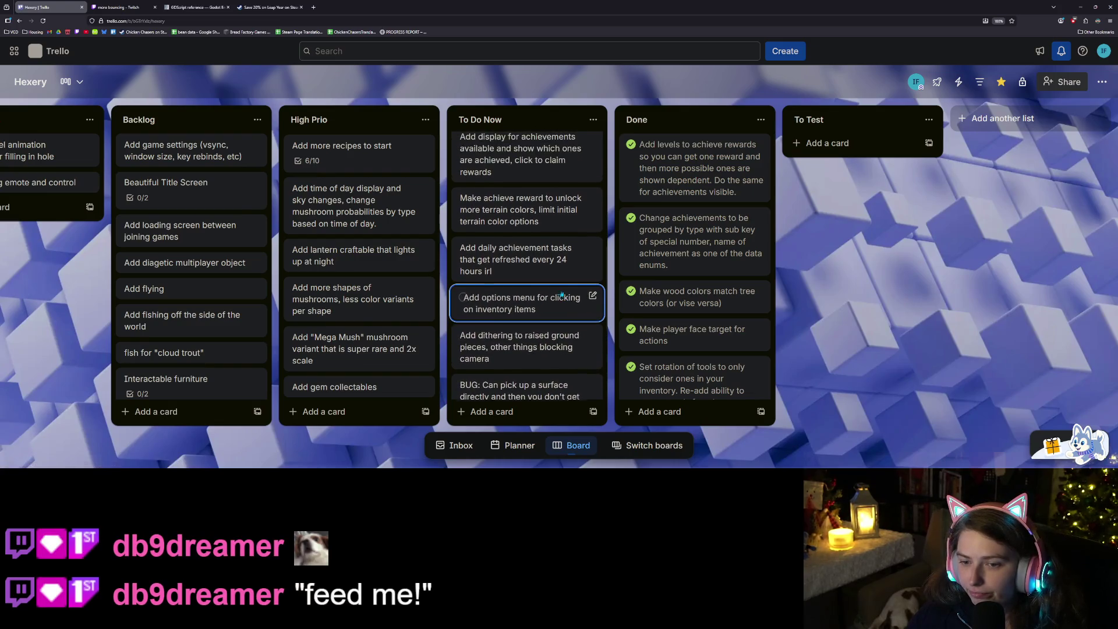
scroll(554, 305, "up", 3)
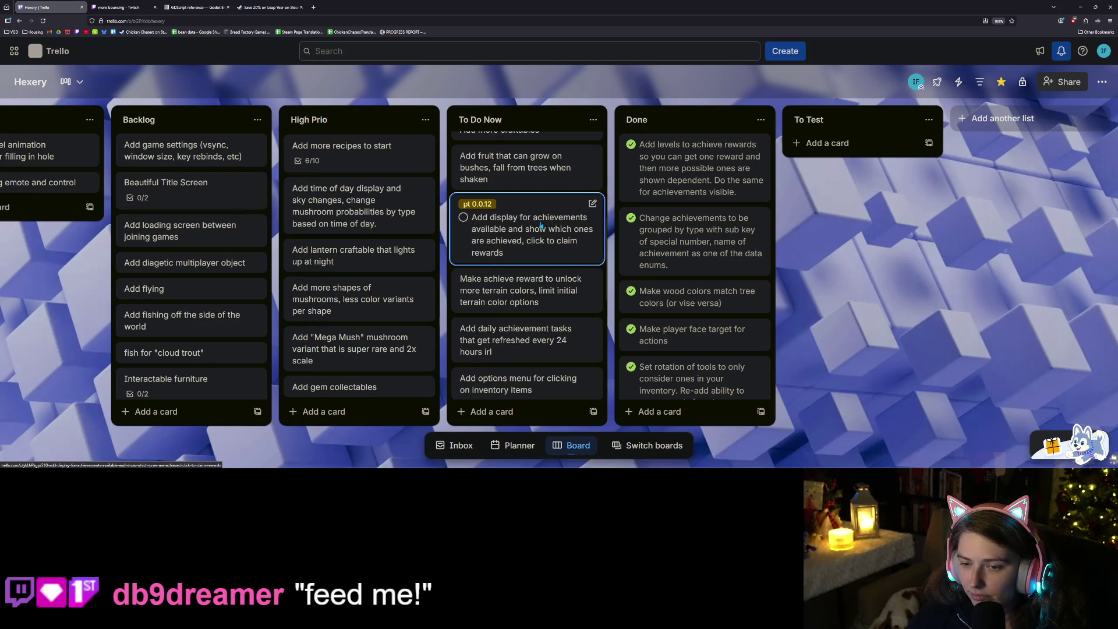
mouse_move(536, 301)
left_mouse_down()
mouse_move(541, 216)
mouse_move(558, 219)
left_mouse_up()
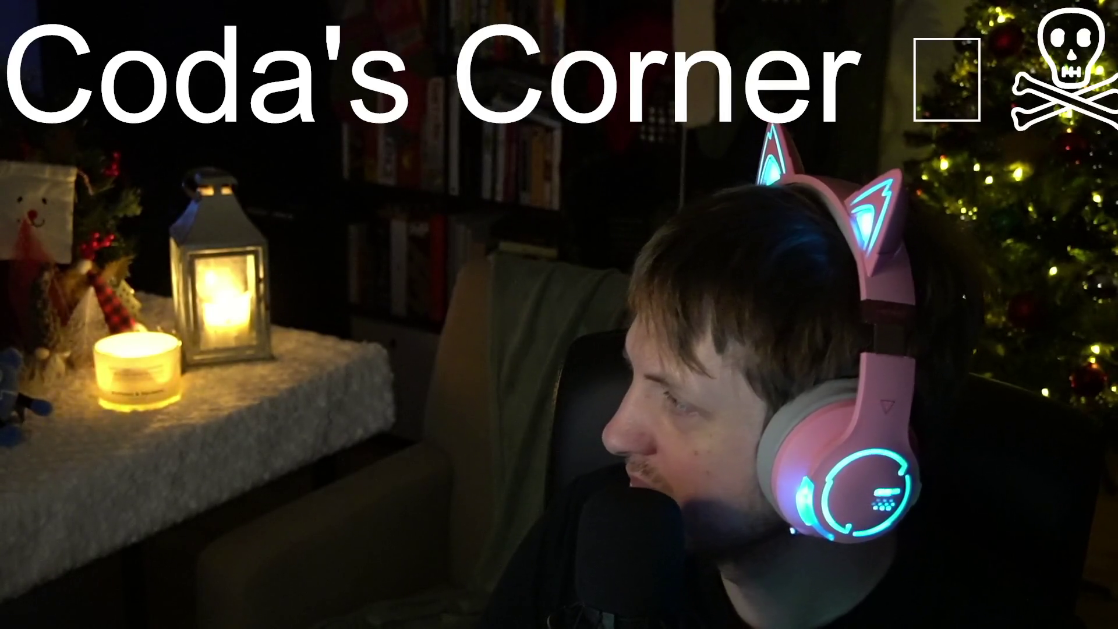
Add a second title line saying '(iheart will be back'
type("(iheart")
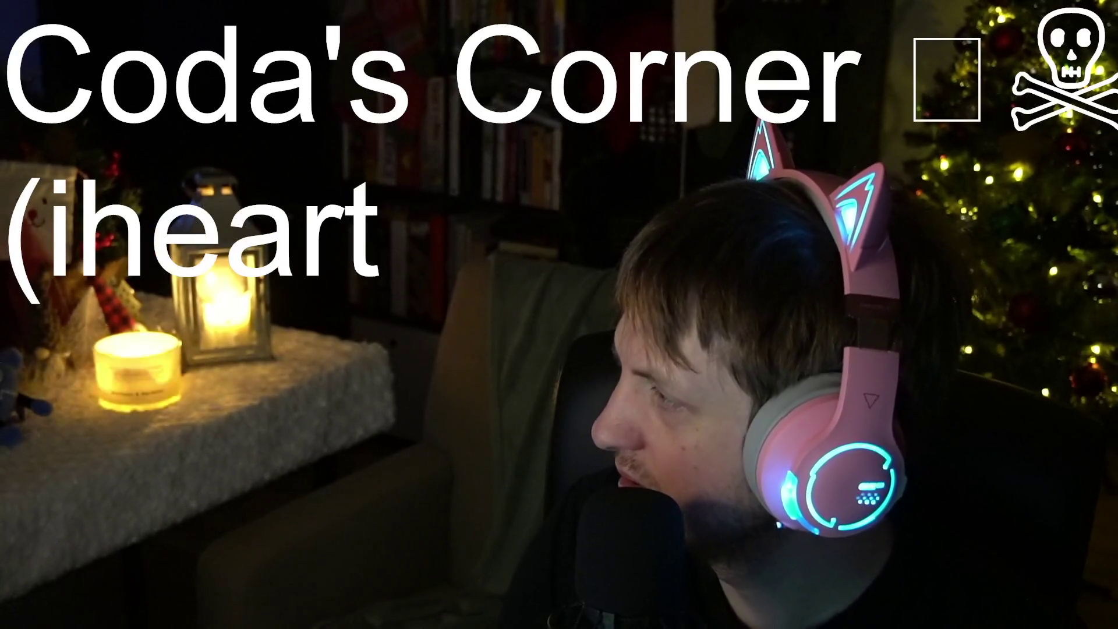
type(" will be back soon")
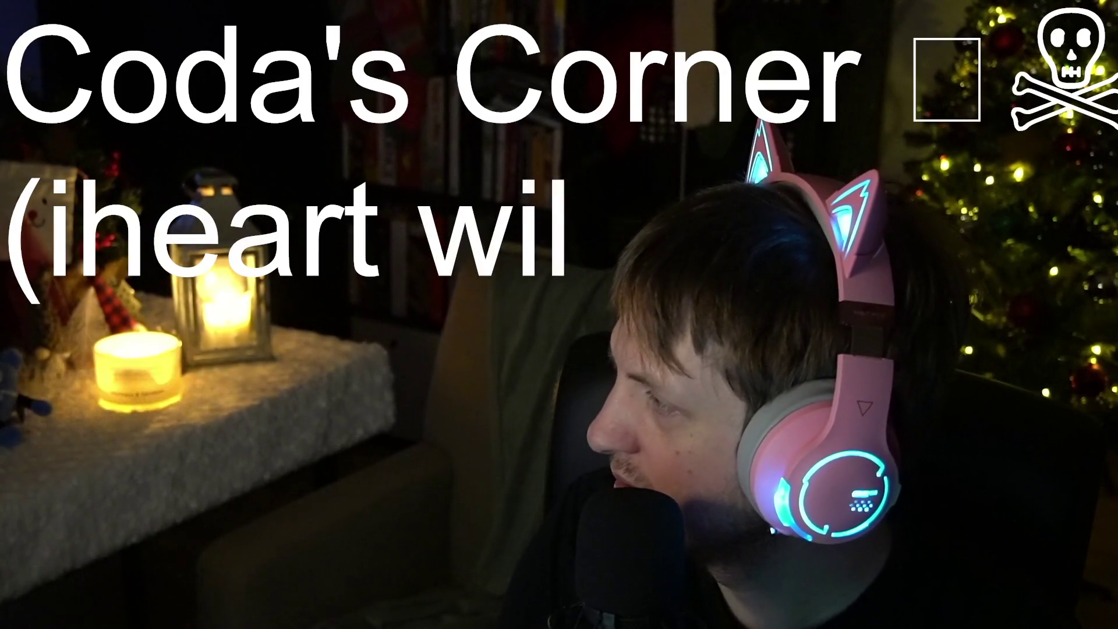
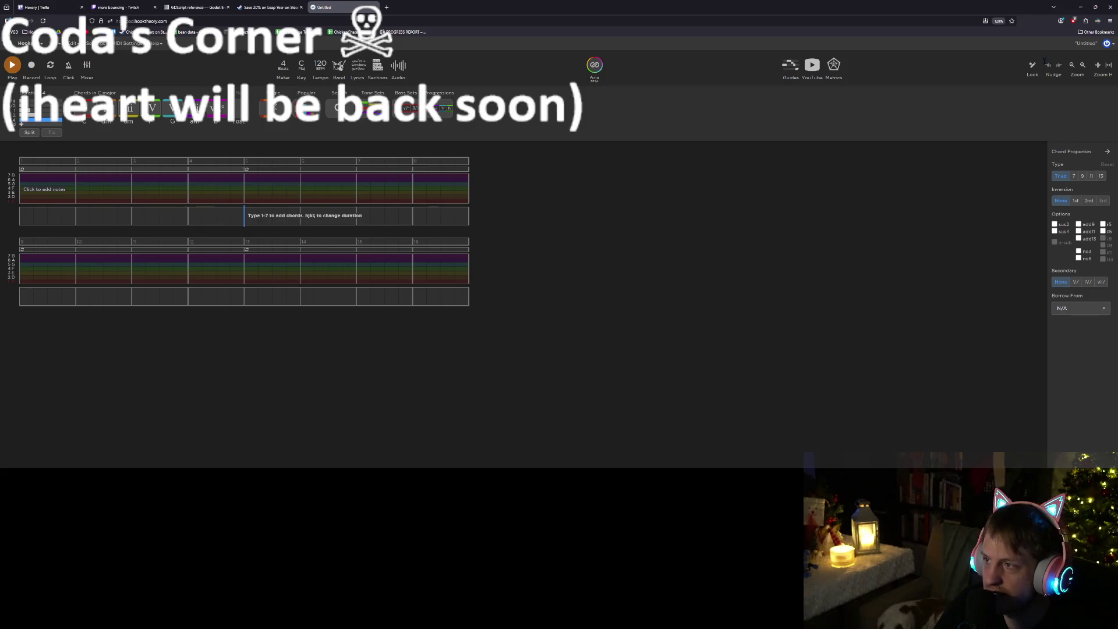
Zoom the score in six steps and scroll so measures 1–8 sit at the top
left_click(1083, 65)
left_click(1083, 66)
left_click(1082, 65)
left_click(1082, 65)
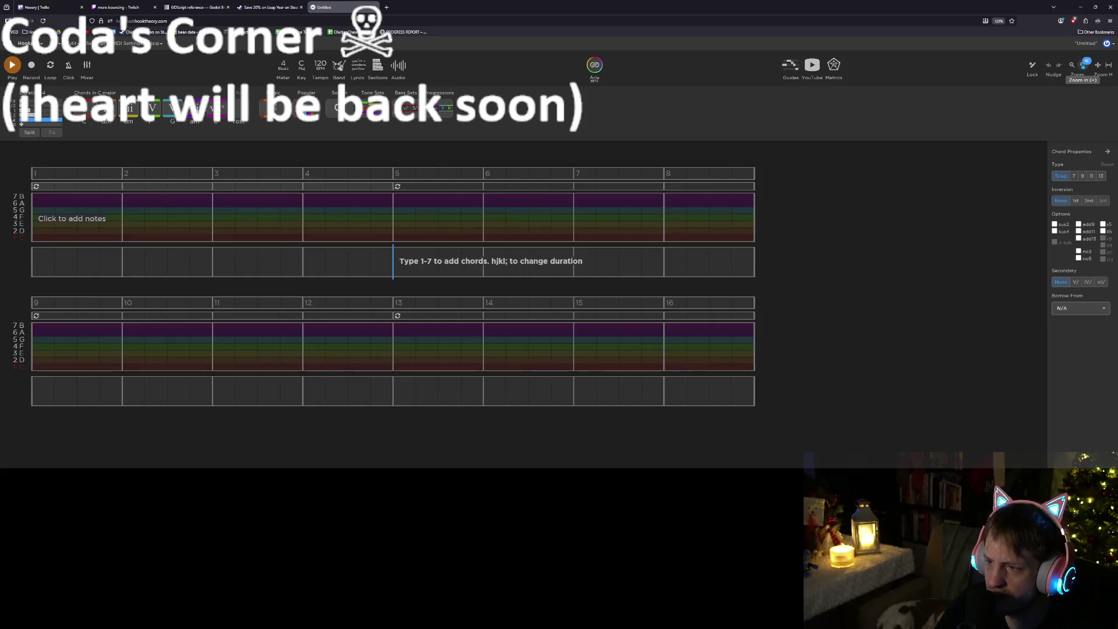
left_click(1082, 66)
left_click(1082, 65)
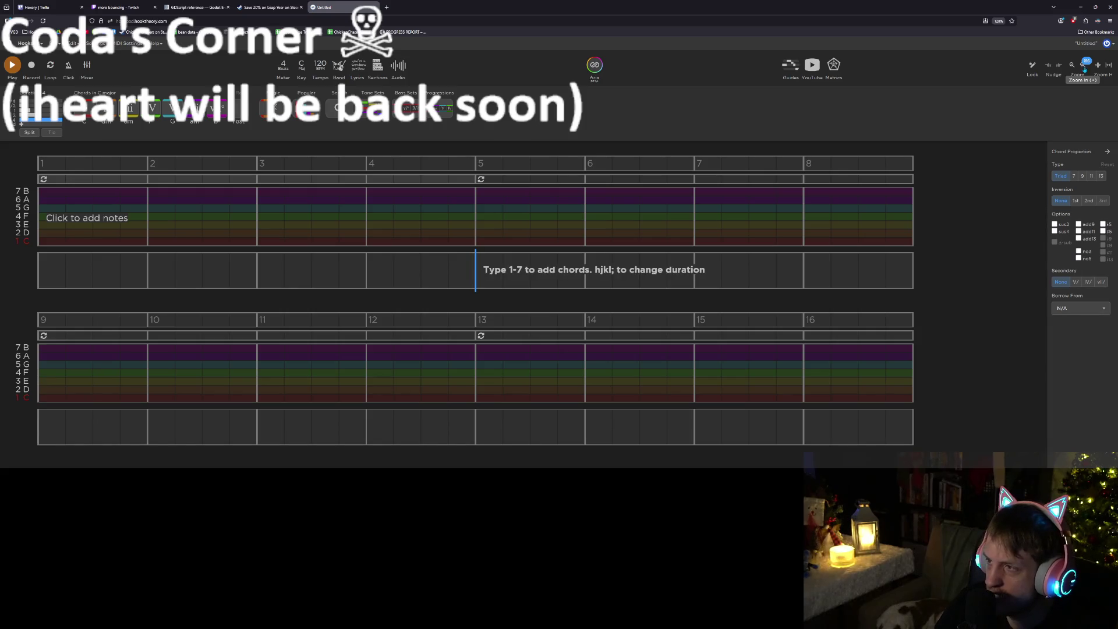
left_click(1082, 65)
scroll(751, 251, "up", 1)
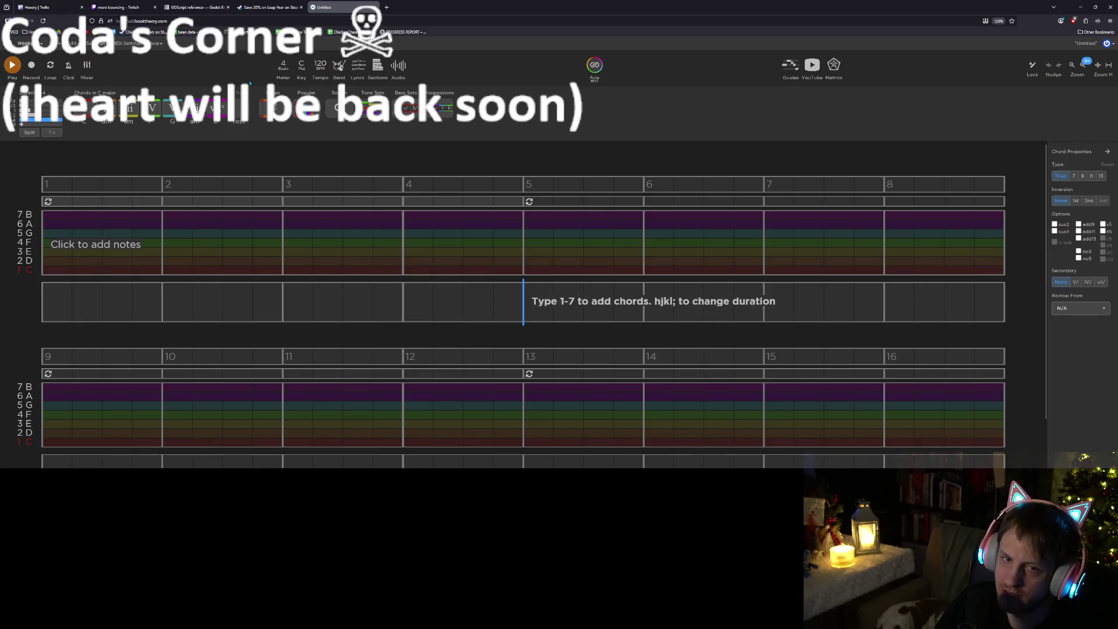
Save the untitled song via Save As under the name 'lovely lofi'
left_click(57, 43)
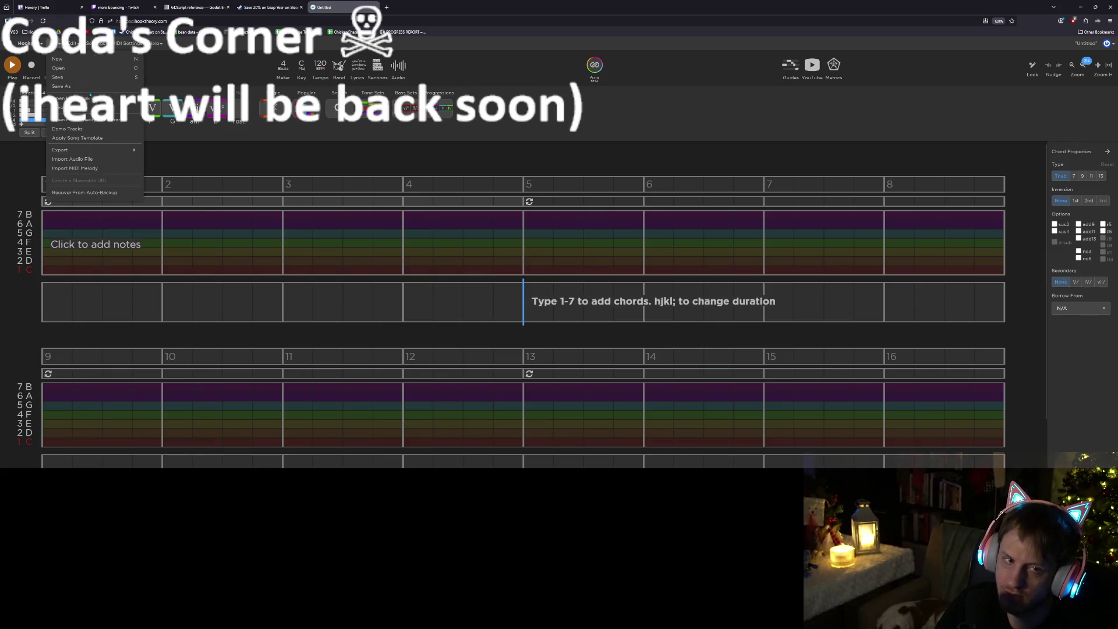
left_click(82, 86)
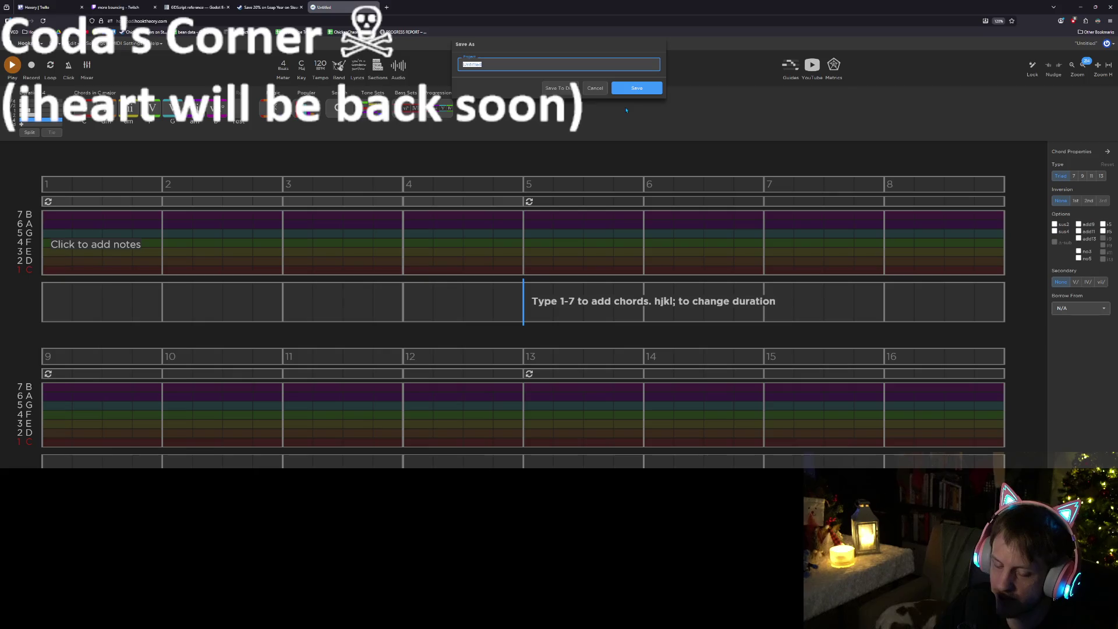
type("lovely lofi")
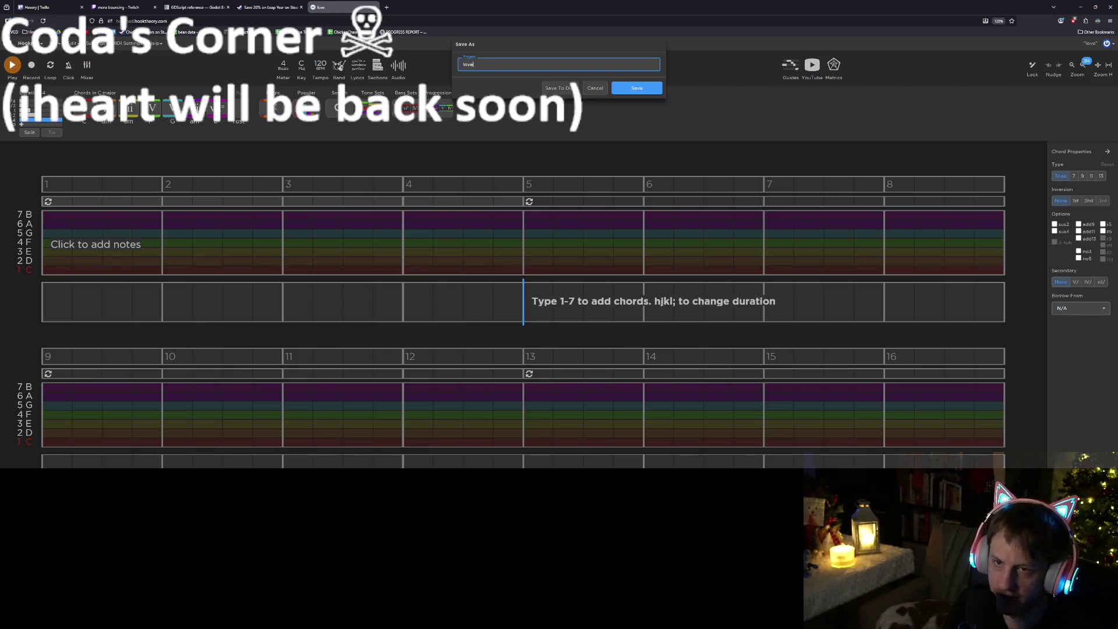
key("Return")
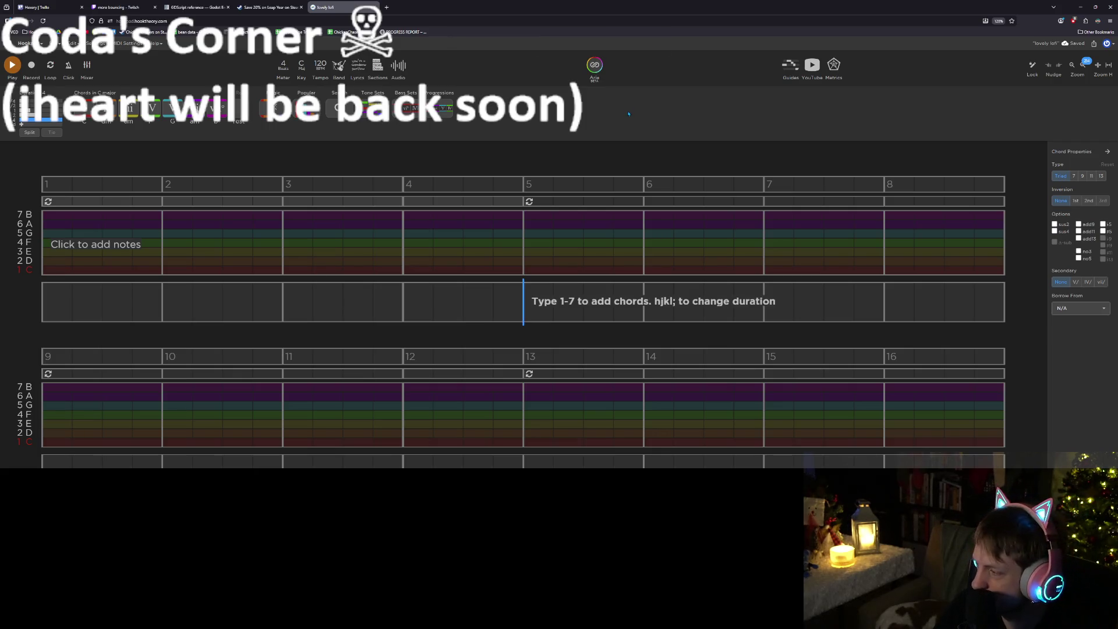
left_click(339, 65)
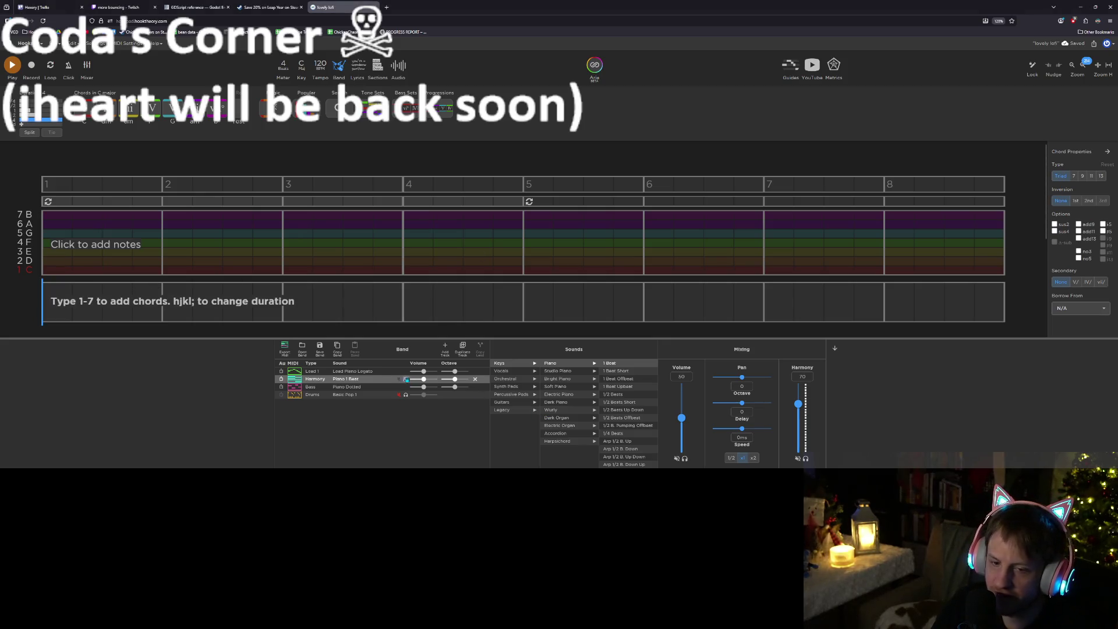
Give Lead 1 Soft Piano Smart and Harmony Soft Piano Sustain Full Chords, then collapse the band panel
left_click(379, 372)
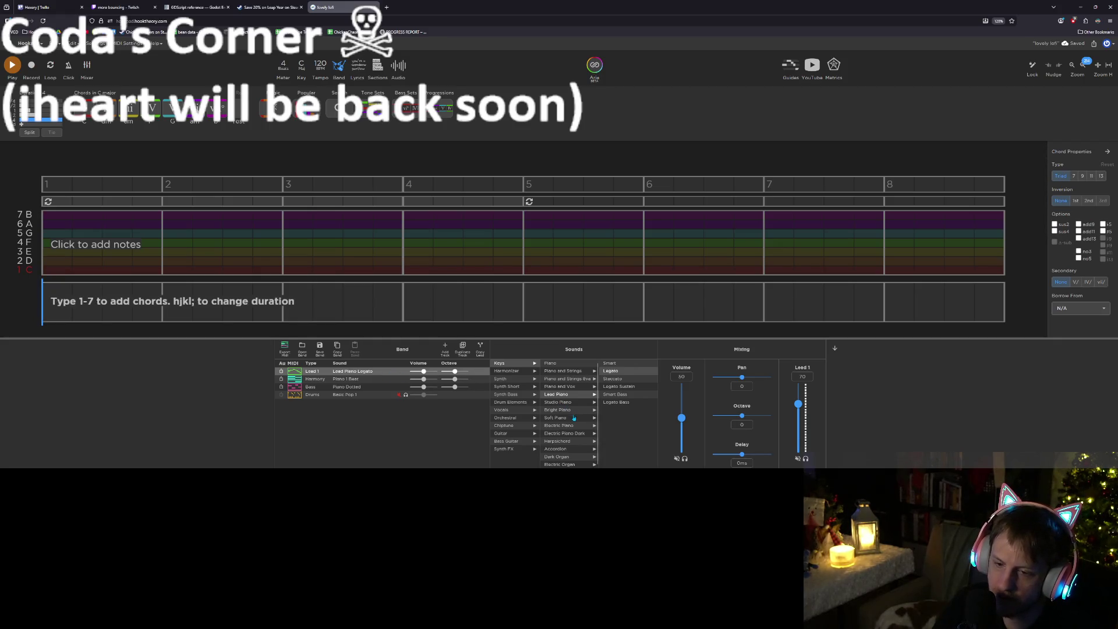
left_click(559, 417)
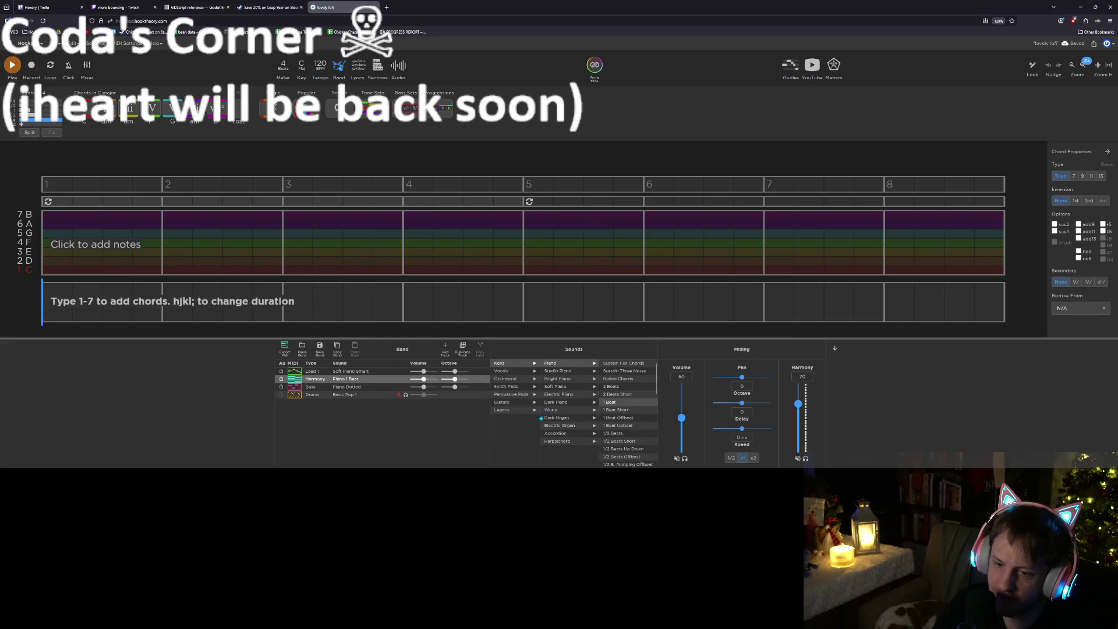
left_click(561, 387)
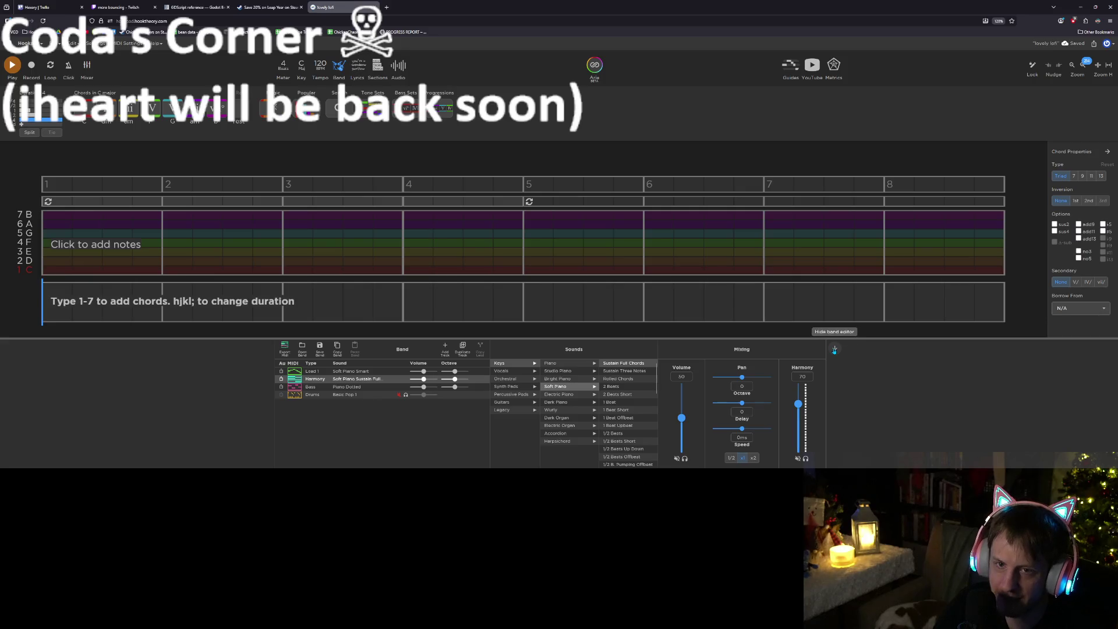
left_click(834, 350)
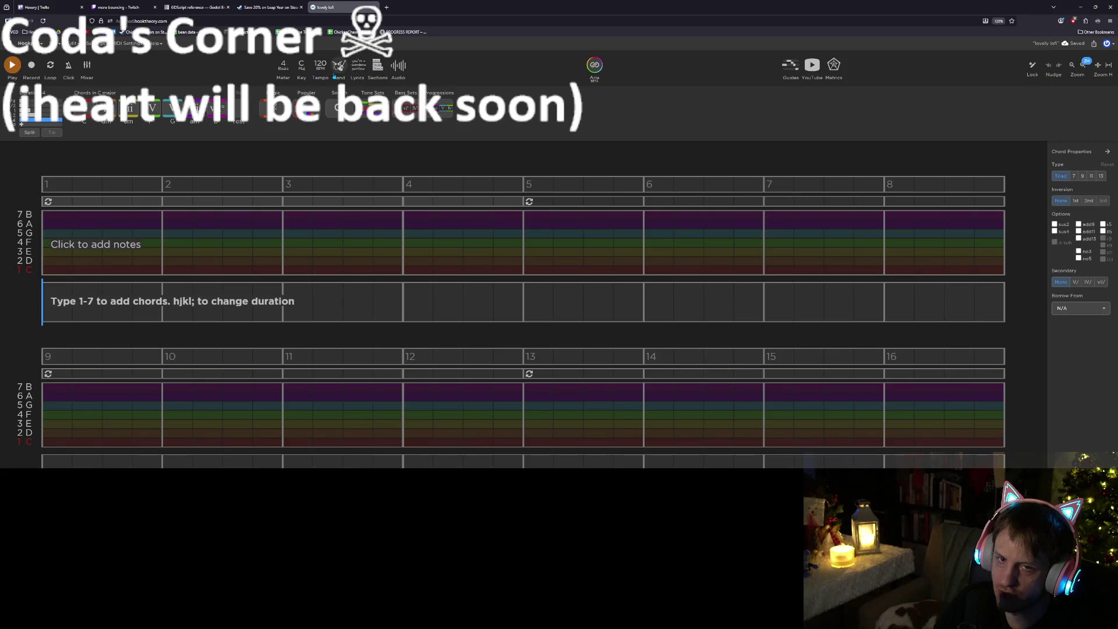
left_click(320, 67)
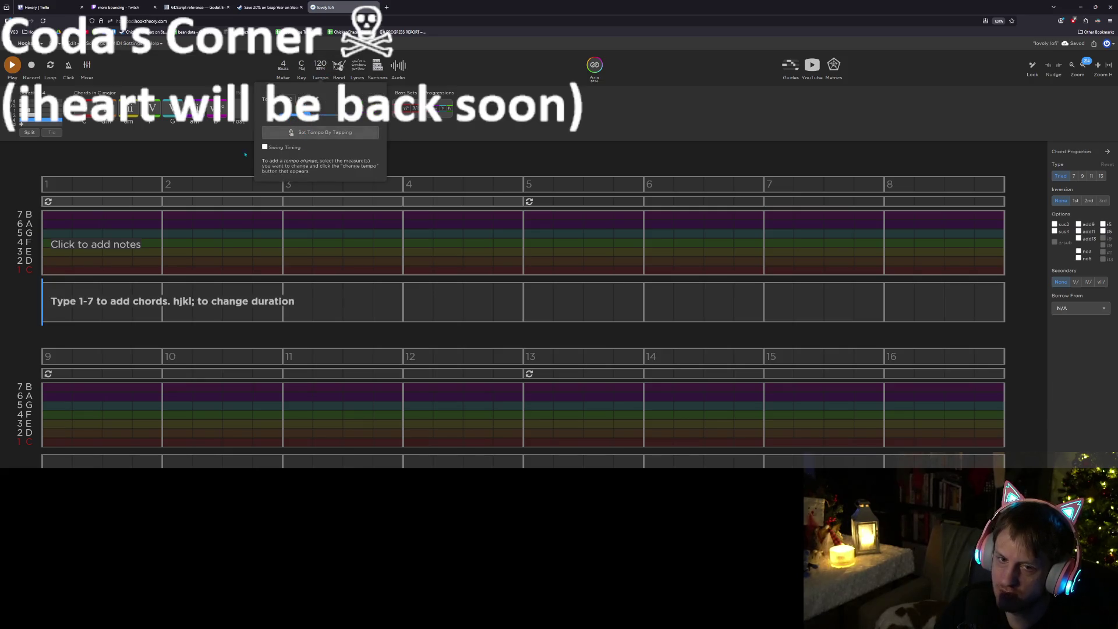
Tap the tempo down to 80 BPM and turn on the metronome click
left_click(312, 132)
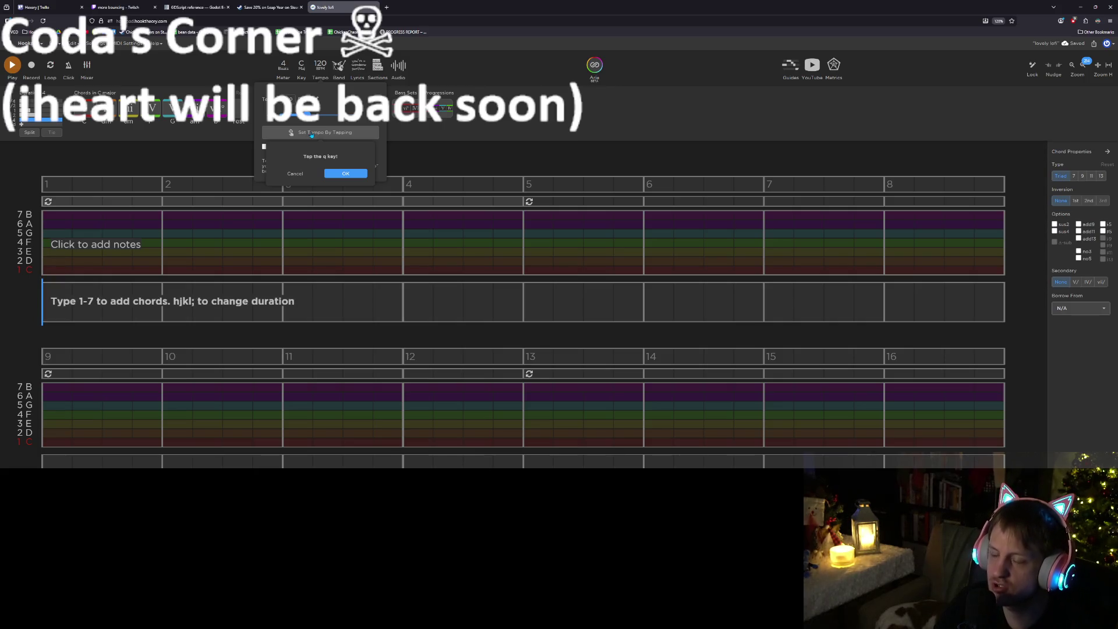
key("q")
key("q")
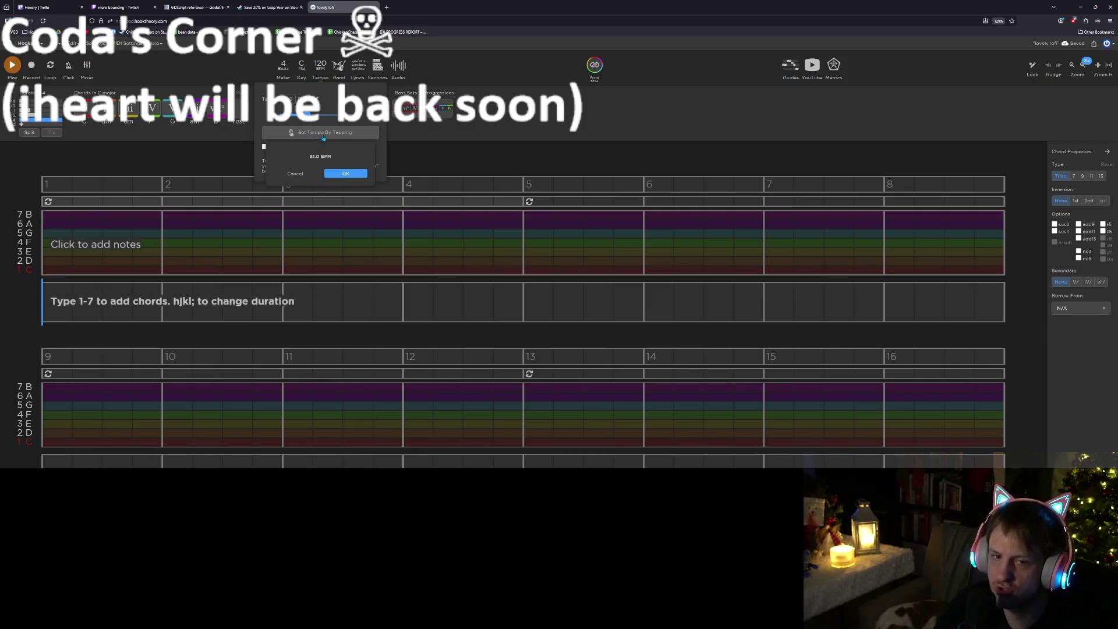
left_click(347, 173)
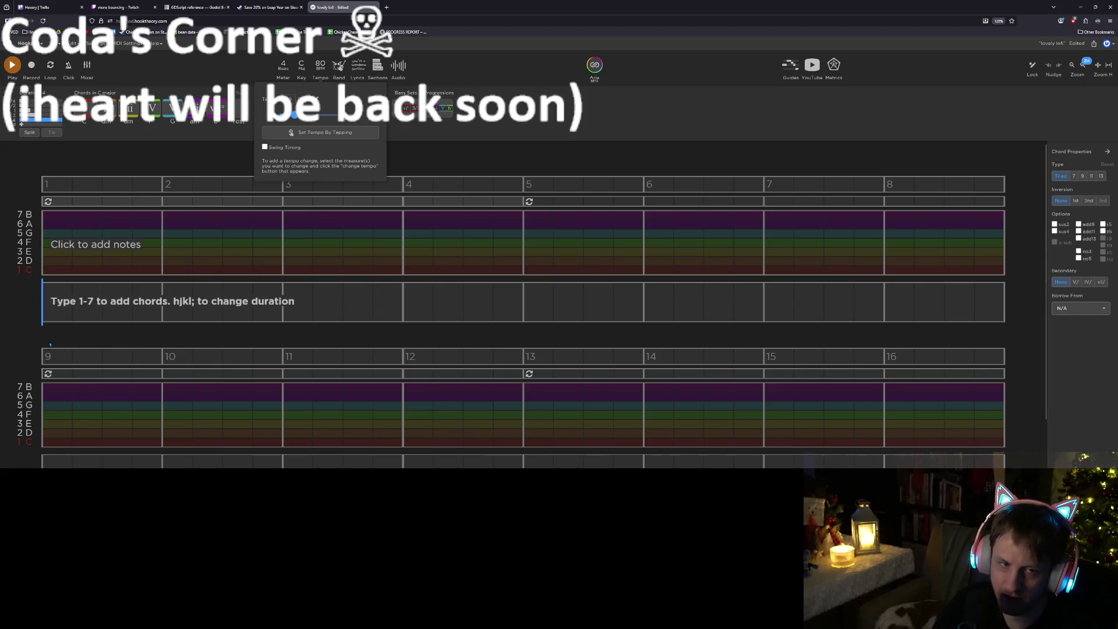
left_click(68, 64)
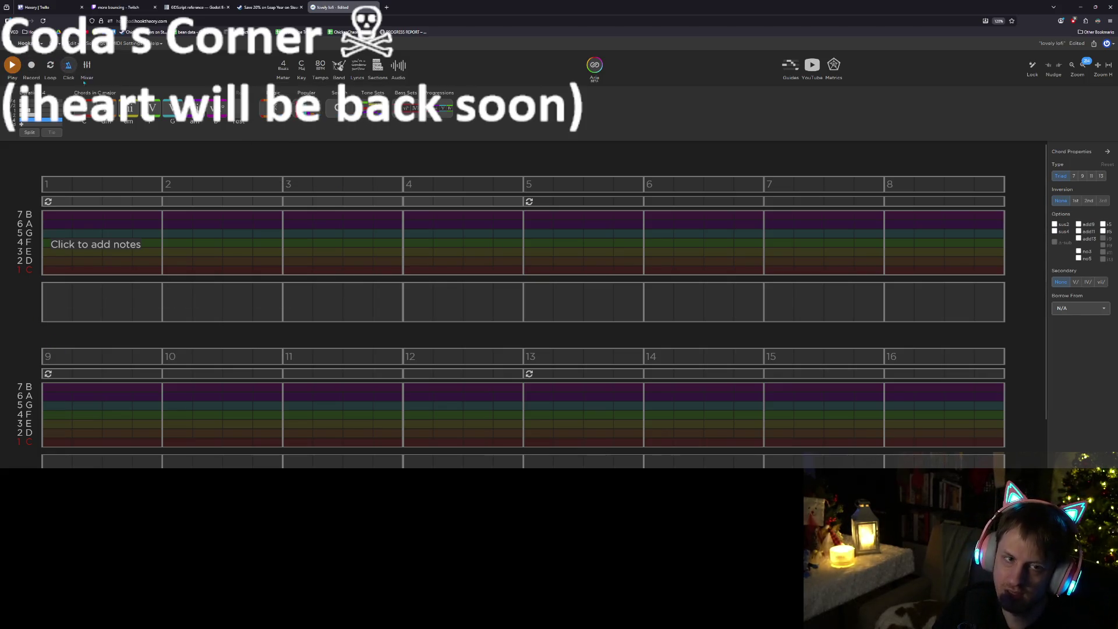
left_click(301, 65)
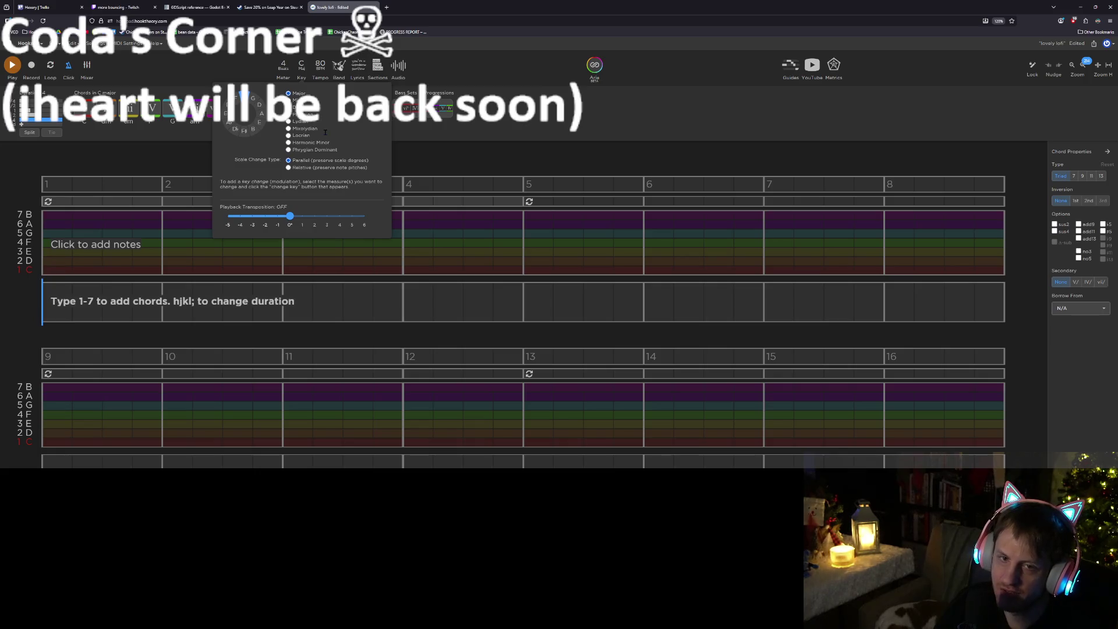
Switch the key's scale mode to Dorian and close the key popup
left_click(288, 108)
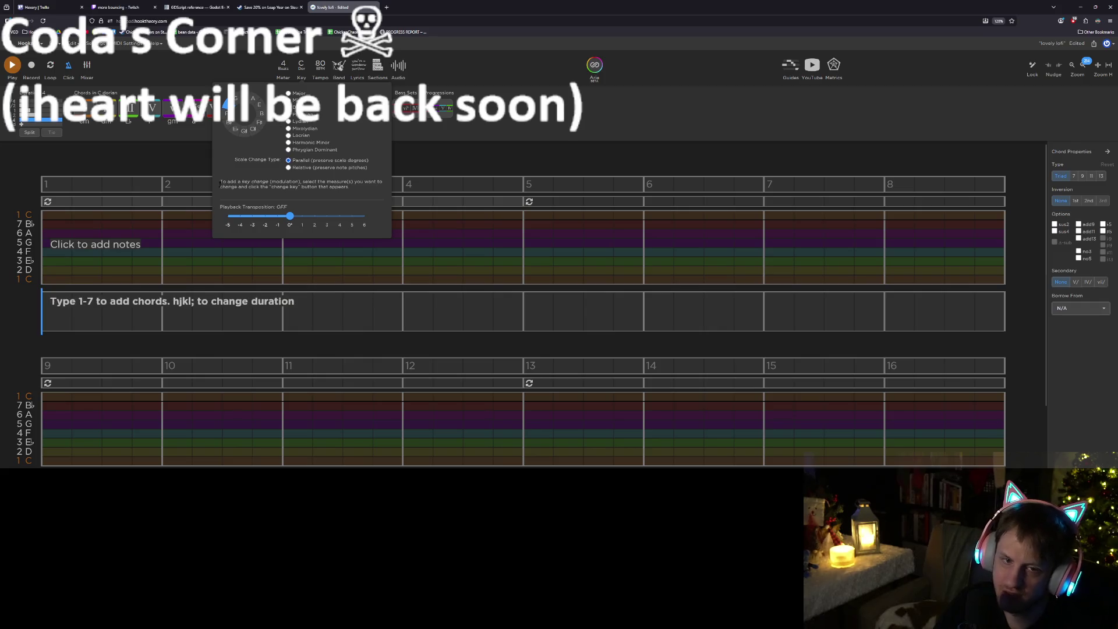
left_click(61, 329)
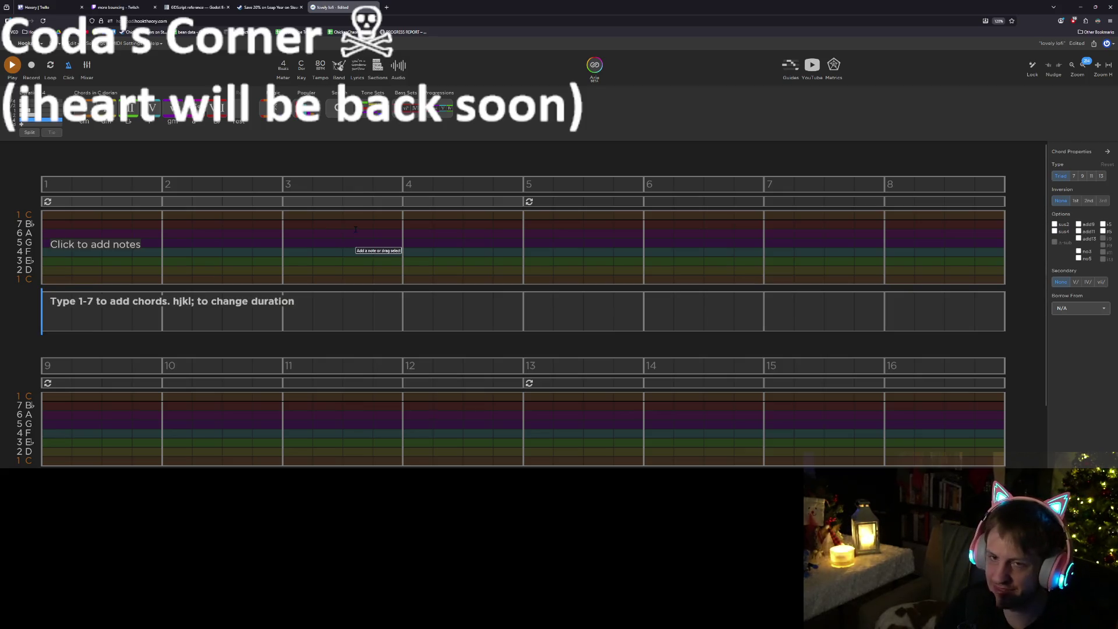
left_click(439, 93)
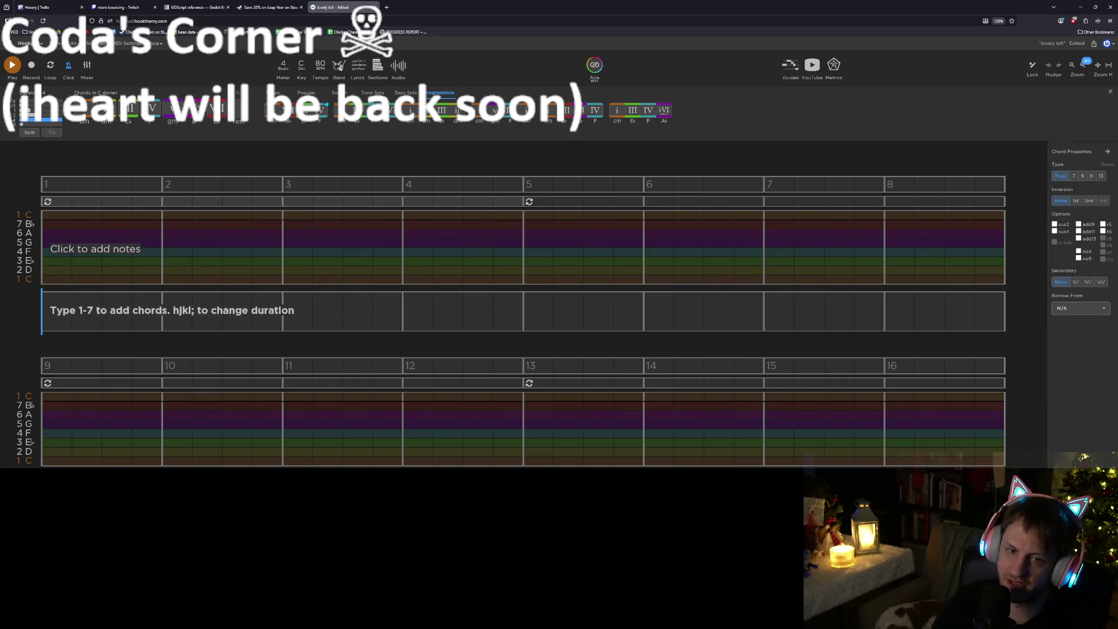
Add the i (C minor) chord to measure 1 with the 1 key
key("1")
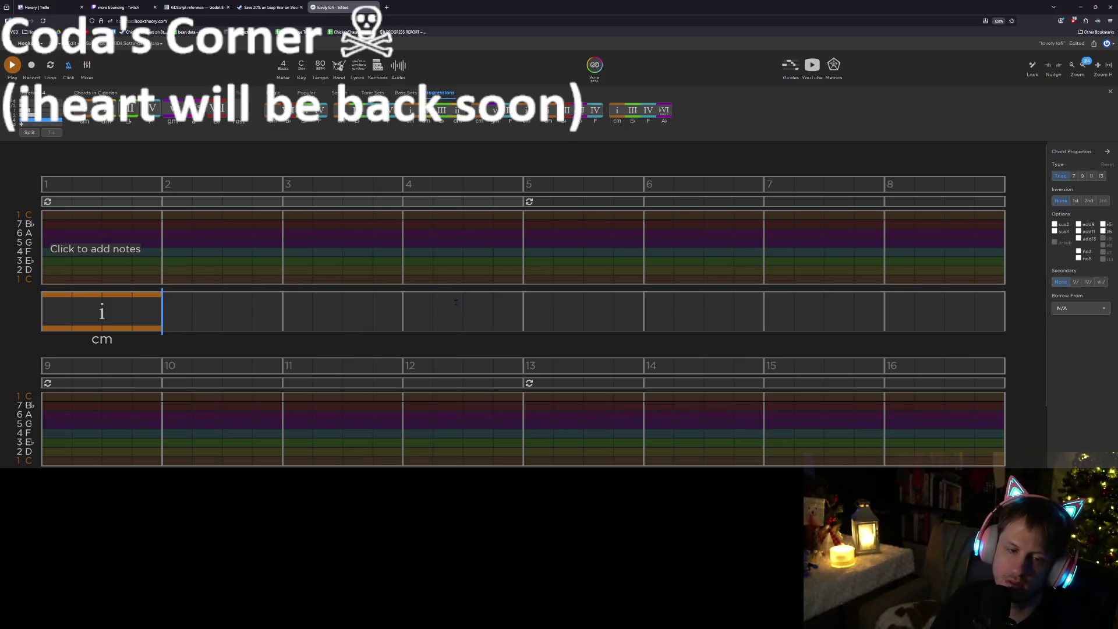
Add a VII (B♭) chord in bar 2 after the i chord and check both chords
left_click(85, 312)
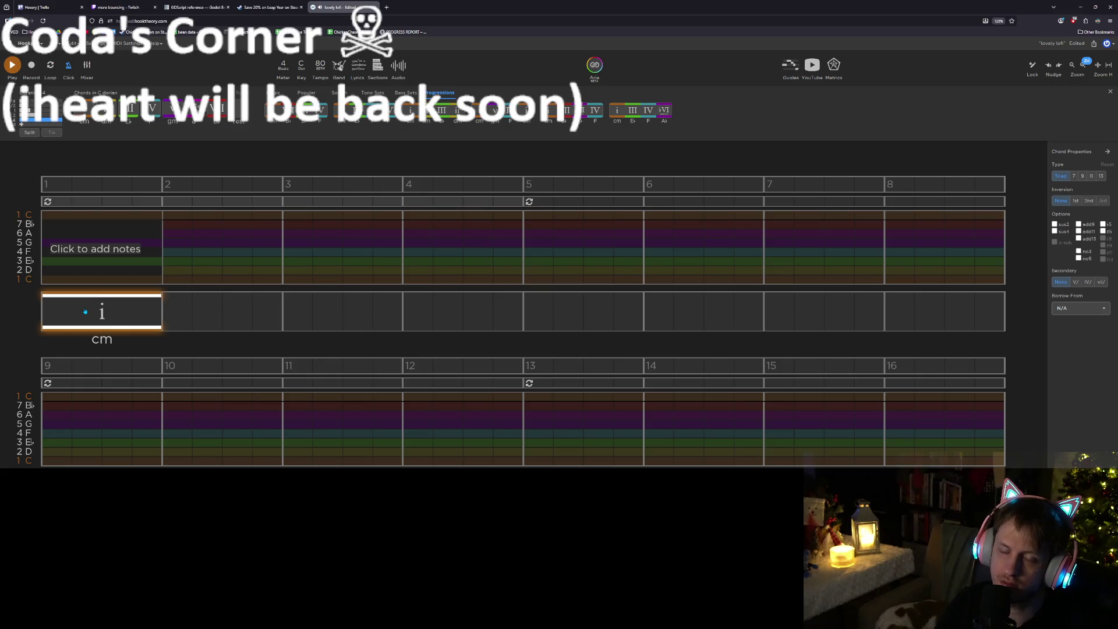
left_click(184, 319)
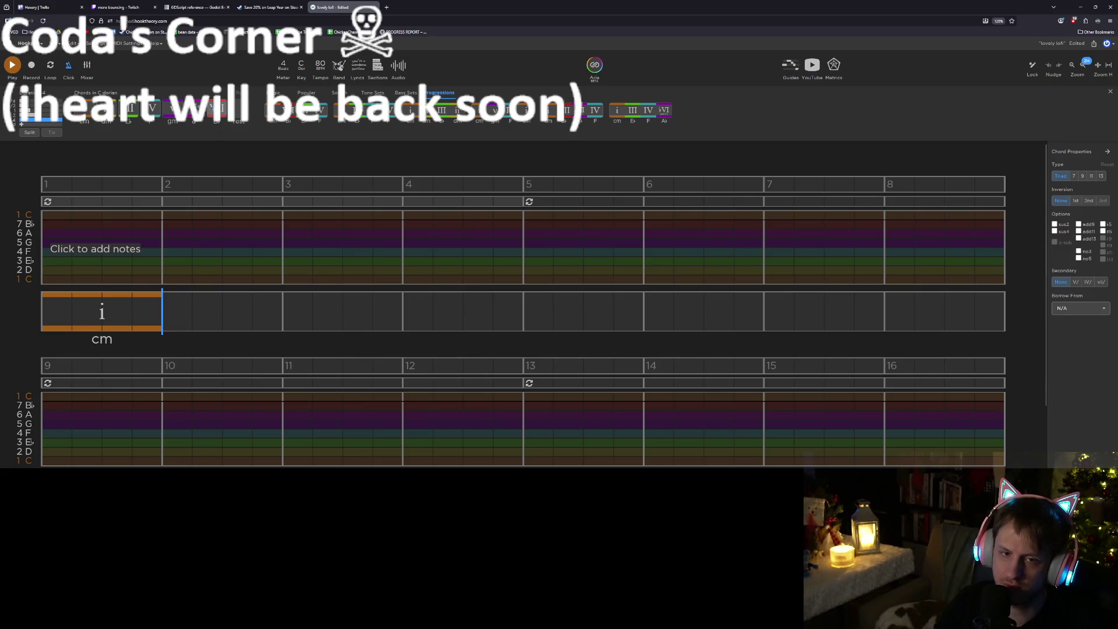
key("7")
left_click(106, 310)
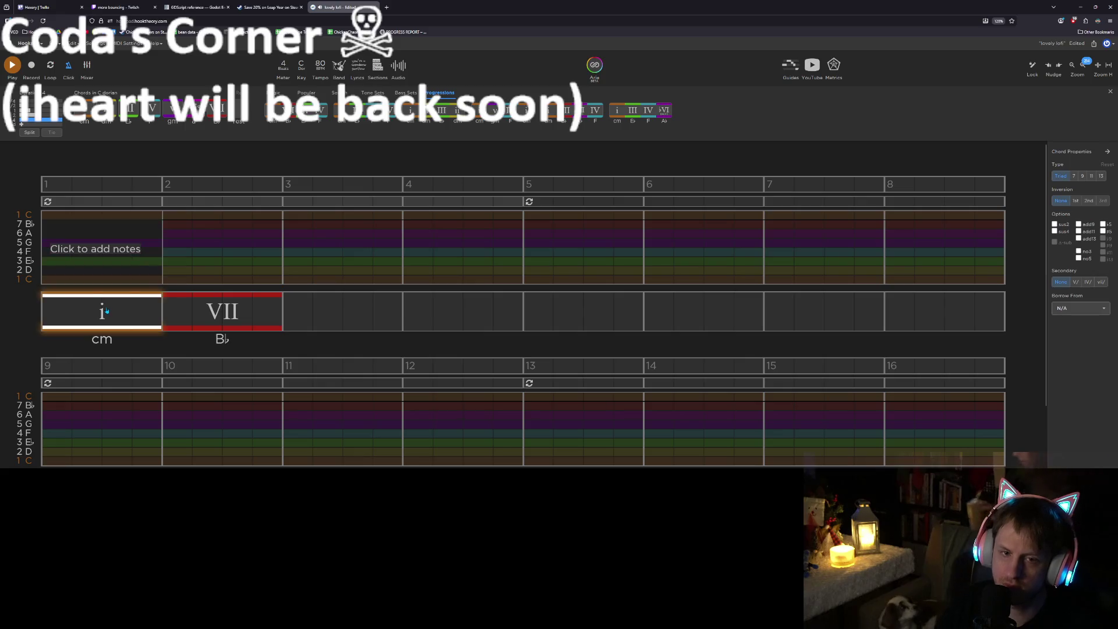
left_click(212, 319)
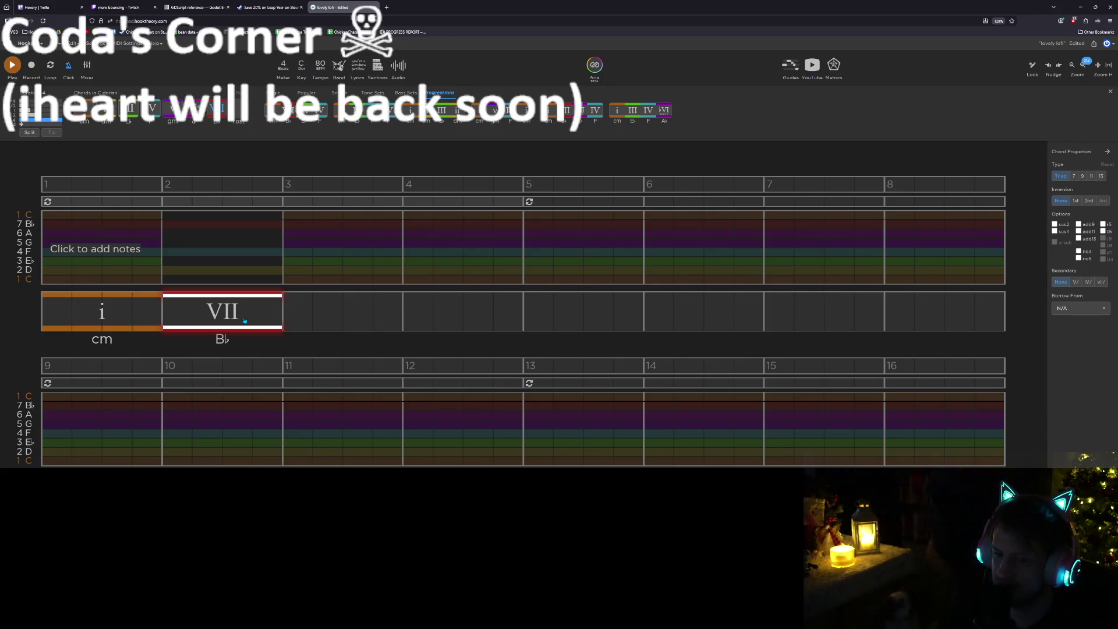
left_click(102, 314)
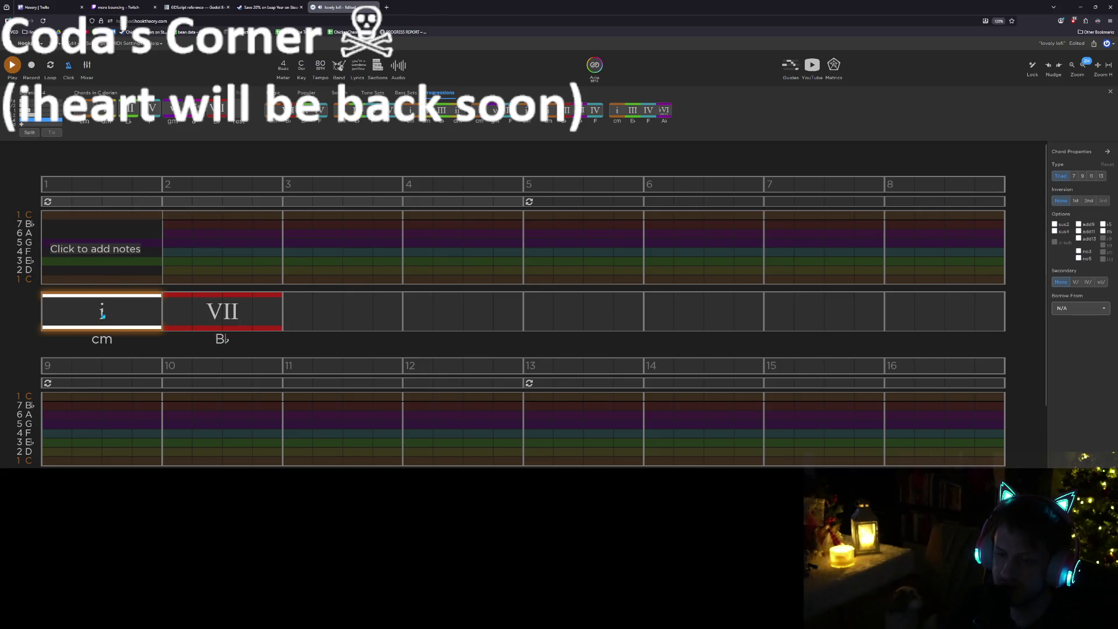
left_click(191, 312)
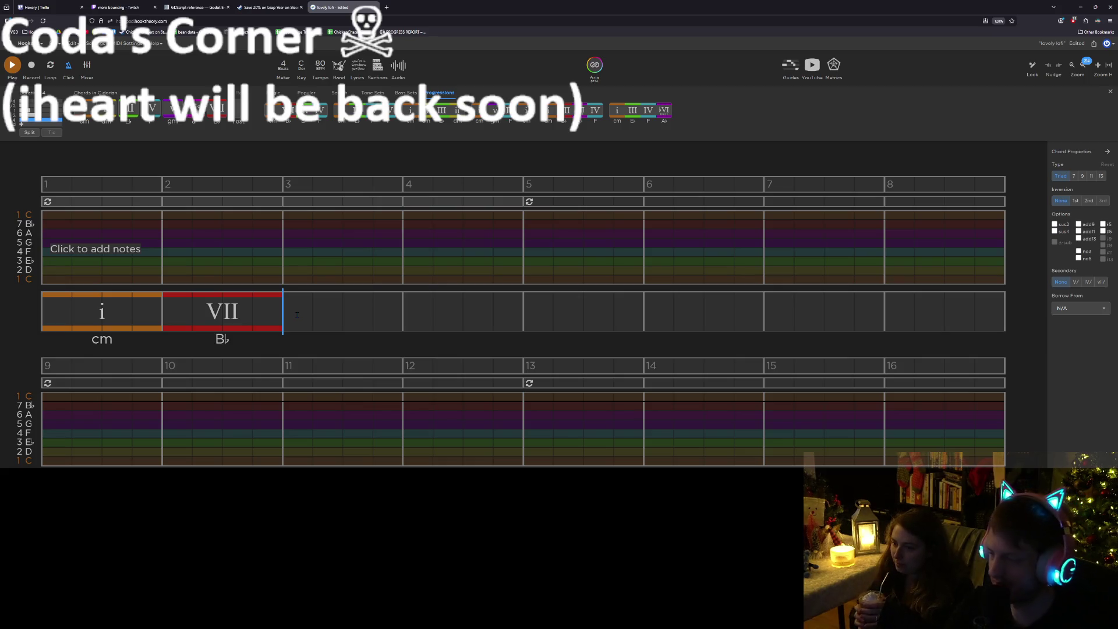
left_click(250, 310)
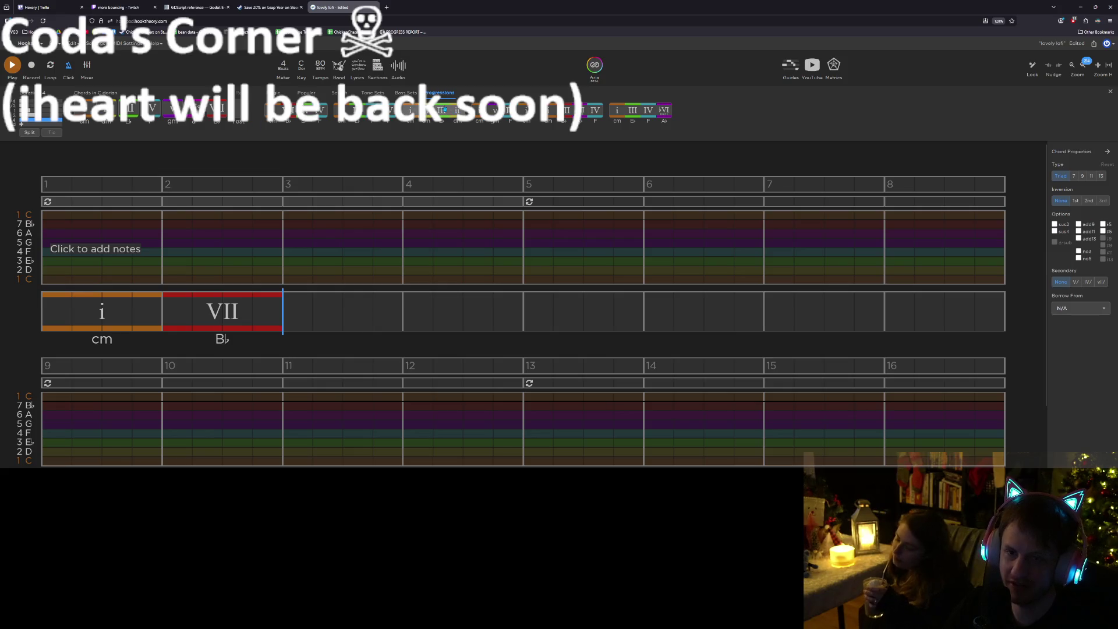
left_click(339, 93)
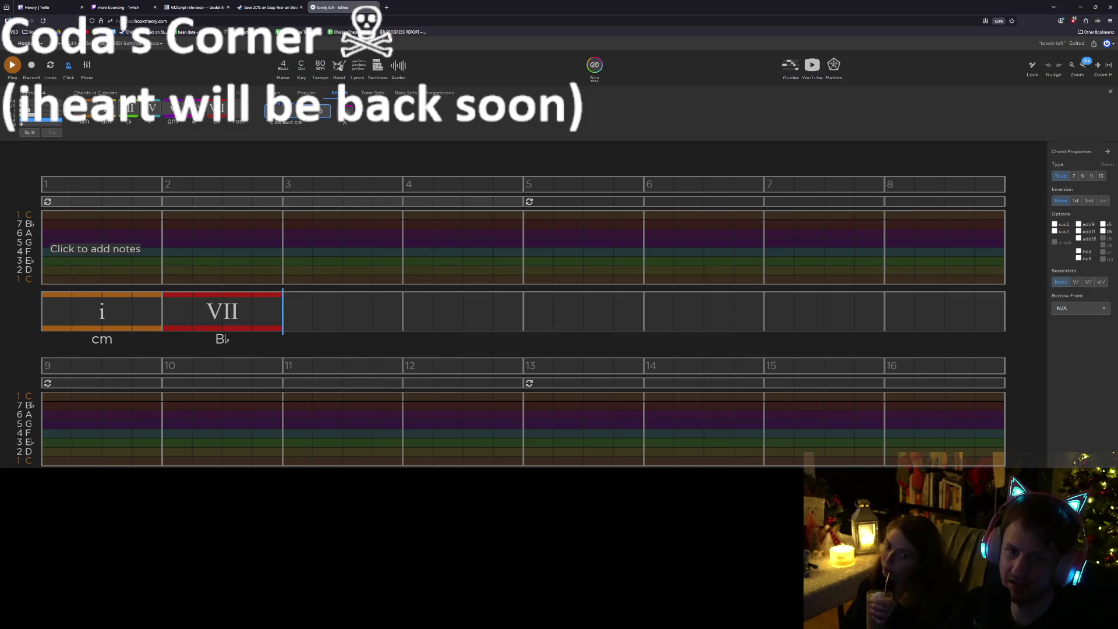
Add a borrowed ♭VI (A♭) chord from the palette after VII in bar 3
left_click(349, 110)
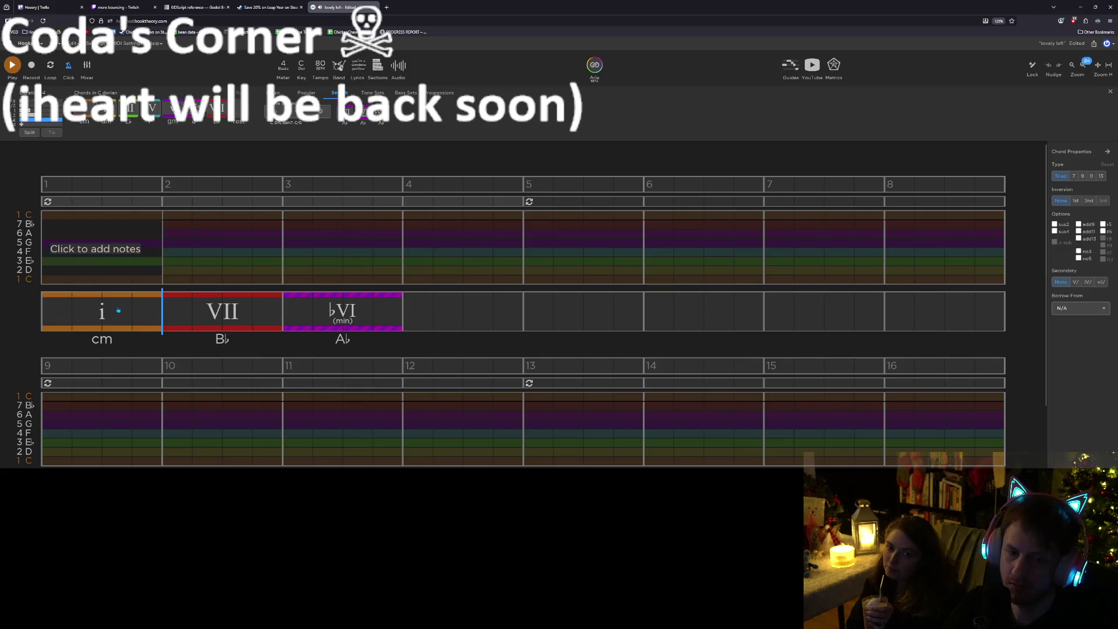
left_click(118, 309)
left_click(215, 315)
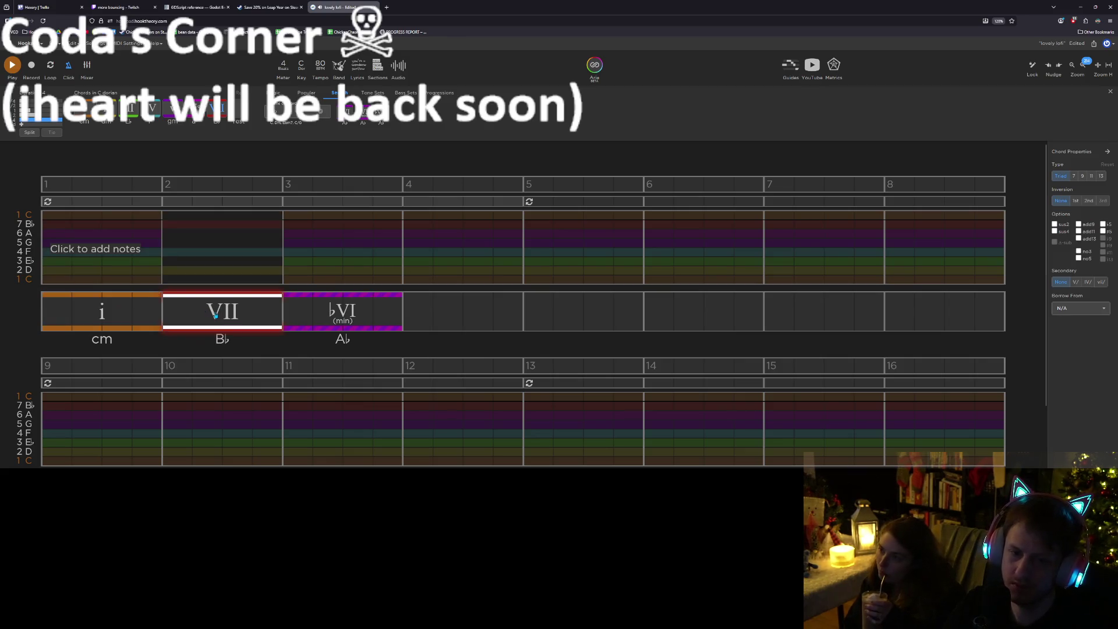
left_click(343, 321)
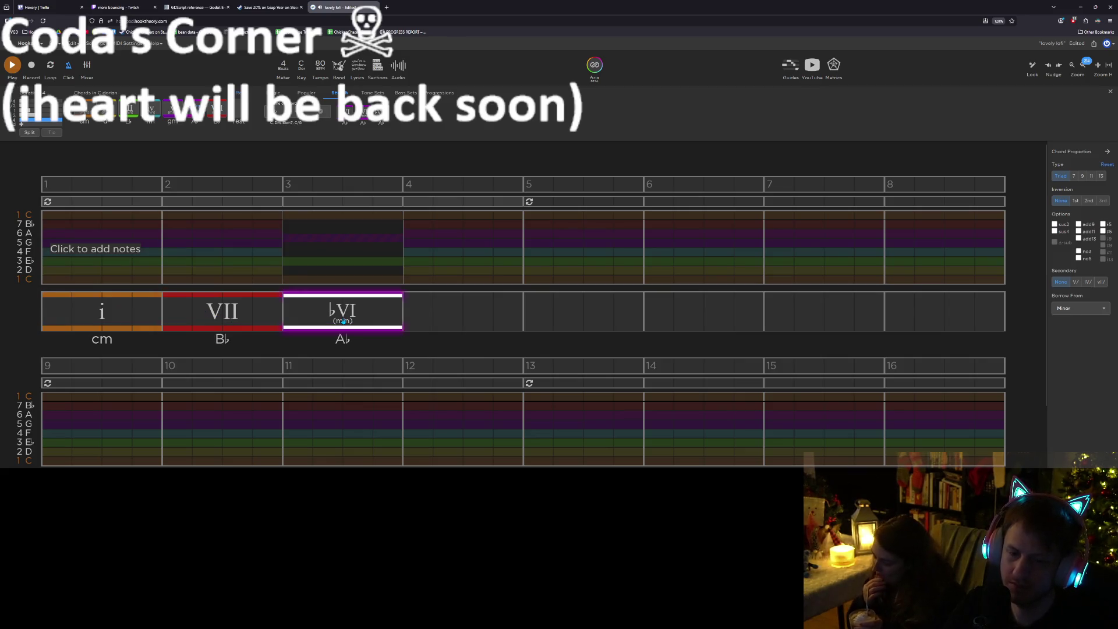
Browse the Popular, Magic, Tone Sets and Bass Sets chord suggestions for the progression
left_click(307, 93)
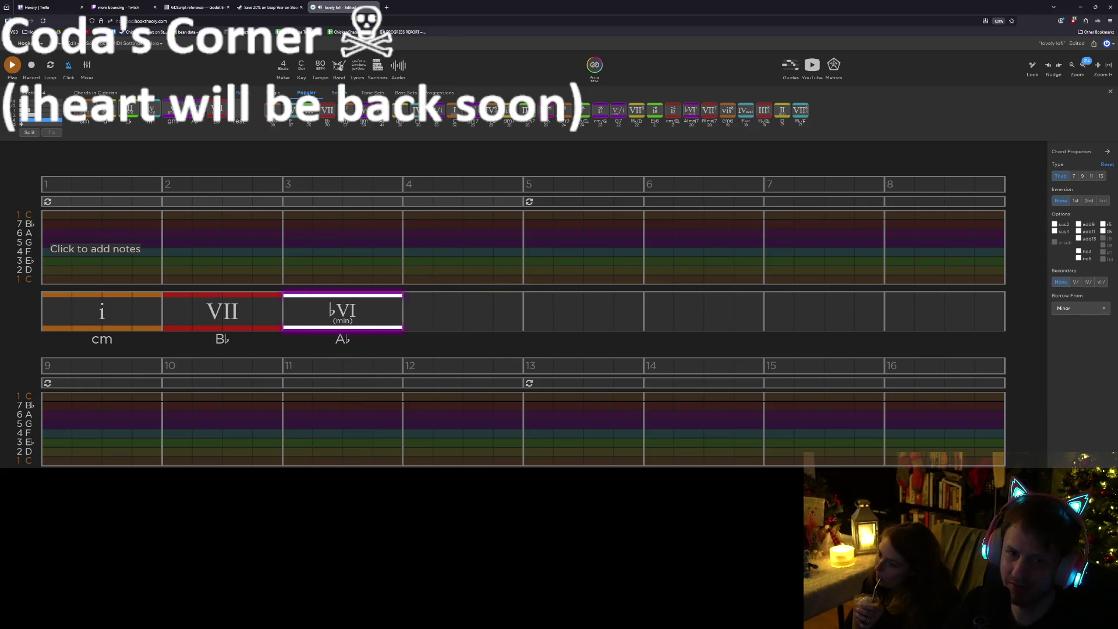
left_click(276, 93)
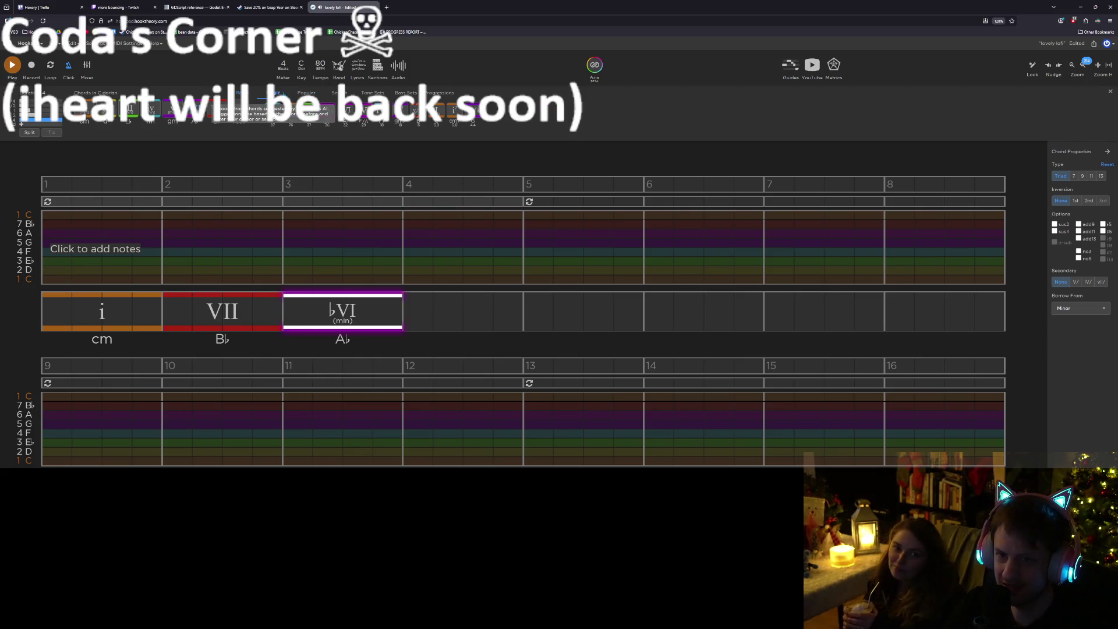
left_click(372, 93)
left_click(406, 93)
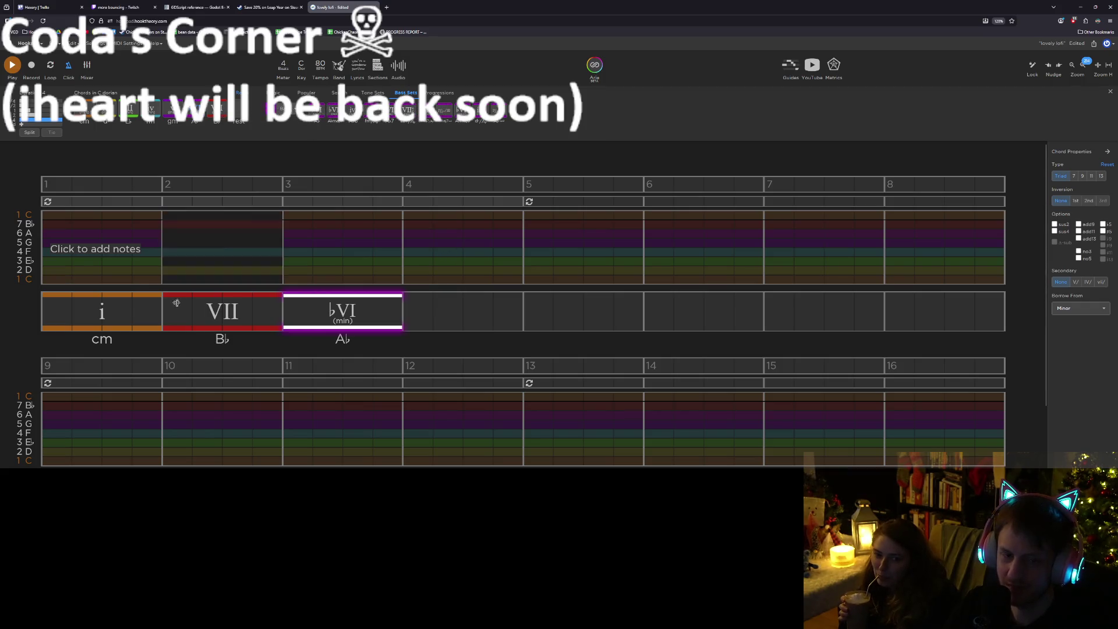
left_click(134, 312)
left_click(228, 318)
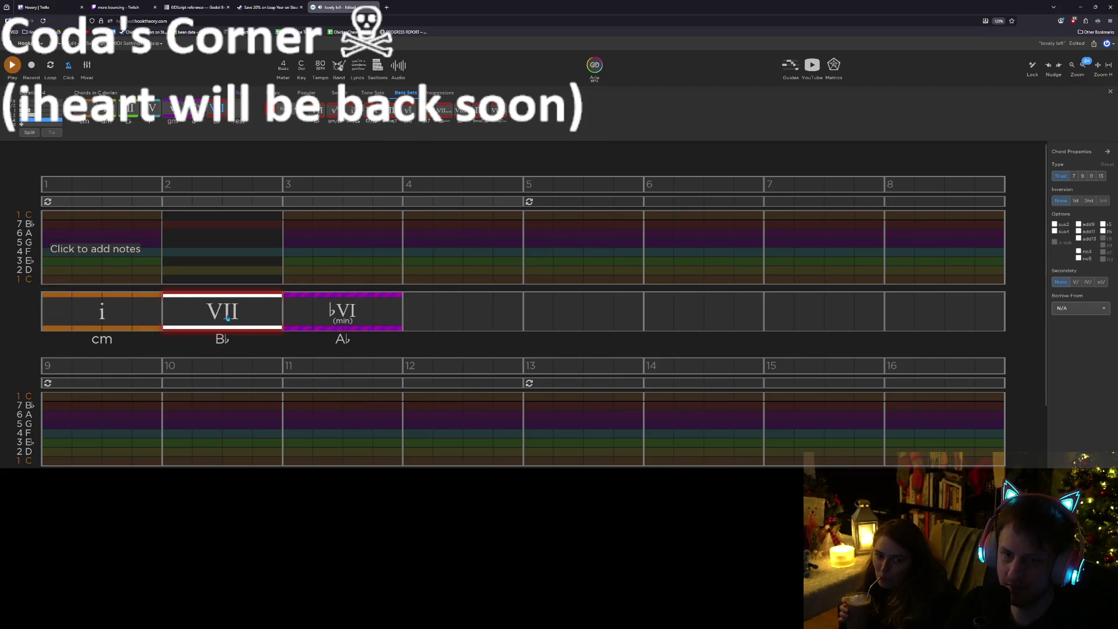
left_click(330, 316)
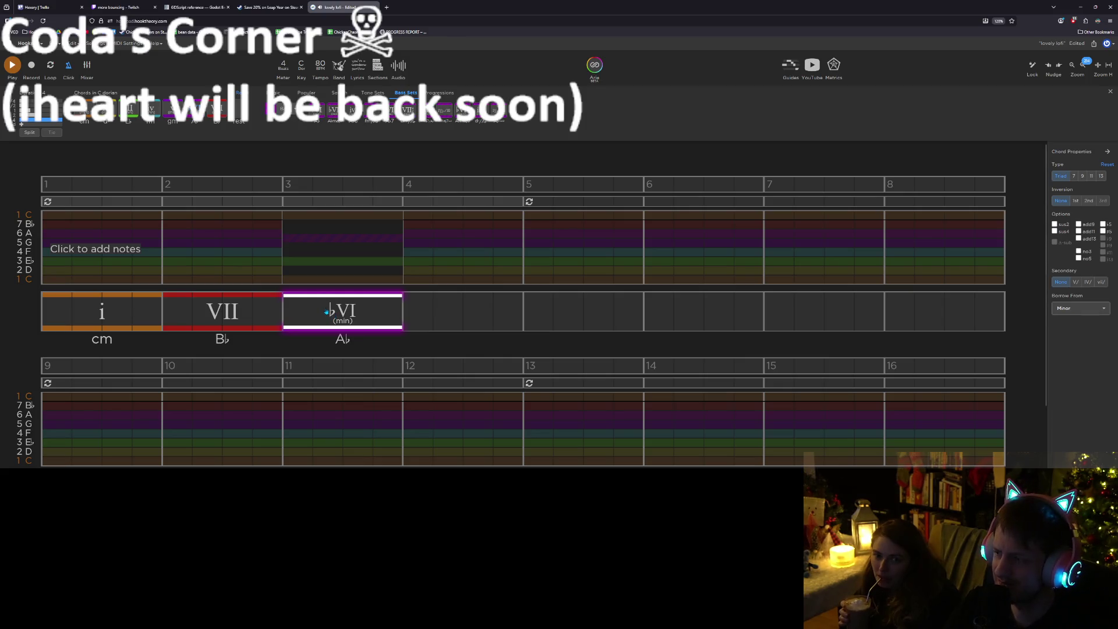
Try v (gm) in bar 3, undo it, and drag ♭VI to bar 4
key("Escape")
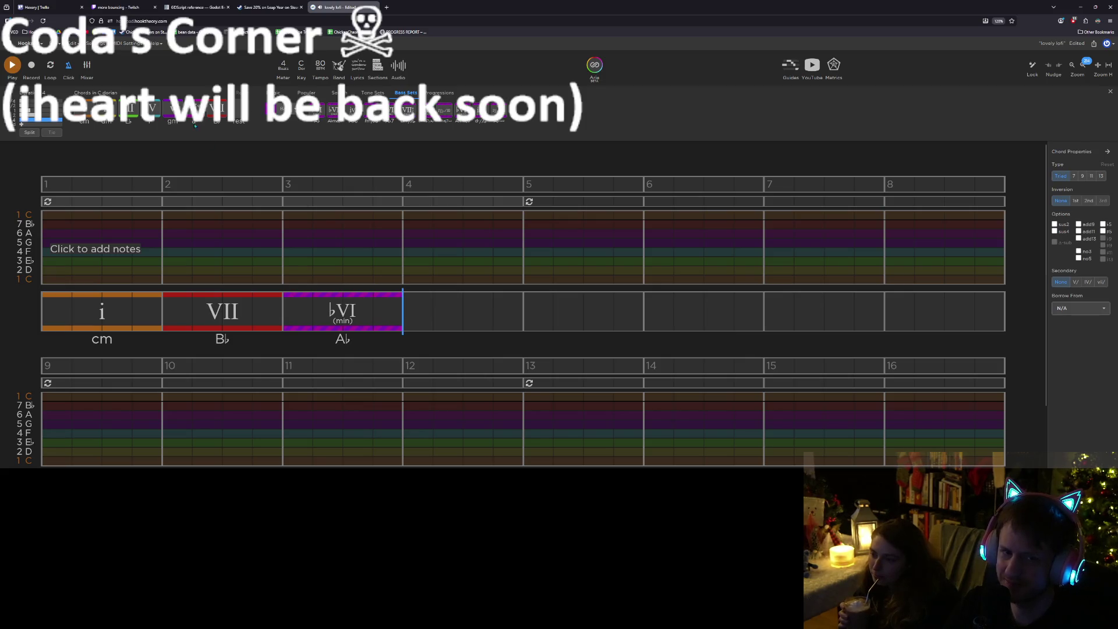
left_click(342, 312)
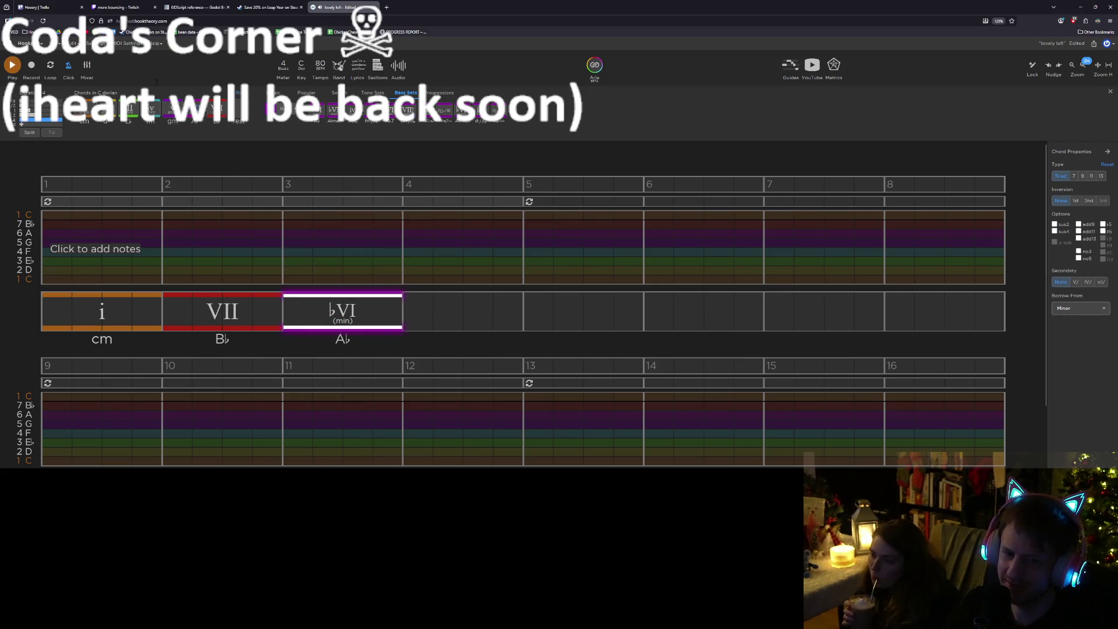
left_click(168, 113)
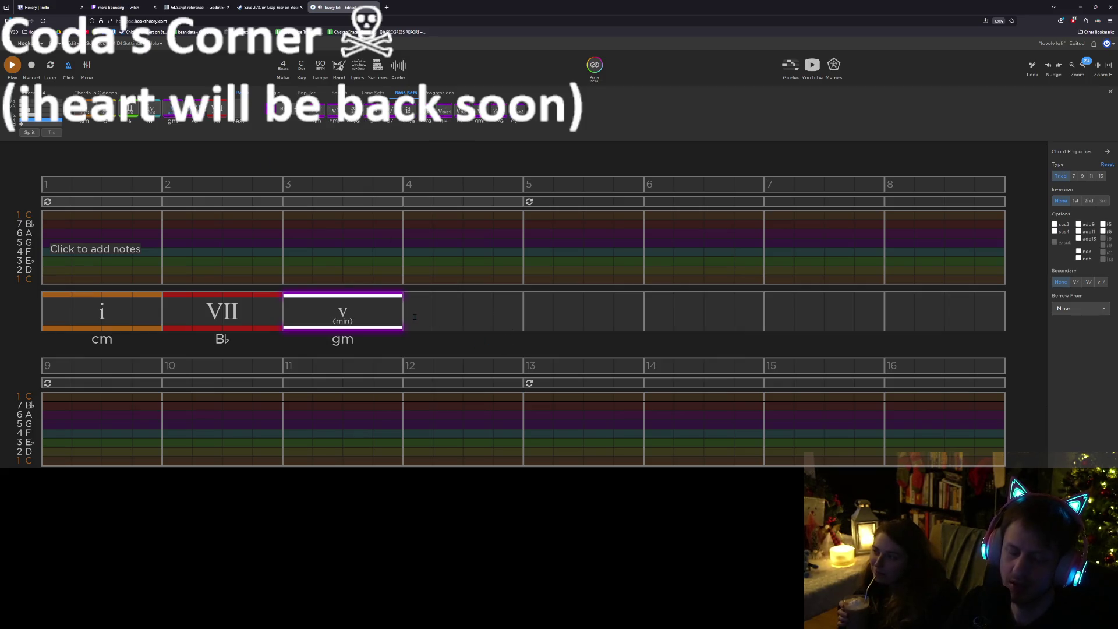
key("ctrl+z")
left_click_drag(362, 322, 469, 304)
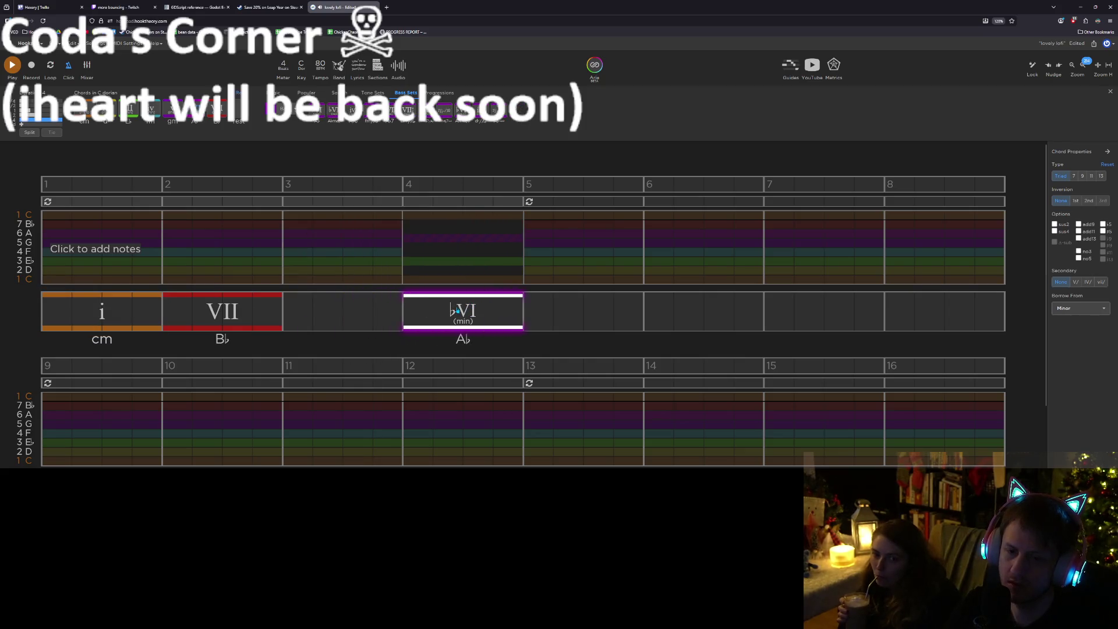
key("ctrl+c")
left_click(287, 320)
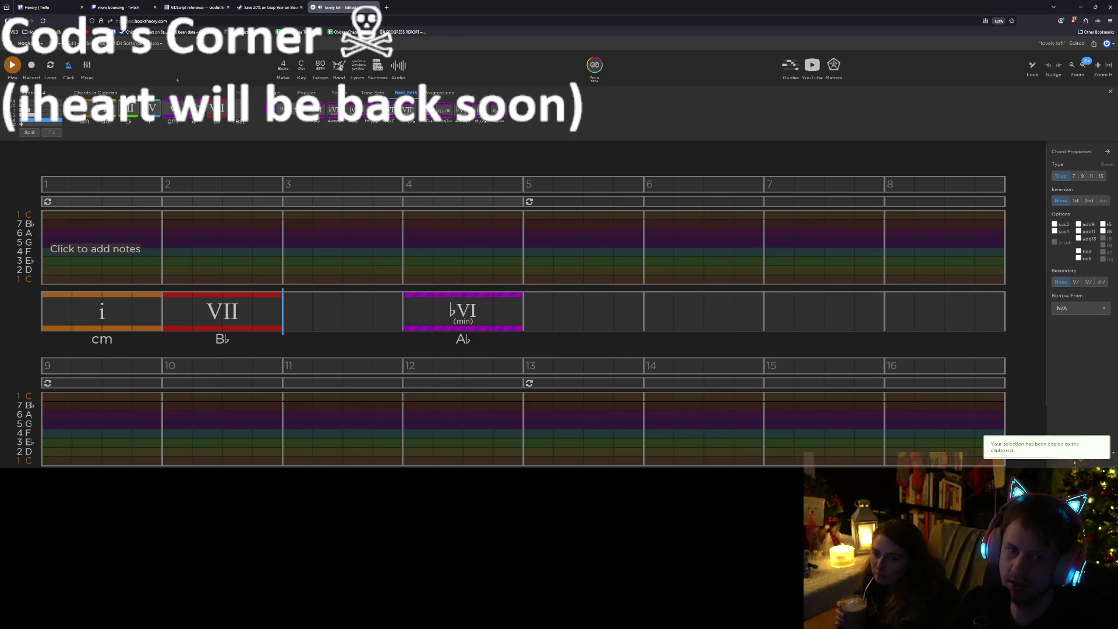
Insert a v (gm) chord in bar 3 and set it to first inversion (gm/B♭)
left_click(169, 109)
left_click(330, 314)
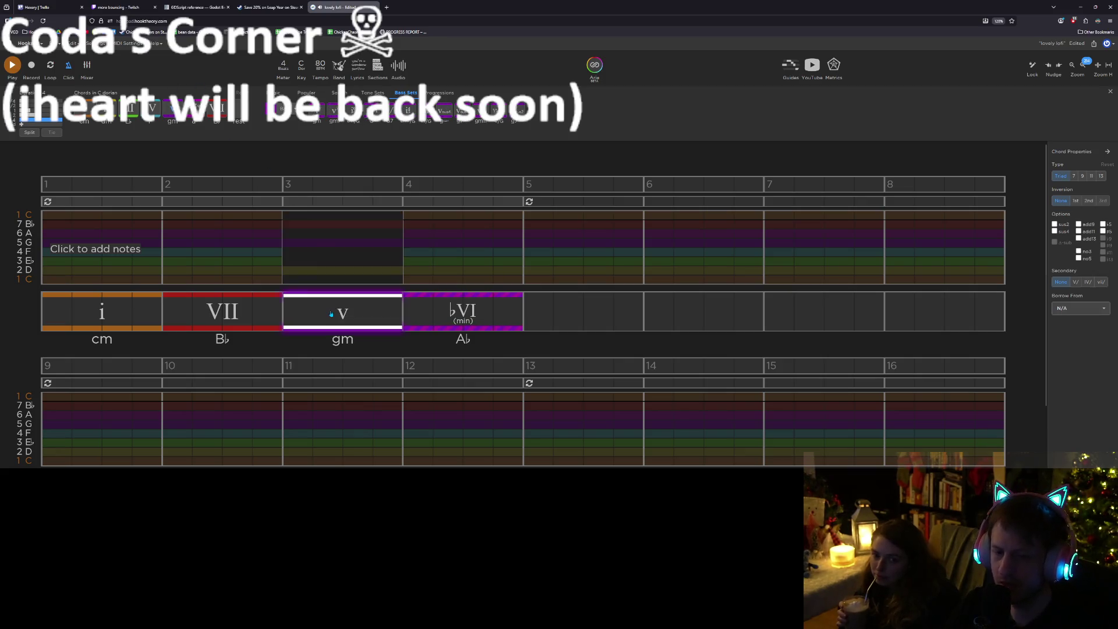
key("6")
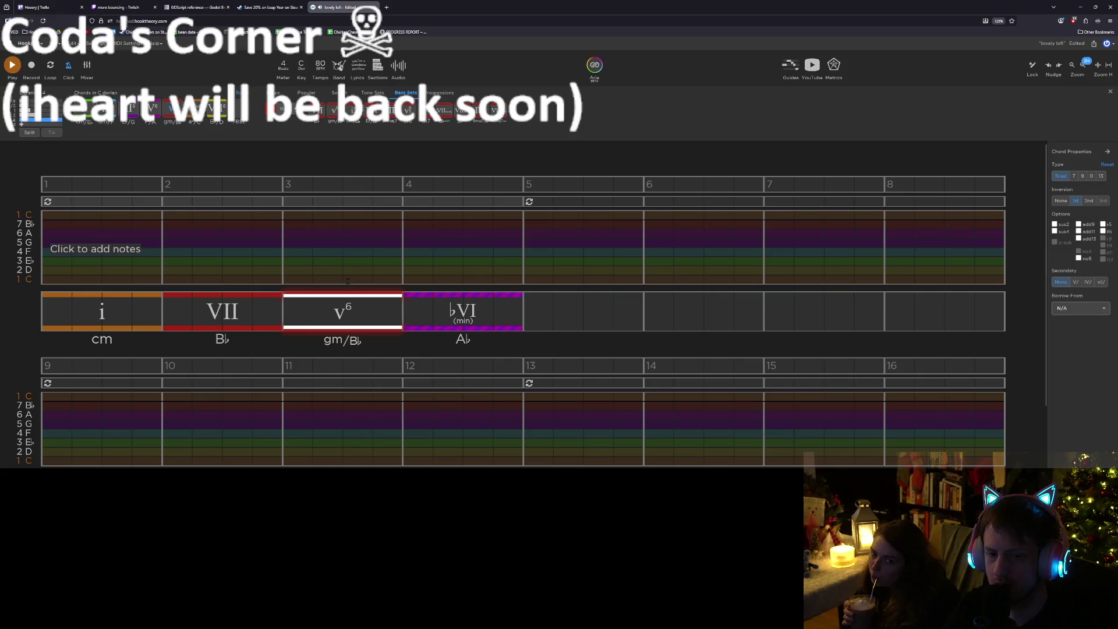
left_click(480, 324)
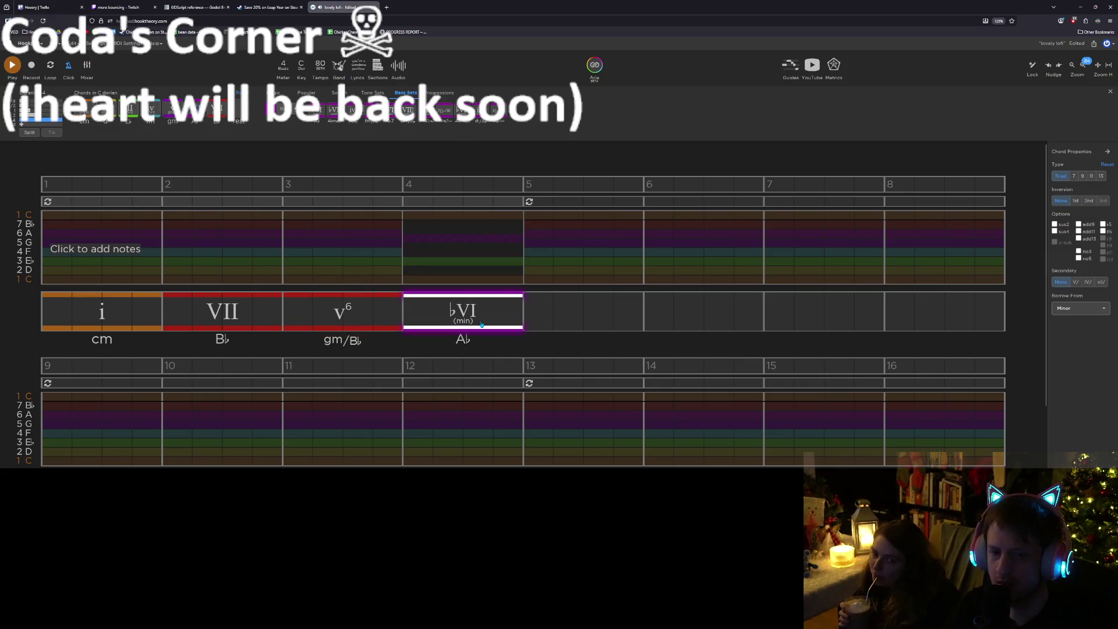
left_click(52, 274)
key("space")
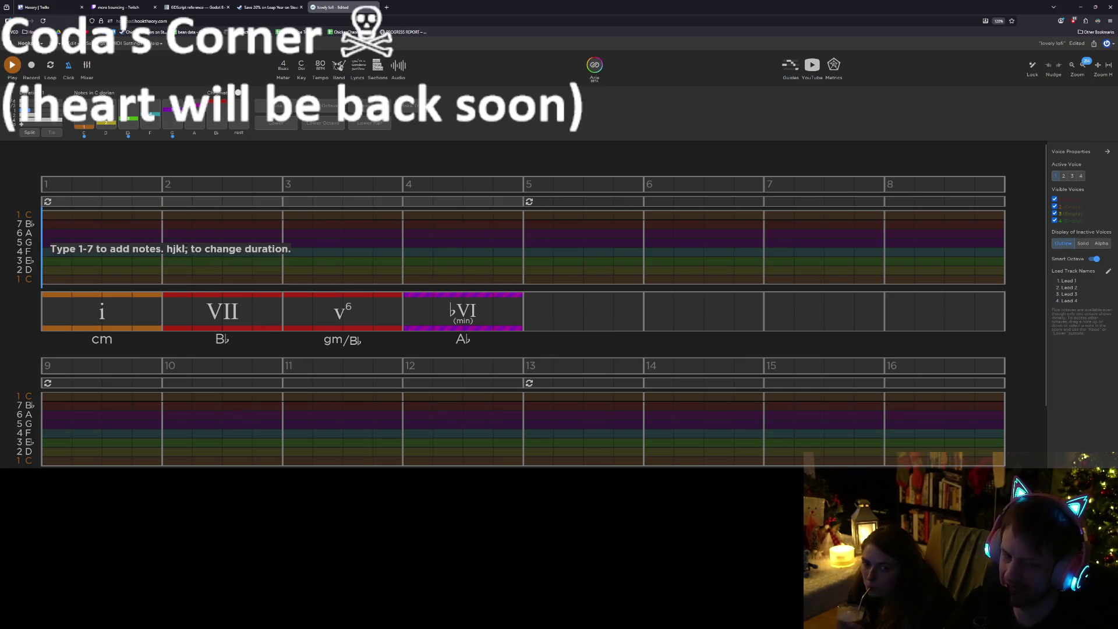
Play back the i–VII–v⁶–♭VI progression, then turn on chord-tone guide lines over the melody
key("space")
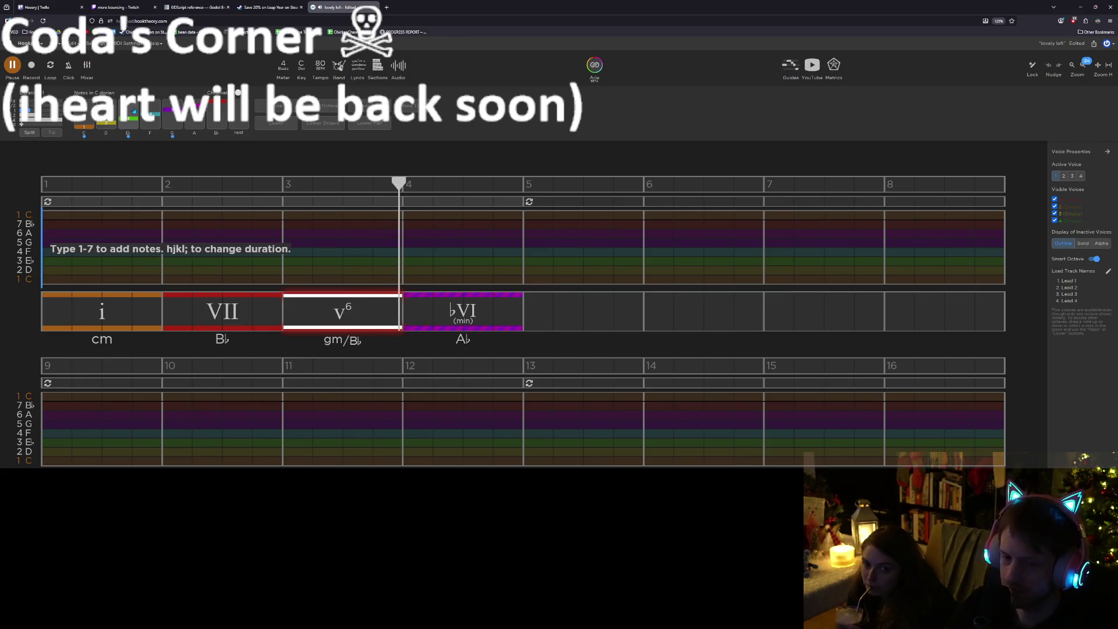
key("space")
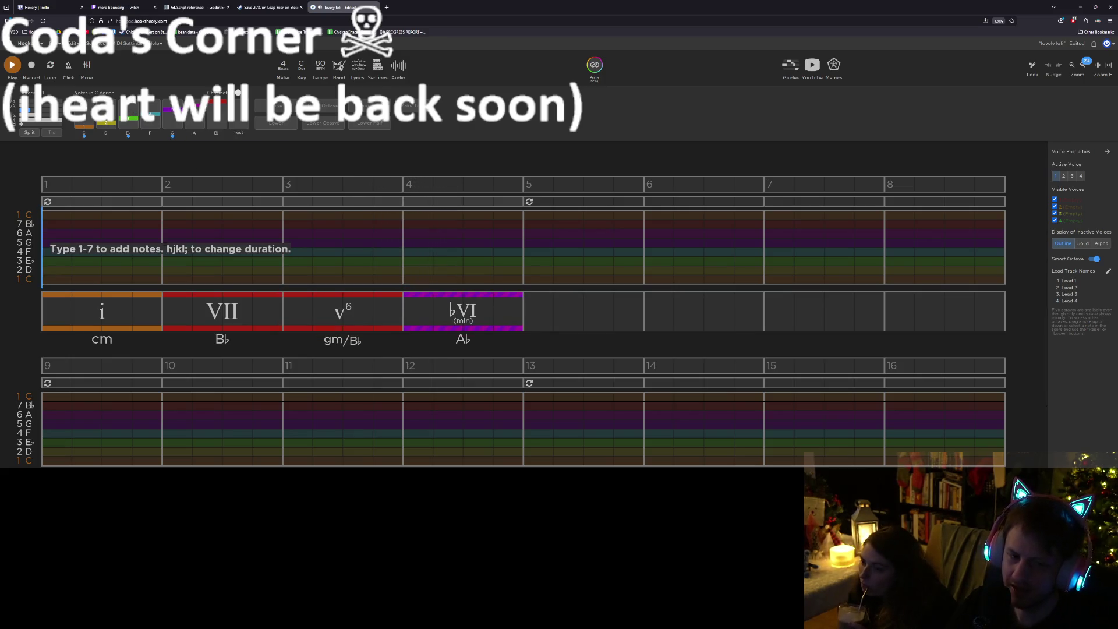
left_click(125, 312)
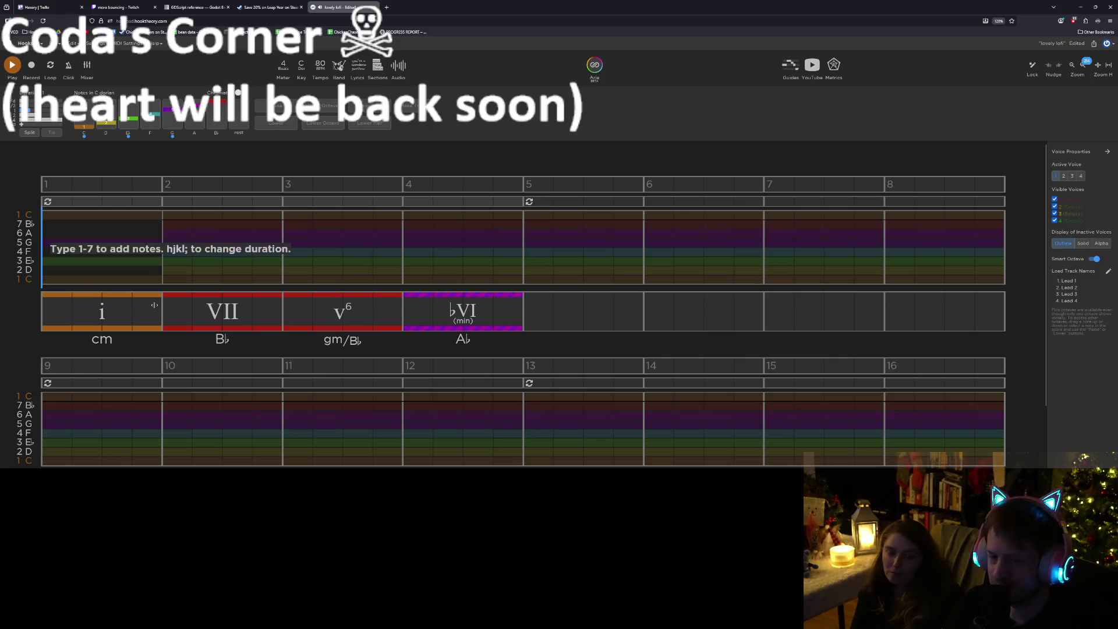
left_click(124, 316)
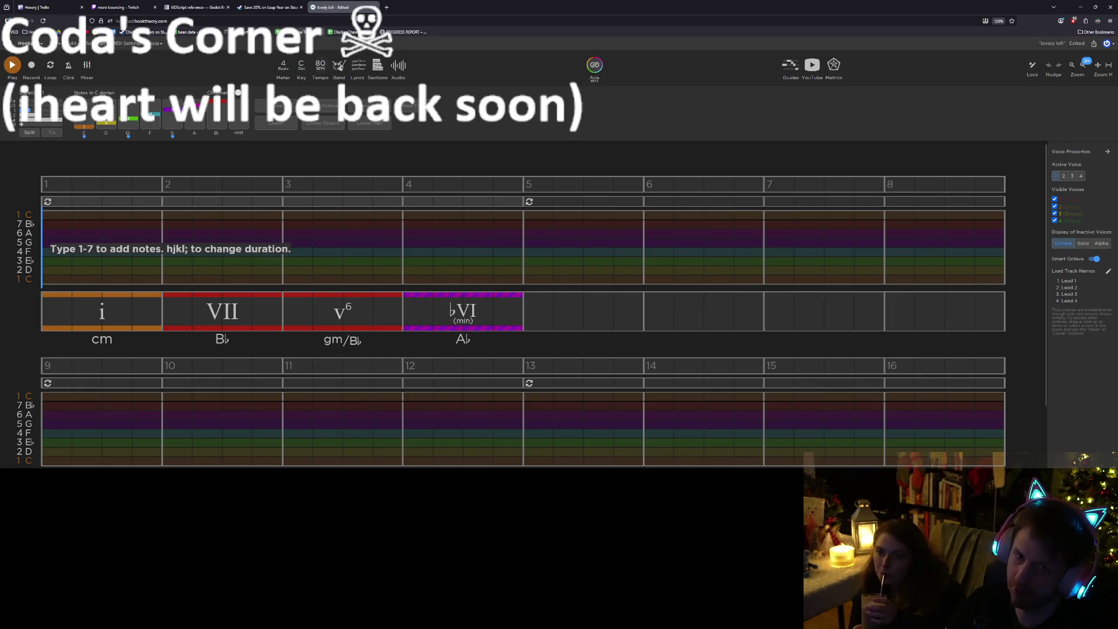
left_click(790, 65)
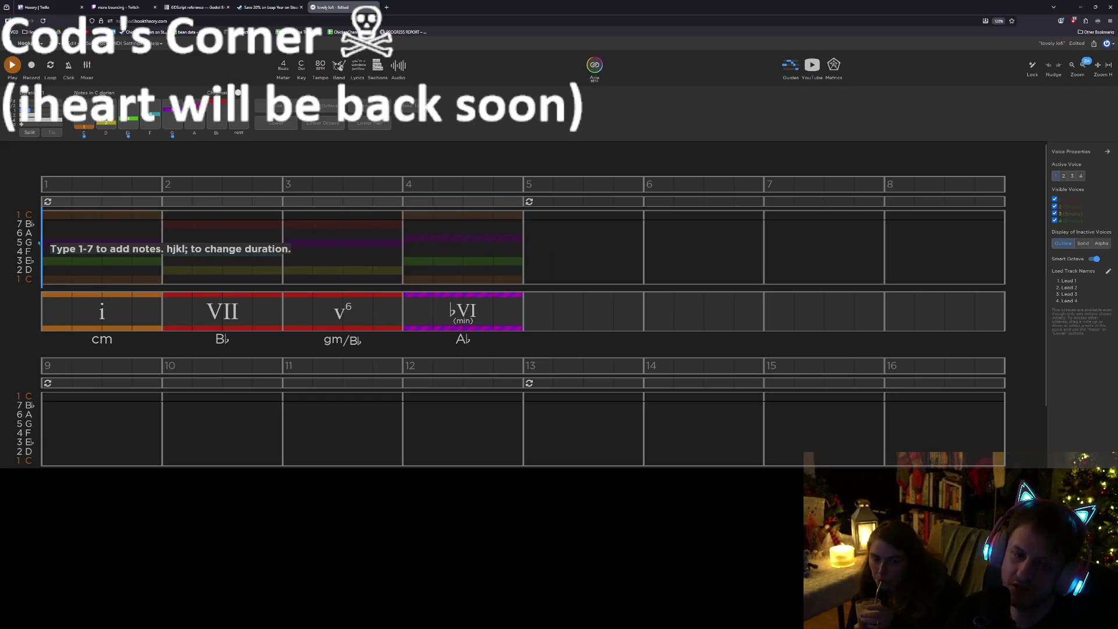
left_click(97, 313)
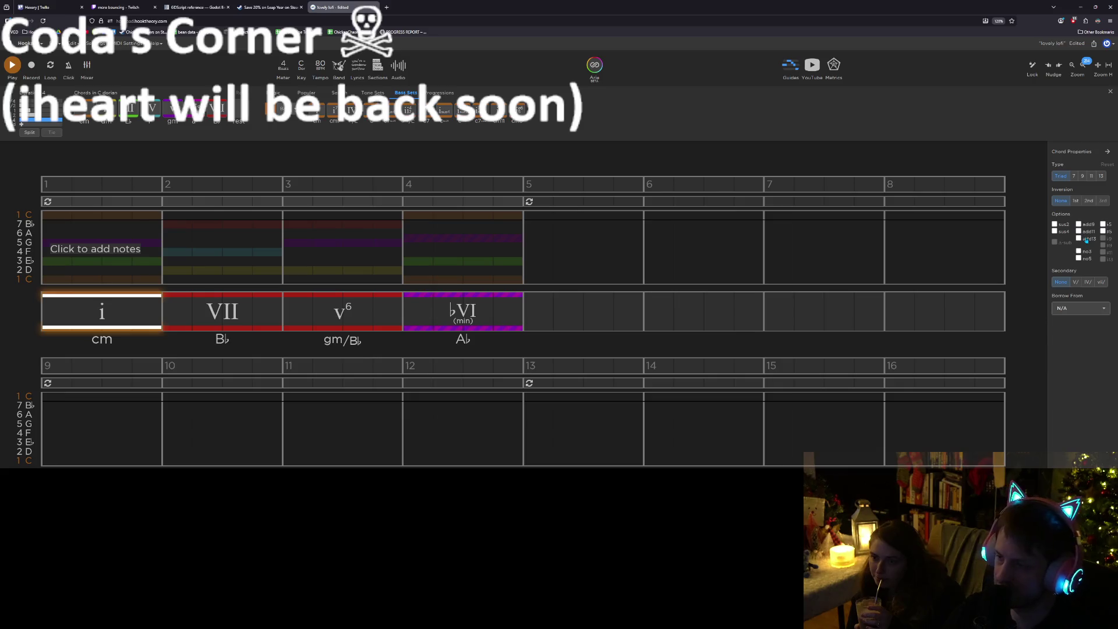
Make the bar-1 i chord a seventh chord (cm7), then return to the melody track
left_click(1072, 175)
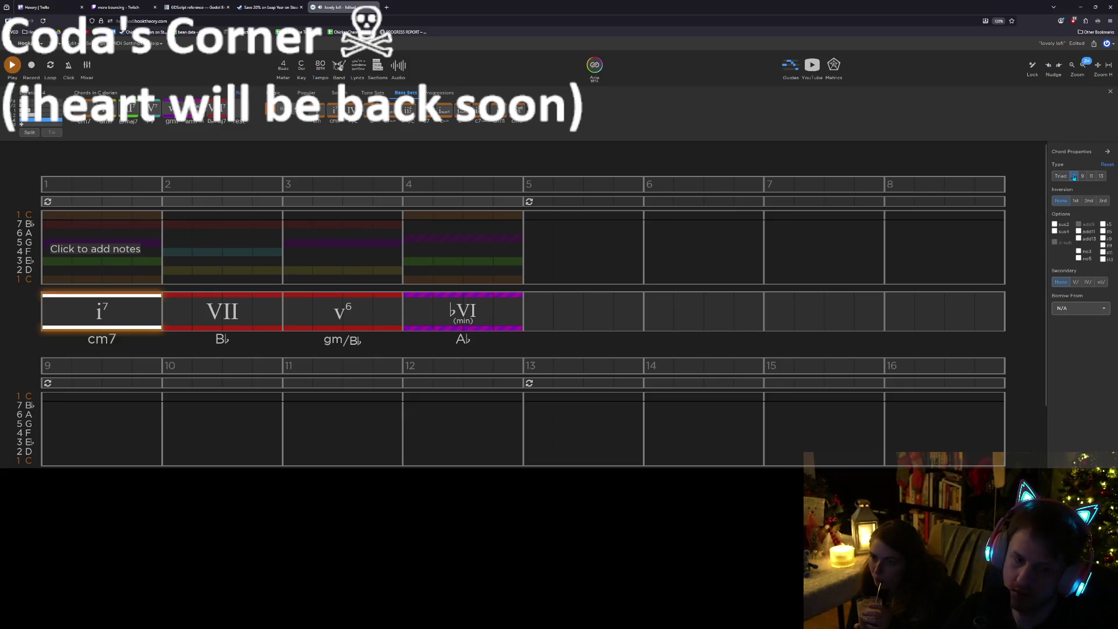
left_click(46, 263)
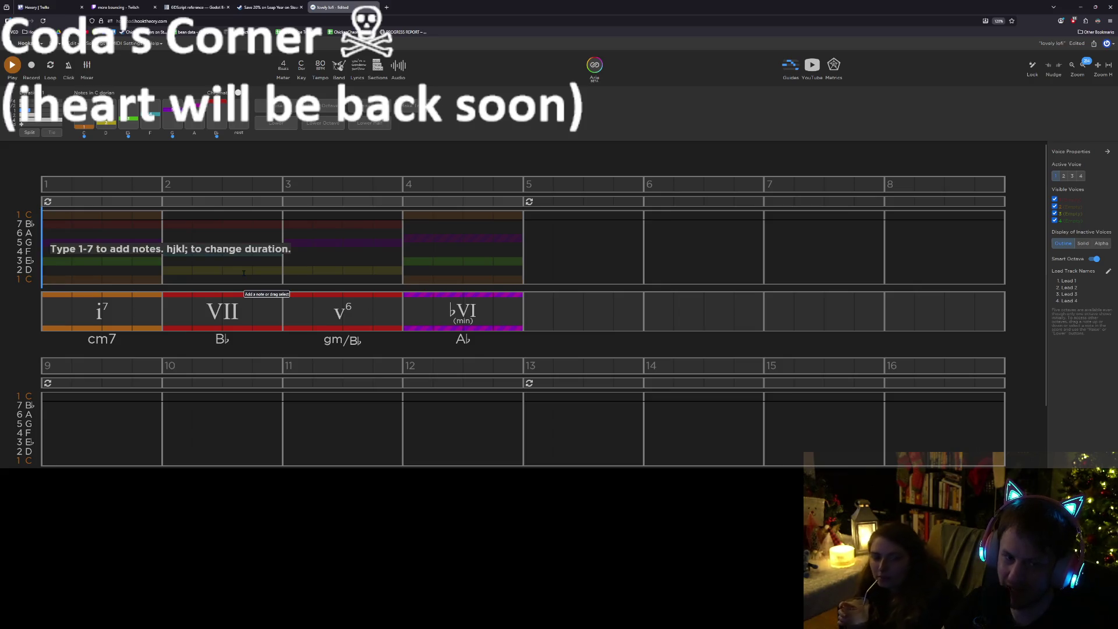
Turn bar 2's VII into a seventh chord without the fifth, B♭maj7(no5)
left_click(231, 297)
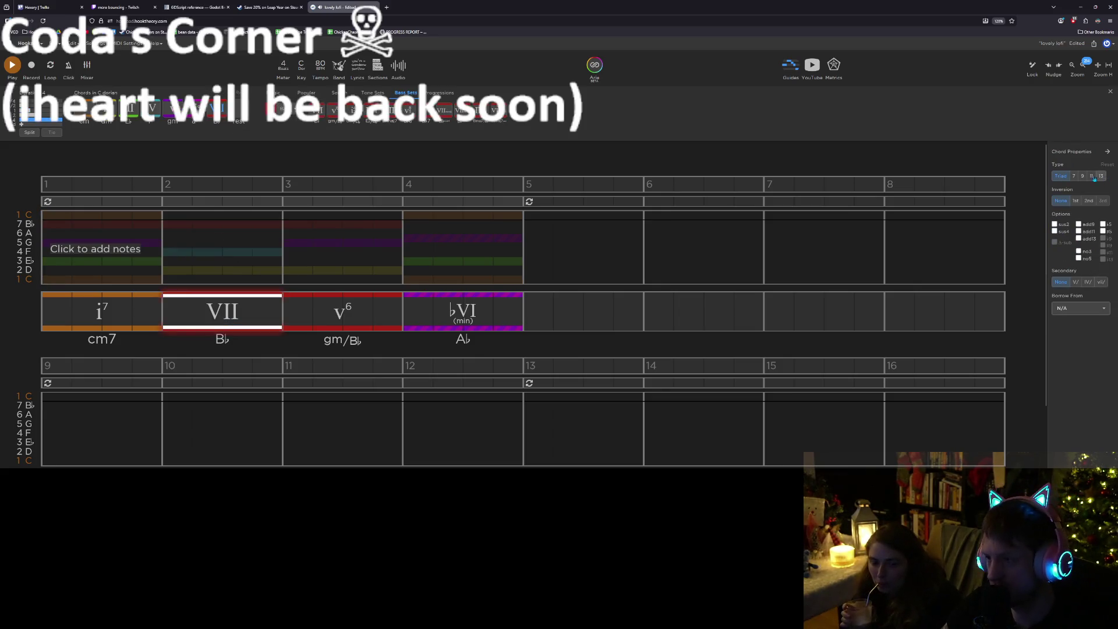
left_click(1073, 176)
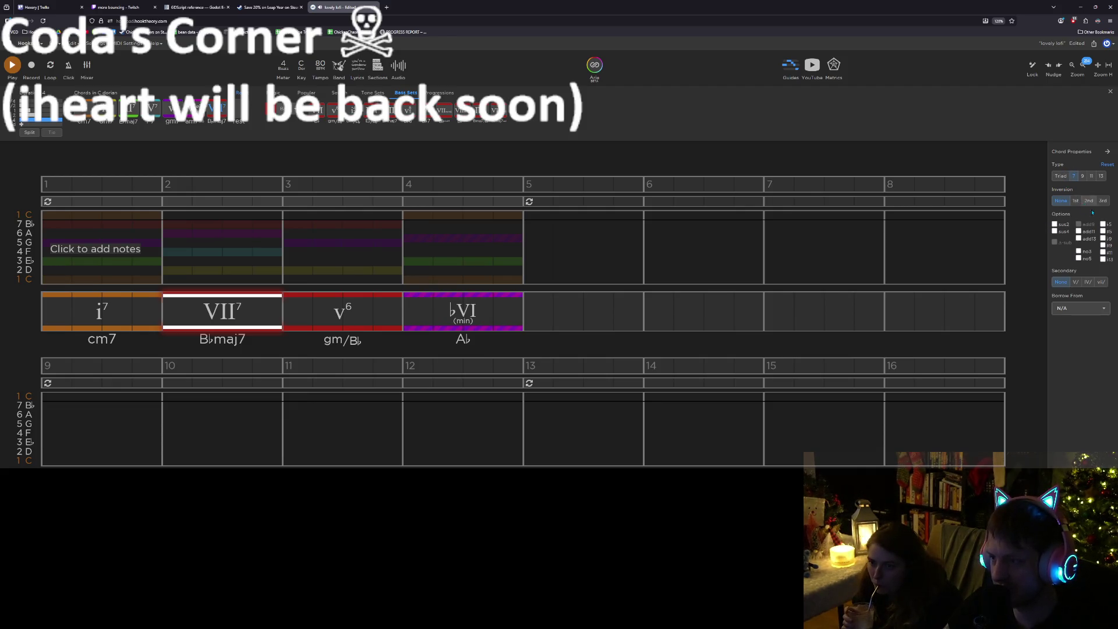
left_click(1078, 258)
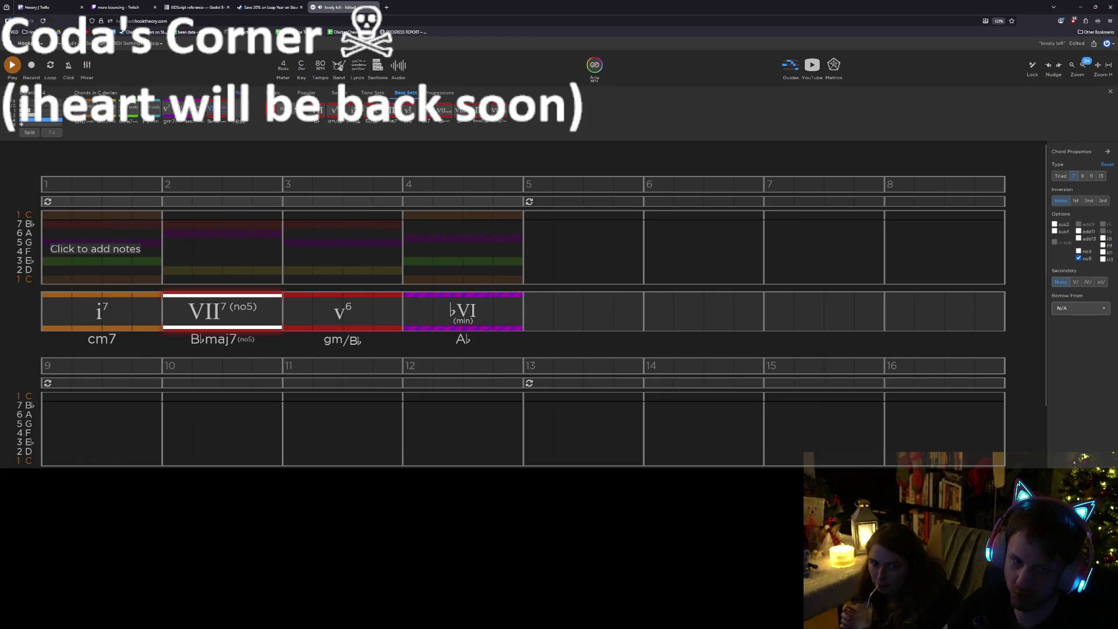
Play the progression from bar 1, then select bar 3's v6 (gm/B♭) chord
left_click(42, 249)
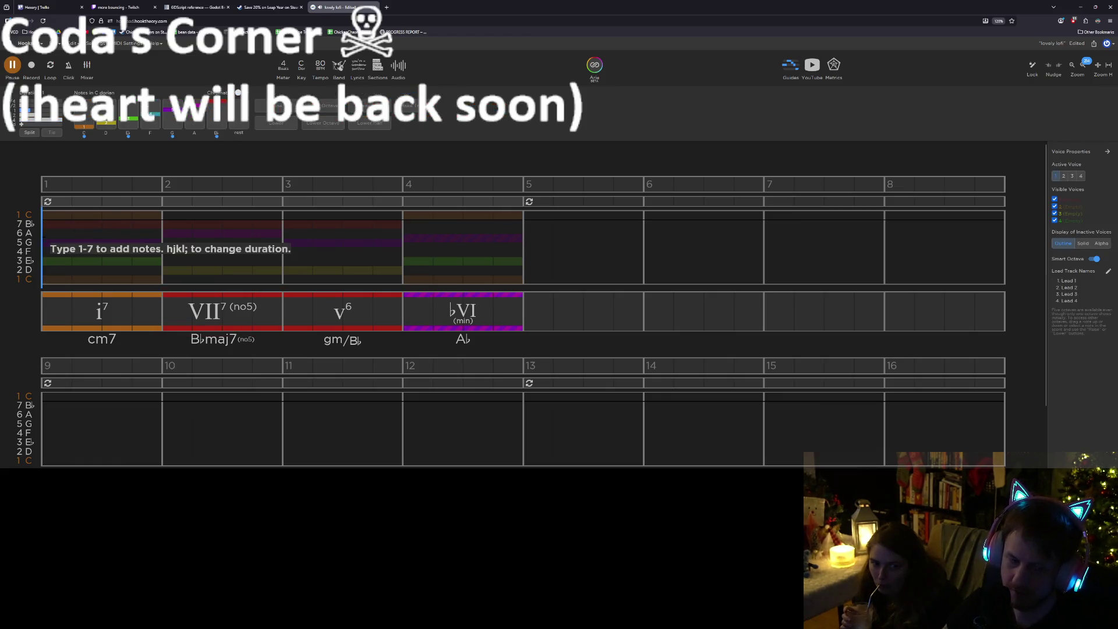
key("space")
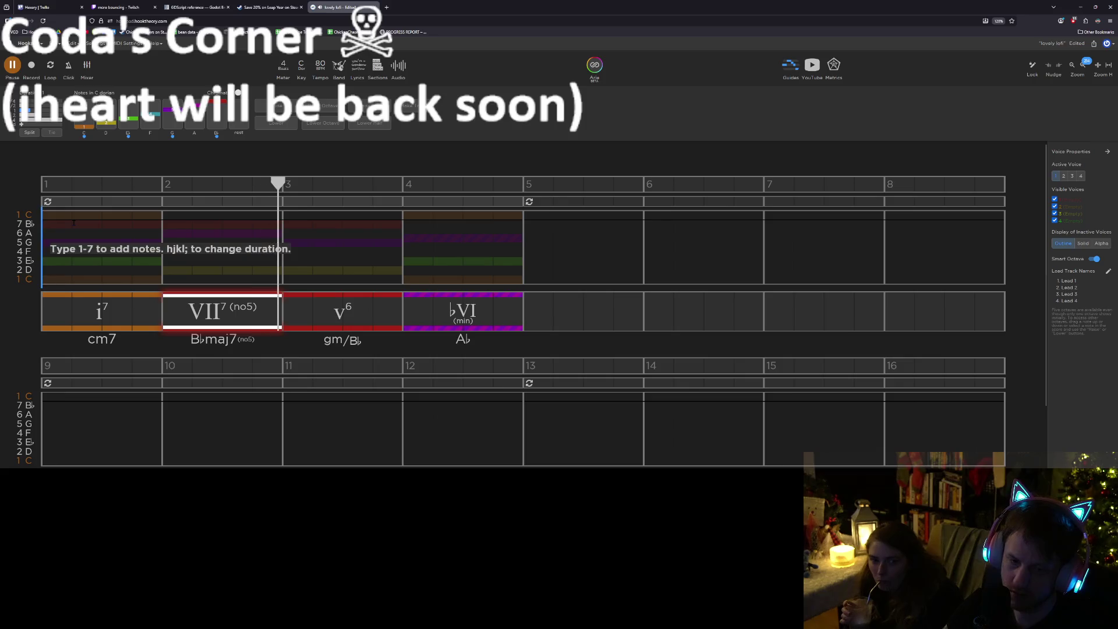
key("space")
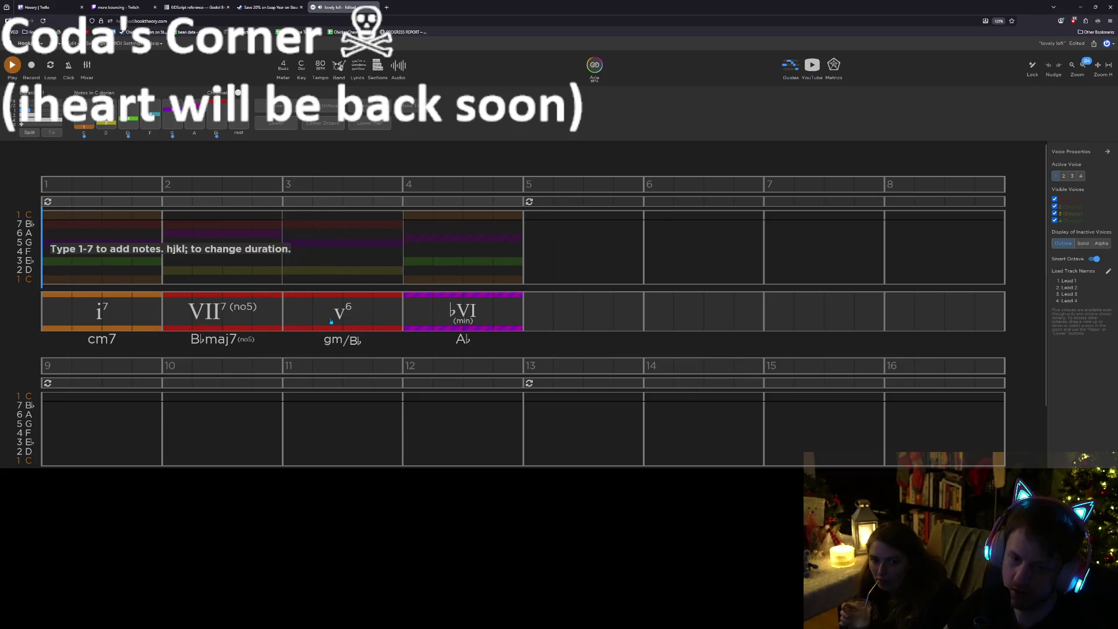
left_click(331, 321)
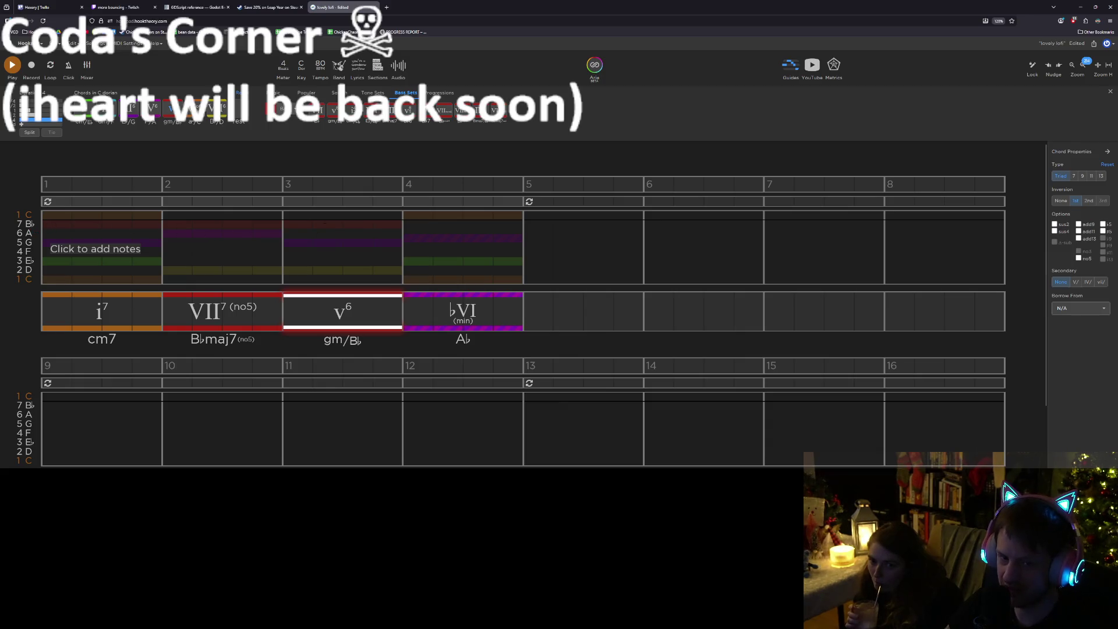
Audition add9, add11 and add6 on bar 3's v6, settling on add11 with no fifth
left_click(336, 300)
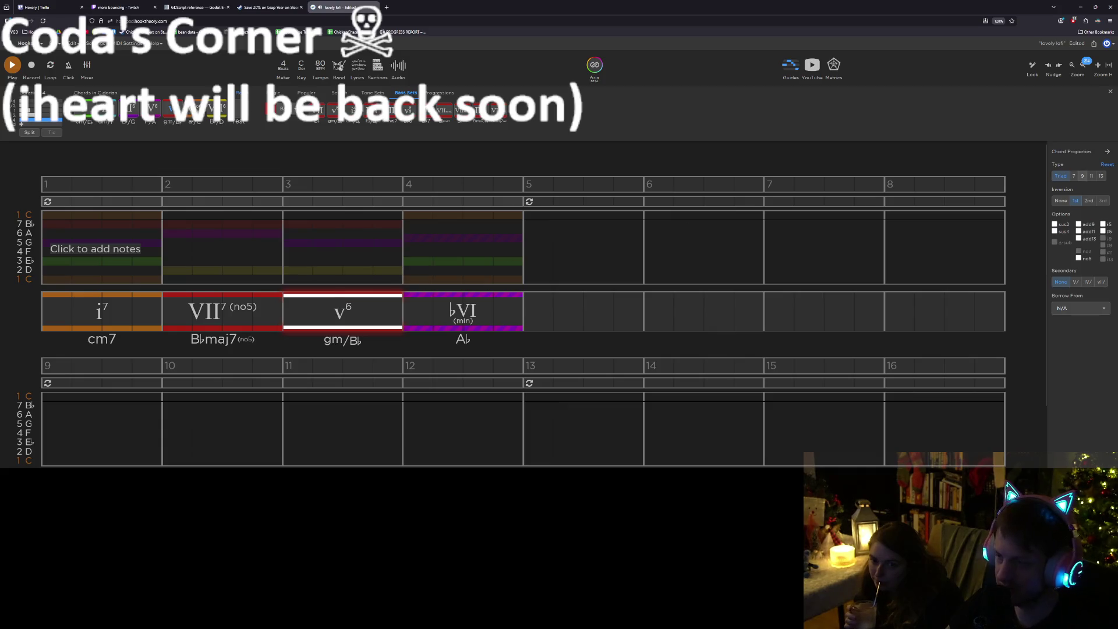
left_click(1079, 225)
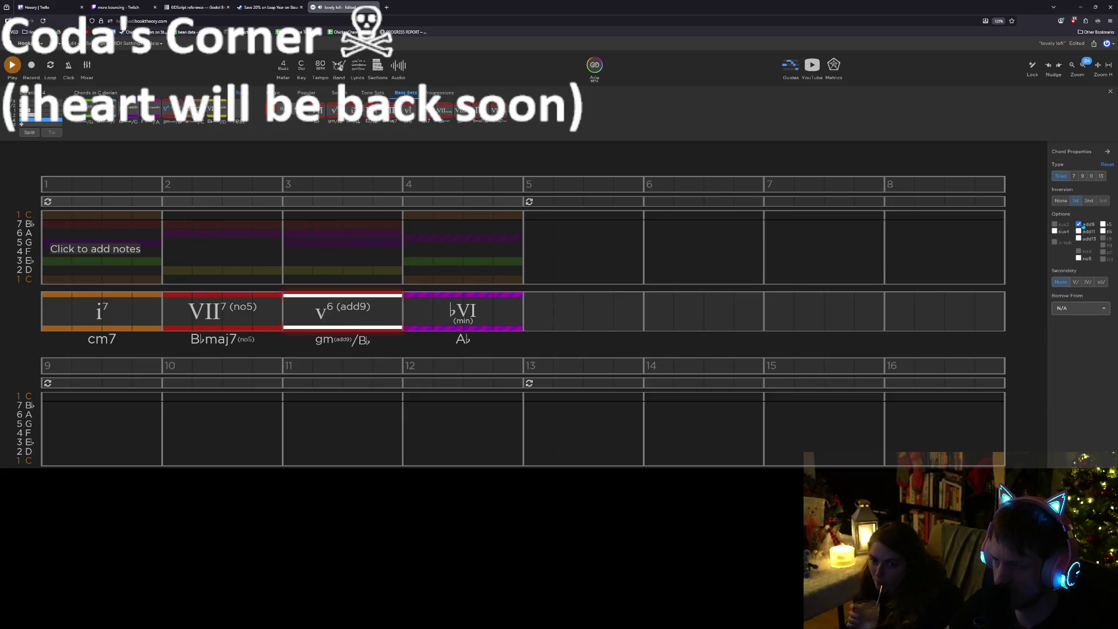
left_click(1078, 225)
left_click(1078, 232)
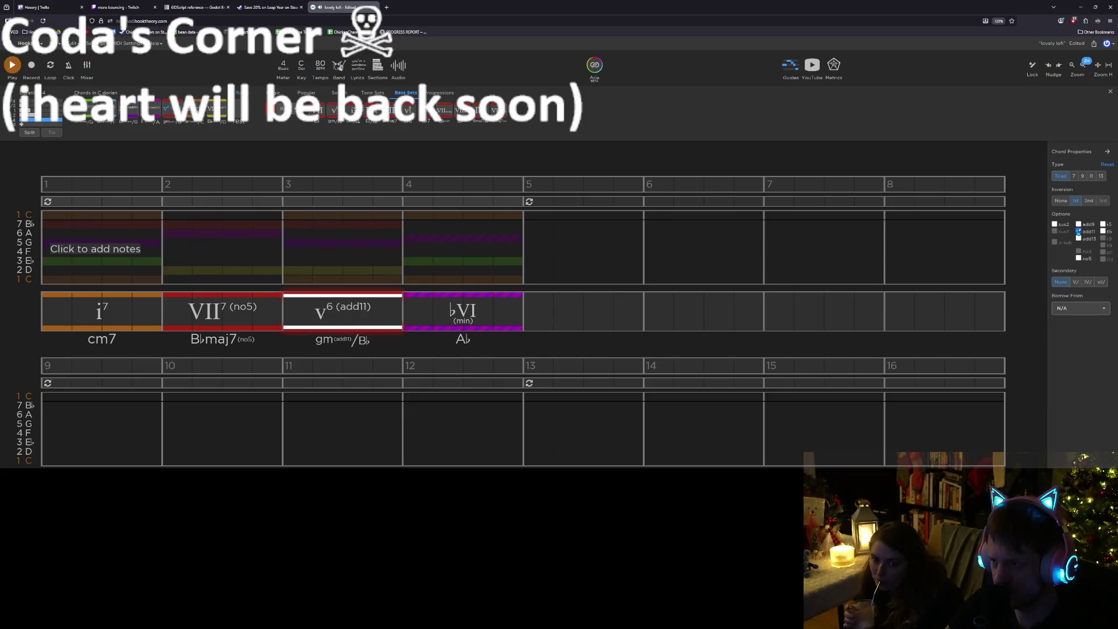
left_click(1078, 231)
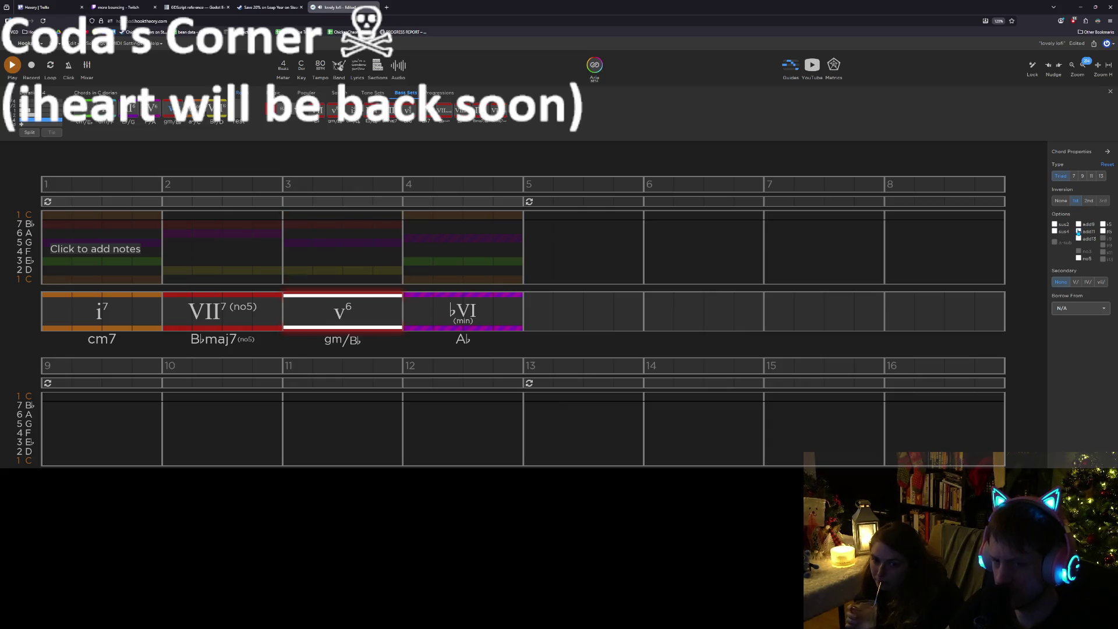
left_click(1078, 238)
left_click(1078, 238)
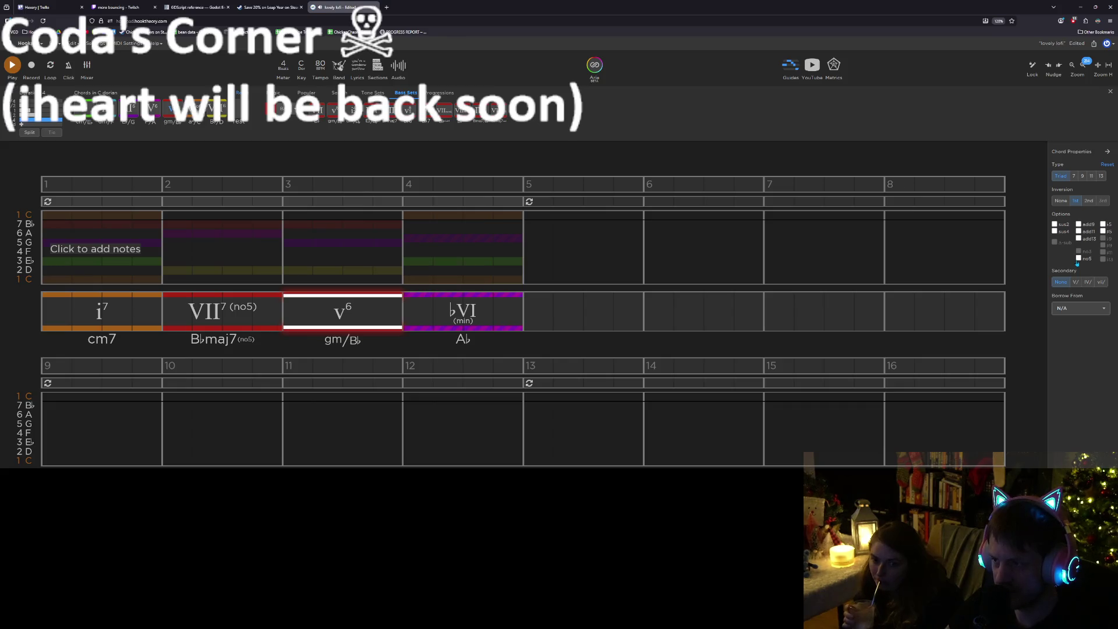
left_click(1078, 258)
left_click(1078, 238)
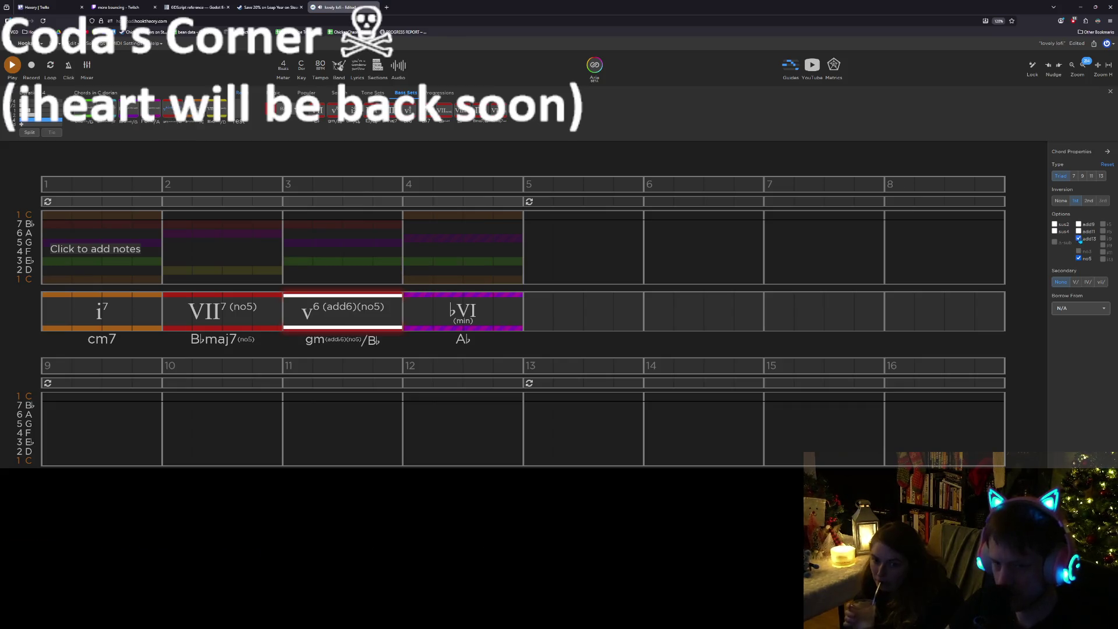
left_click(1078, 238)
left_click(1078, 231)
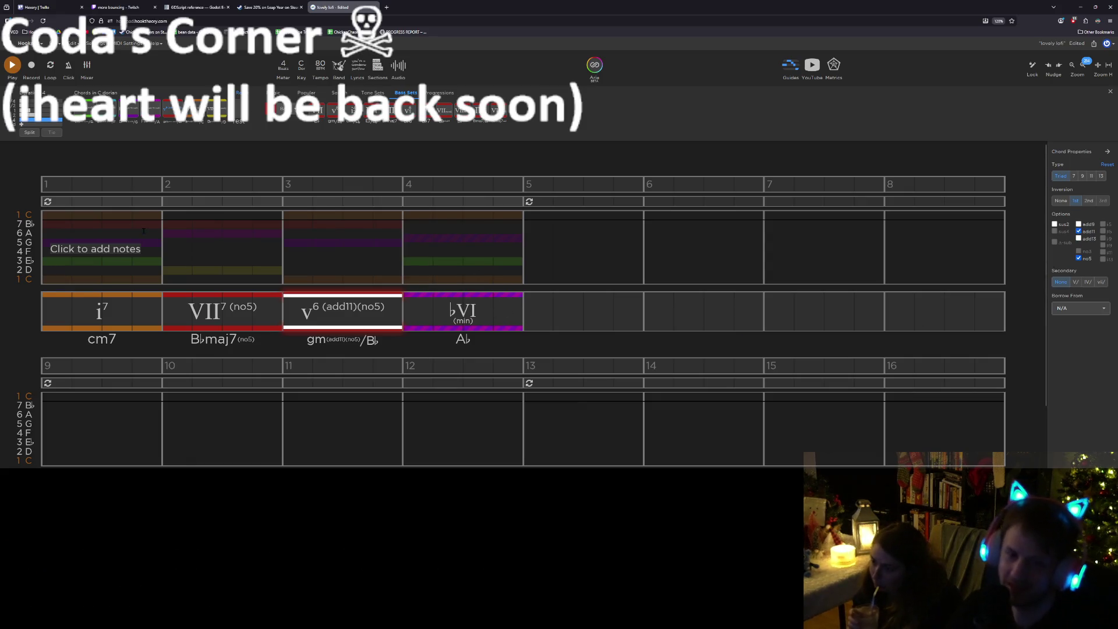
Play back the progression, then reselect the bar-3 chord and move note entry to bar 3
left_click(47, 263)
key("space")
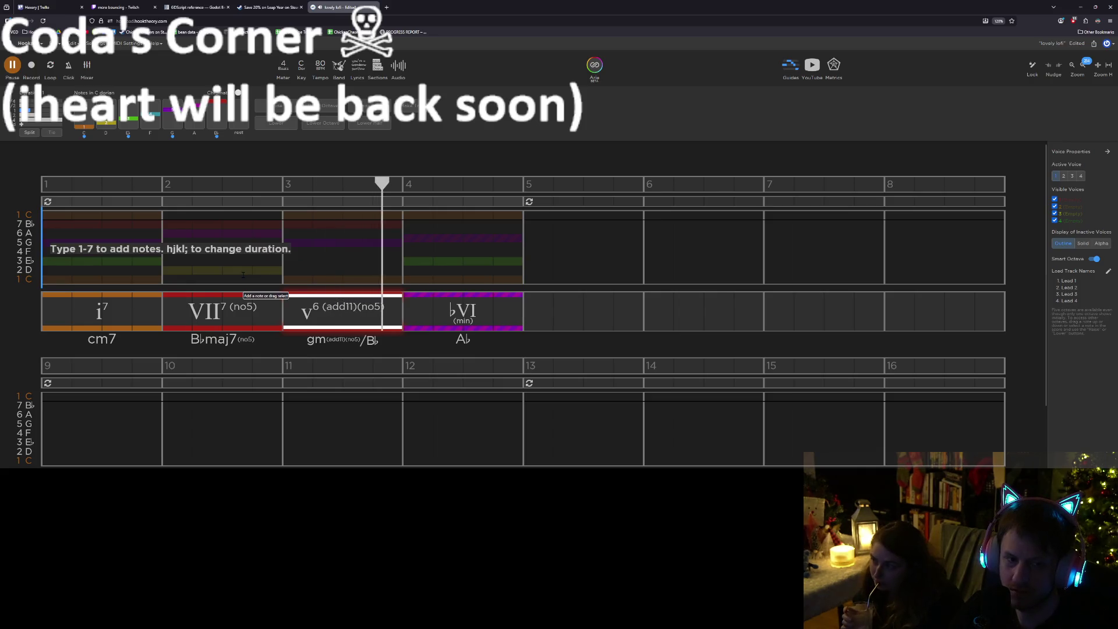
key("space")
left_click(346, 307)
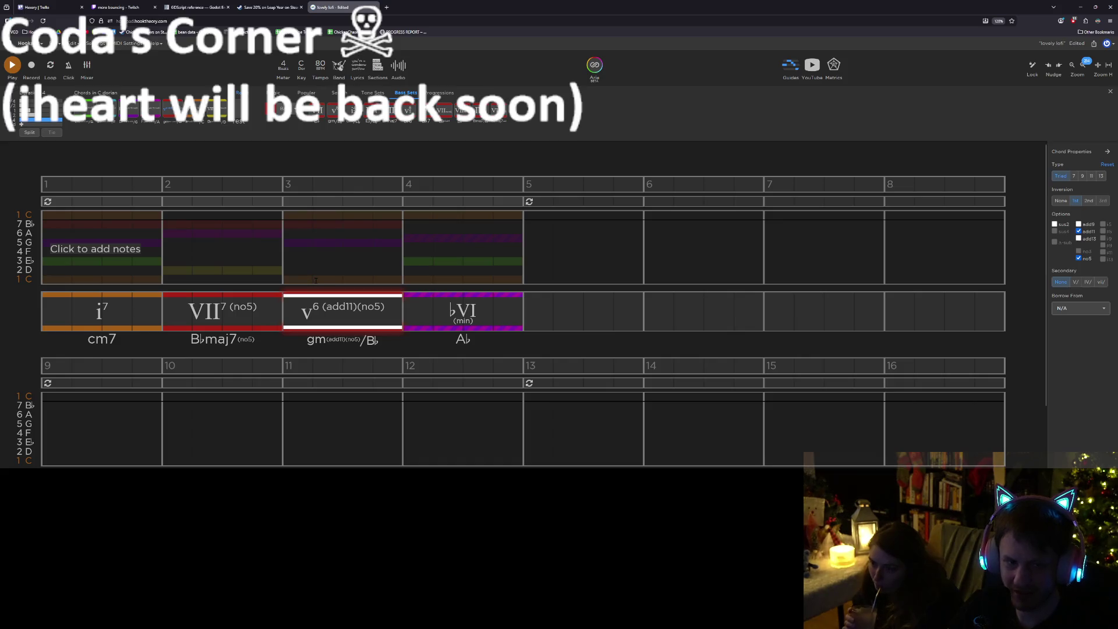
left_click(310, 245)
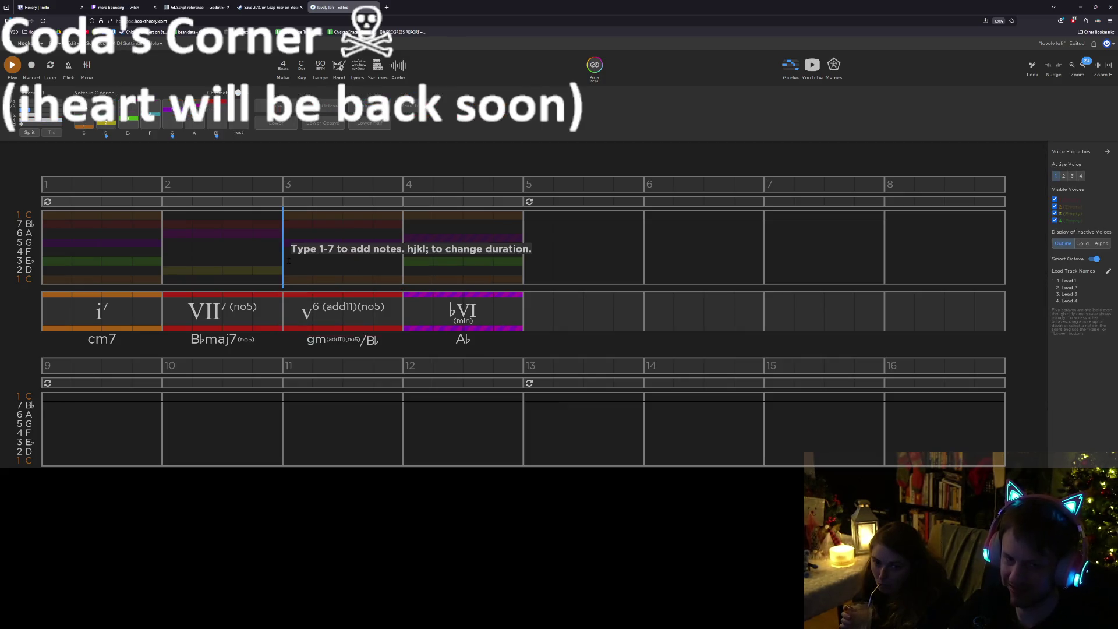
After trying i and its inversion, change bar 4's ♭VI to iv6 (fm/A♭) and play it back
left_click(406, 273)
key("space")
key("space")
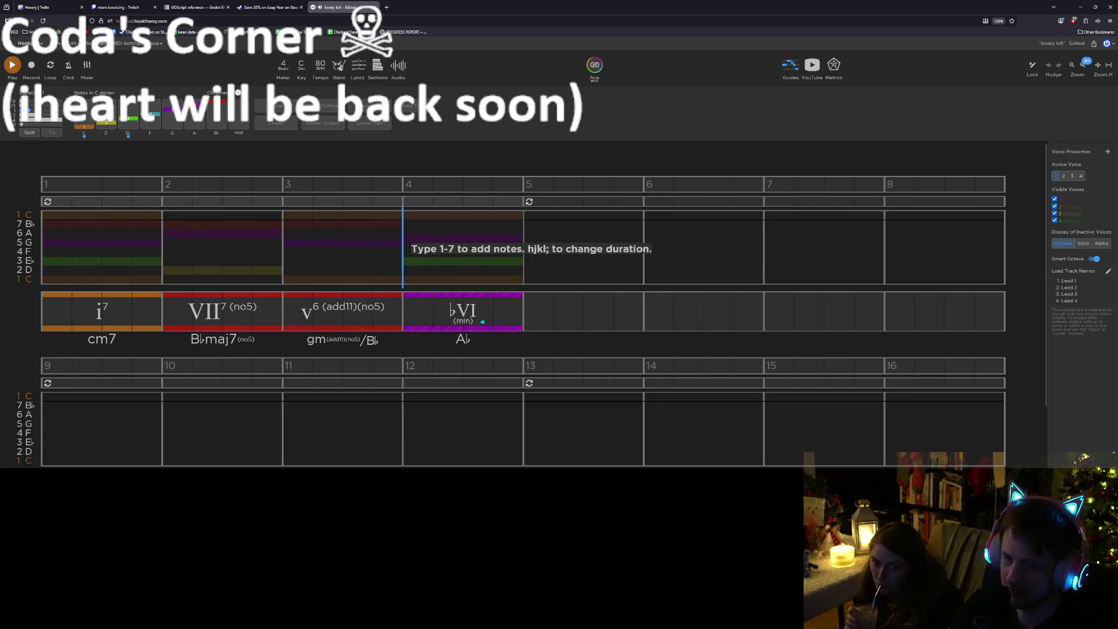
left_click(468, 321)
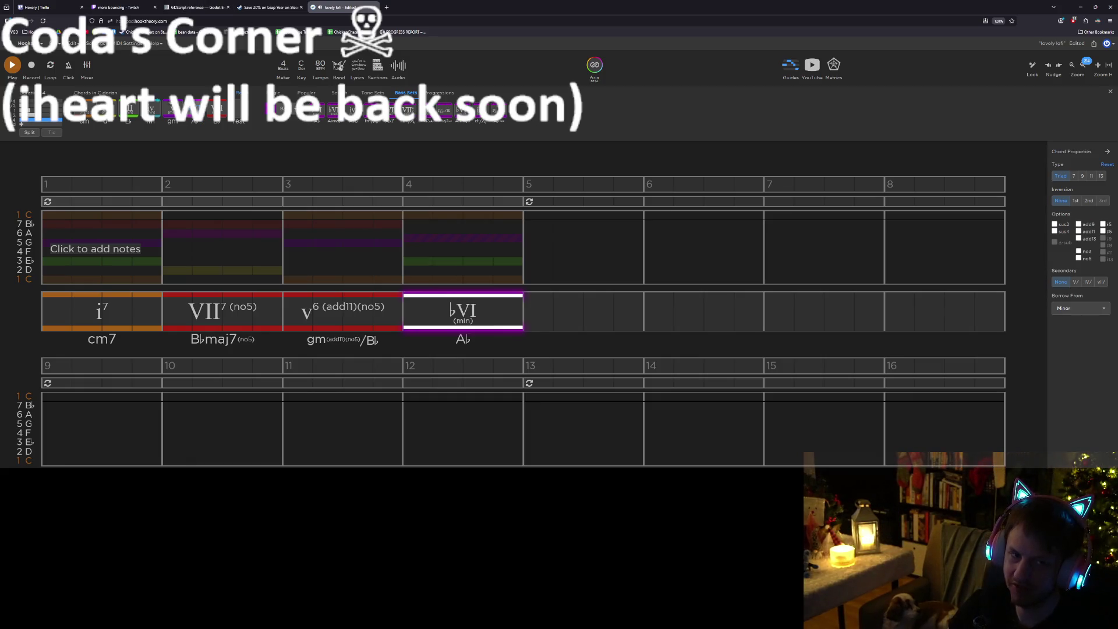
key("1")
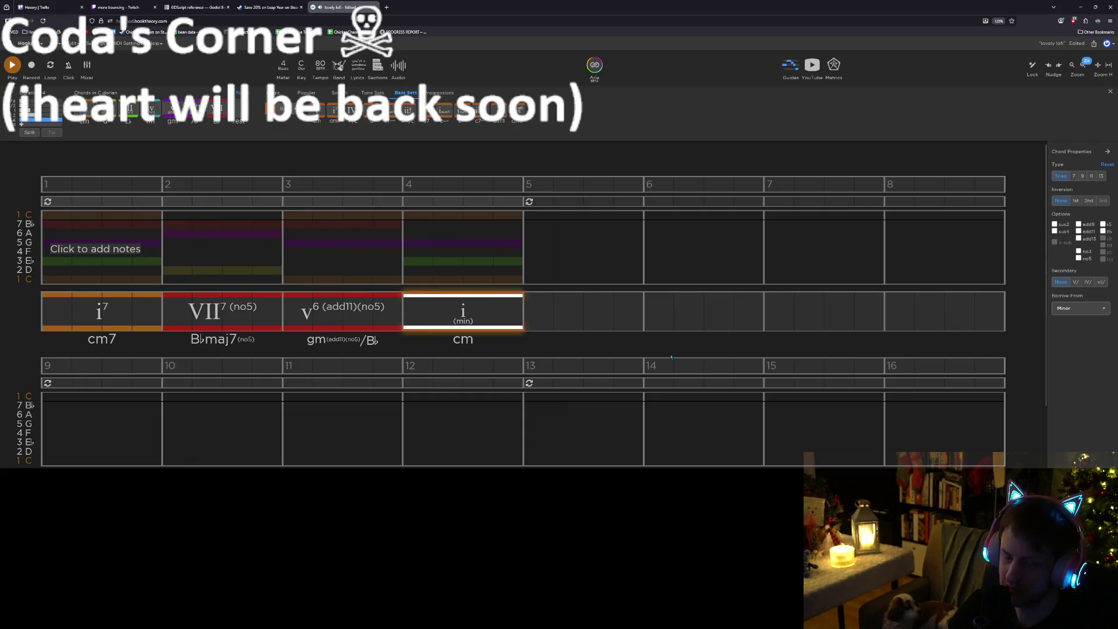
key("i")
key("i")
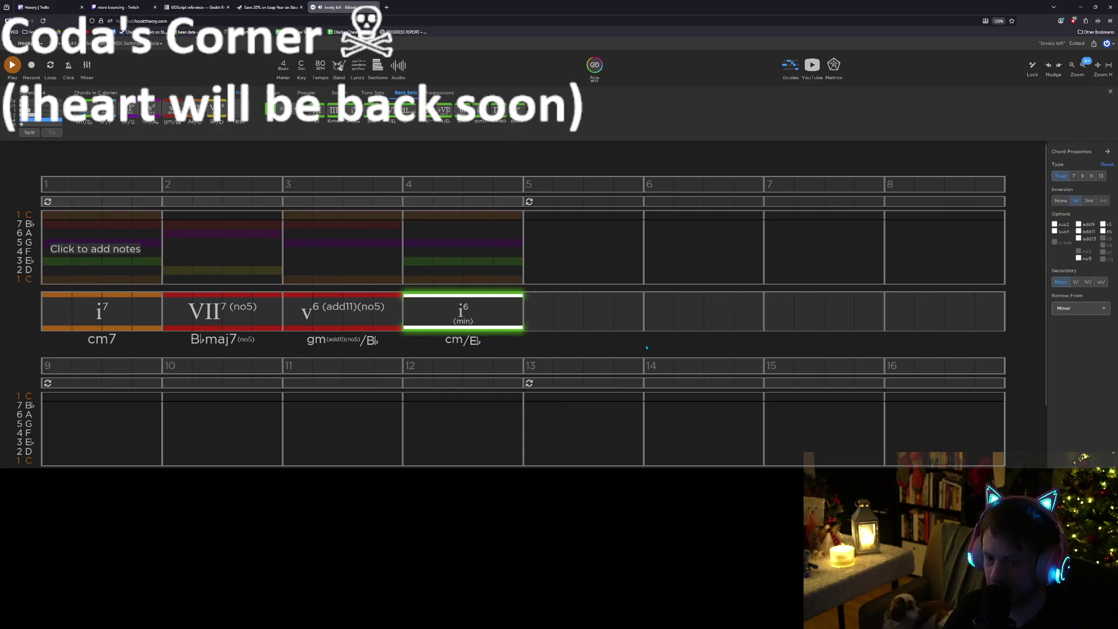
key("i")
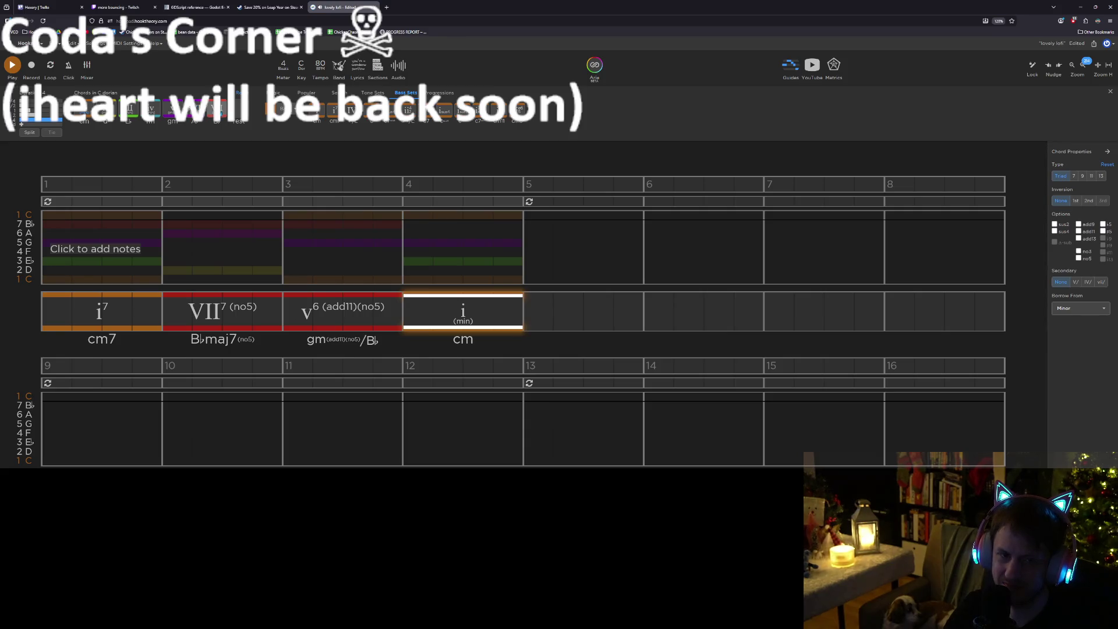
left_click(153, 111)
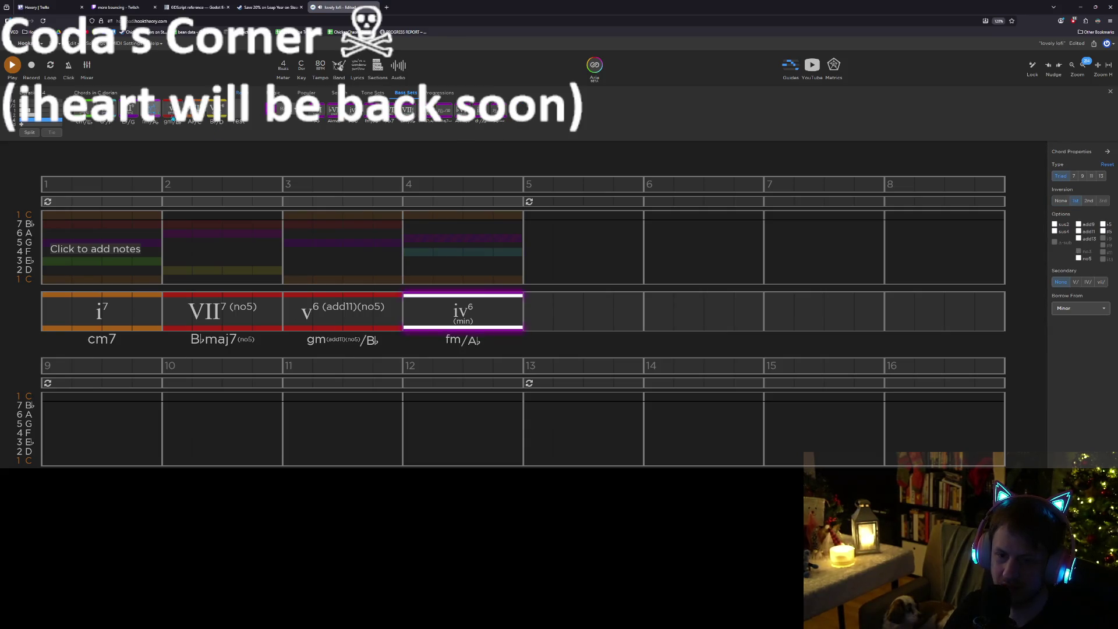
left_click(348, 265)
key("space")
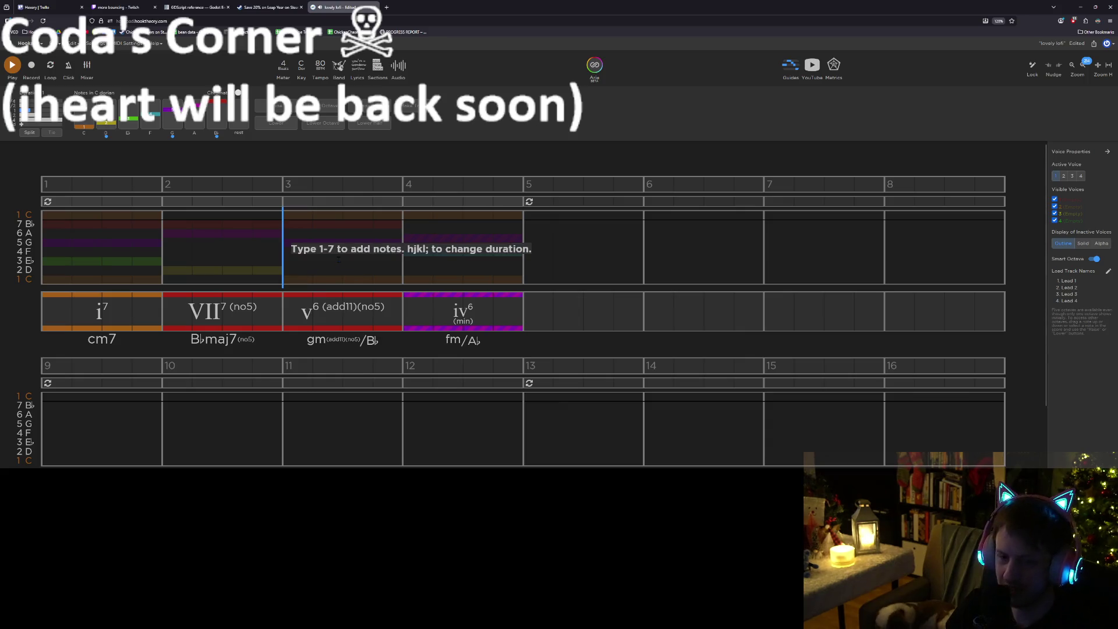
Step through the chords in bars 1–4 to review them
left_click(111, 314)
left_click(215, 314)
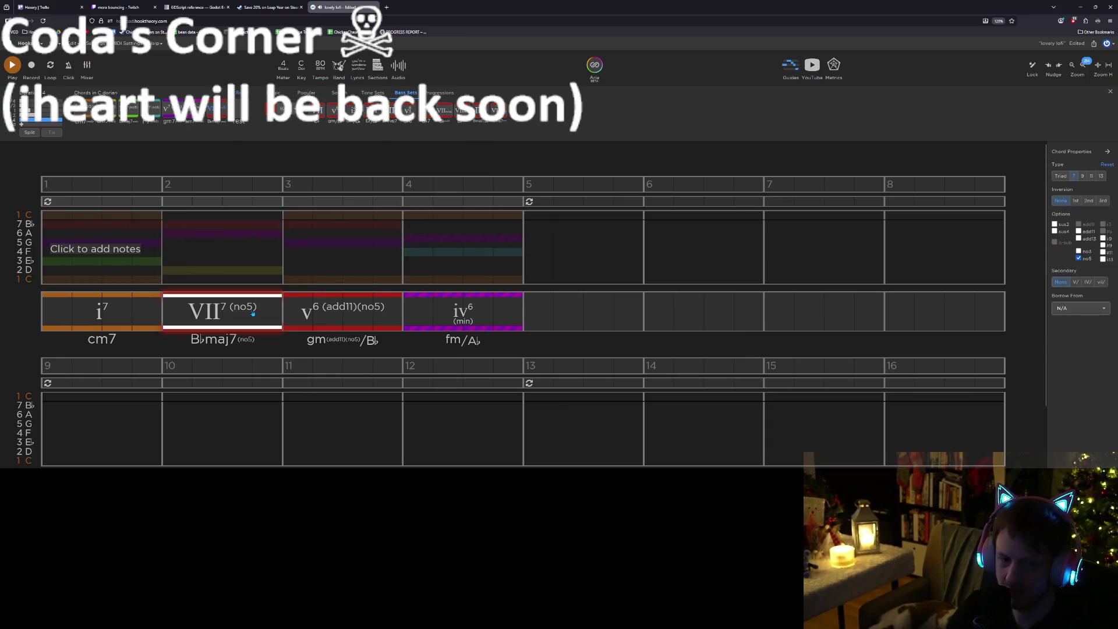
left_click(317, 317)
left_click(442, 315)
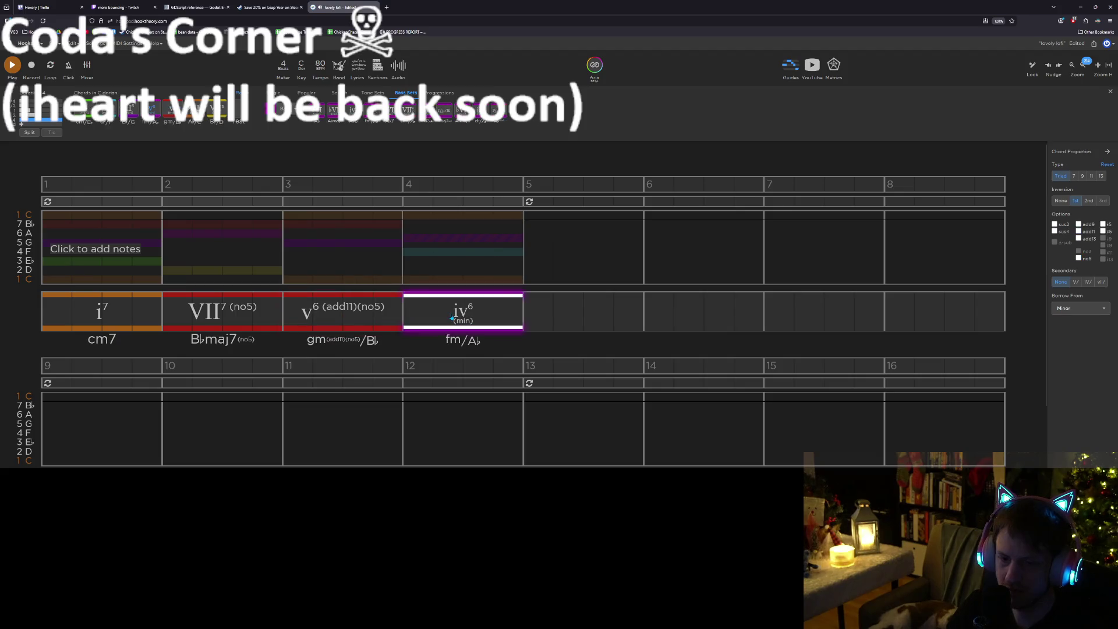
left_click(533, 315)
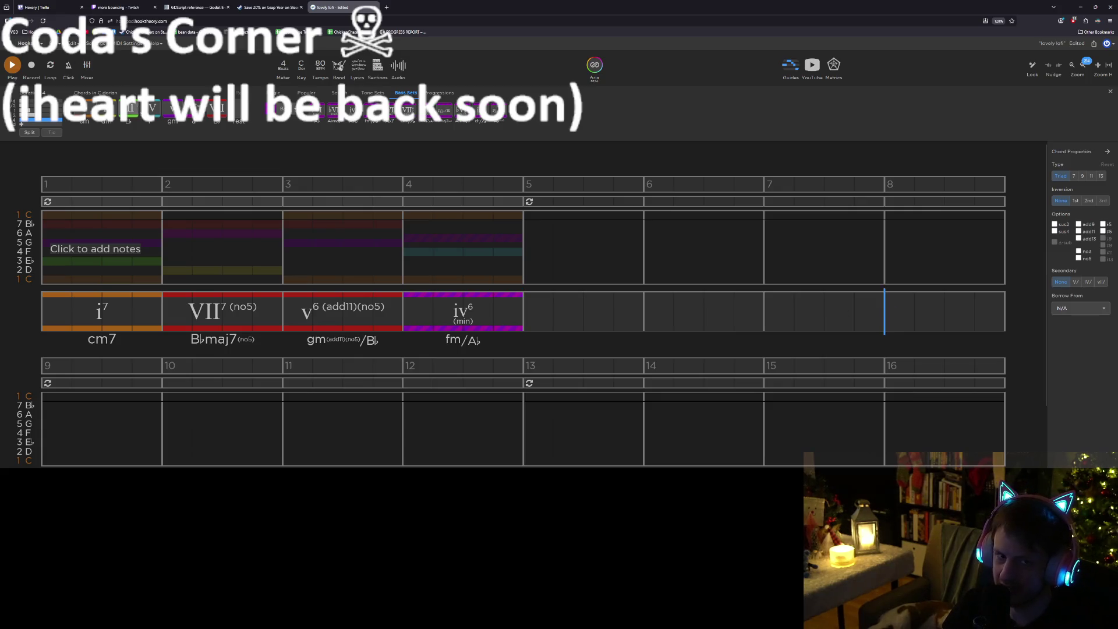
Add an IV (F) chord in bar 8
left_click(152, 111)
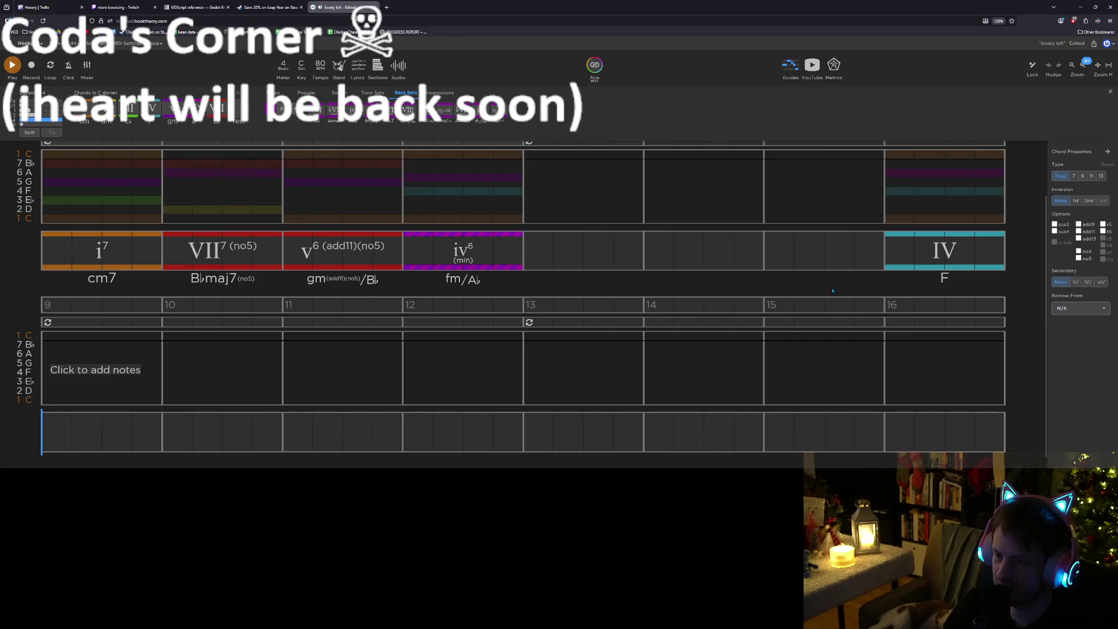
scroll(772, 252, "up", 1)
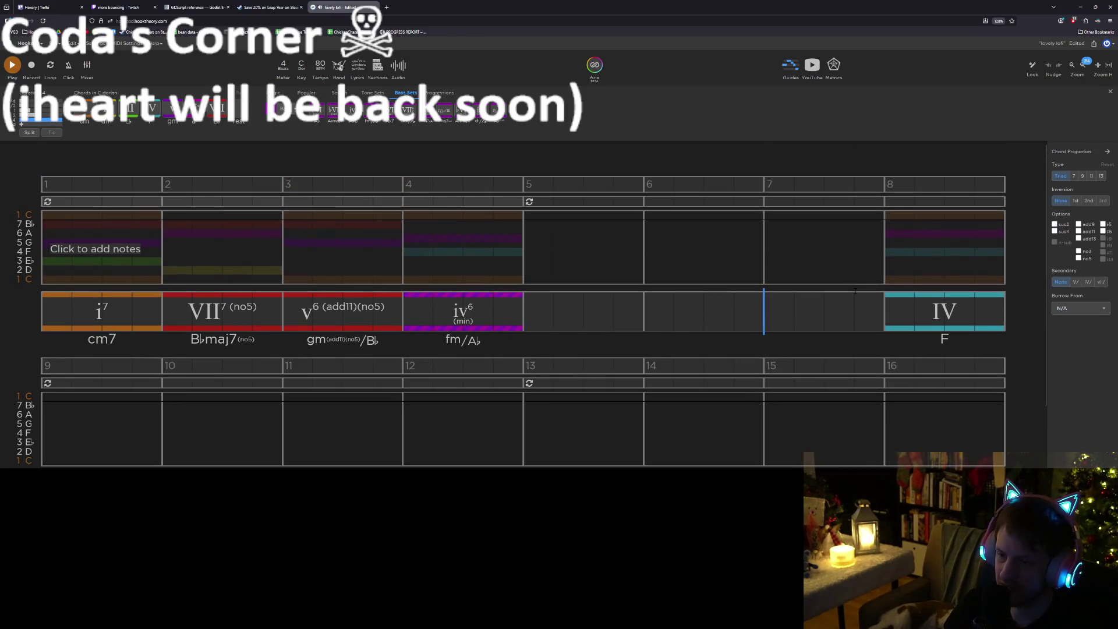
left_click(921, 314)
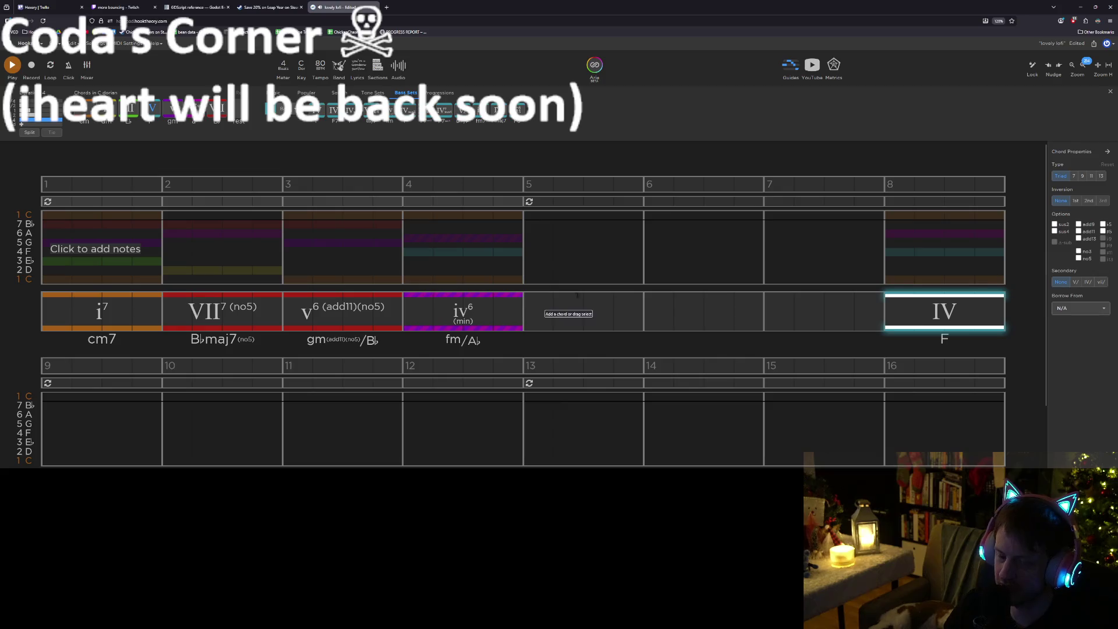
key("Escape")
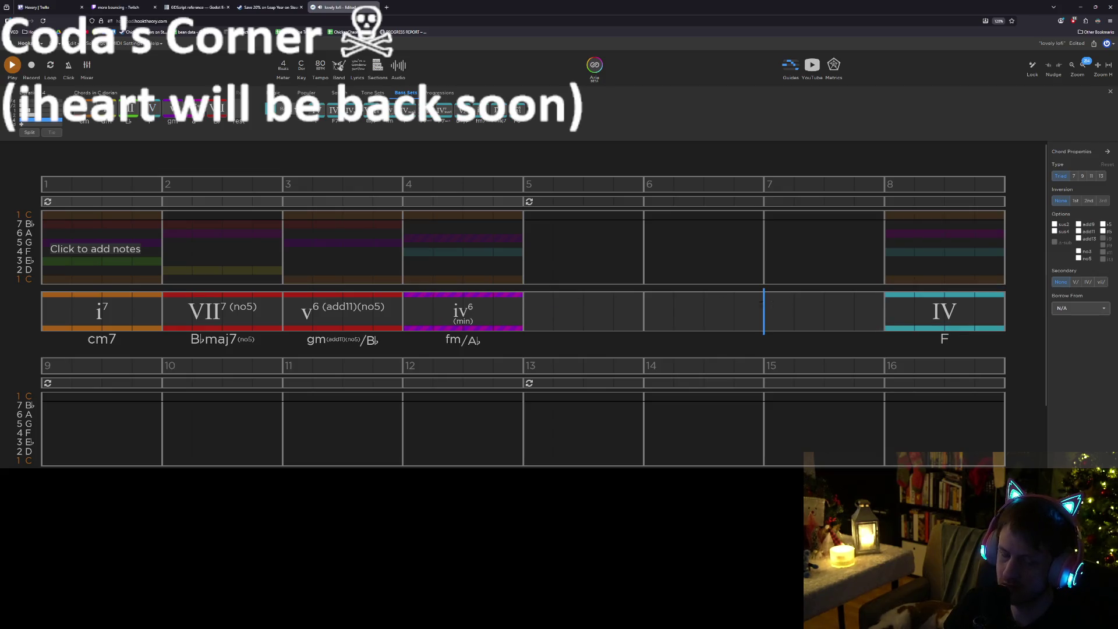
left_click(467, 307)
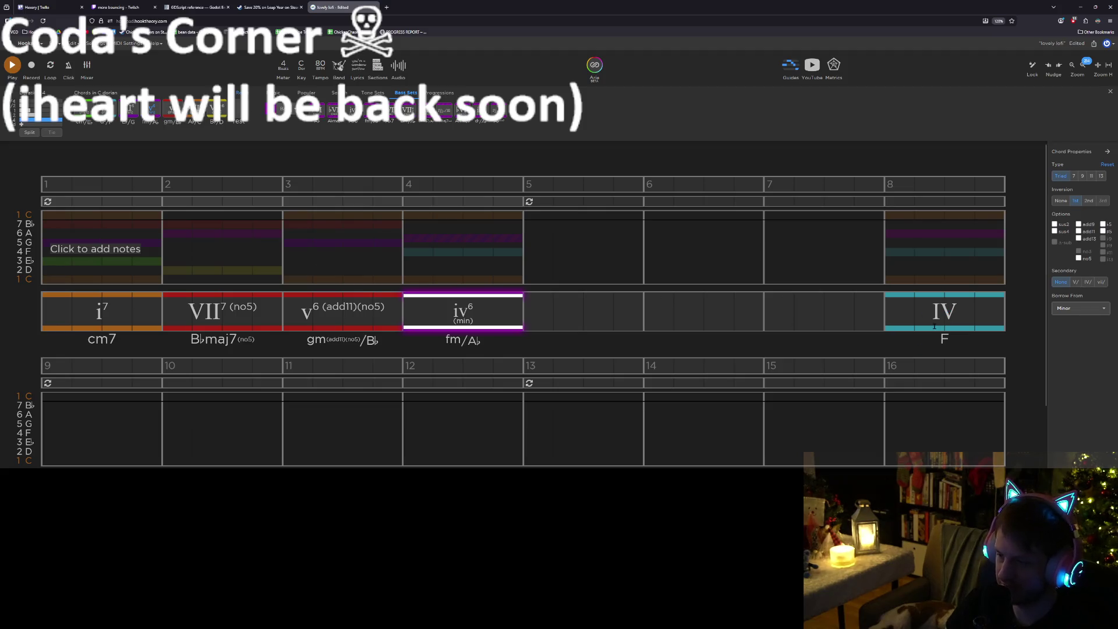
left_click(934, 326)
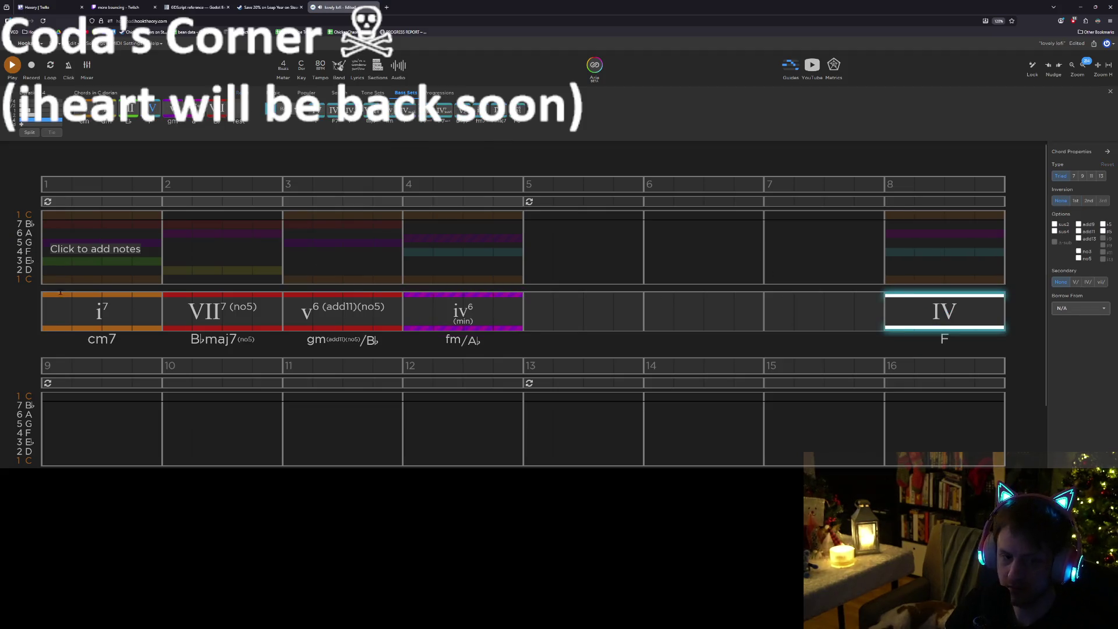
left_click(88, 321)
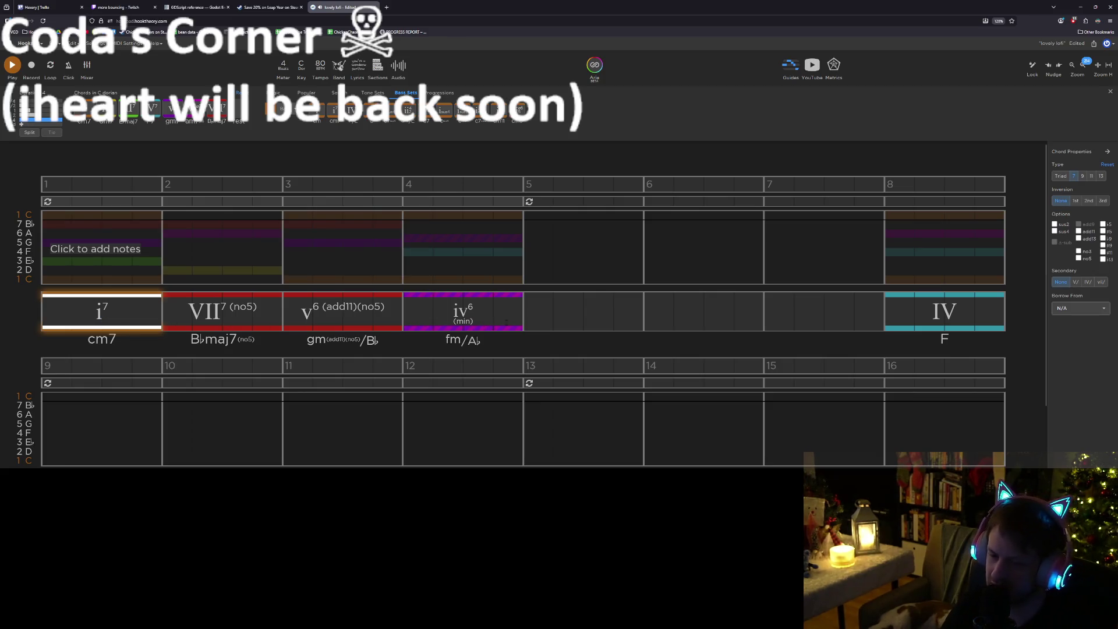
Use the chord search to add a borrowed ♭VI (A♭) chord at the start of bar 5
left_click(545, 321)
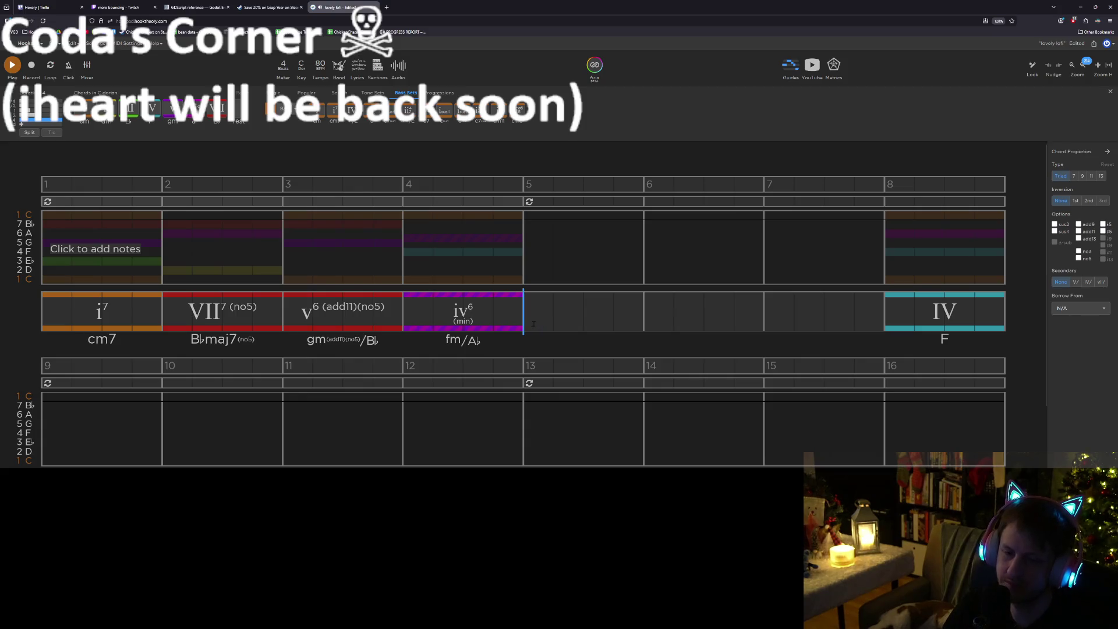
left_click(473, 312)
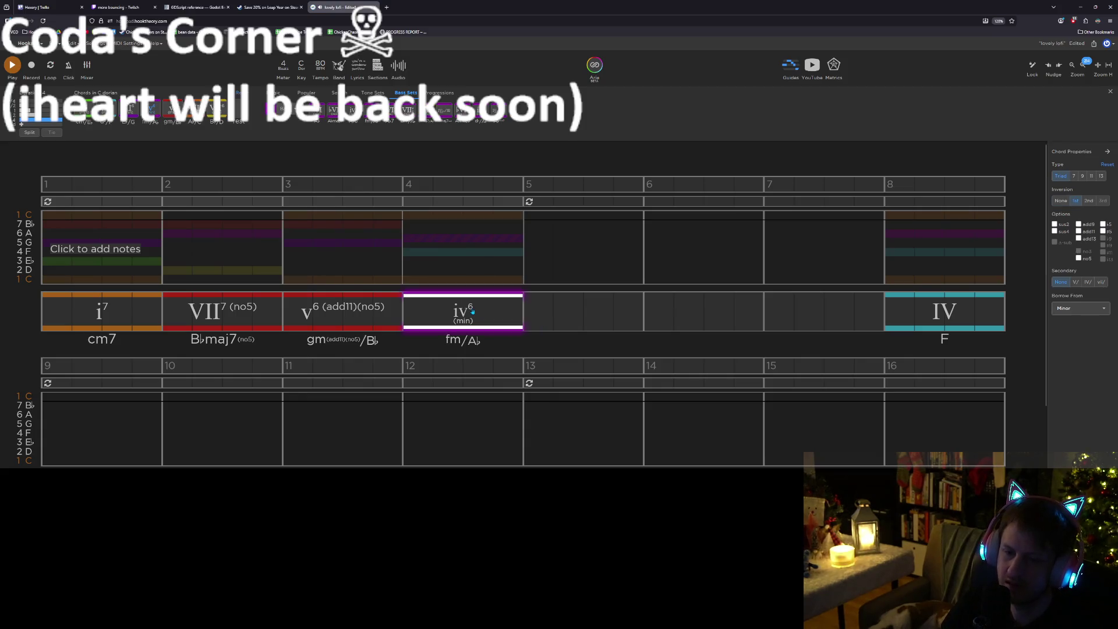
left_click(524, 312)
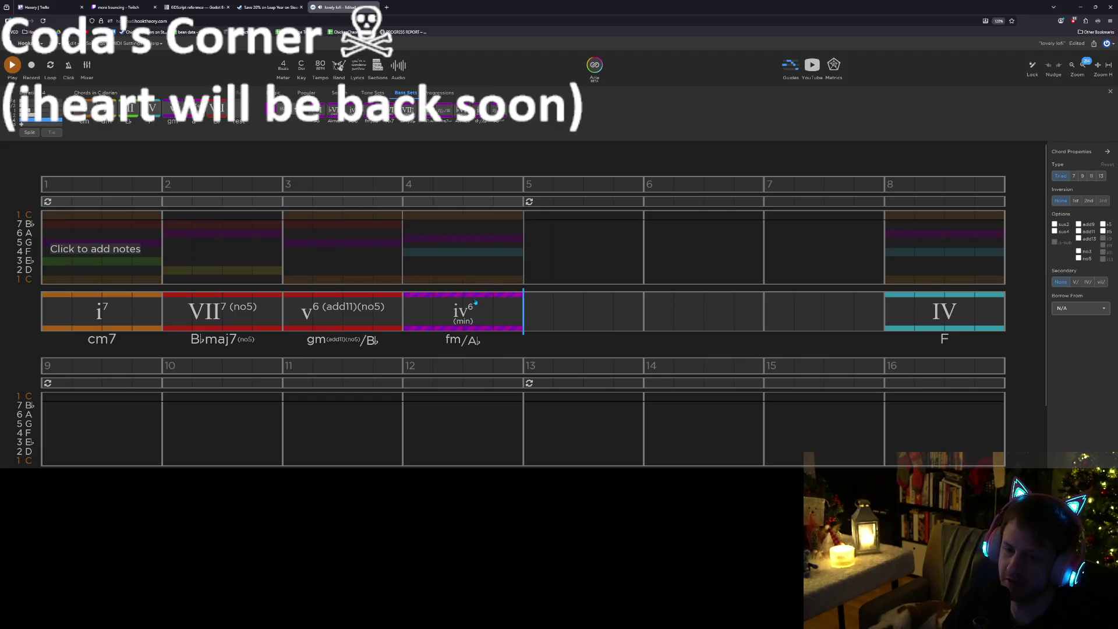
left_click(307, 93)
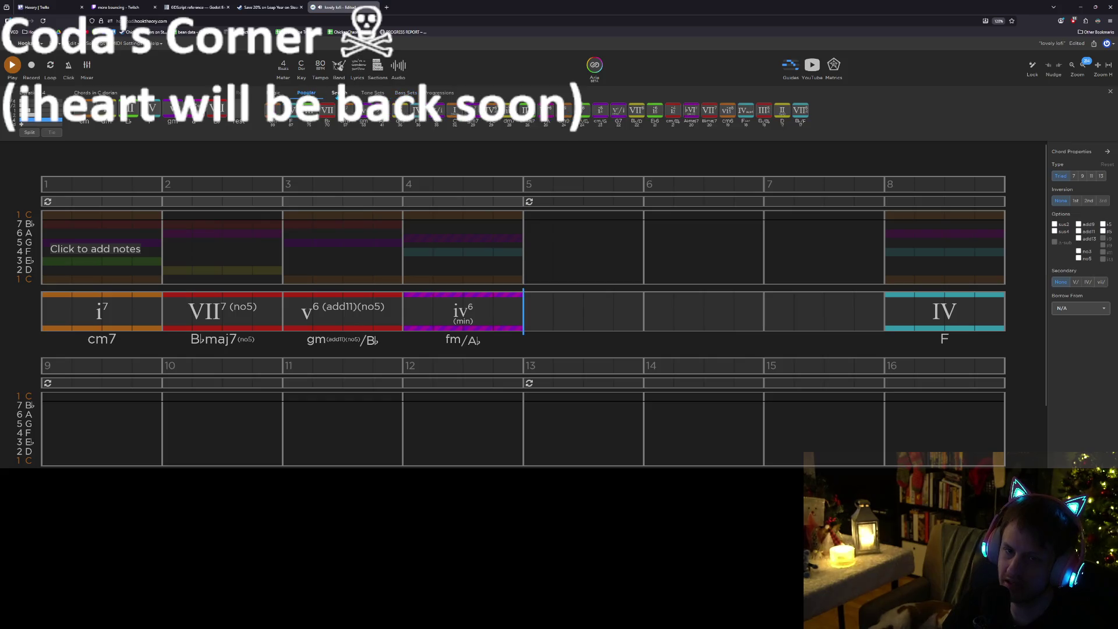
left_click(338, 93)
left_click(308, 112)
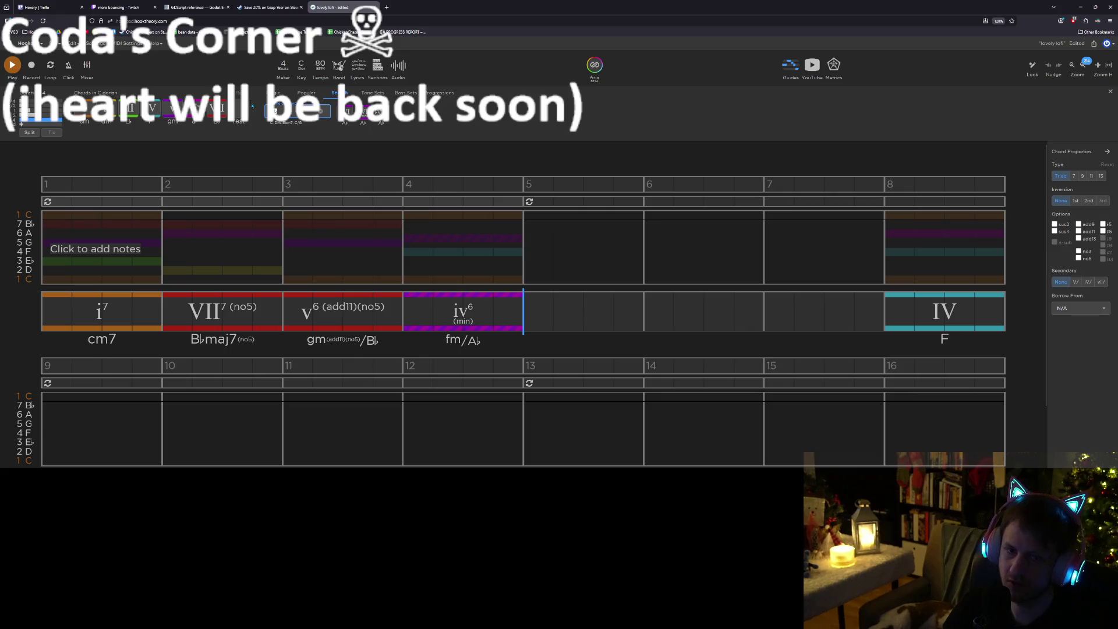
left_click(348, 110)
Insert ♭VI into bar 5 and audition the progression from bar 1 and bar 3
left_click(489, 309)
left_click(579, 319)
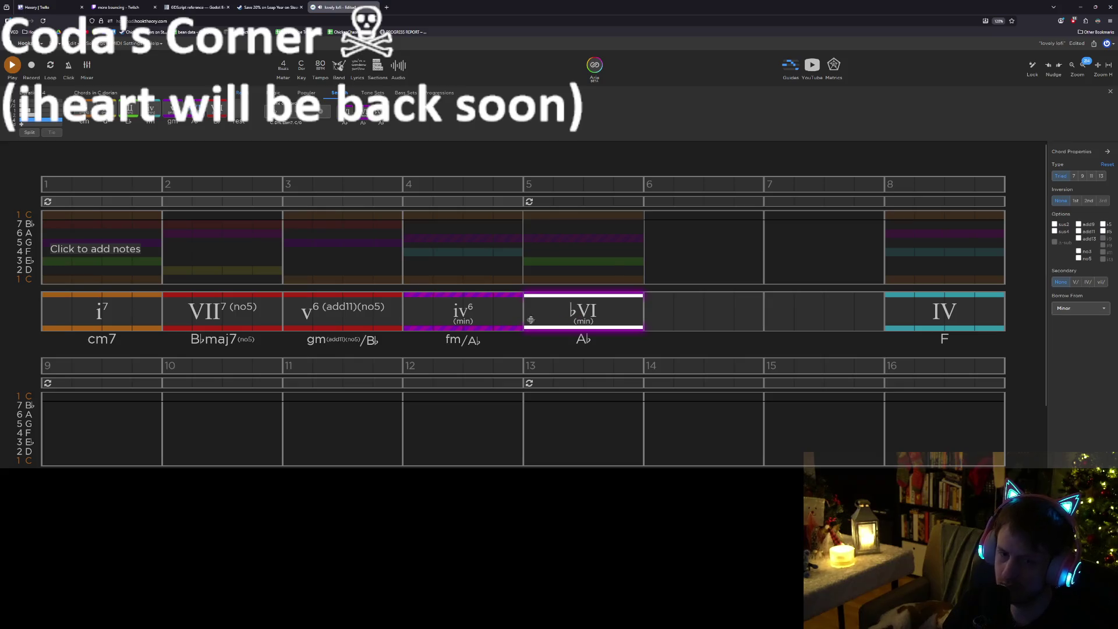
left_click(45, 267)
key("space")
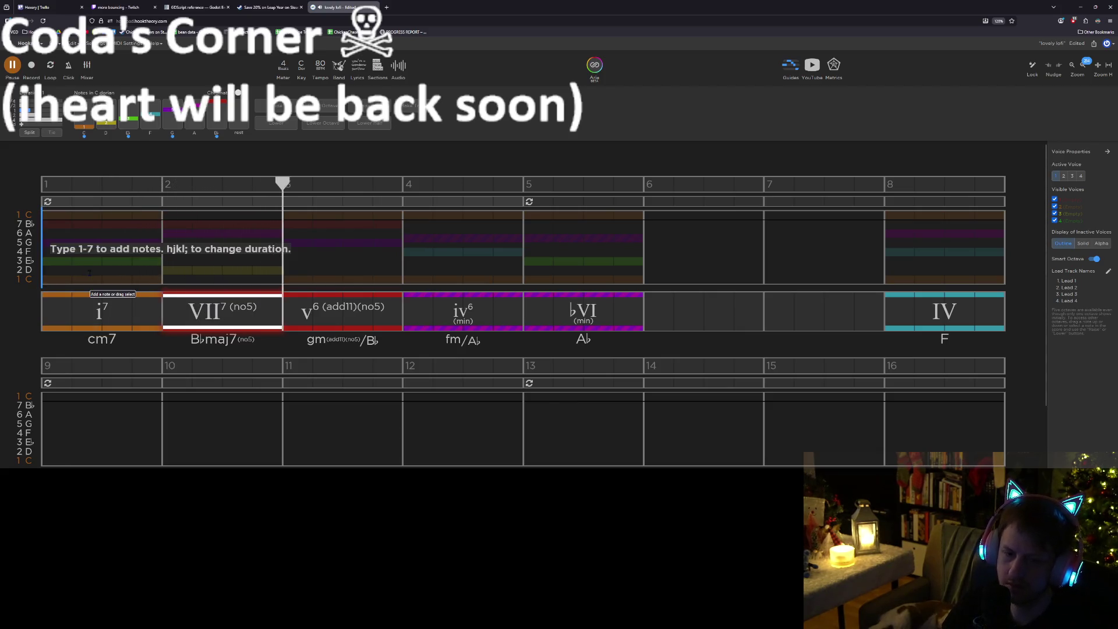
key("space")
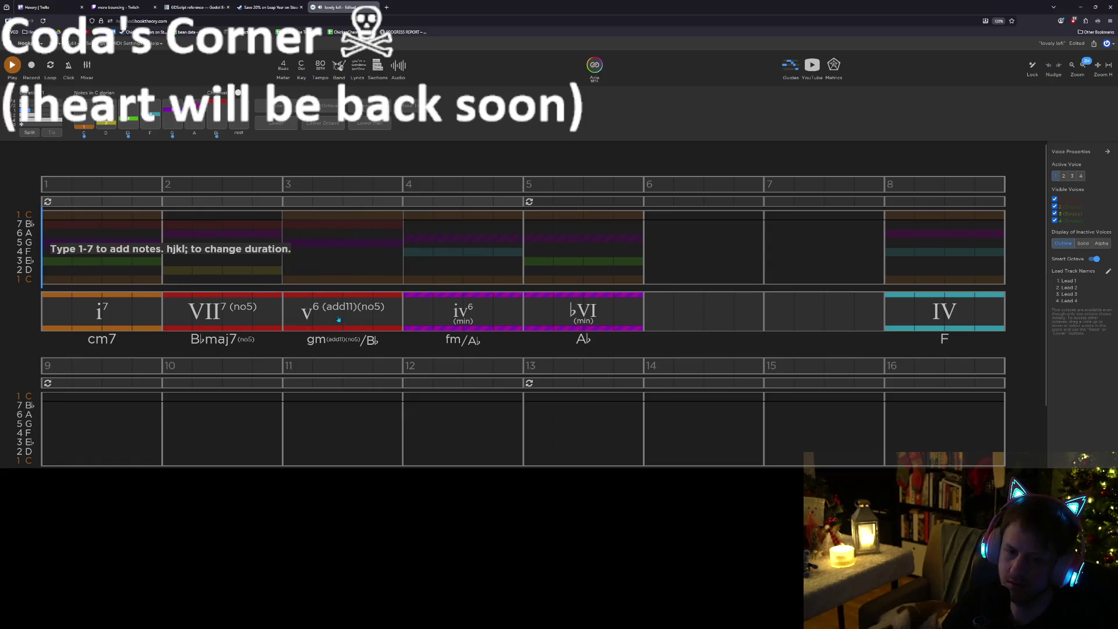
left_click(339, 319)
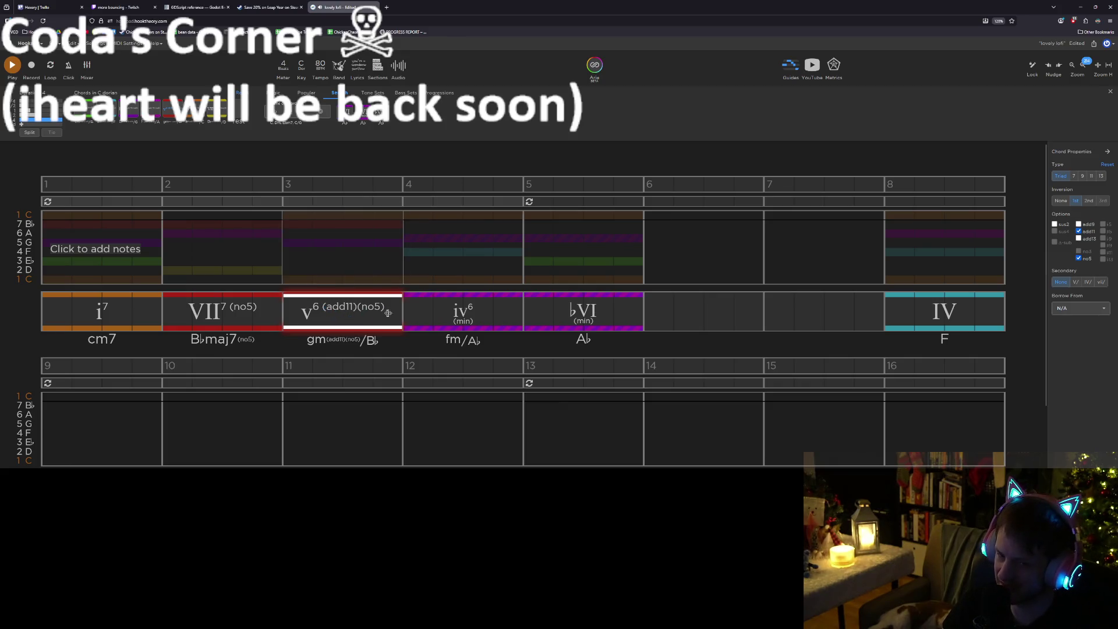
key("space")
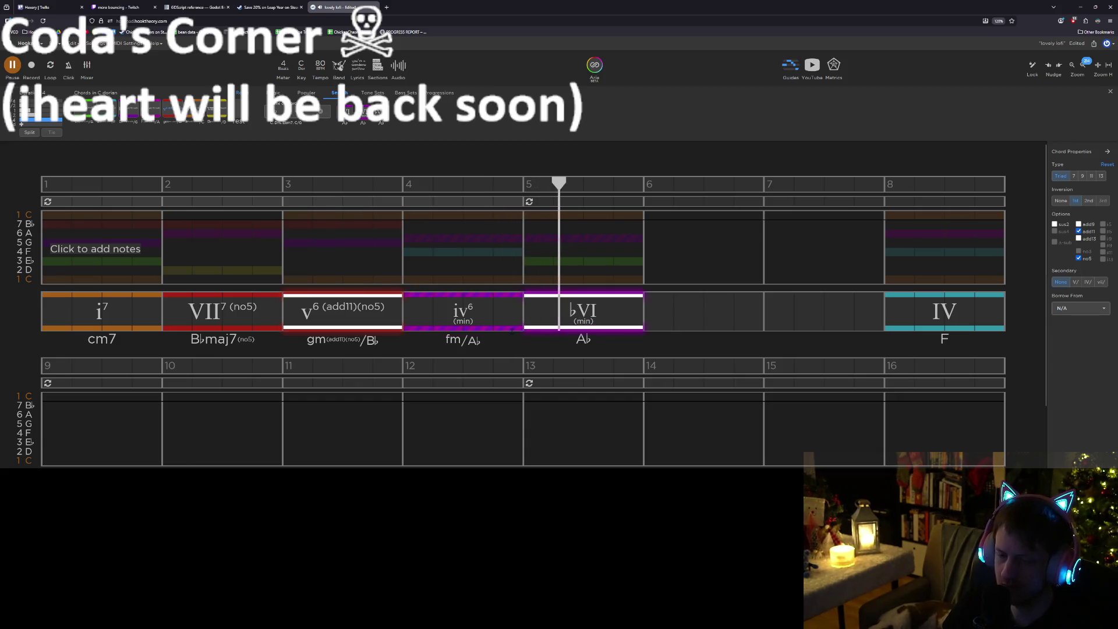
key("space")
left_click(483, 316)
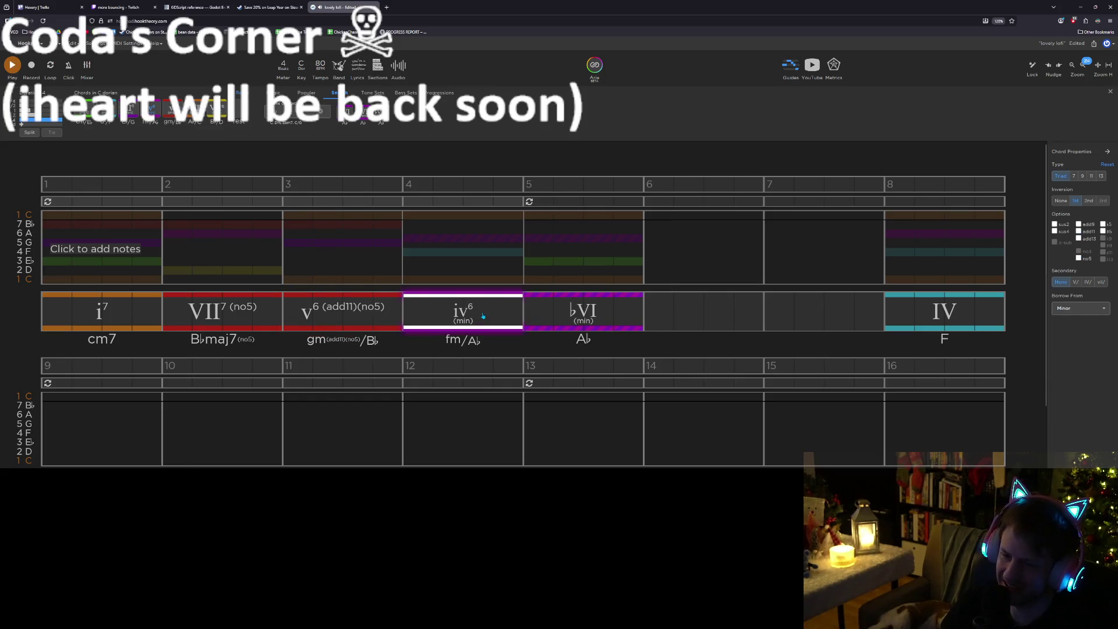
left_click(563, 319)
key("Left")
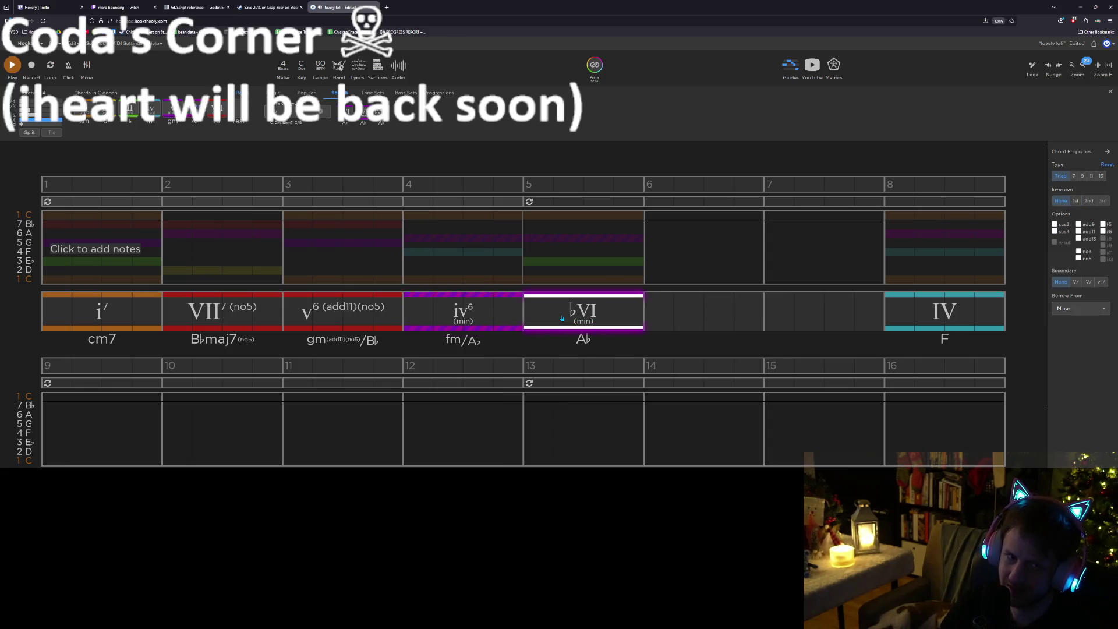
Replace bar 5's chord with a minor v (gm) and listen from bar 4
left_click(170, 108)
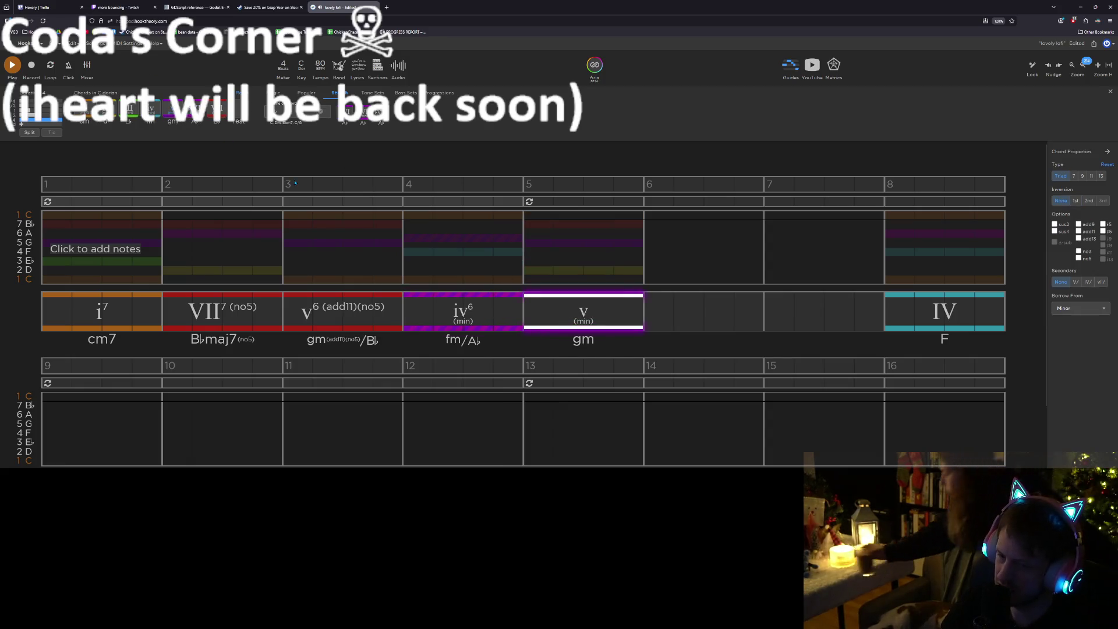
left_click(455, 309)
key("space")
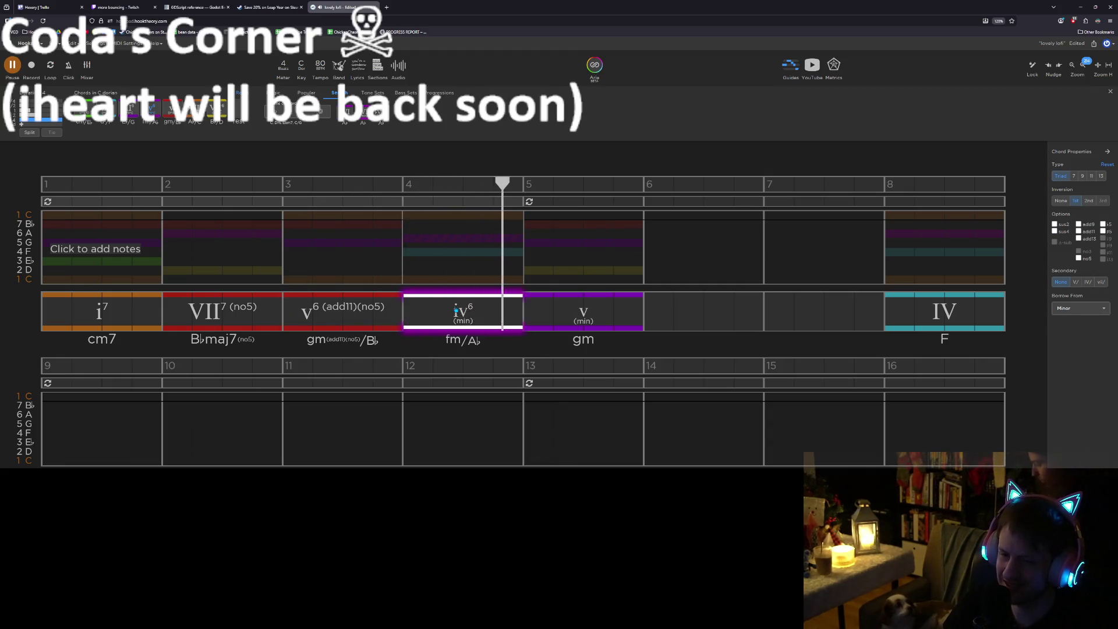
key("space")
left_click(578, 316)
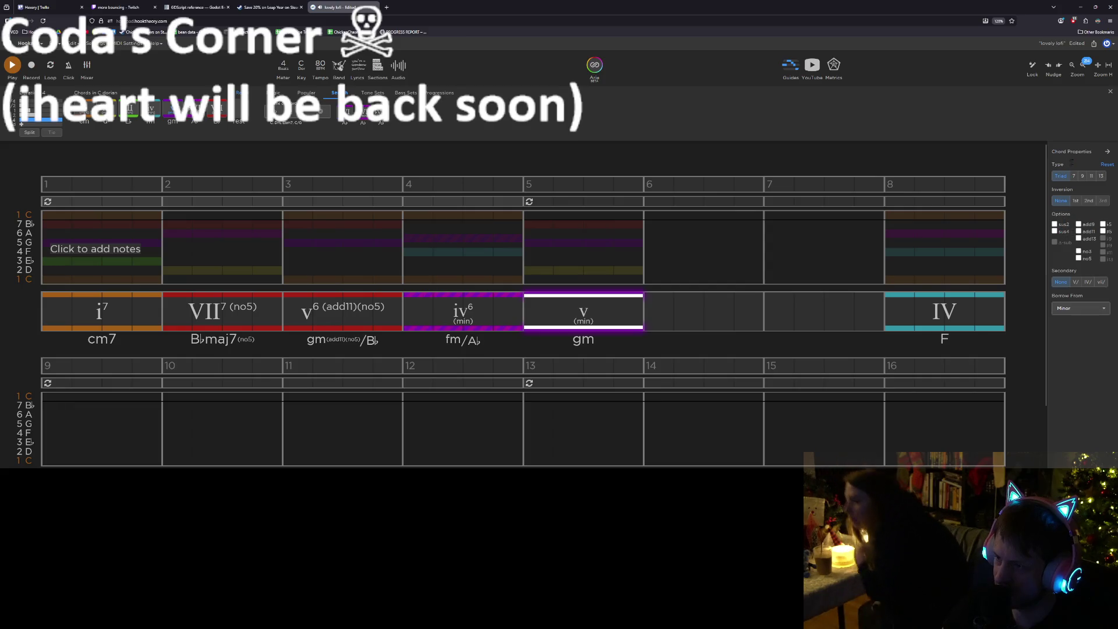
Make the bar-5 chord gm7 without the fifth, briefly trying ♭13 and 11, then play from bar 3
left_click(1074, 176)
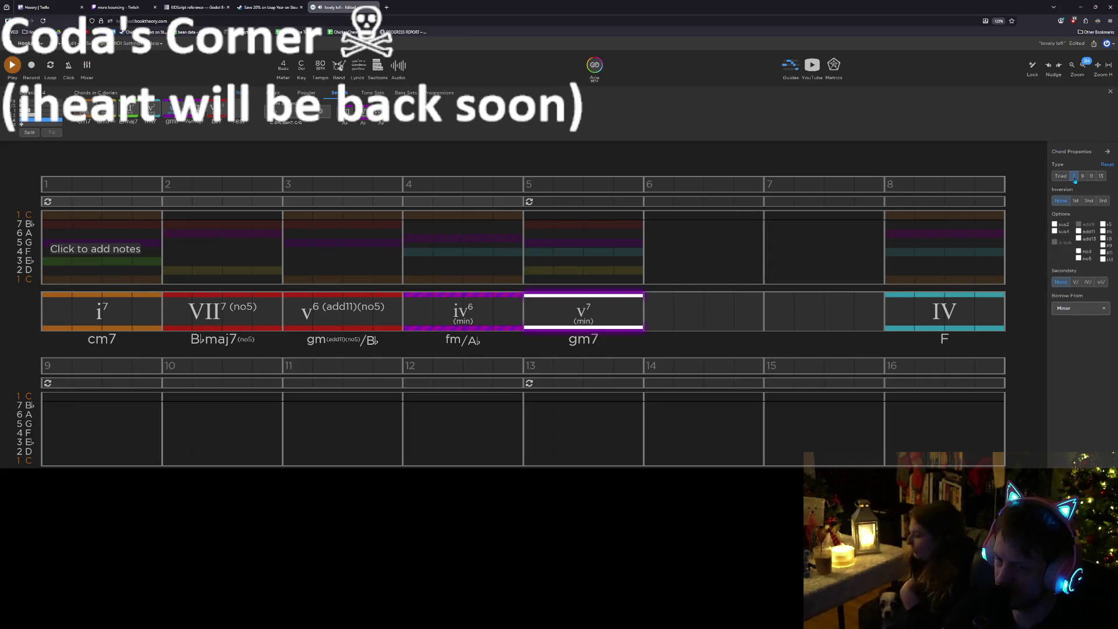
left_click(1080, 258)
left_click(1079, 239)
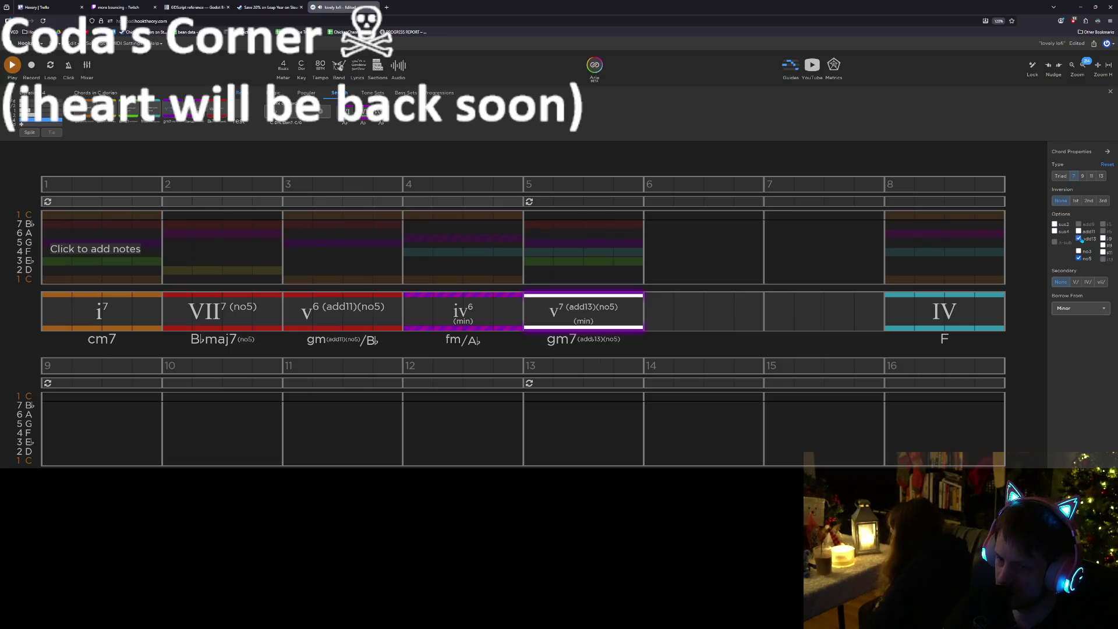
left_click(1079, 239)
left_click(1078, 231)
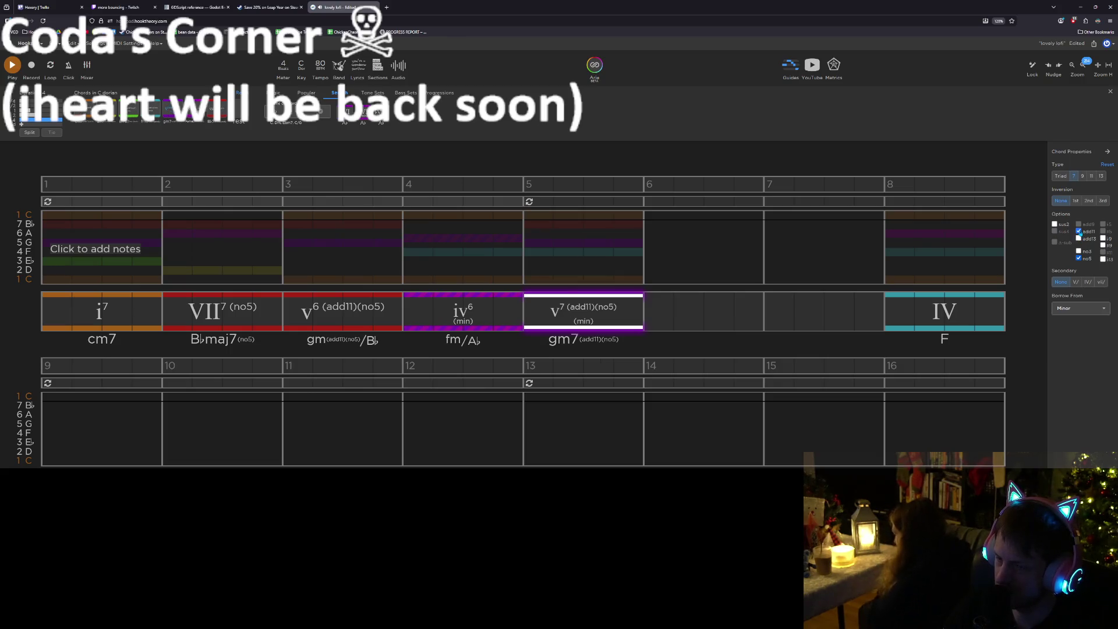
left_click(1078, 231)
scroll(398, 239, "down", 1)
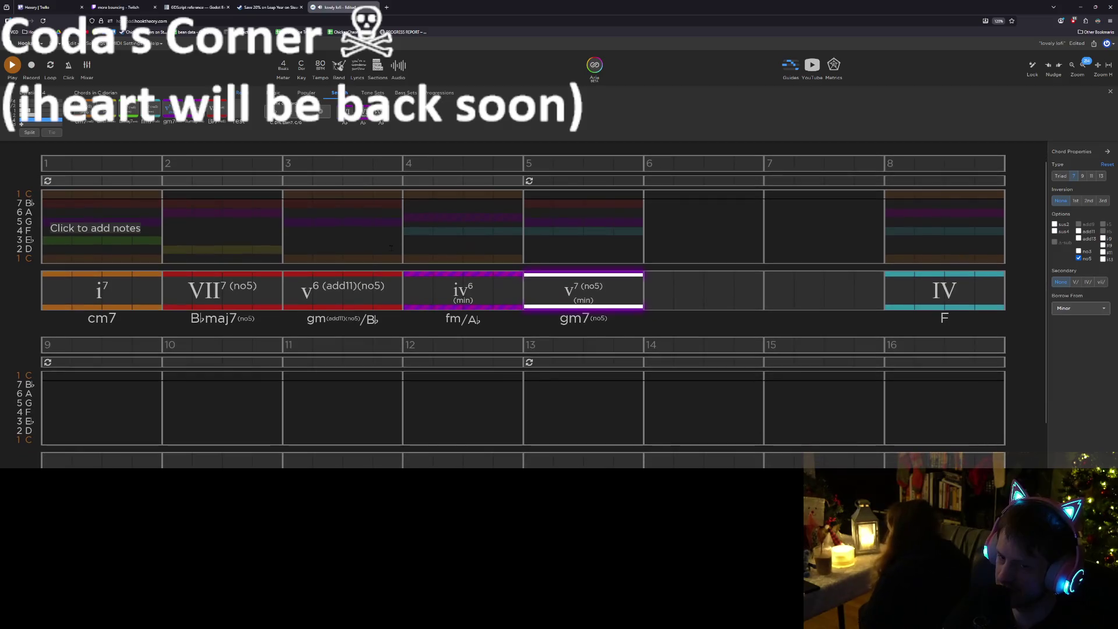
left_click(398, 239)
key("space")
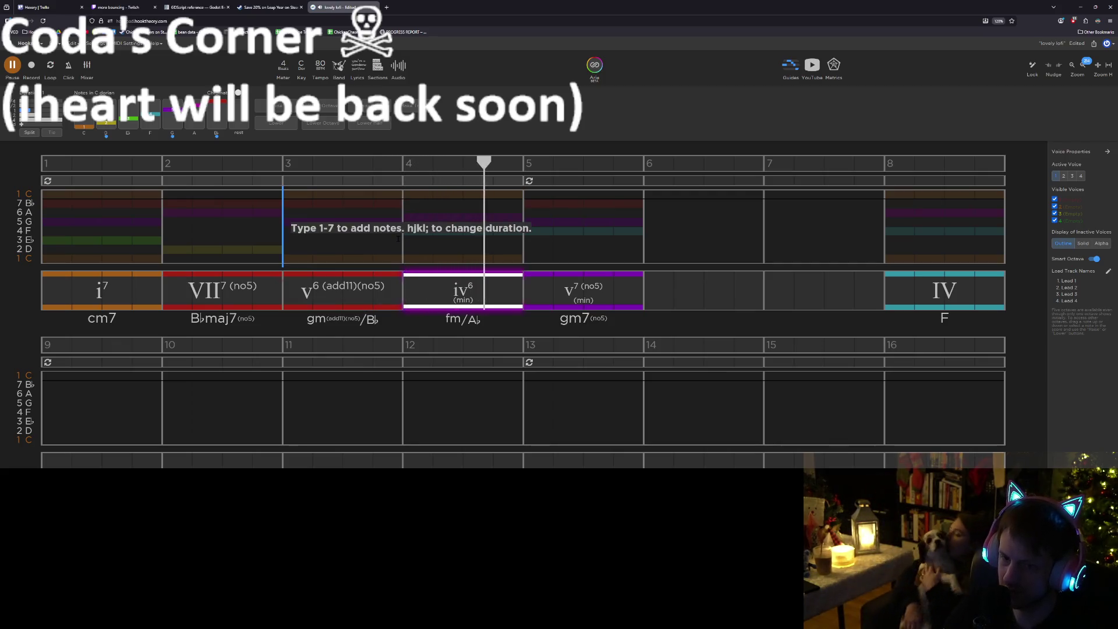
Split bar 4 between iv6 and gm7(no5) by shortening iv6 and moving gm7 mid-bar, then play from bar 3
left_click(500, 287)
left_click(501, 287)
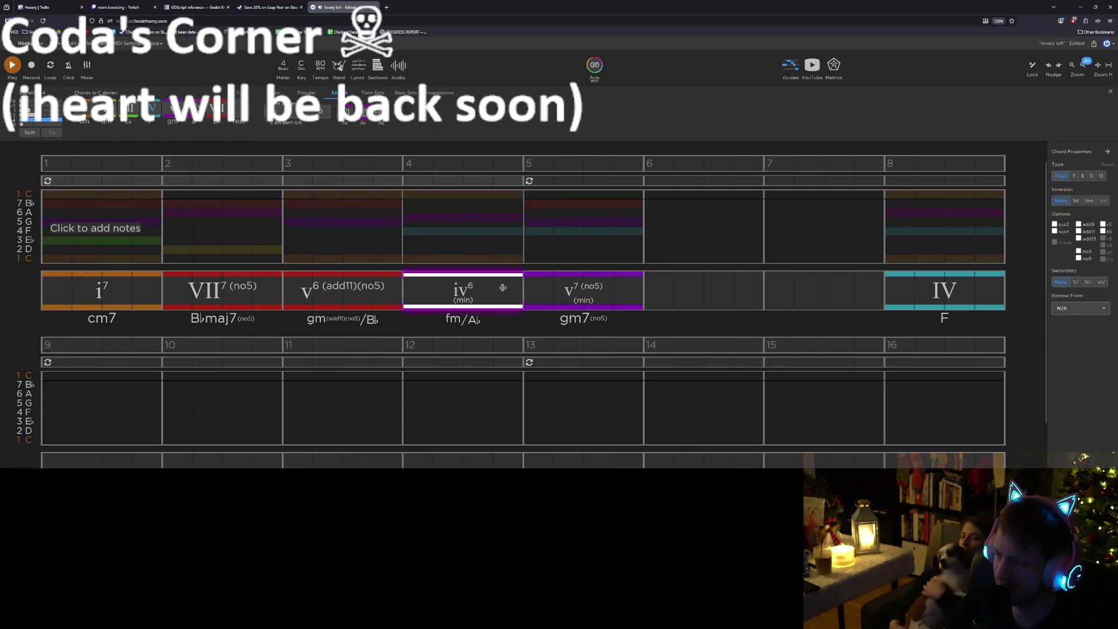
left_click_drag(503, 287, 444, 285)
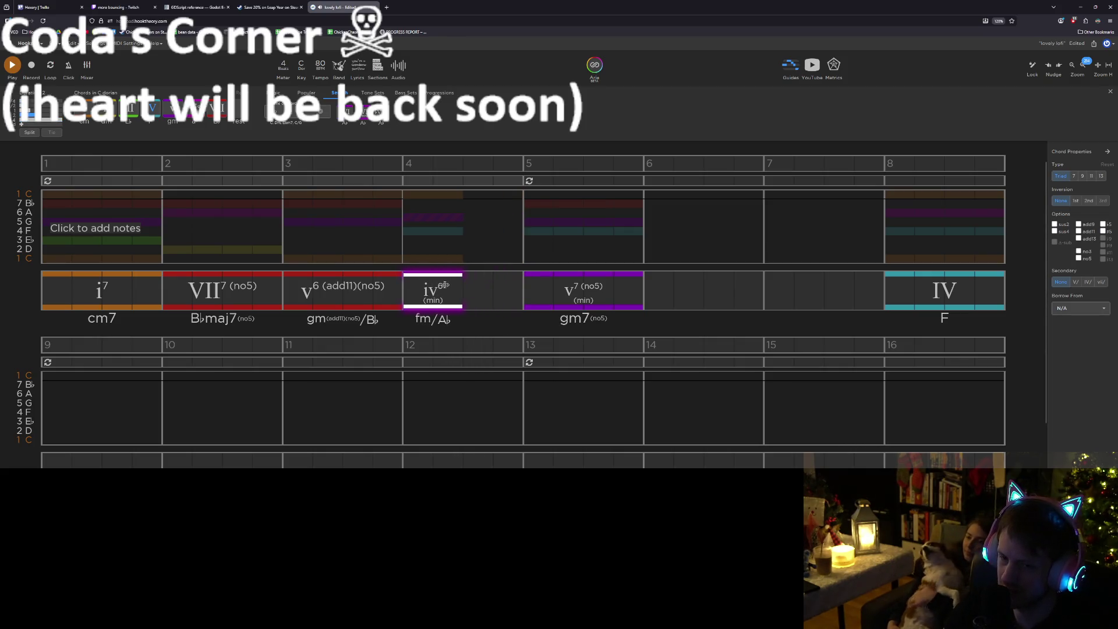
left_click(570, 300)
left_click_drag(583, 300, 522, 292)
left_click(383, 227)
key("space")
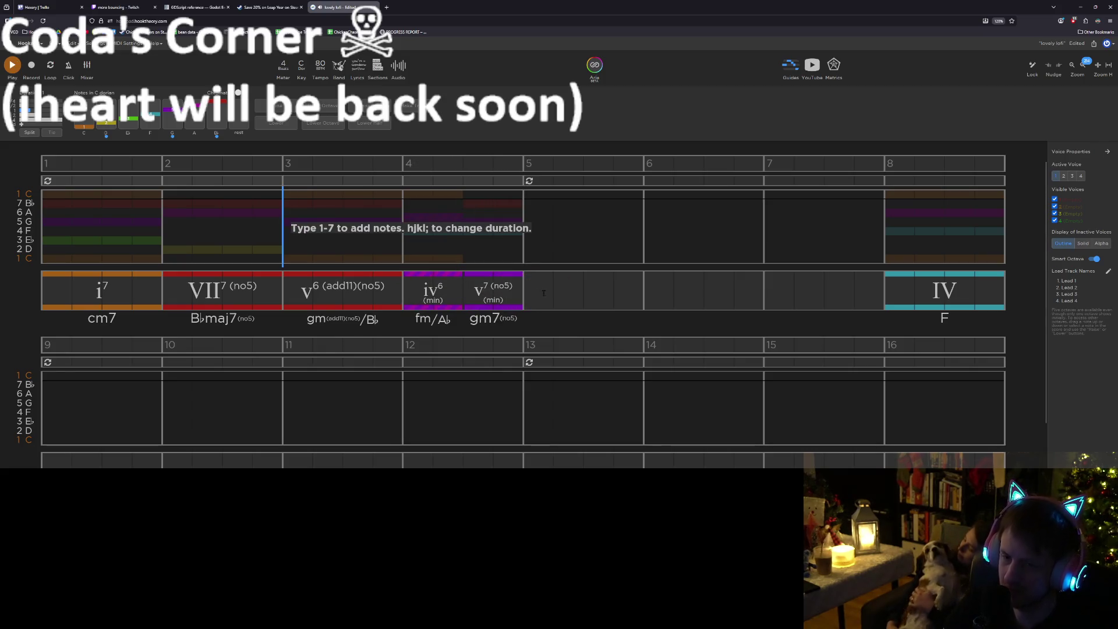
left_click(571, 279)
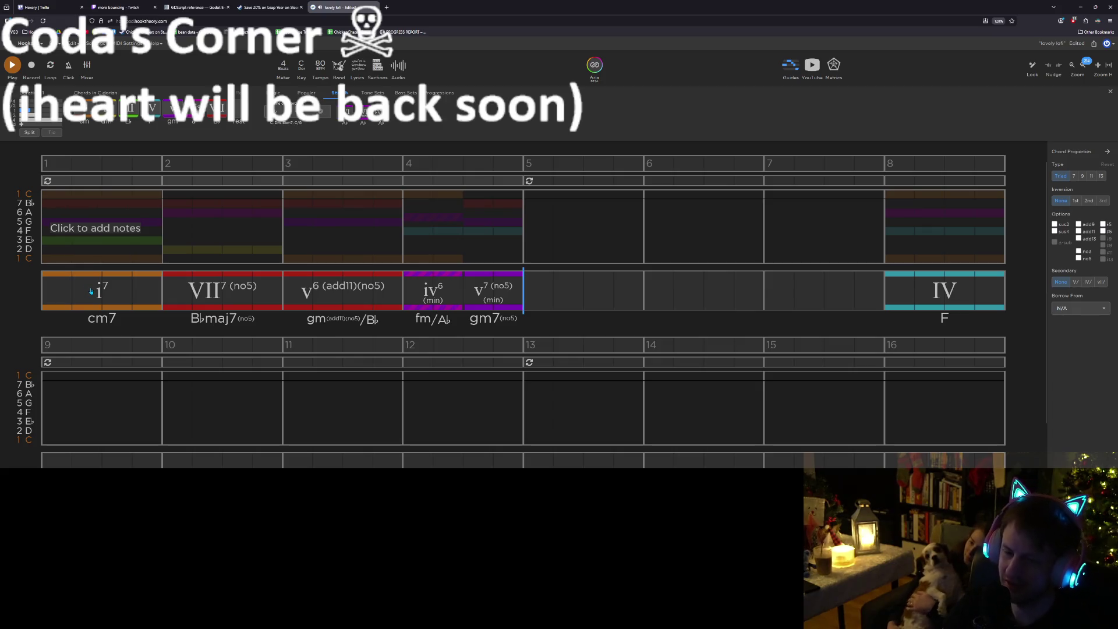
Copy the bar-1 i7 (cm7) chord into bar 5, then check bars 6–8
left_click(122, 281)
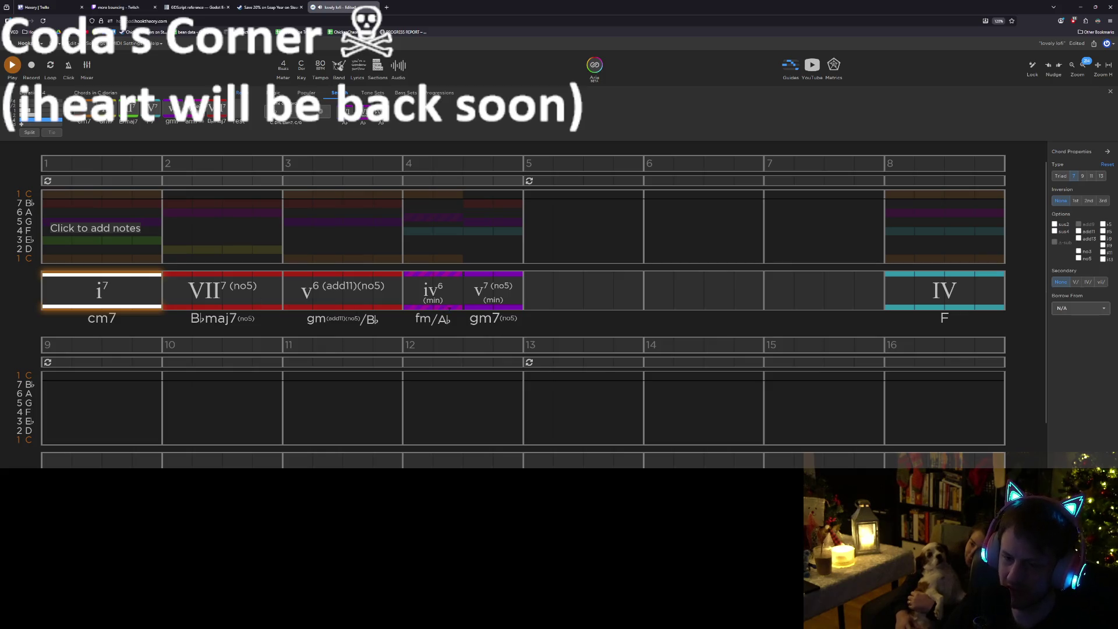
key("ctrl+c")
key("ctrl+v")
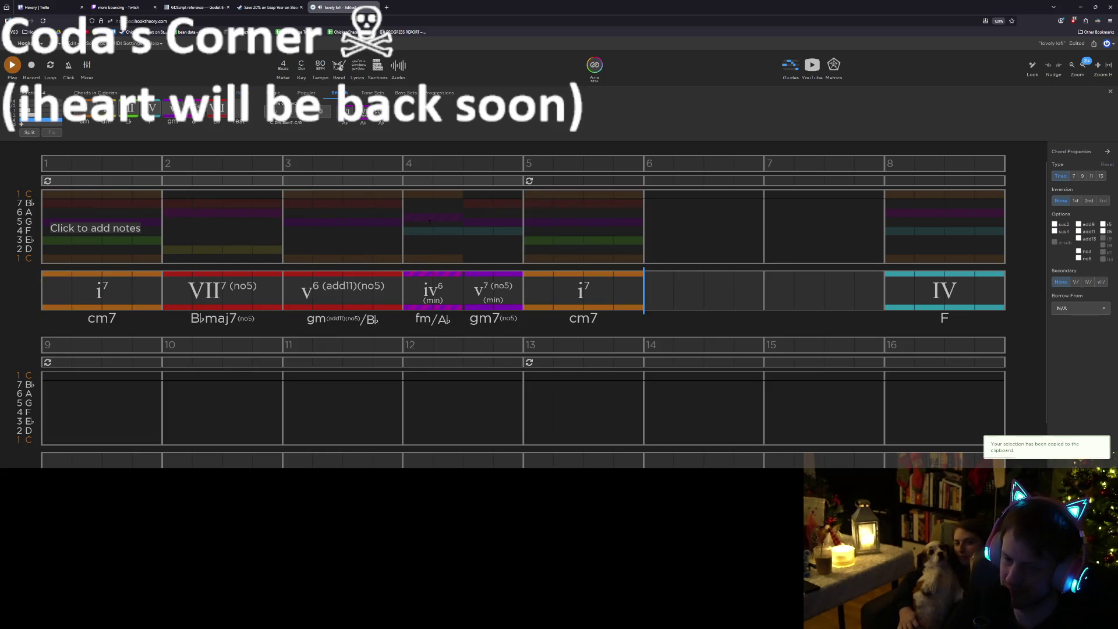
left_click(492, 297)
left_click(565, 294)
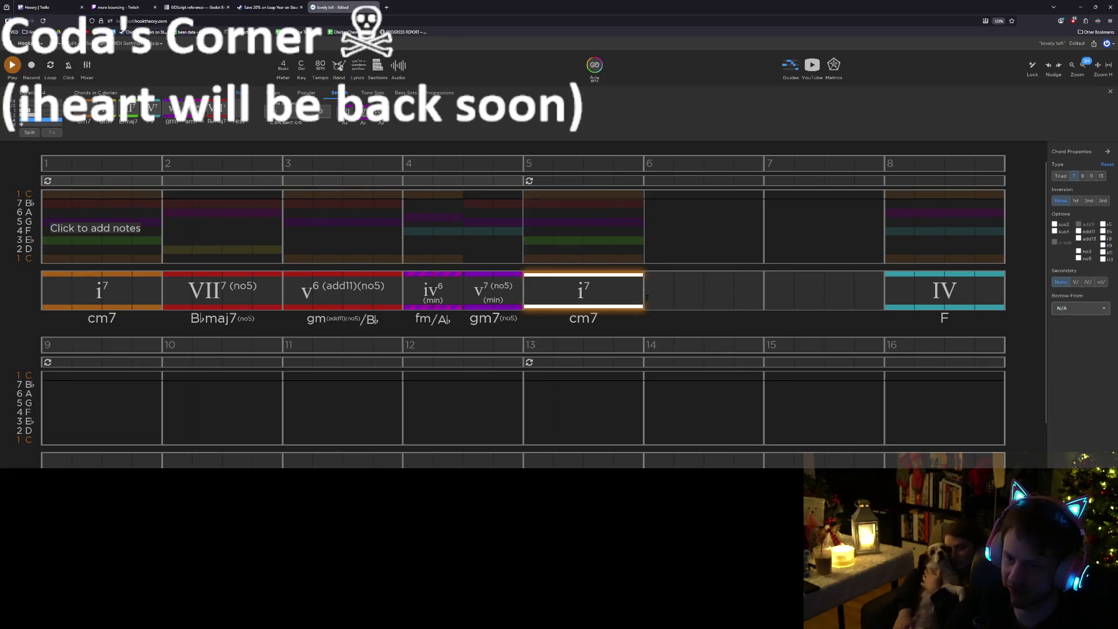
left_click(650, 299)
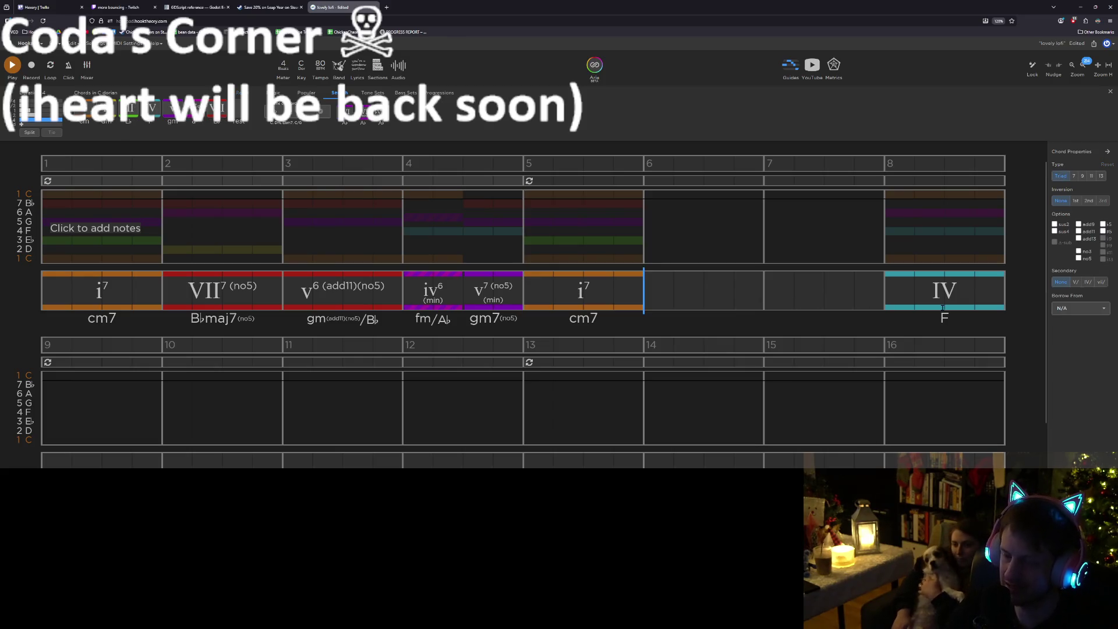
left_click(980, 306)
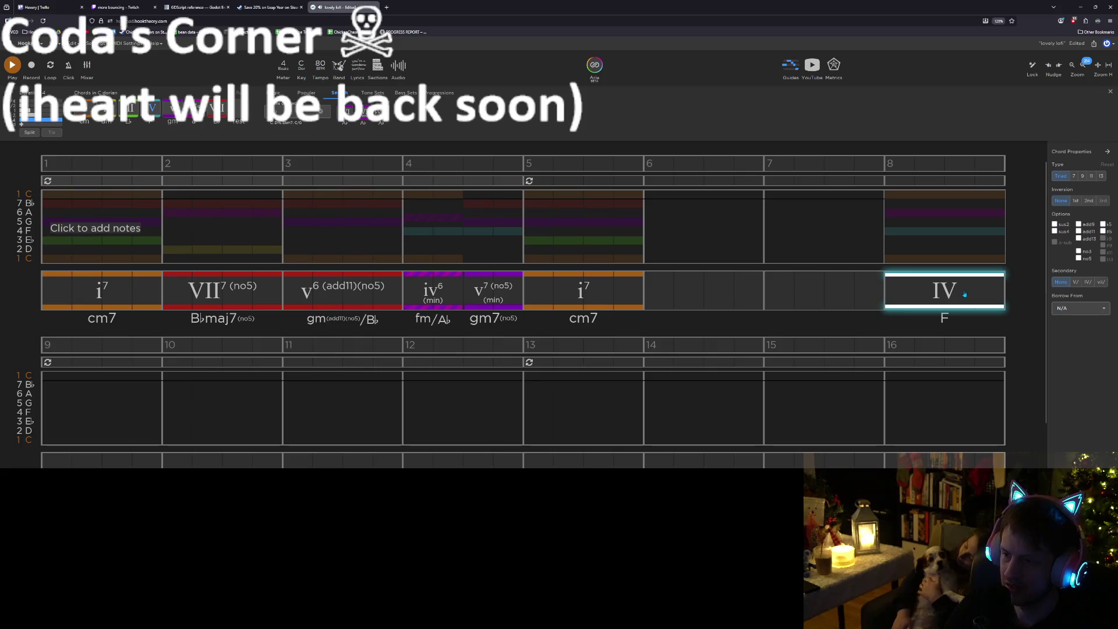
Fill bar 7 with a secondary chord, trying V/VII and vii°/VII before settling on IV/VII (E♭)
left_click(764, 283)
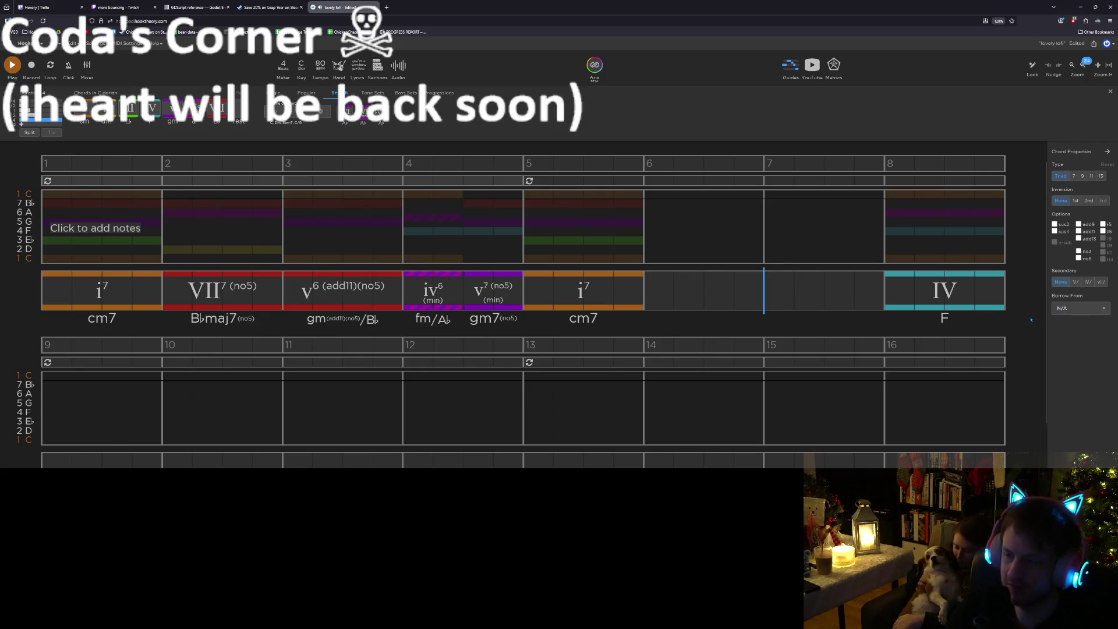
left_click(1075, 283)
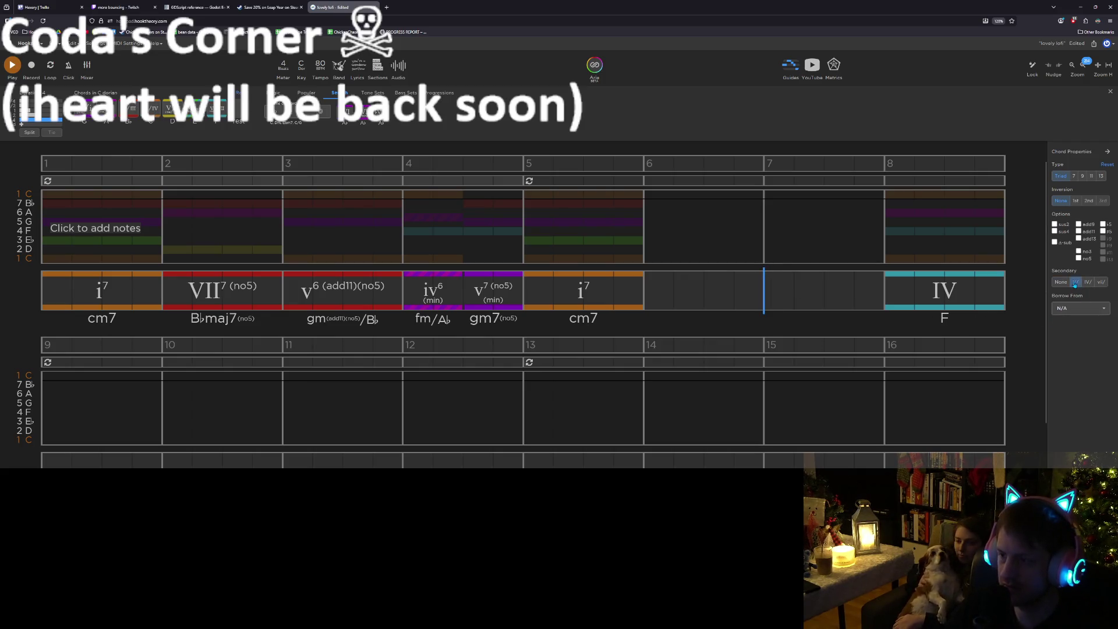
key("7")
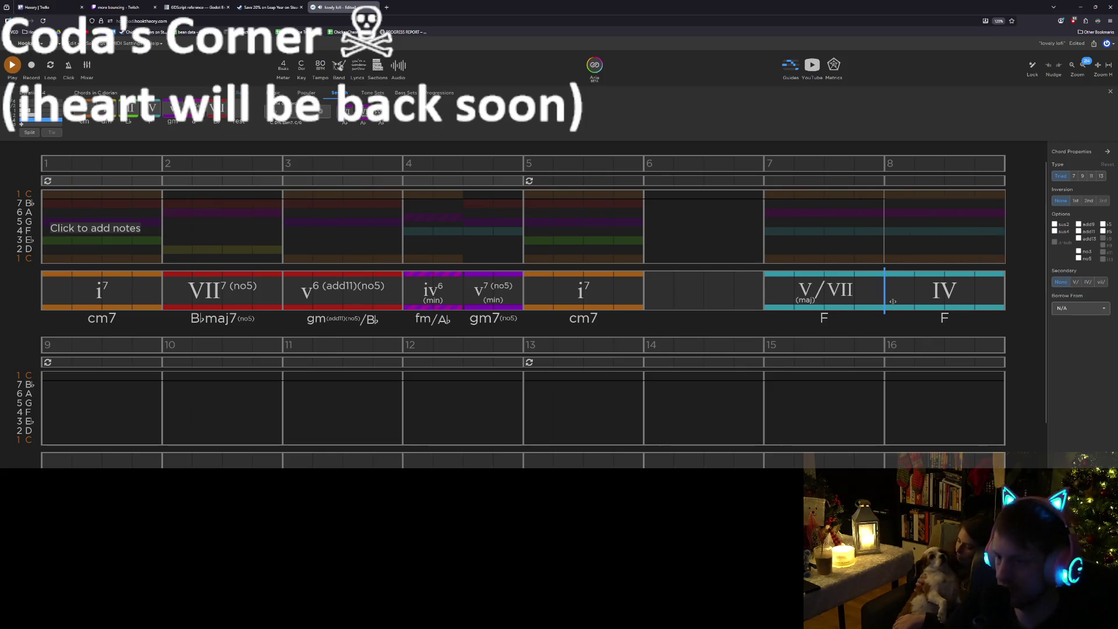
left_click(915, 286)
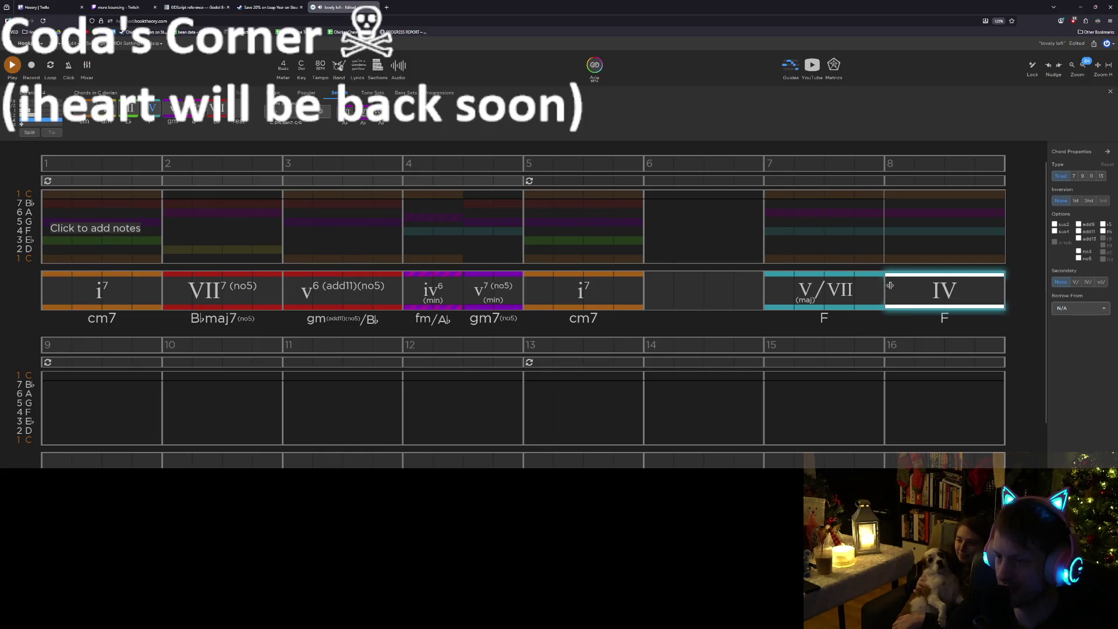
left_click(839, 292)
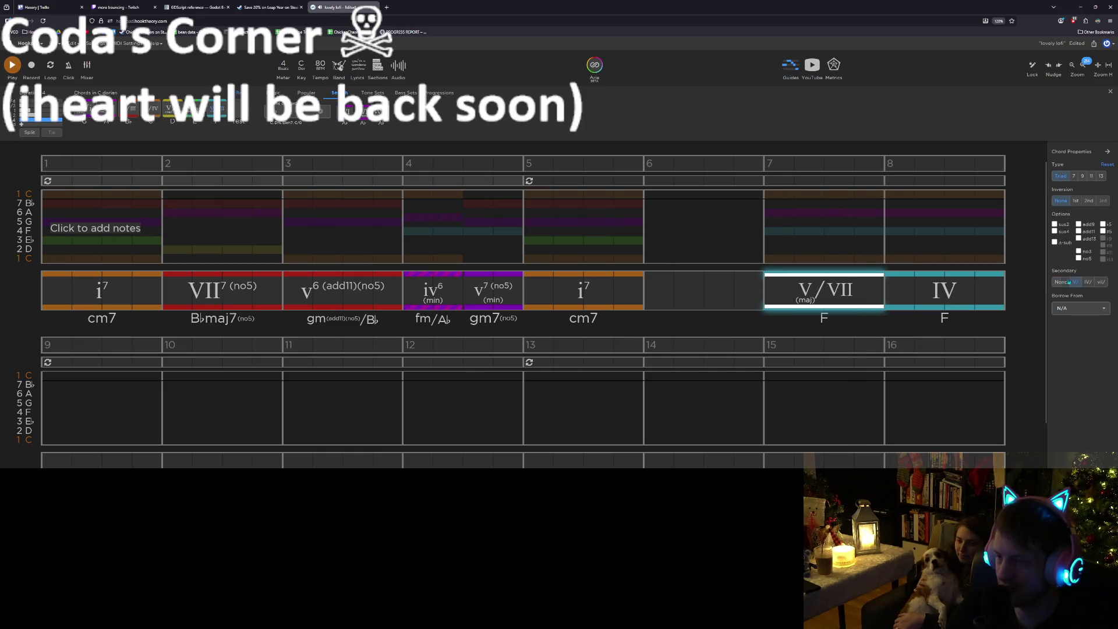
left_click(1098, 283)
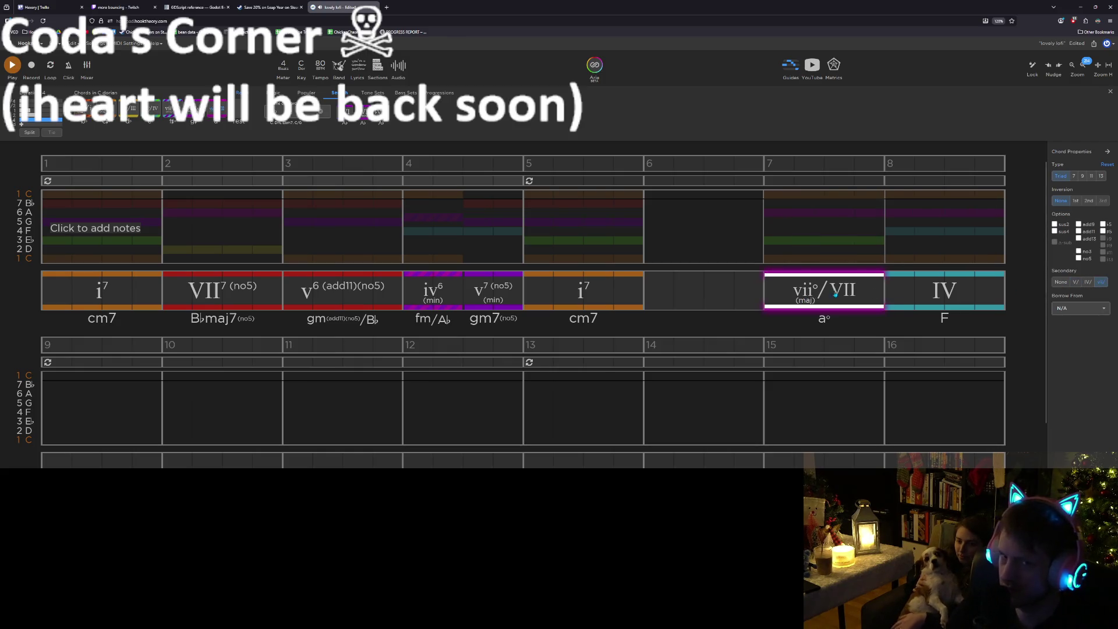
left_click(925, 293)
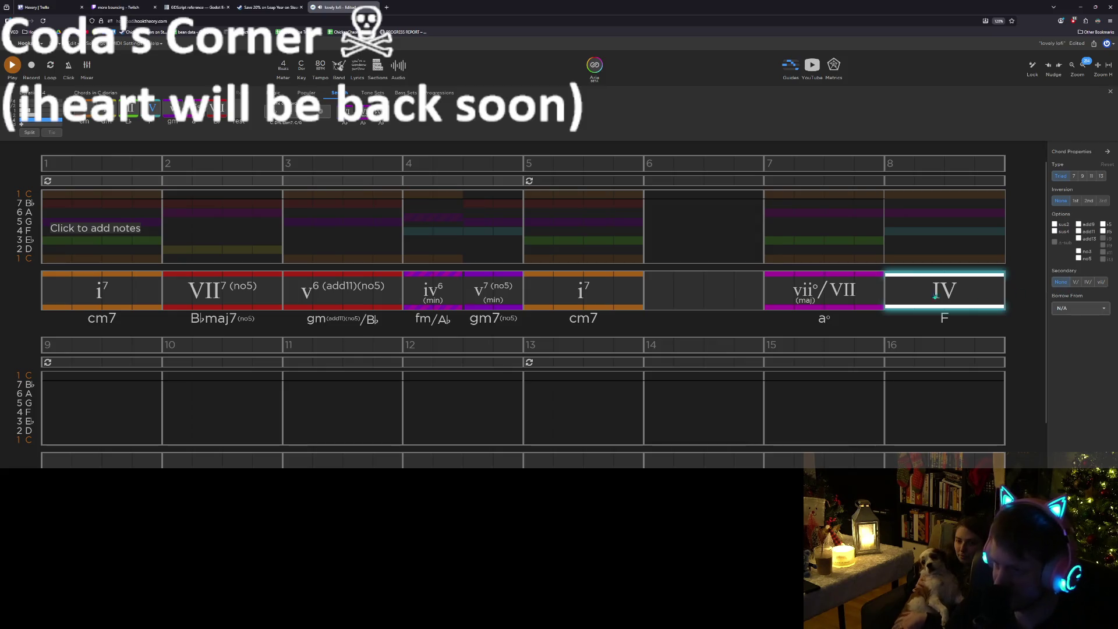
key("Left")
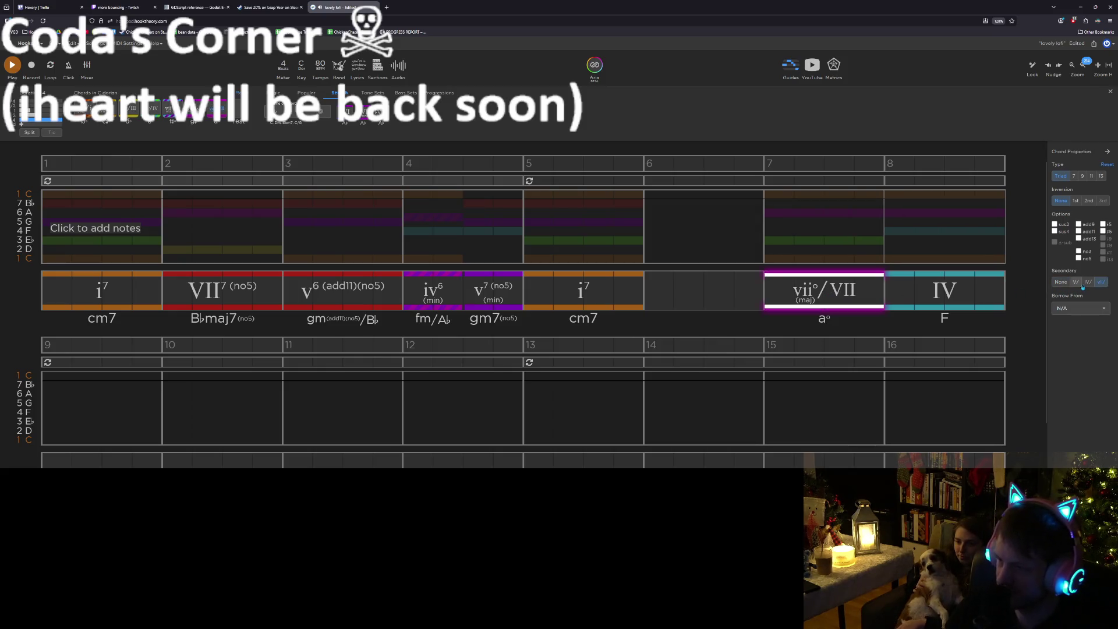
left_click(1087, 282)
Review the surrounding chords, then place the cursor in bar 6 with V/ secondary chords shown
left_click(907, 285)
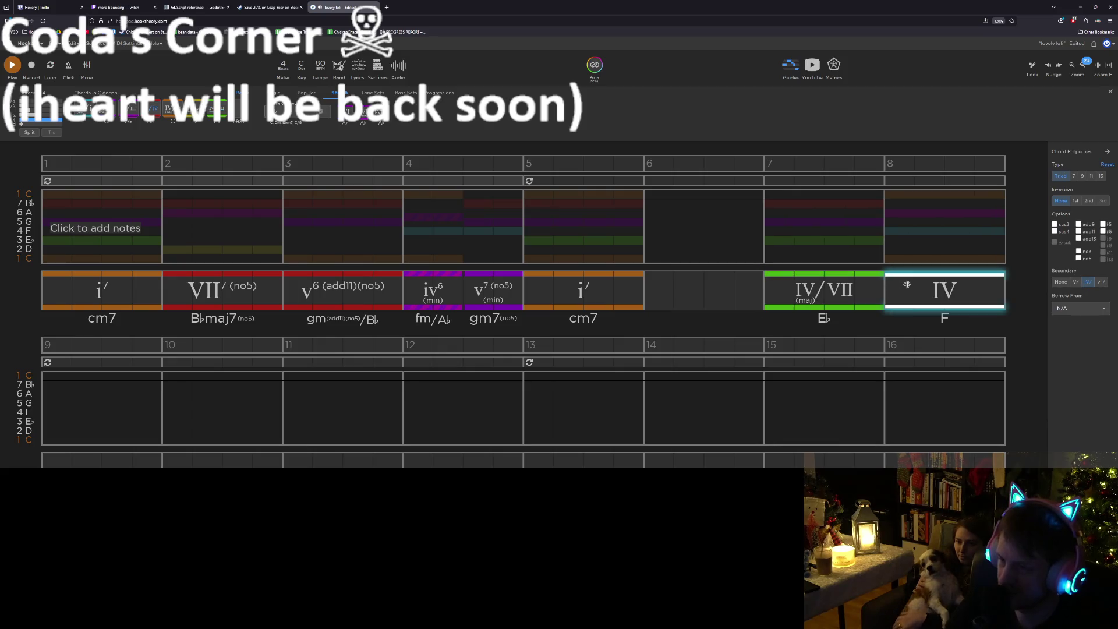
left_click(649, 283)
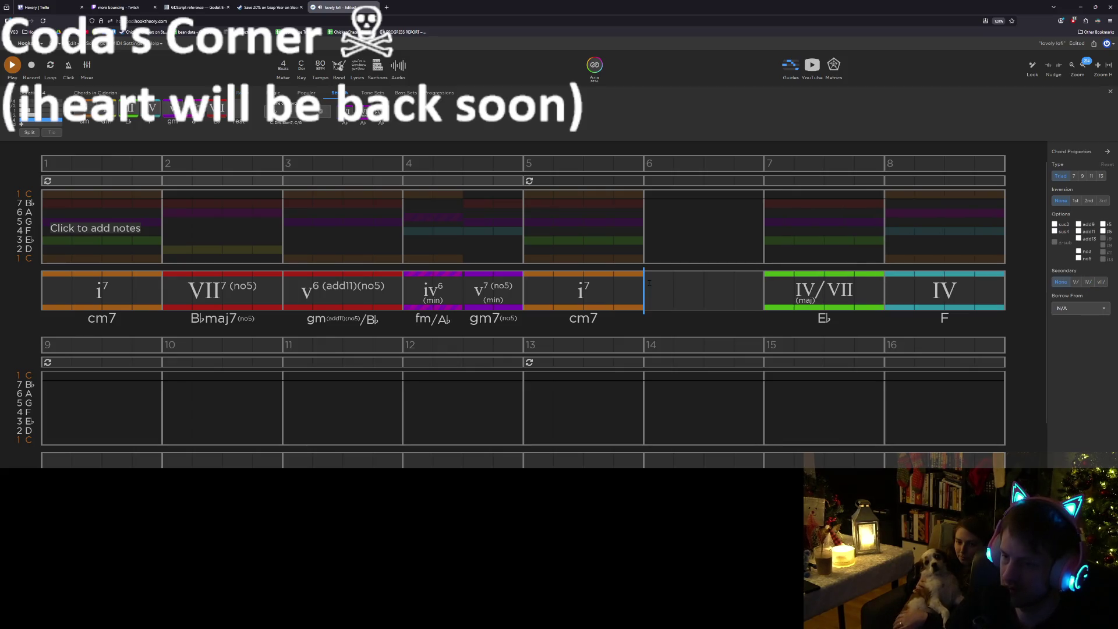
left_click(826, 285)
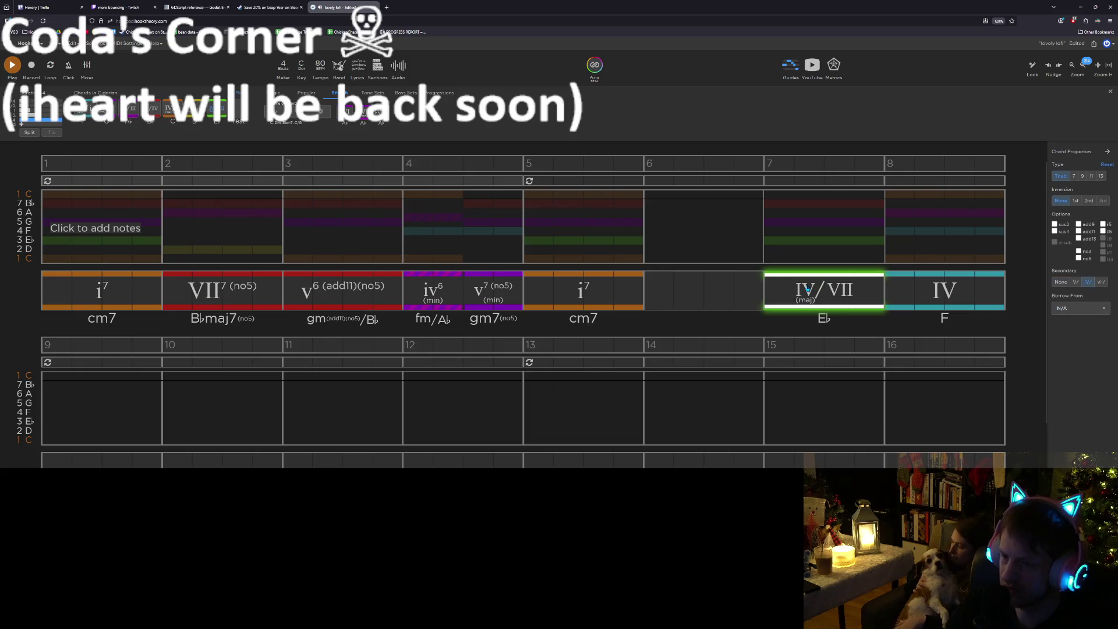
left_click(928, 289)
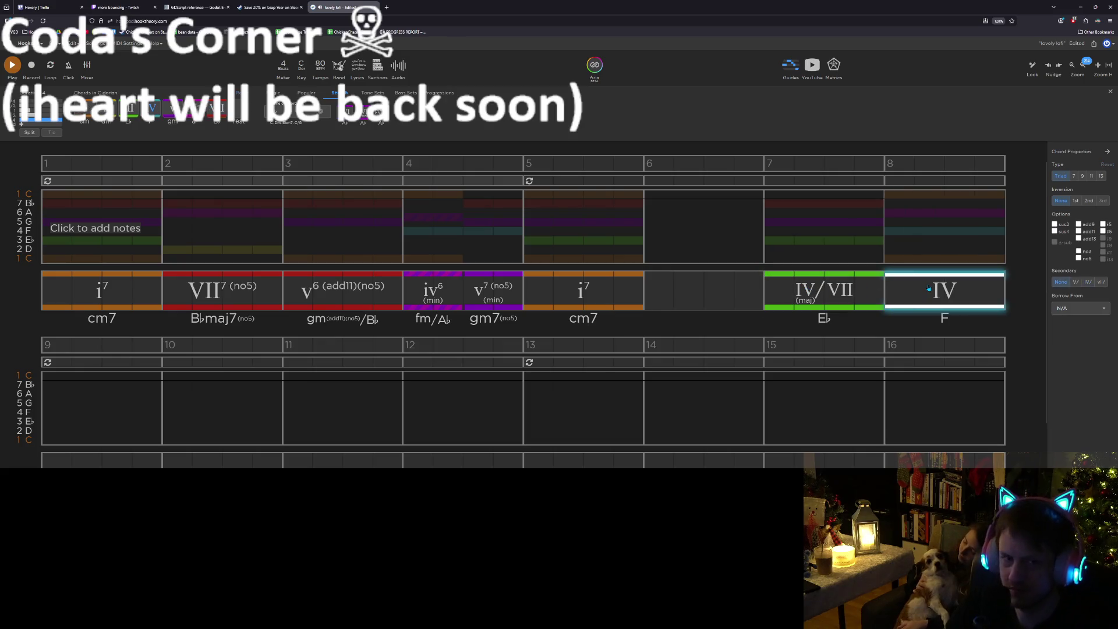
left_click(645, 299)
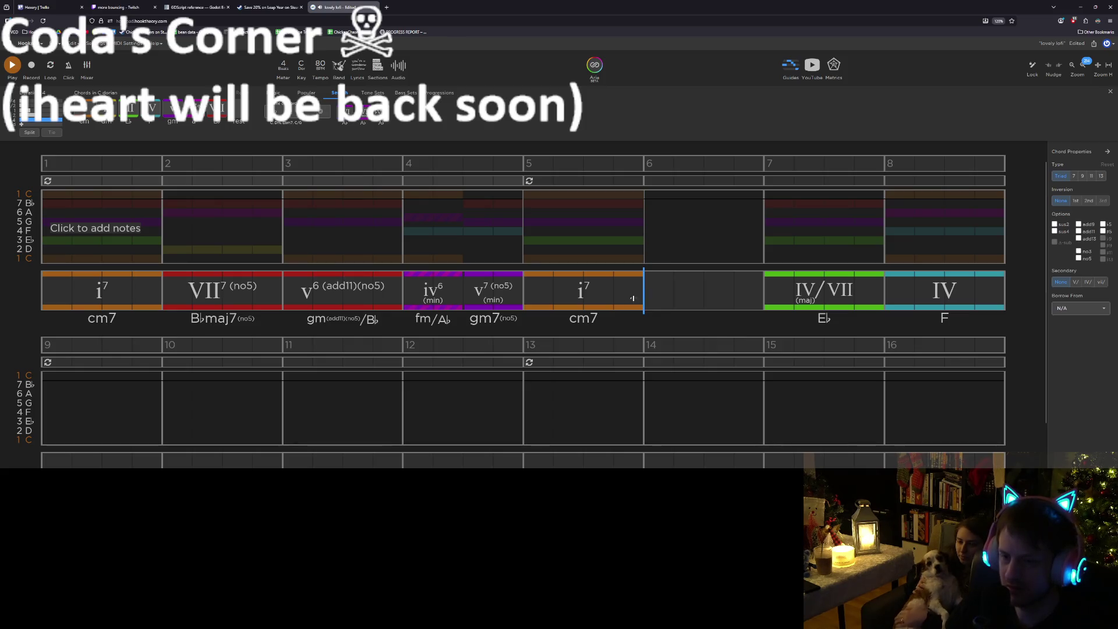
left_click(622, 298)
left_click(660, 294)
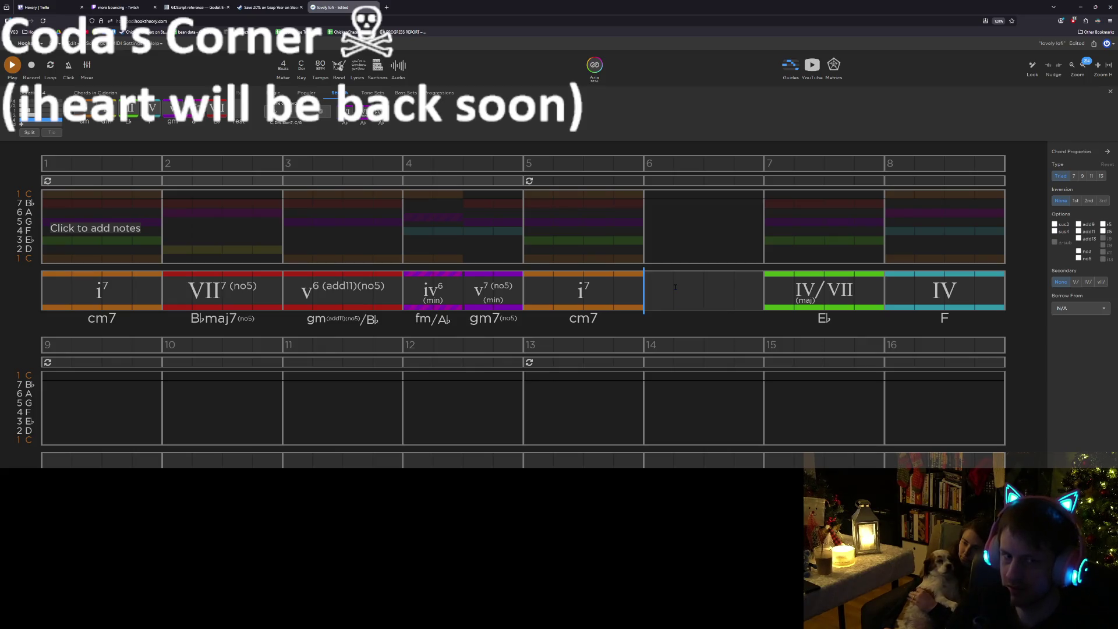
left_click(1075, 281)
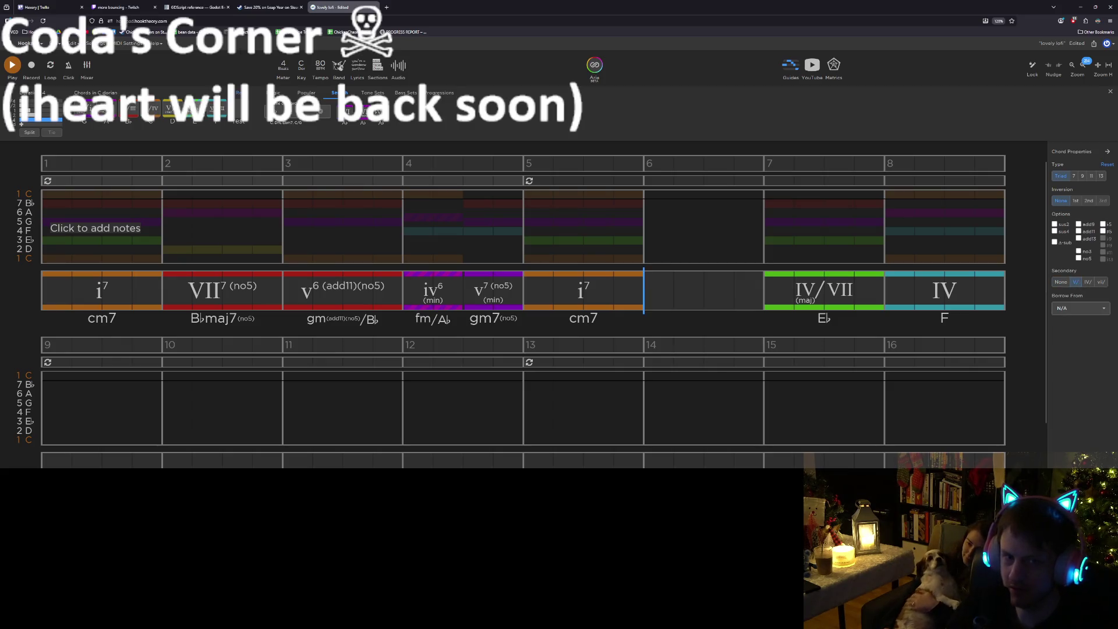
Add V⁶/III (B♭/D) in bar 6, play from bar 4, and save with Ctrl+S
left_click(131, 114)
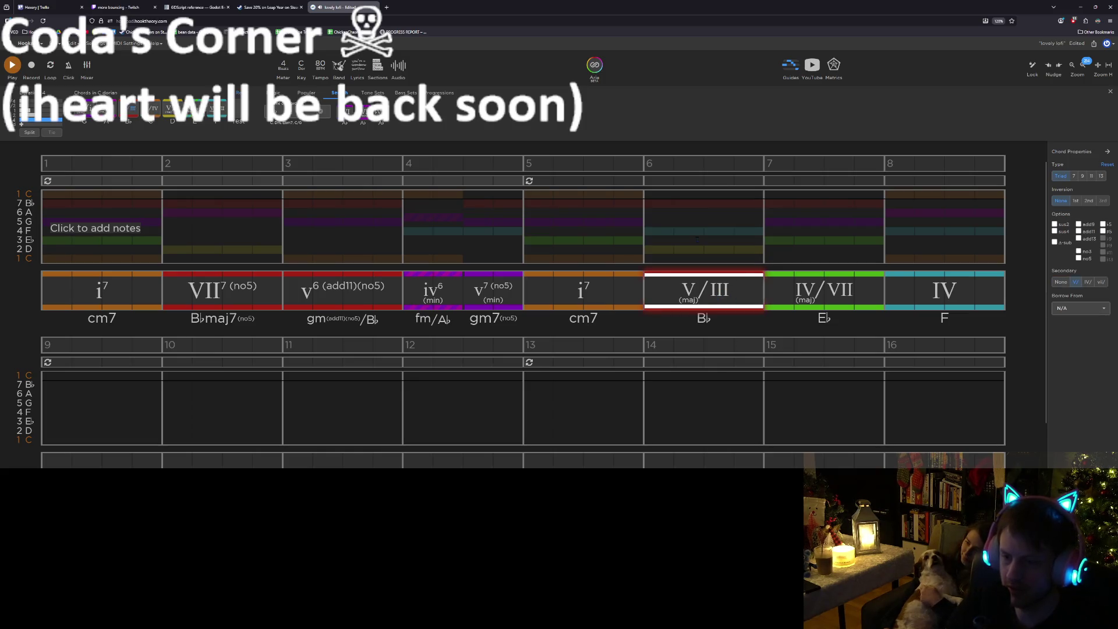
key("6")
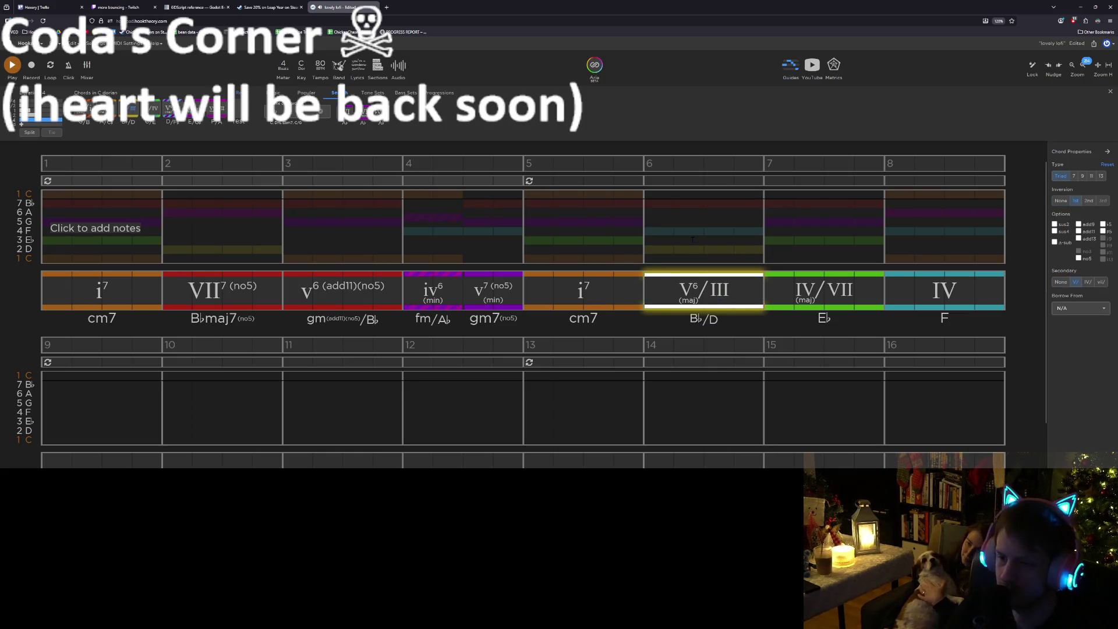
left_click(514, 238)
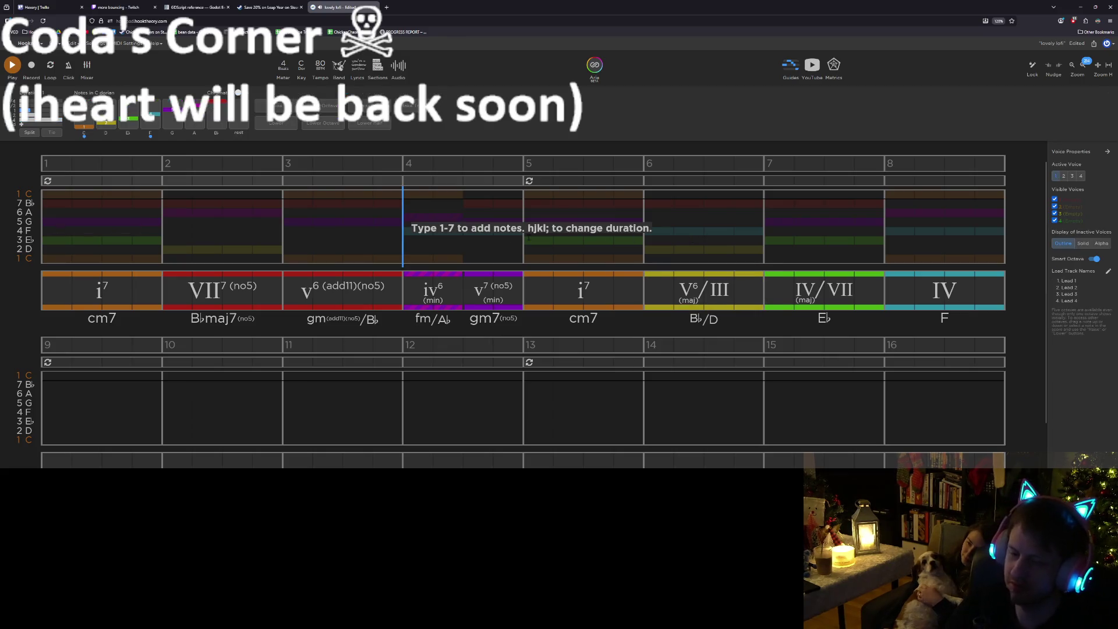
left_click(524, 237)
key("space")
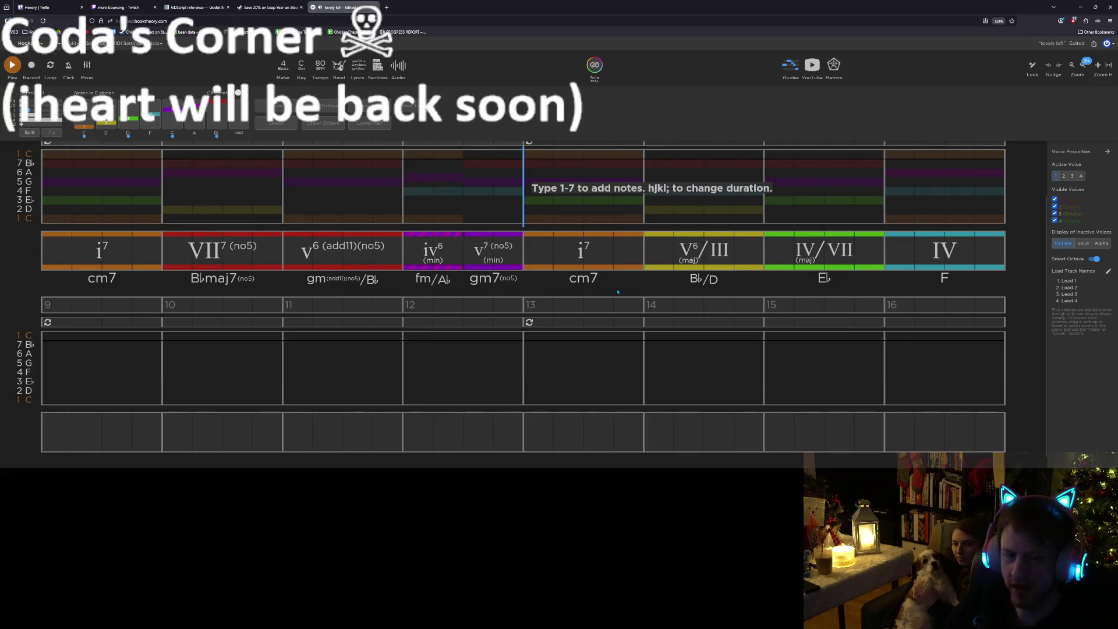
key("ctrl+s")
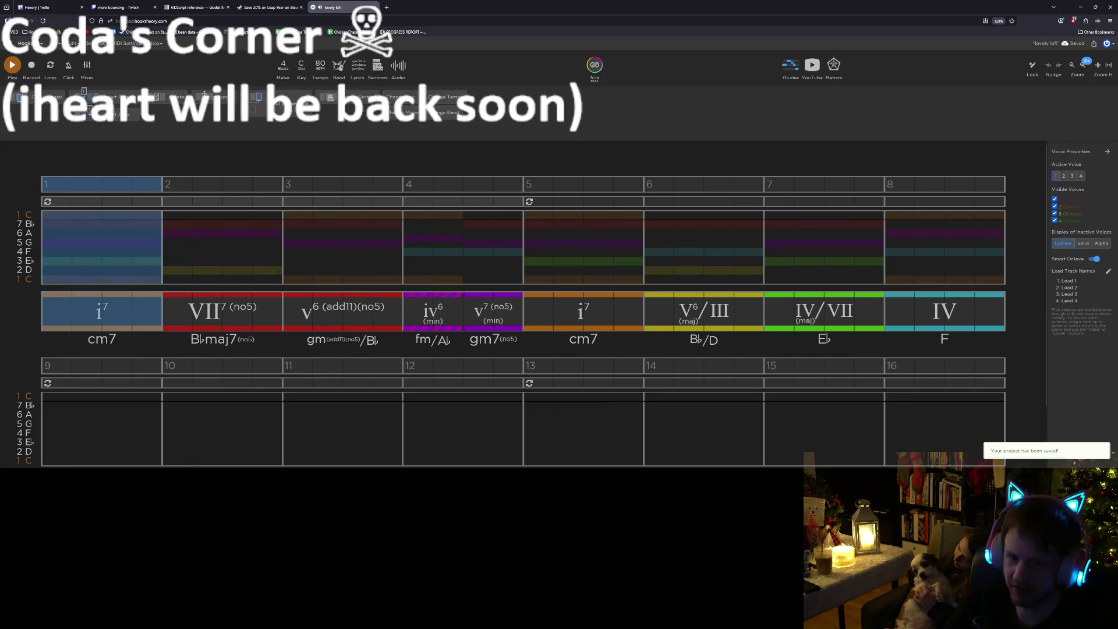
Preview the bar-3 v6(add11)(no5) chord and play the song from the beginning
left_click(317, 318)
left_click(323, 319)
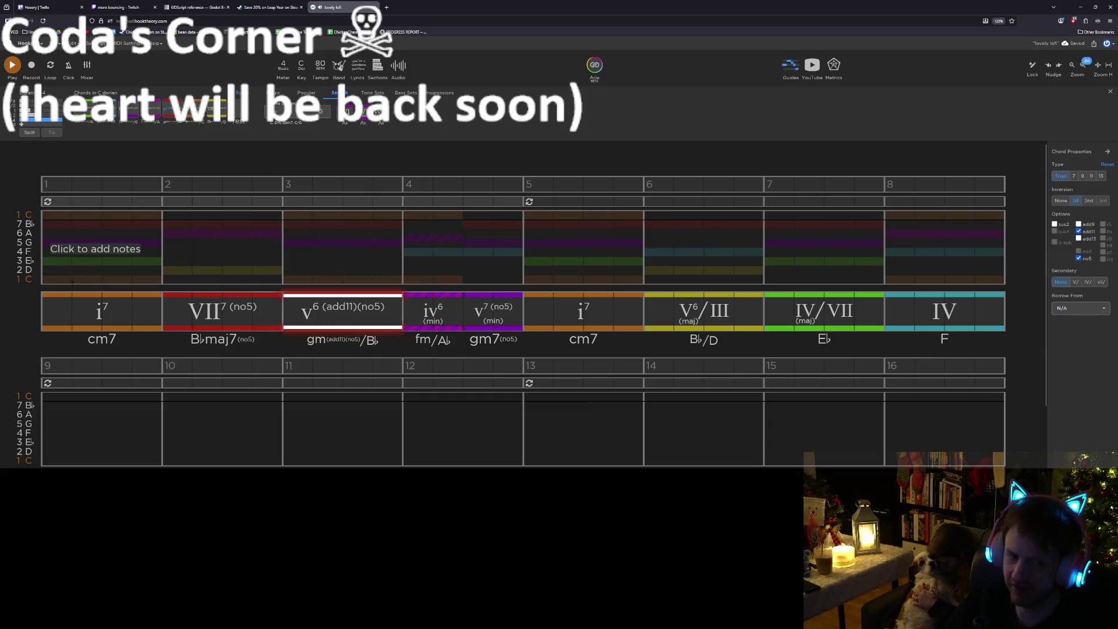
left_click(43, 272)
key("space")
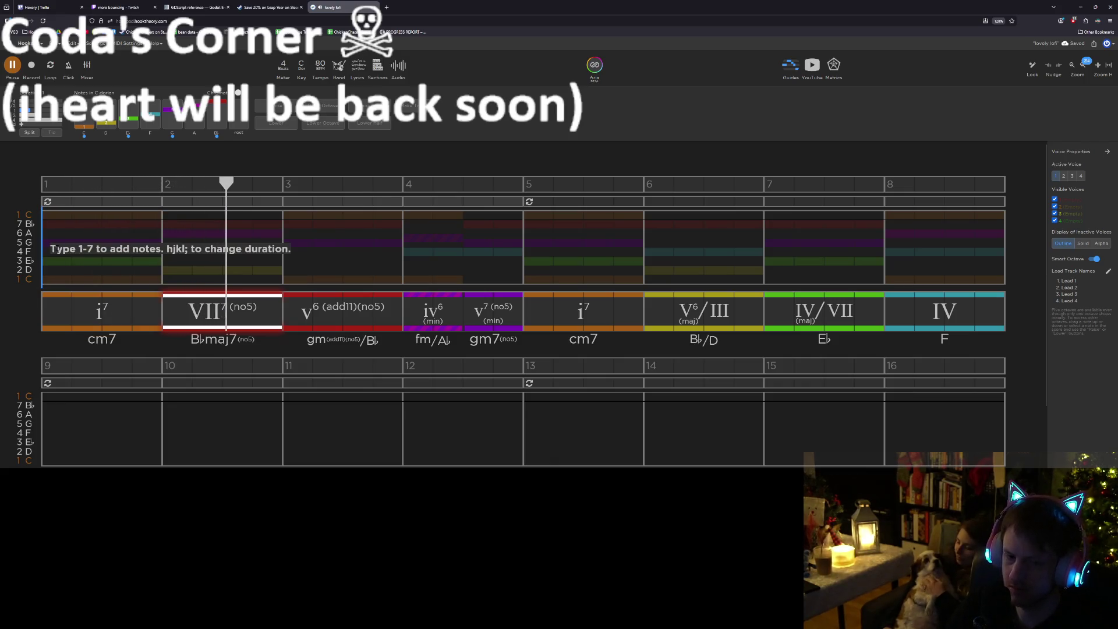
key("space")
Swap the bar-3 chord's add11 for an added 6th, then play from bar 2
left_click(333, 323)
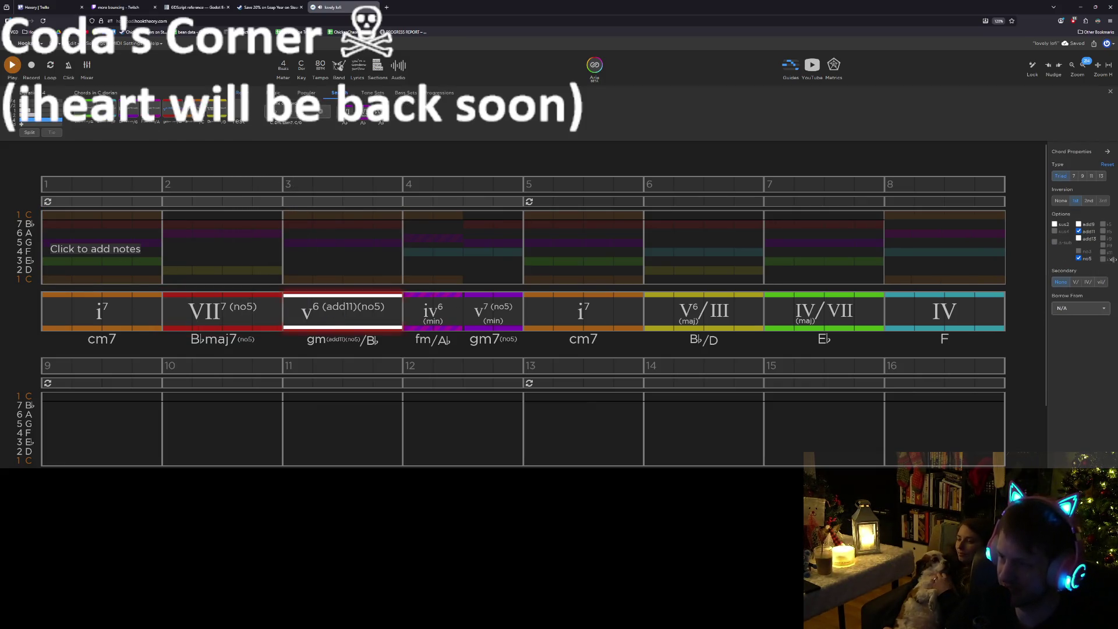
left_click(1078, 231)
left_click(1078, 238)
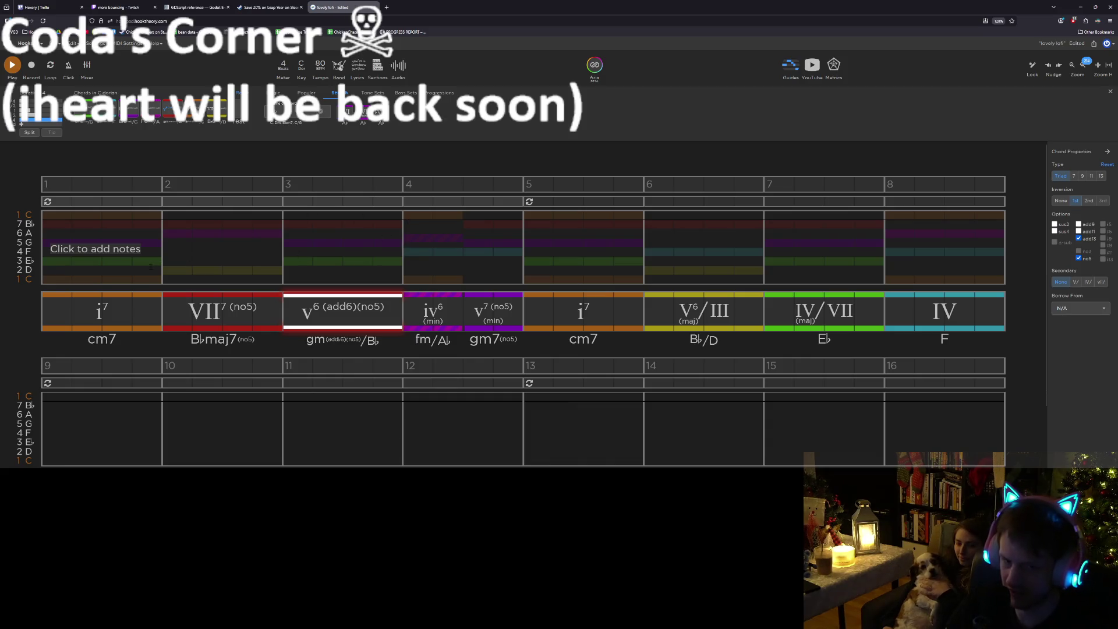
left_click(174, 255)
key("space")
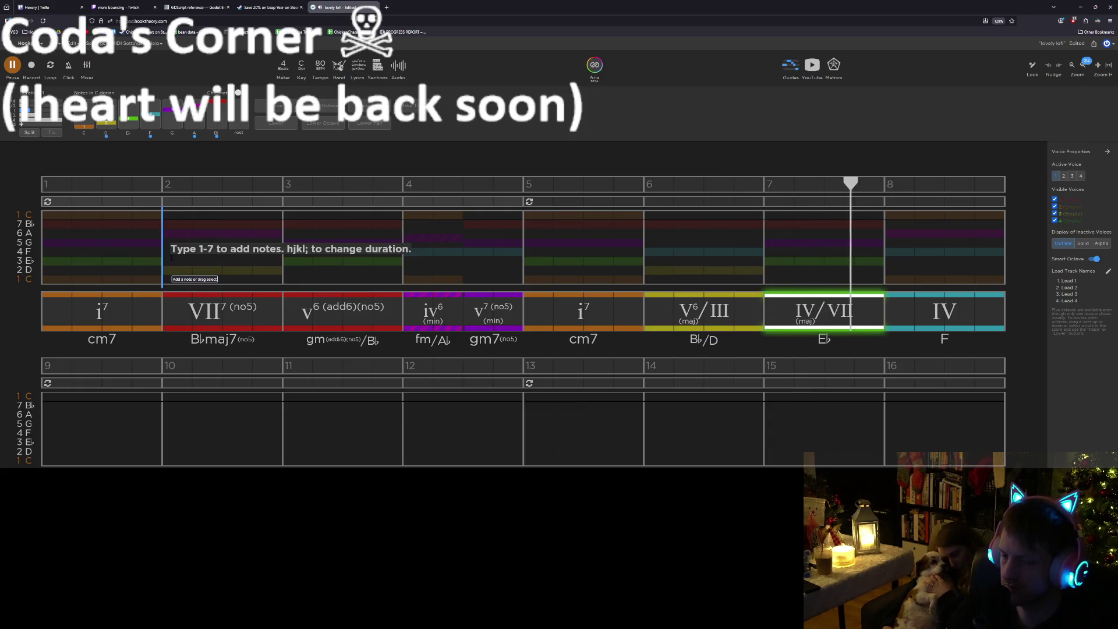
Turn the bar-7 IV/VII chord into Ebsus2 (IVsus2/VII), trying sus4 first
key("space")
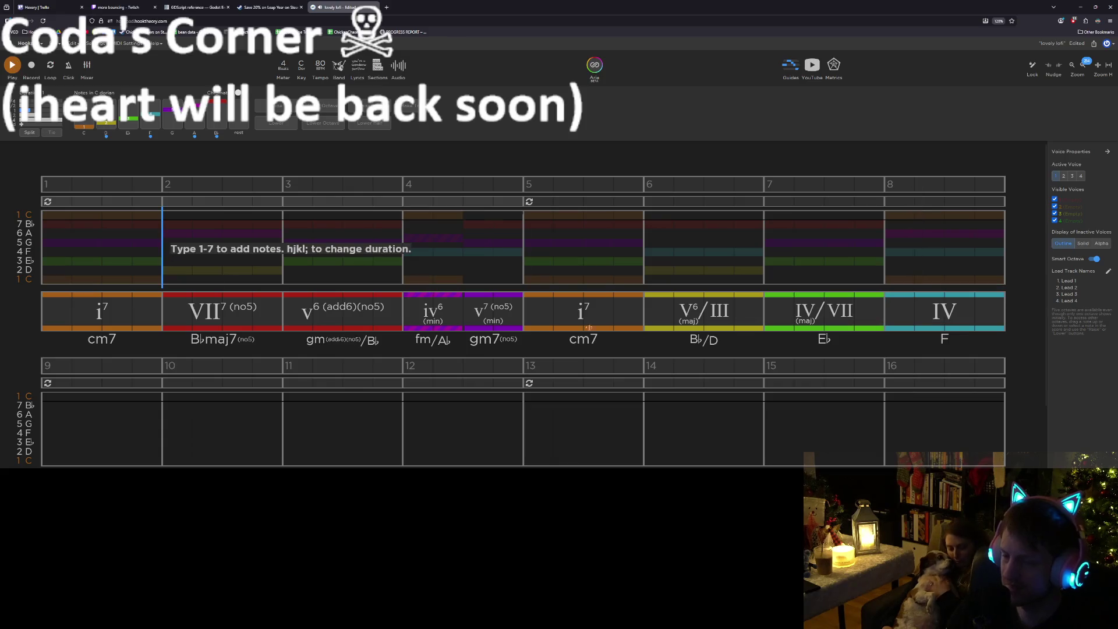
left_click(810, 324)
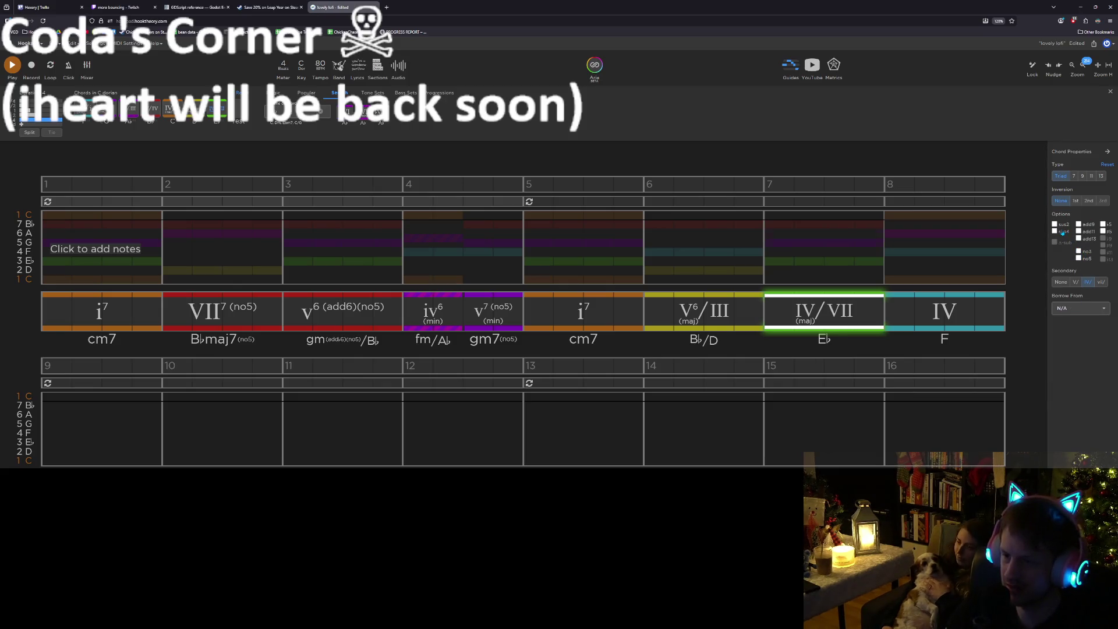
left_click(1062, 232)
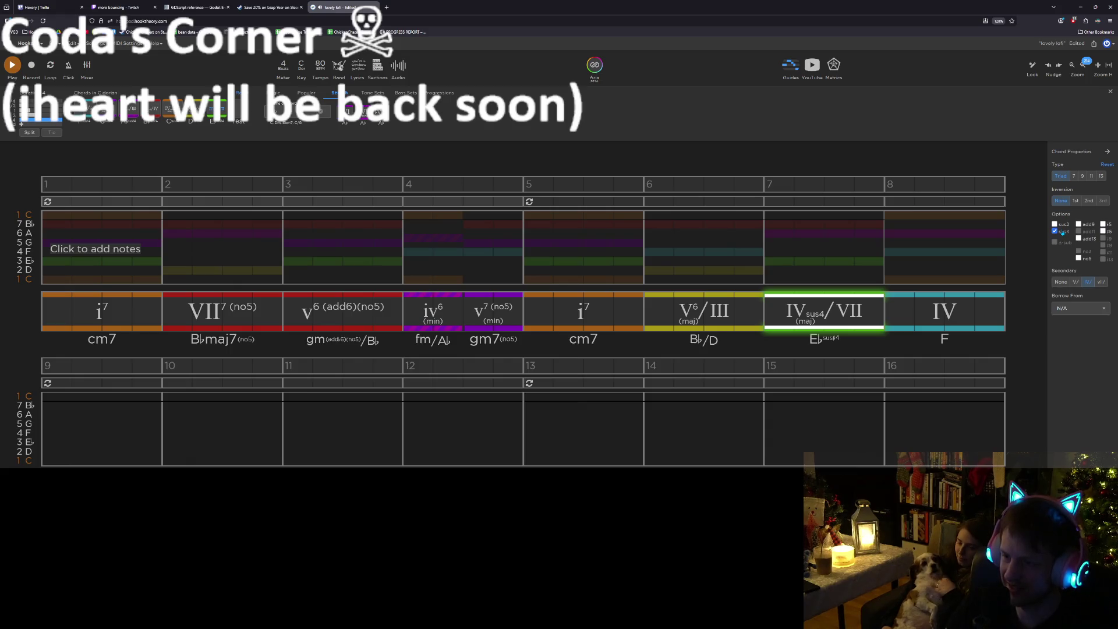
left_click(1062, 231)
left_click(1055, 225)
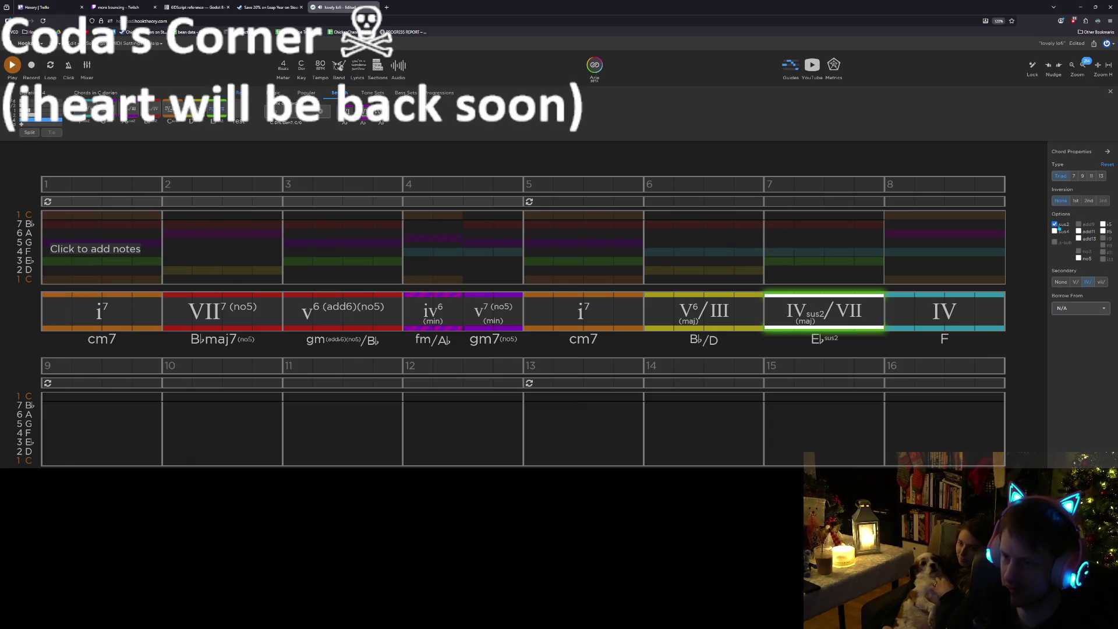
Audition from bar 6, then shorten the Ebsus2 to the first half of bar 7 and copy it
left_click(693, 254)
key("space")
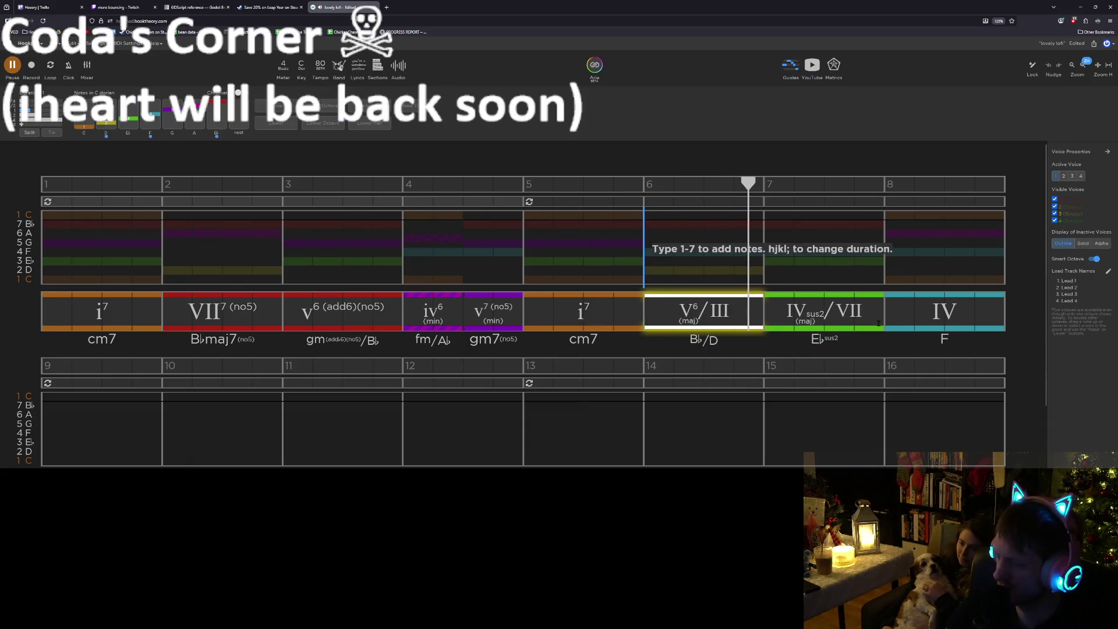
key("space")
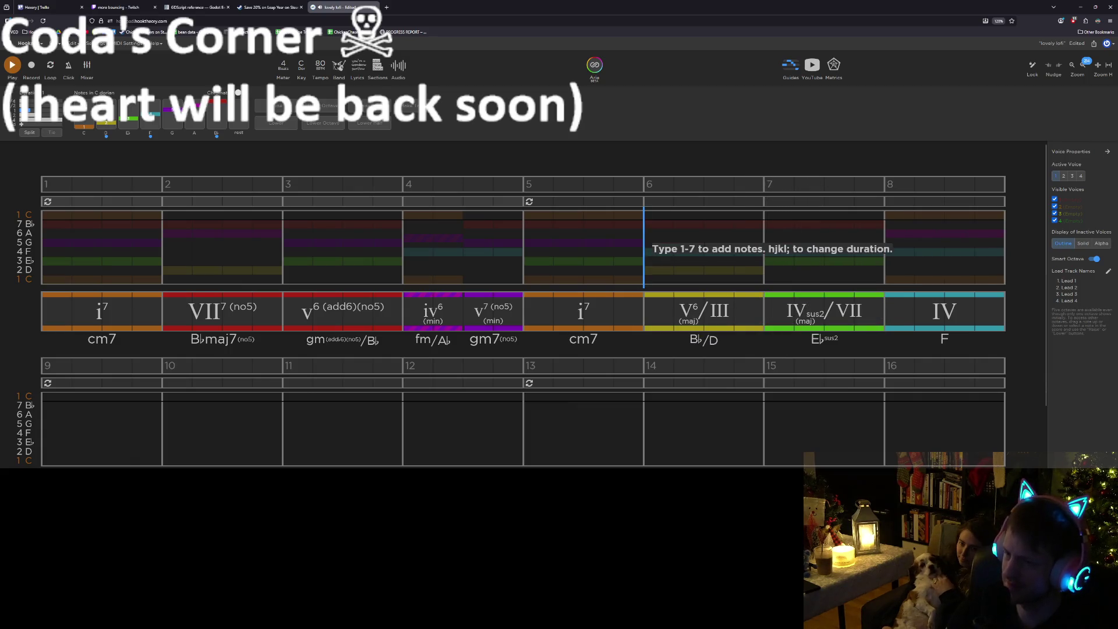
key("space")
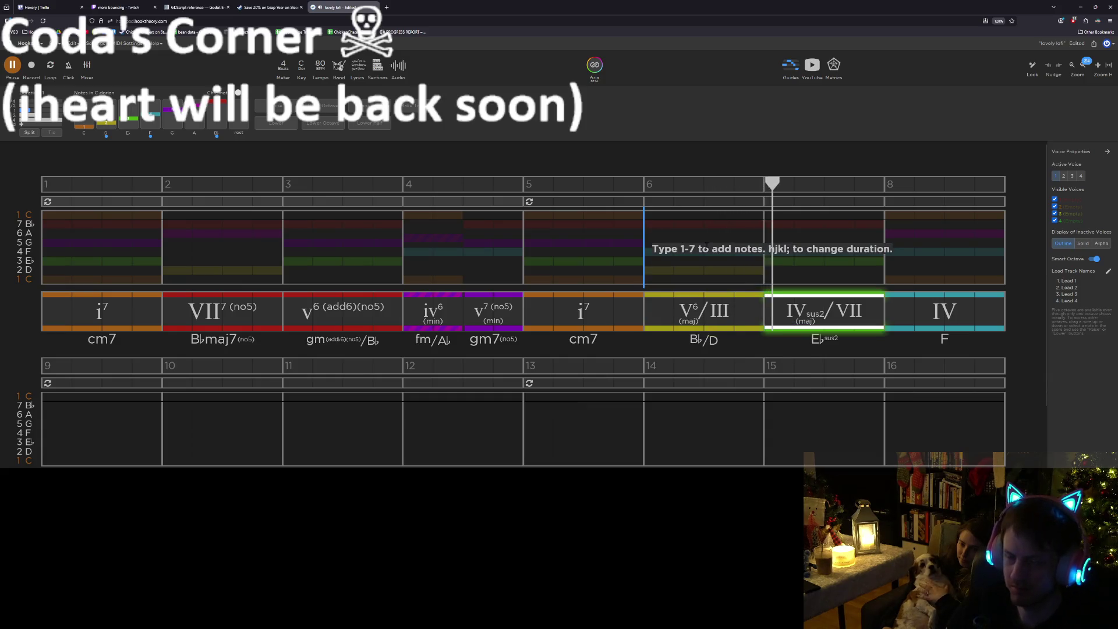
key("space")
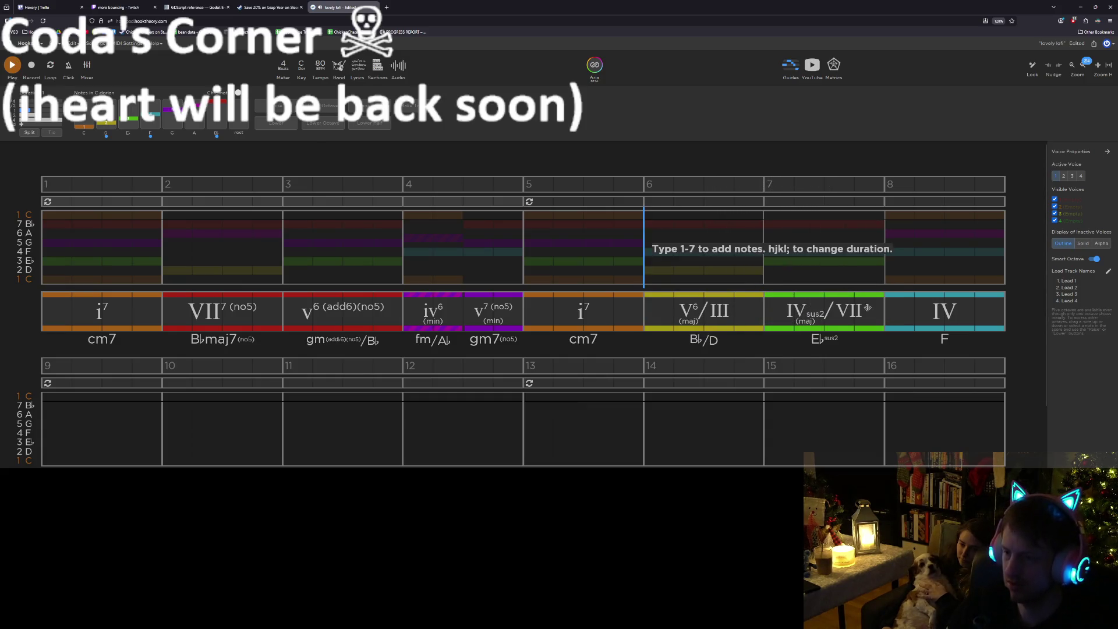
left_click(868, 308)
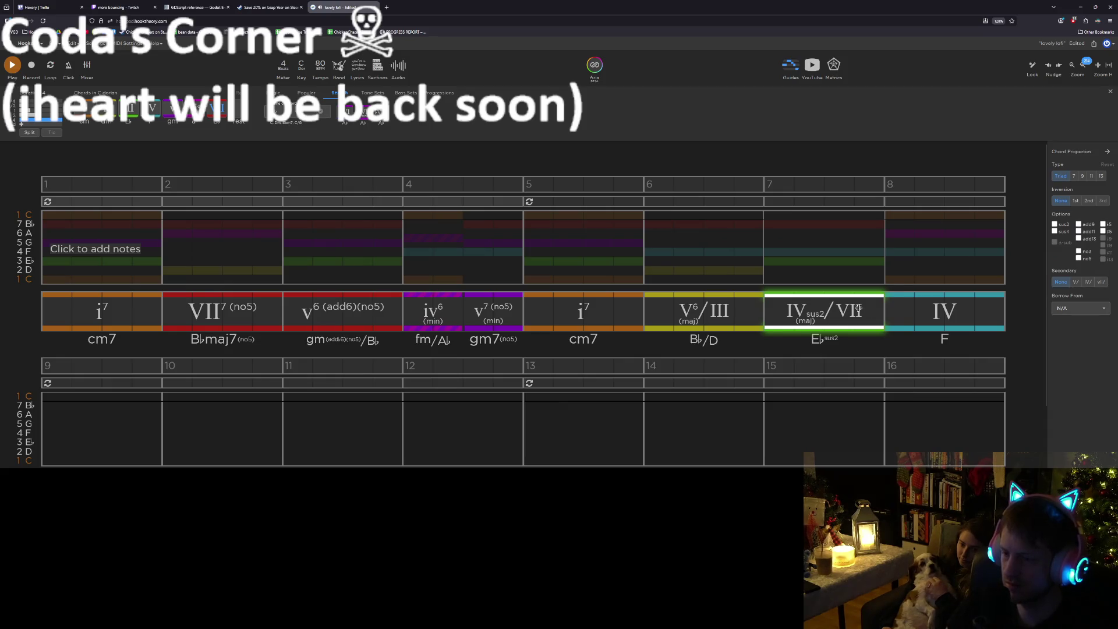
left_click_drag(859, 308, 806, 302)
key("ctrl+c")
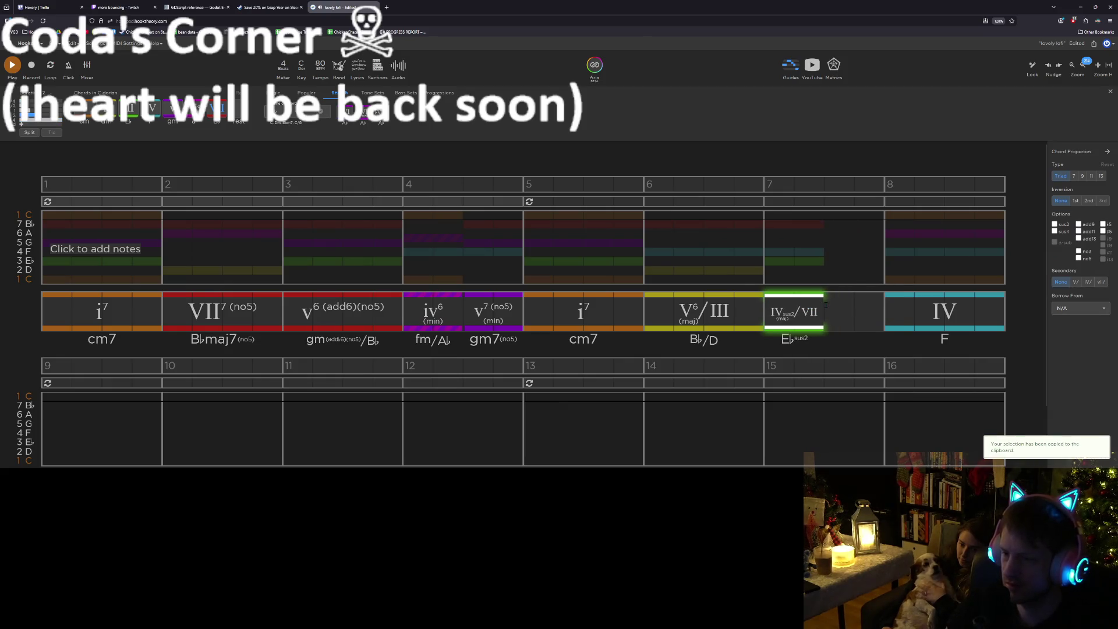
Fill bar 7's second half with the Ebsus2 copy, split bar 8 into Fsus4 then F, and save
key("ctrl+v")
left_click(897, 311)
left_click_drag(915, 314, 971, 320)
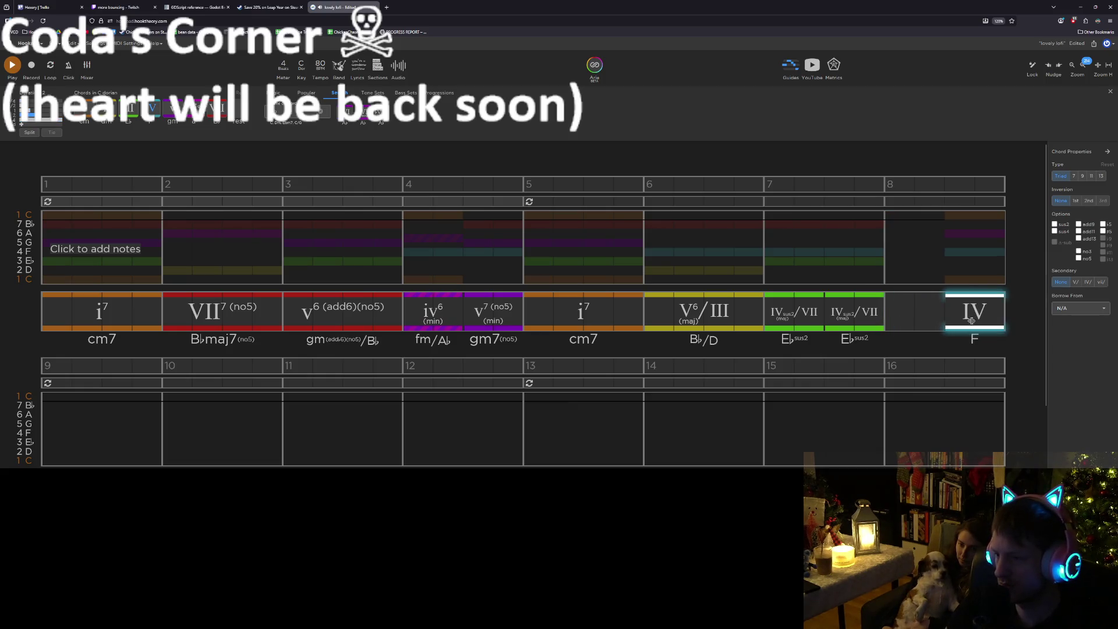
key("ctrl+c")
key("ctrl+v")
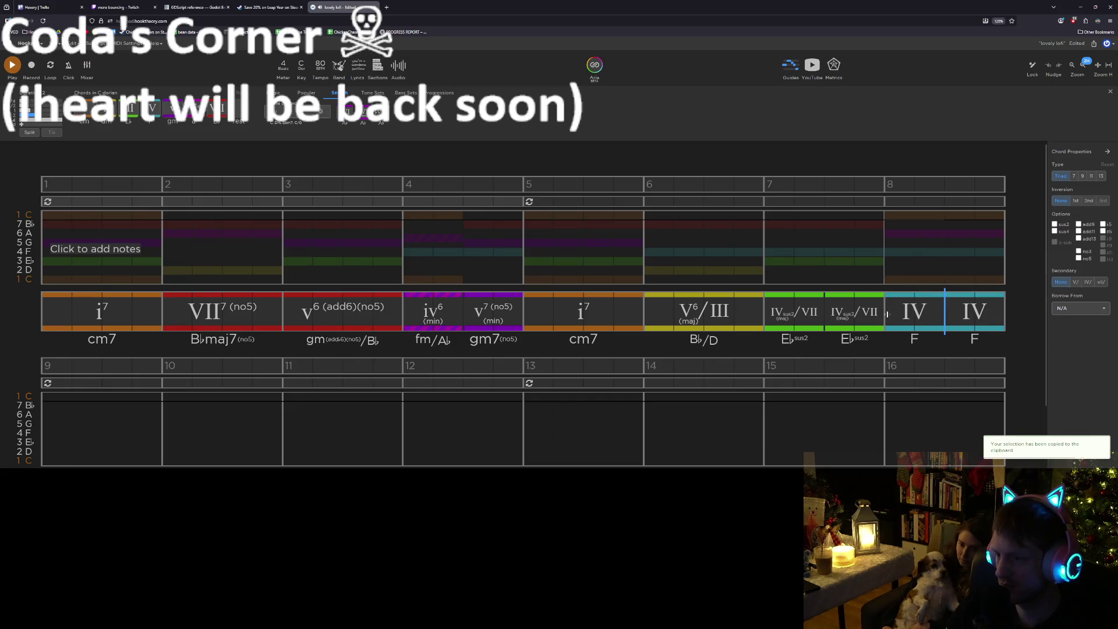
left_click(896, 314)
key("s")
key("ctrl+s")
Play from bar 6 and make bar 7's second chord a plain Eb, then listen again
left_click(648, 245)
key("space")
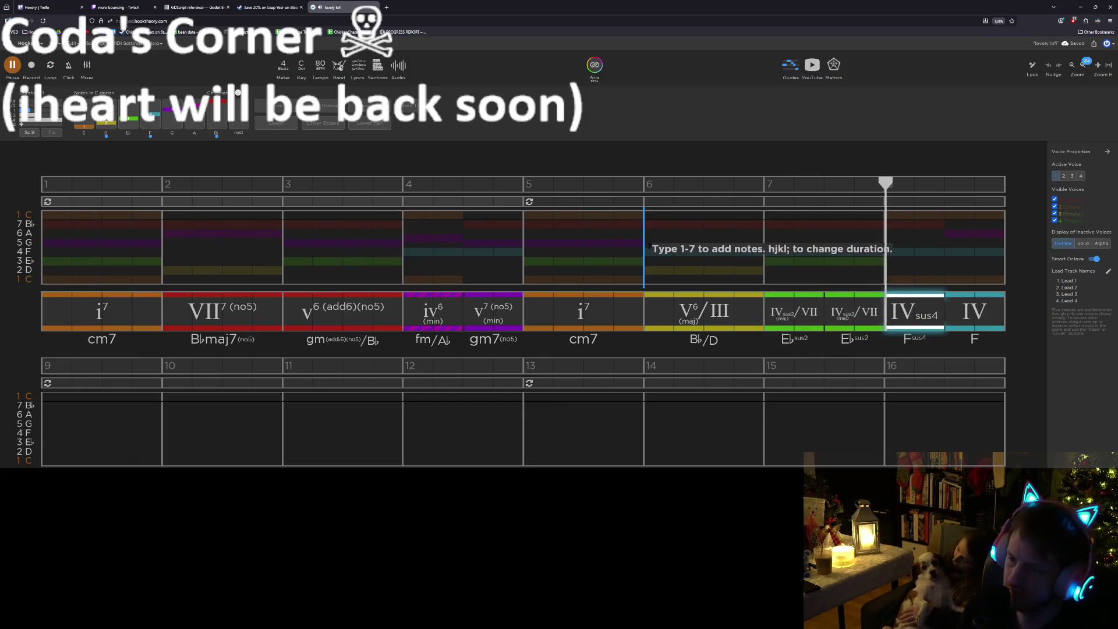
key("space")
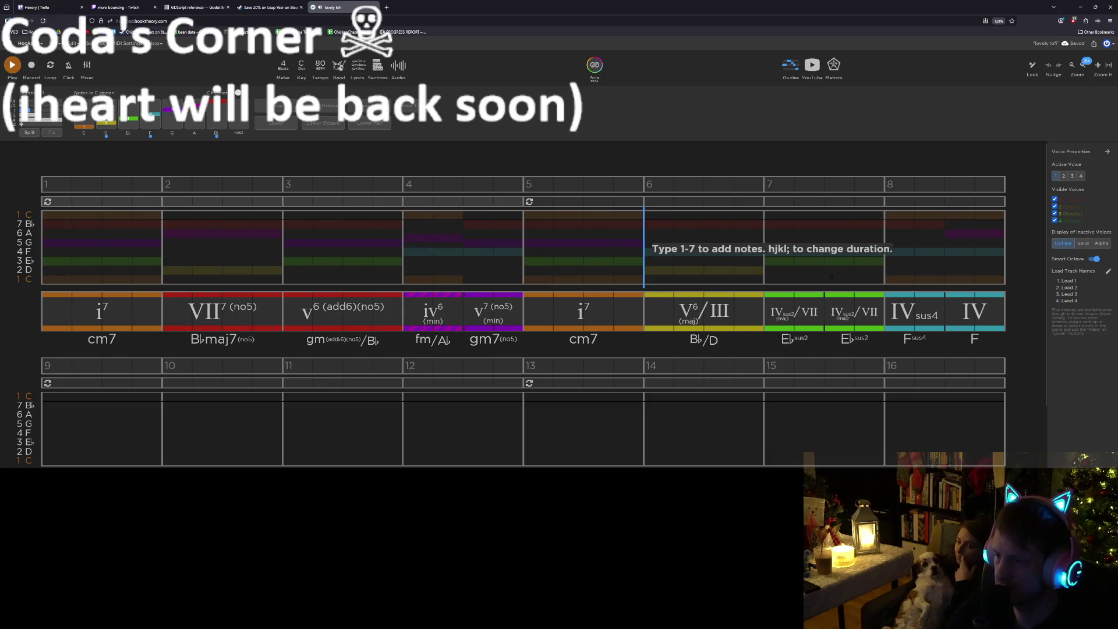
left_click(844, 312)
left_click(1055, 224)
left_click(1055, 231)
left_click(1054, 232)
key("space")
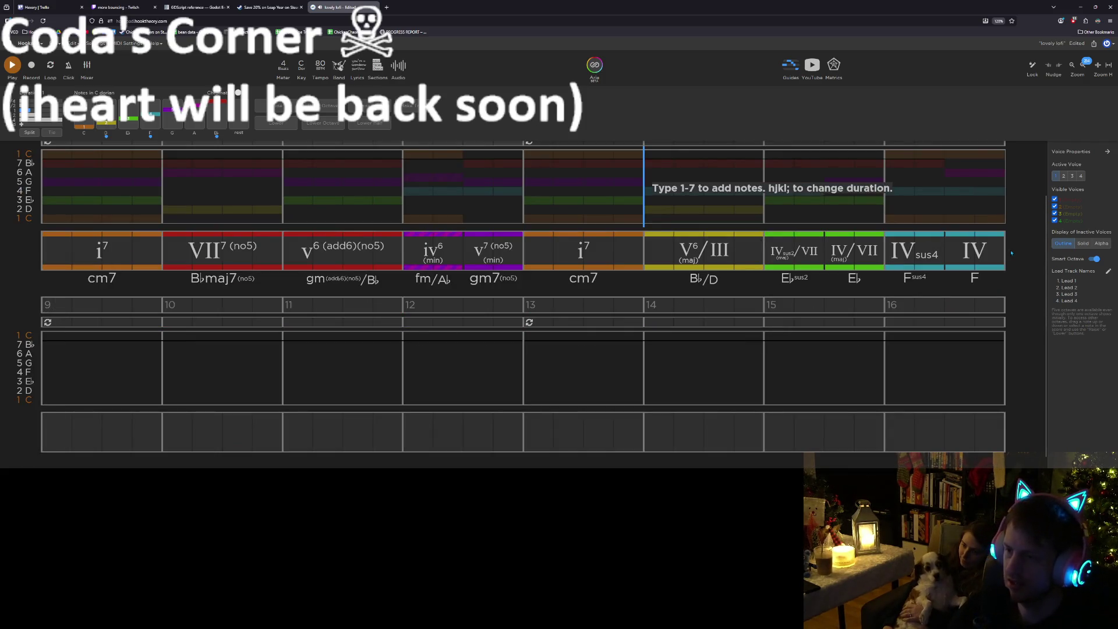
Copy the opening cm7 (i7) chord from bar 1 into bar 9's first chord slot
scroll(1011, 253, "up", 1)
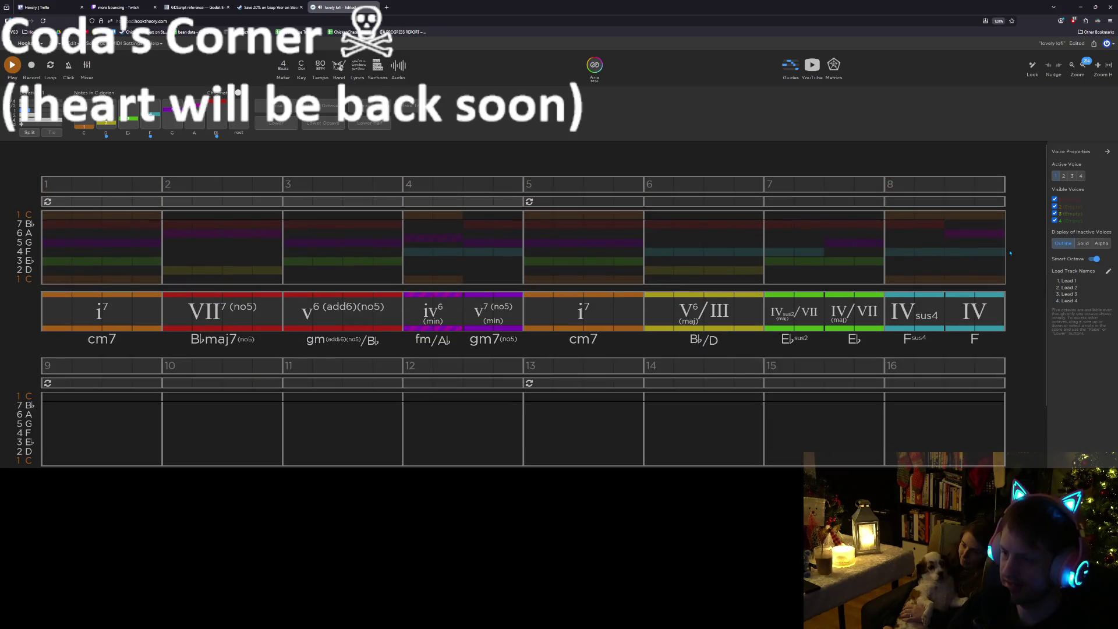
left_click(80, 321)
key("ctrl+c")
scroll(103, 349, "down", 1)
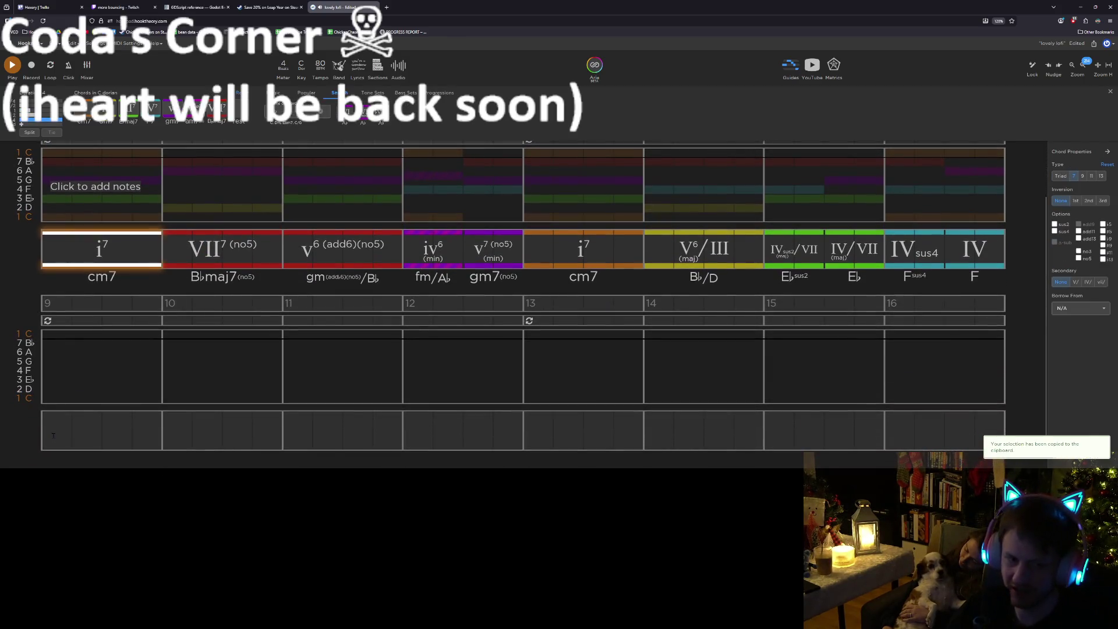
left_click(93, 431)
key("ctrl+v")
Play from bar 8 into bar 9, then save the project
scroll(93, 431, "up", 1)
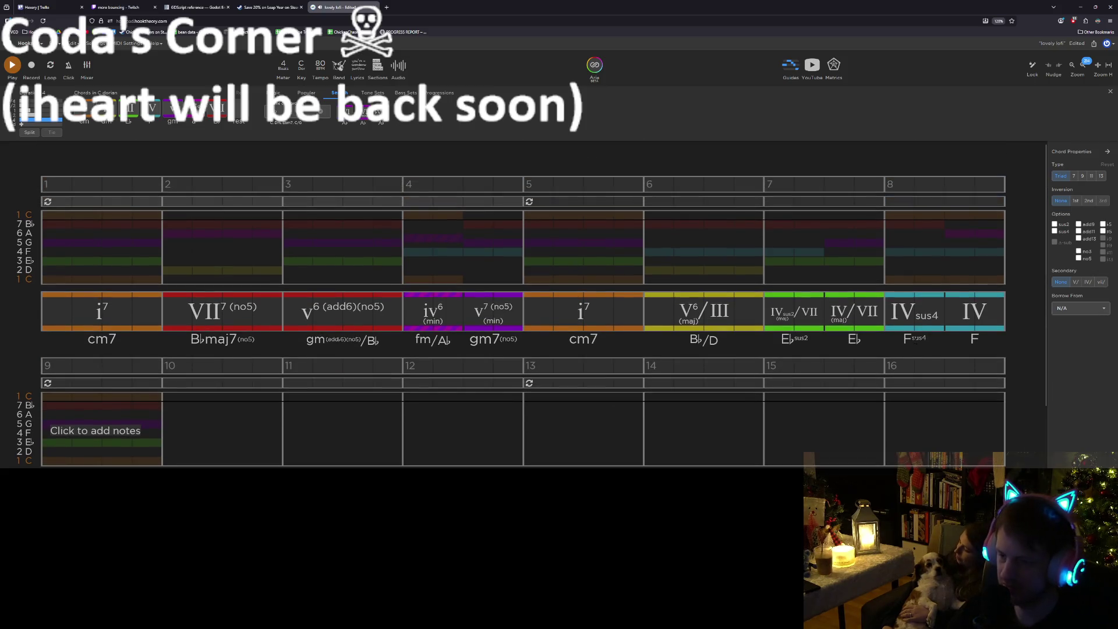
left_click(897, 266)
key("space")
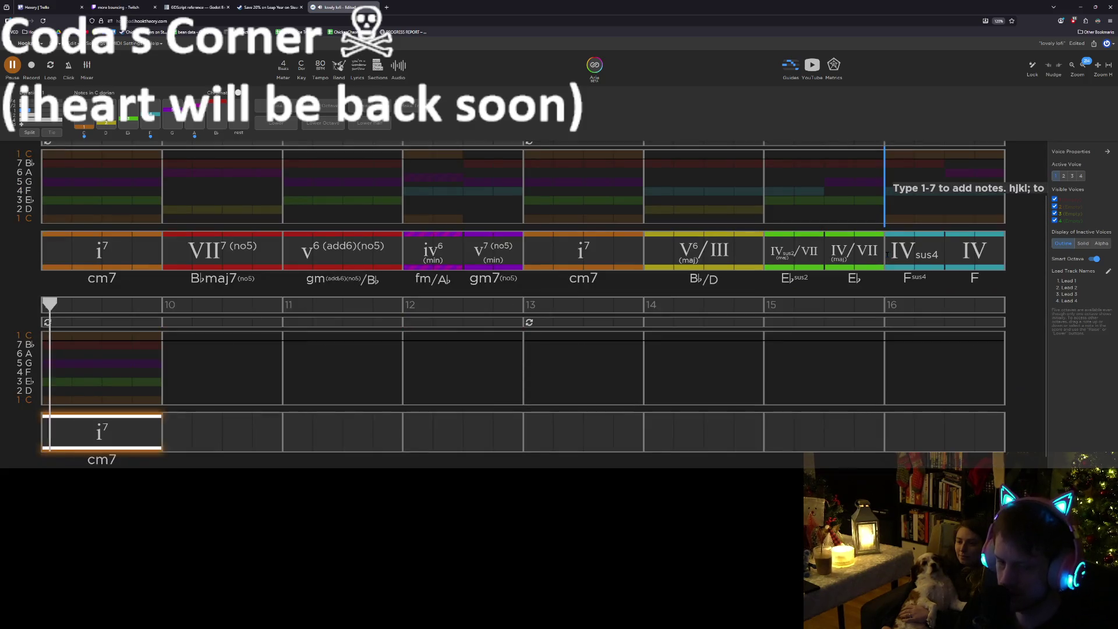
key("space")
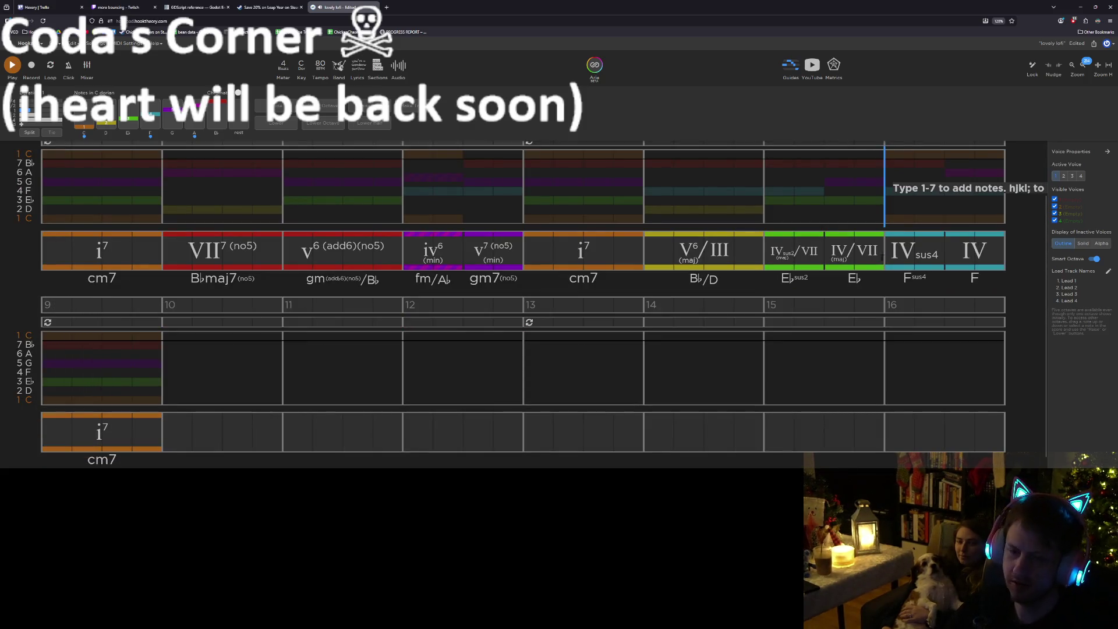
key("ctrl+s")
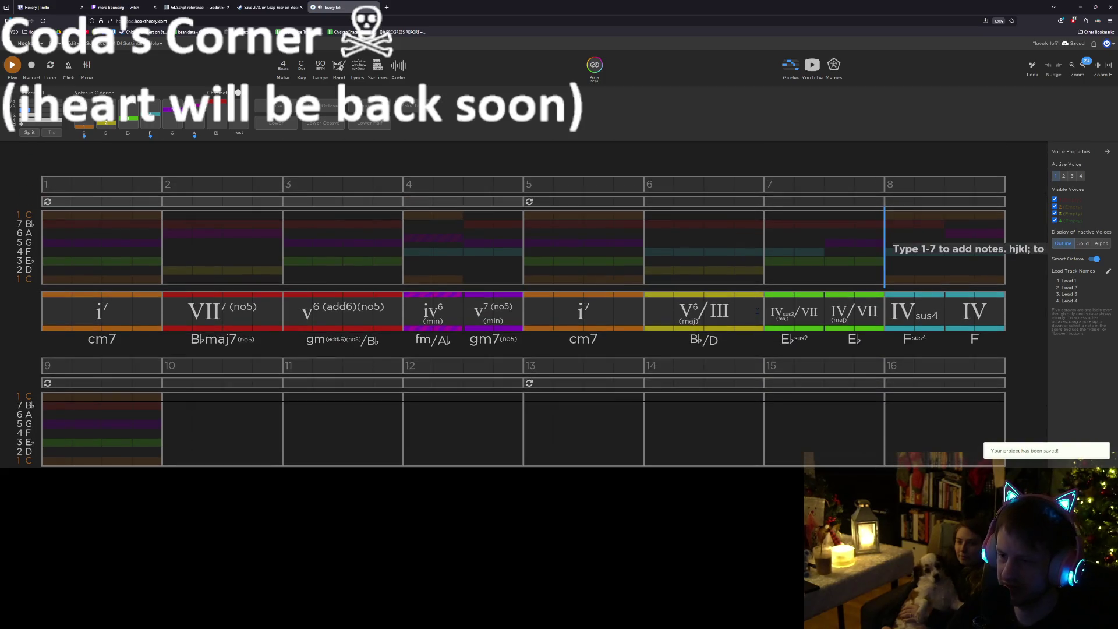
Make bar 8's final F chord an F7 and audition it from bar 8
left_click(964, 315)
left_click(1074, 176)
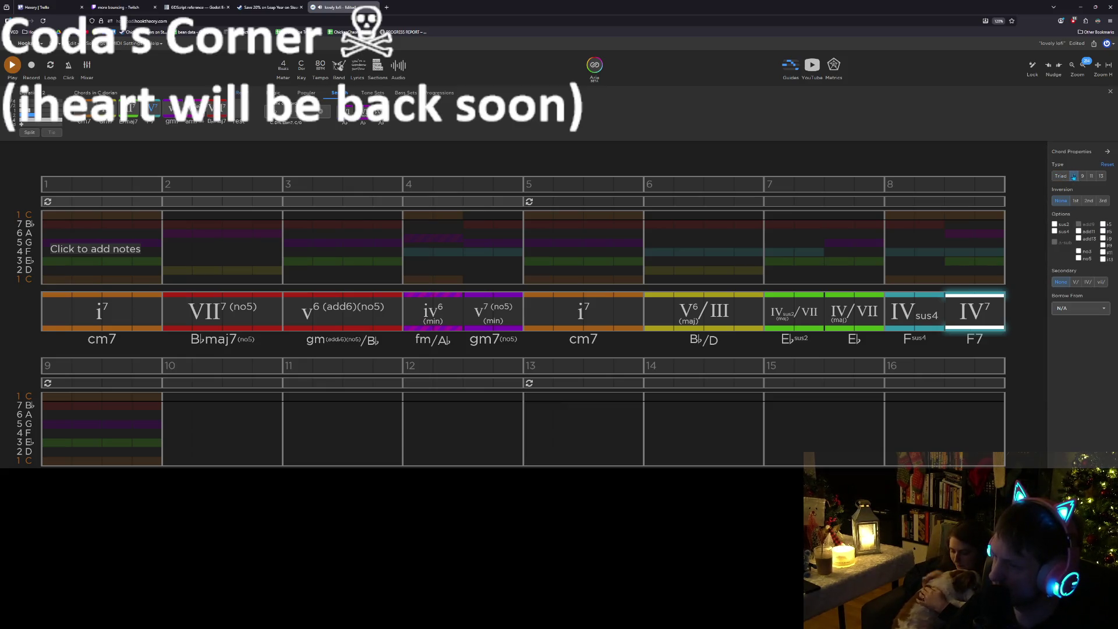
left_click(889, 261)
key("space")
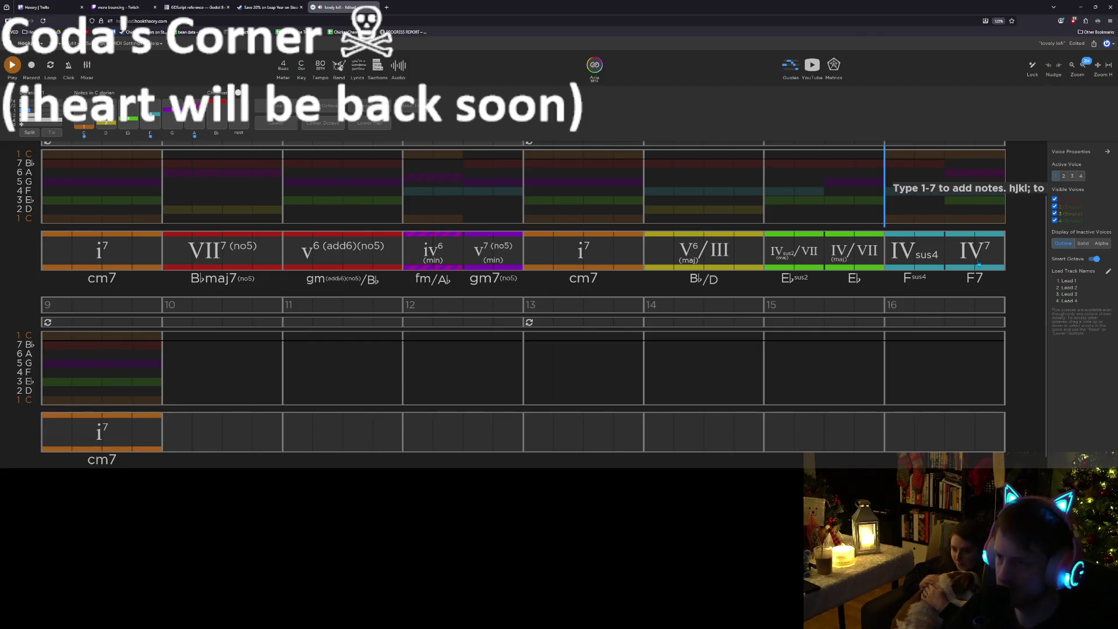
left_click(978, 264)
scroll(979, 264, "up", 1)
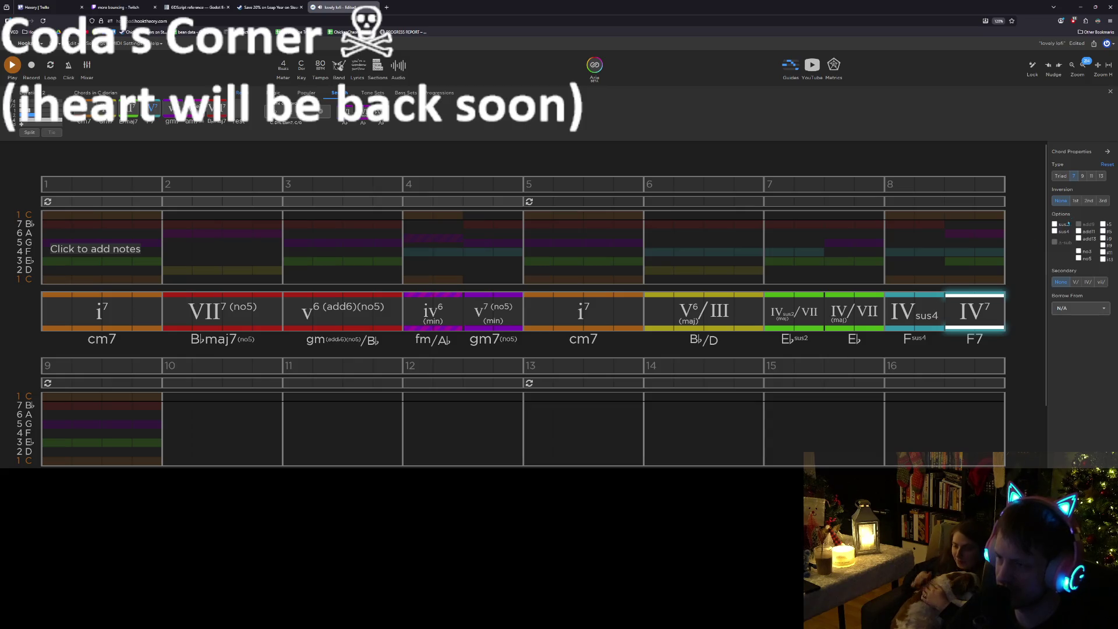
Change the final chord to F7(no5) and play the ending from bar 7
left_click(1060, 177)
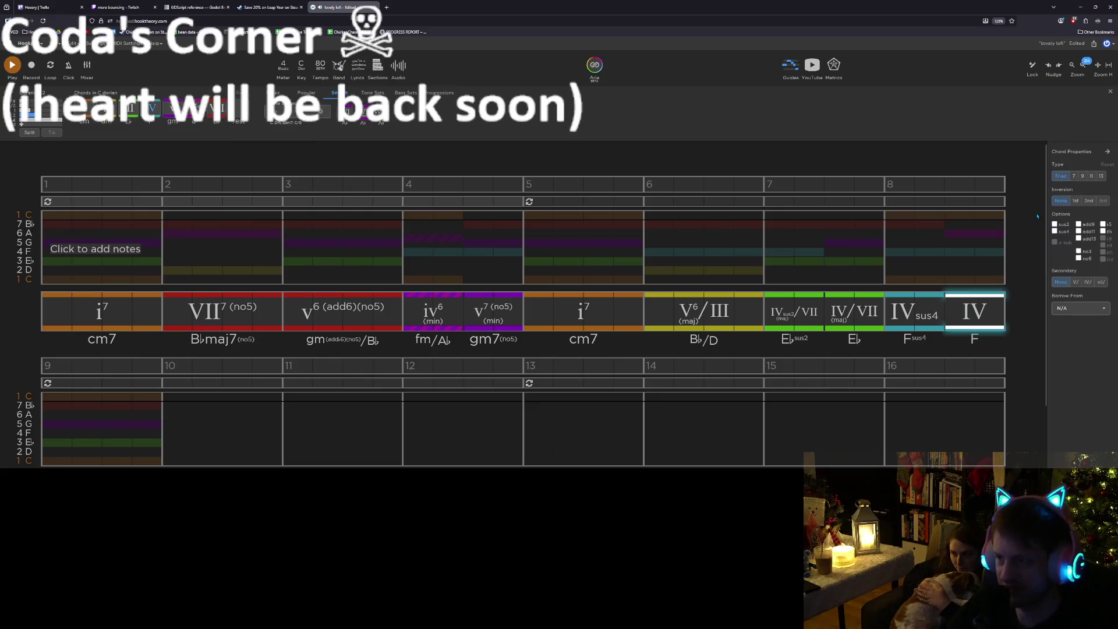
left_click(1086, 259)
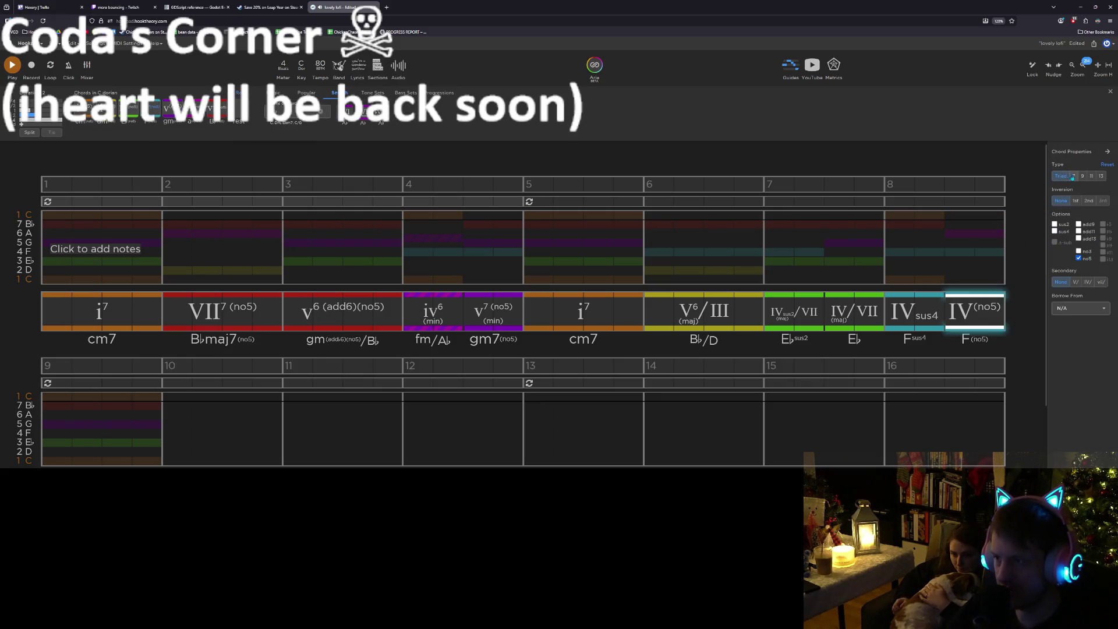
left_click(1072, 176)
left_click(855, 249)
key("space")
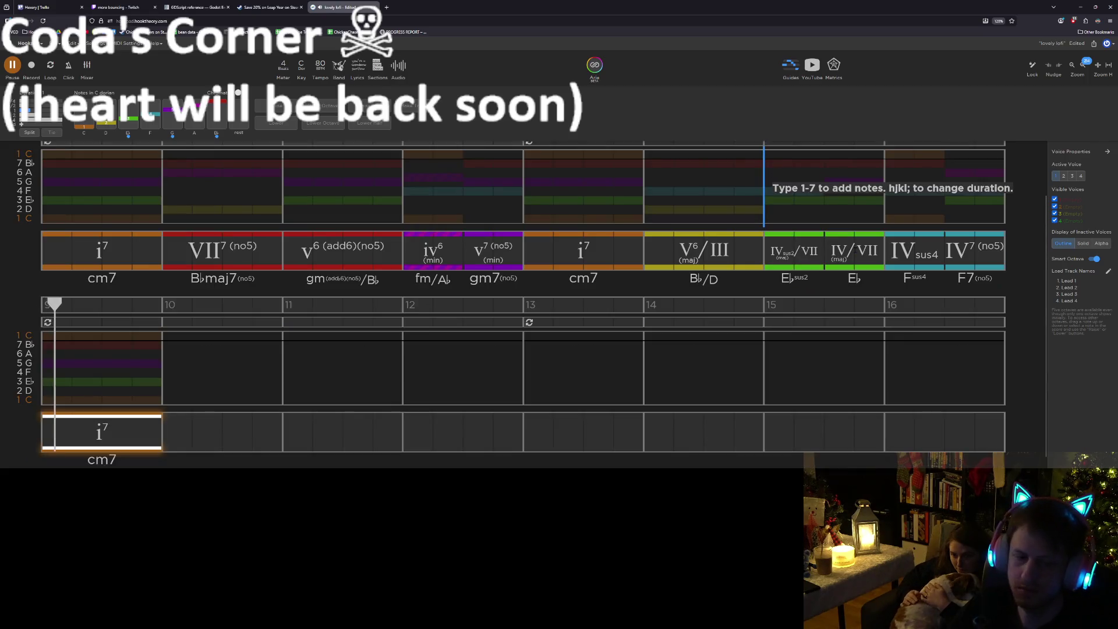
key("space")
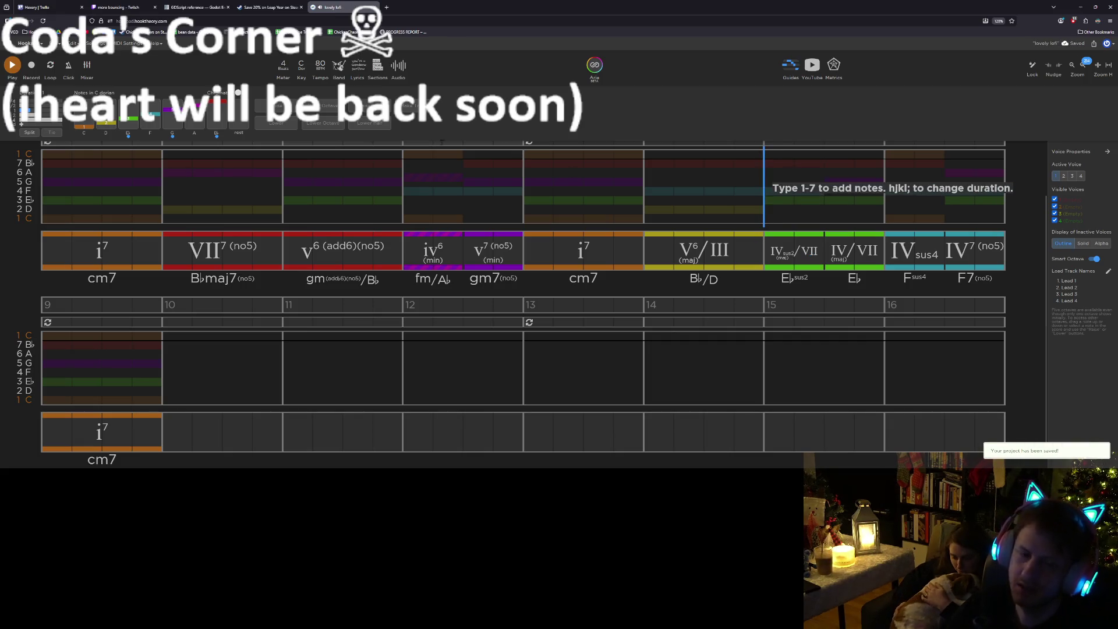
scroll(181, 188, "up", 2)
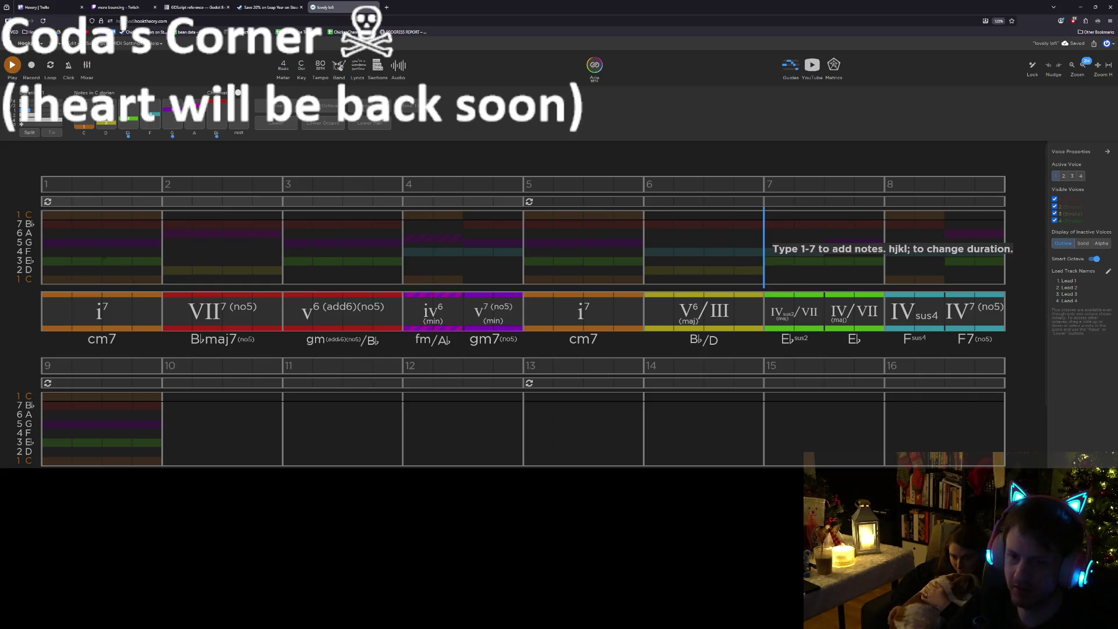
Enter a high C melody note in bar 1 and paste it into bar 2 as B♭
key("Home")
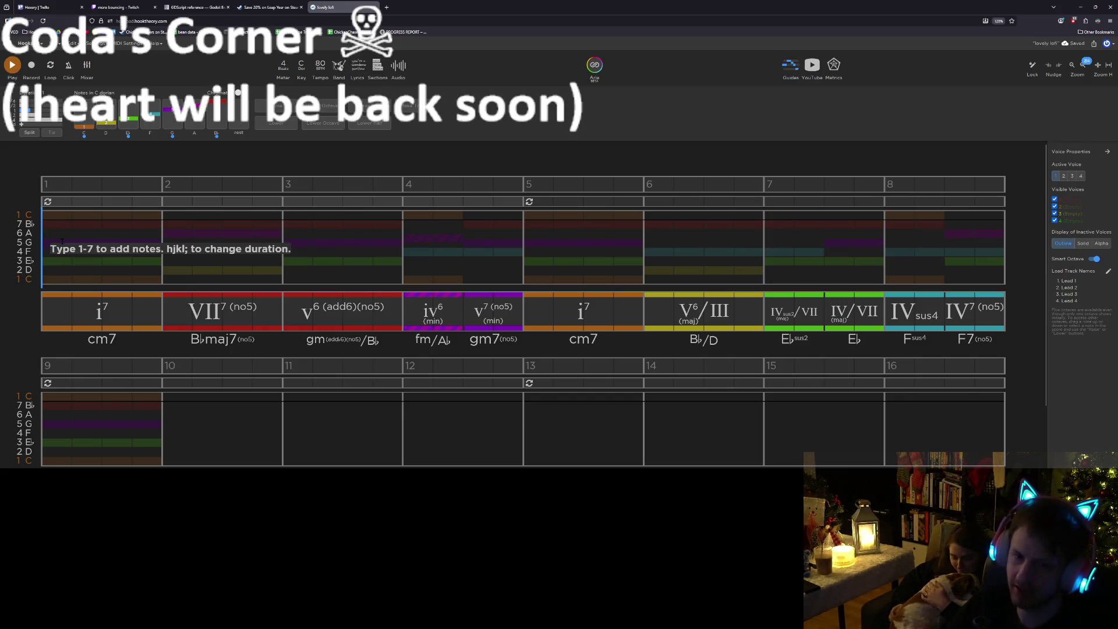
key("1")
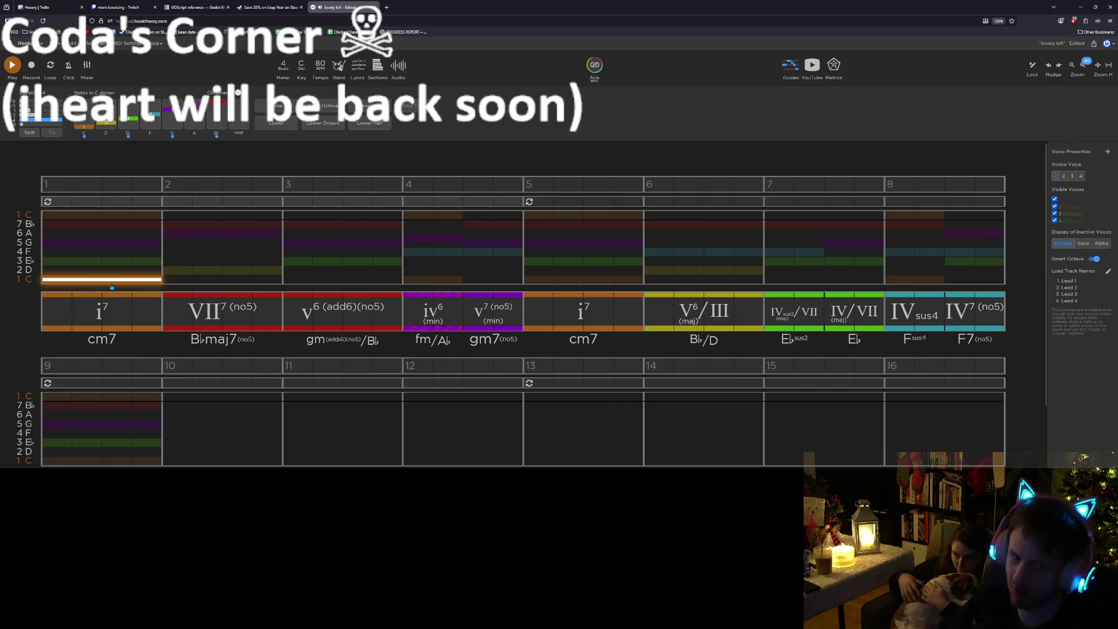
left_click_drag(112, 278, 108, 236)
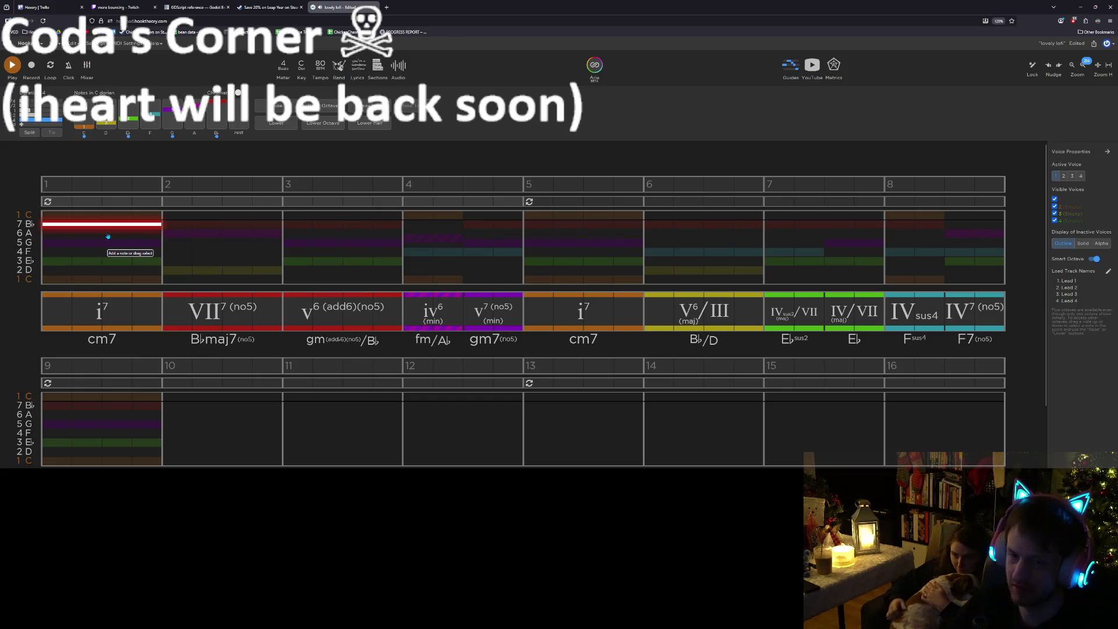
left_click_drag(107, 233, 106, 226)
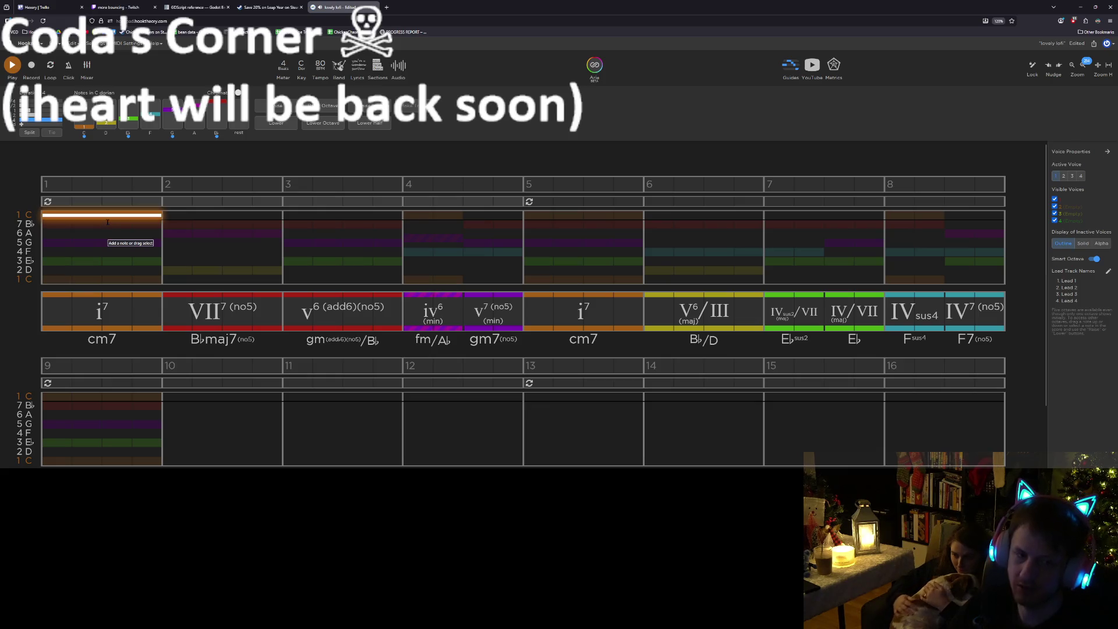
key("ctrl+c")
key("ctrl+v")
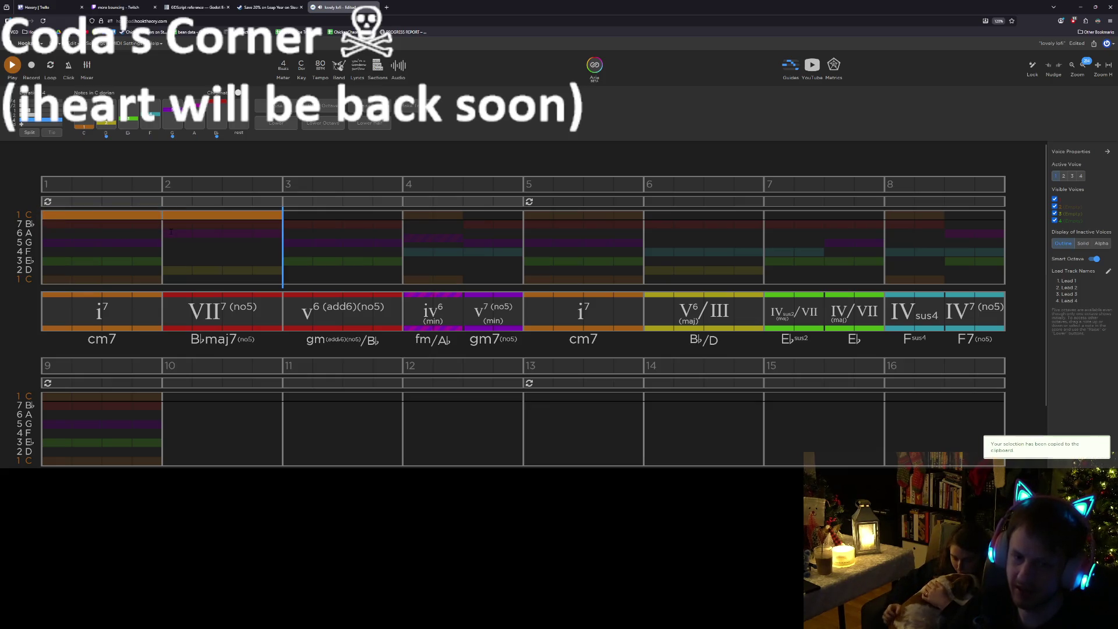
left_click_drag(239, 215, 242, 227)
Lower bar 2's note to A and bar 1's to G, pasting G into bars 3 and 4
key("ctrl+c")
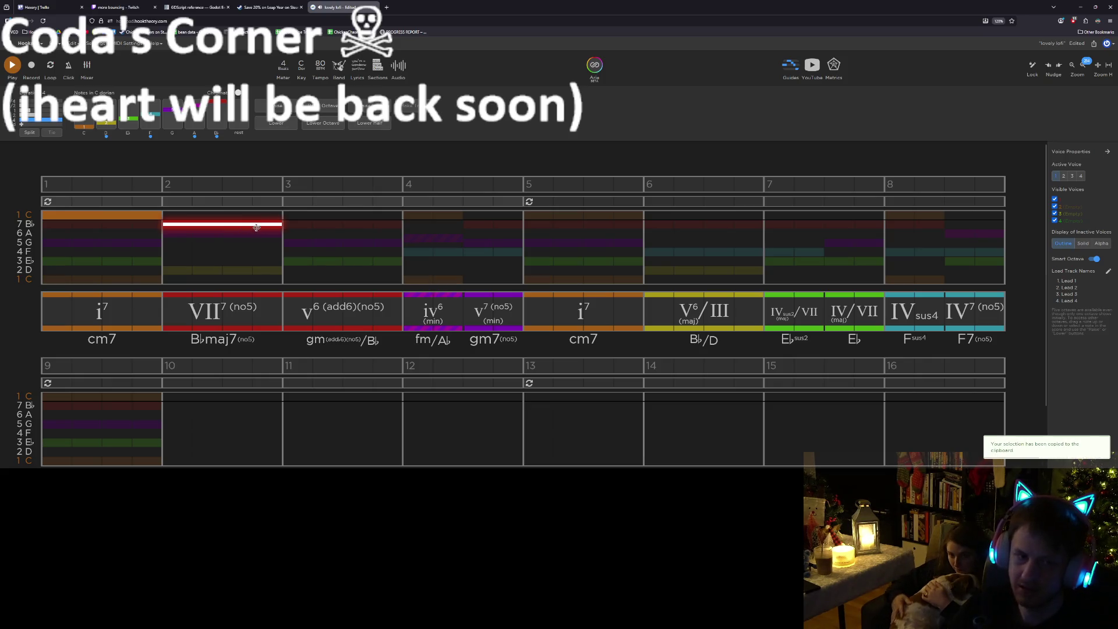
left_click_drag(239, 229, 238, 233)
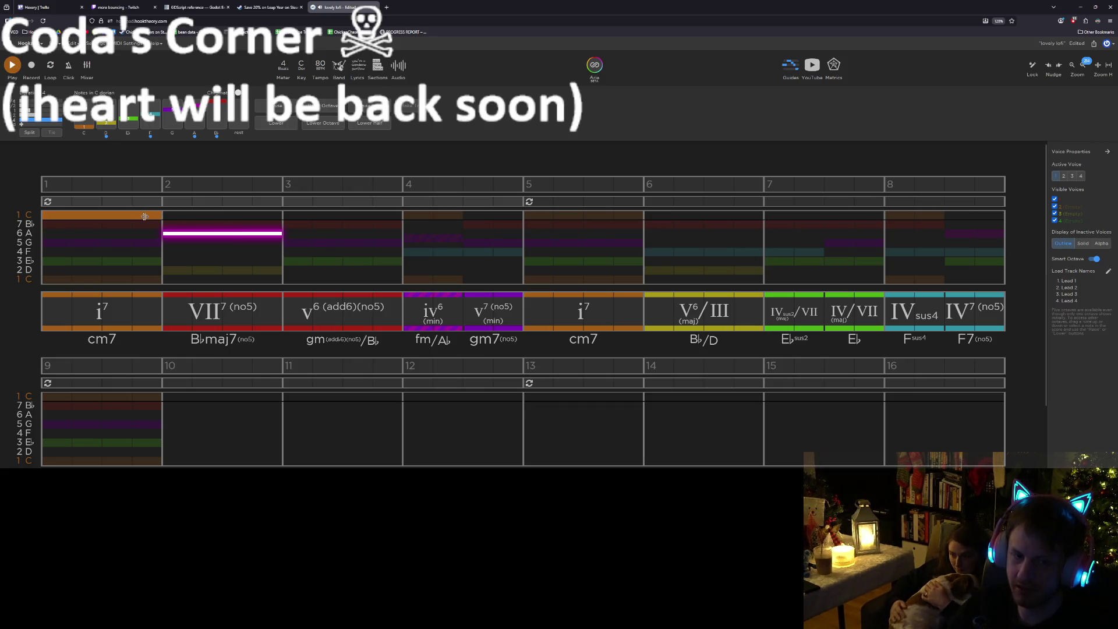
left_click_drag(124, 218, 127, 236)
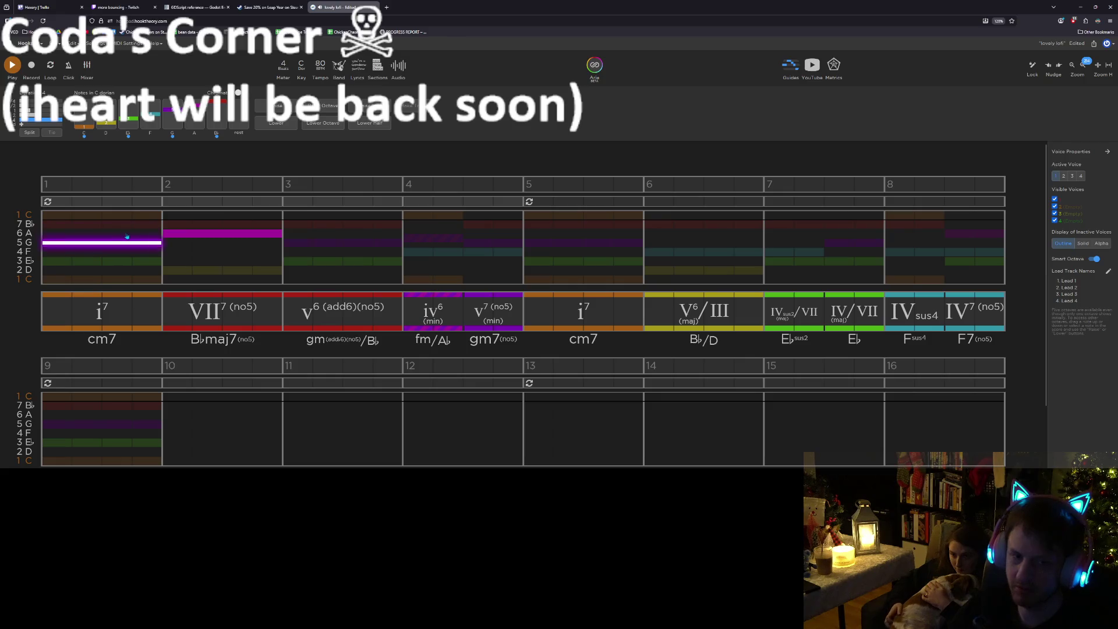
key("ctrl+c")
key("ctrl+v")
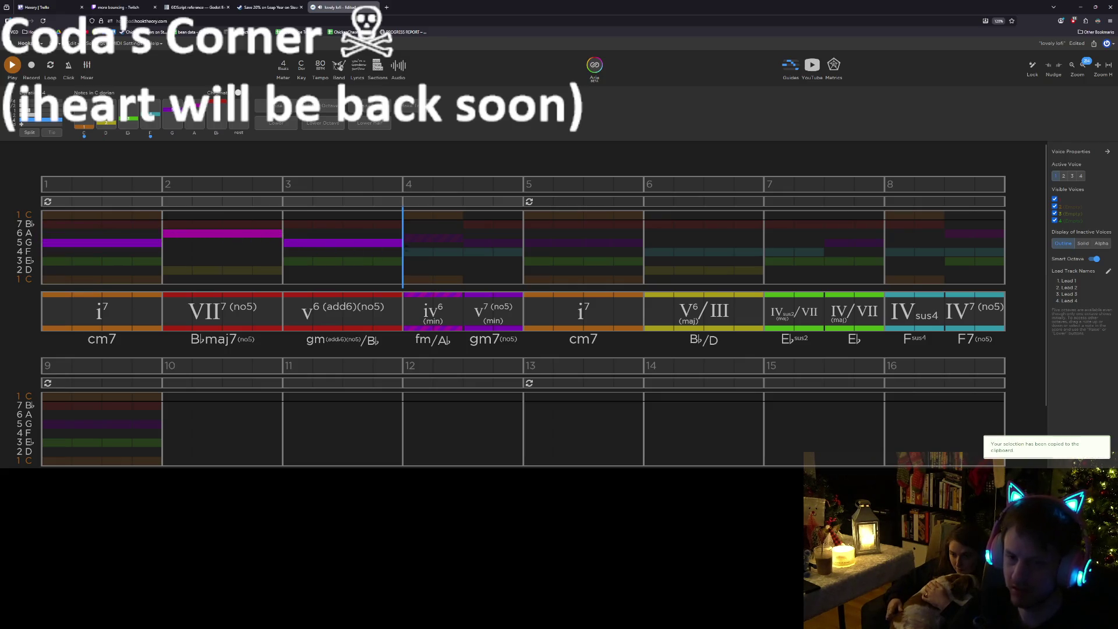
key("ctrl+v")
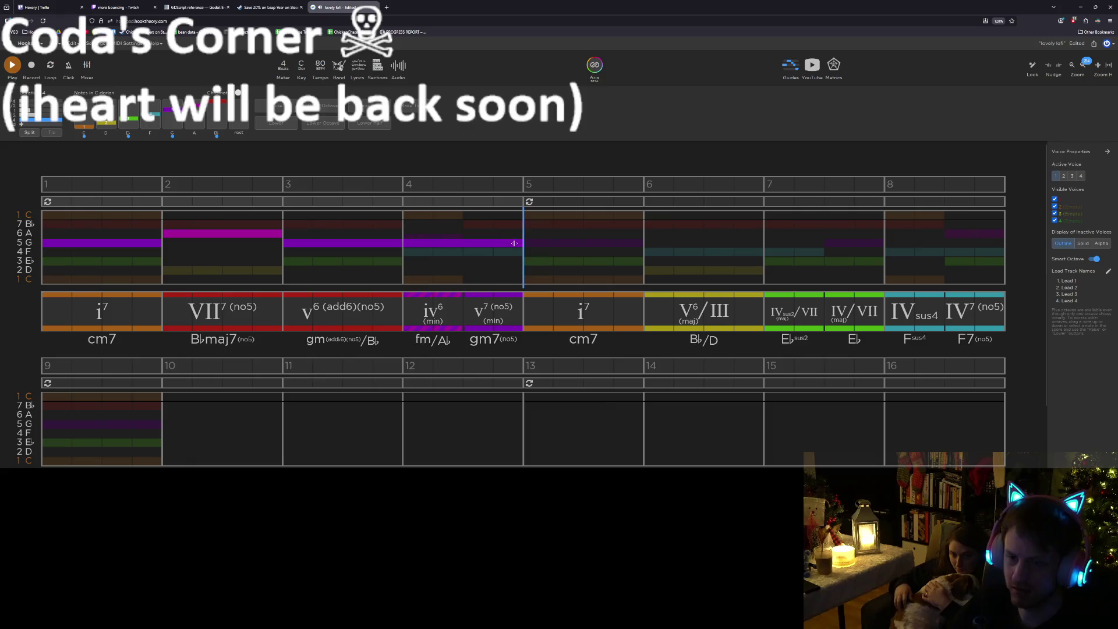
Split bar 4 into two notes: a semitone-raised note, then G in the second half
left_click_drag(451, 242, 502, 245)
key("ctrl+c")
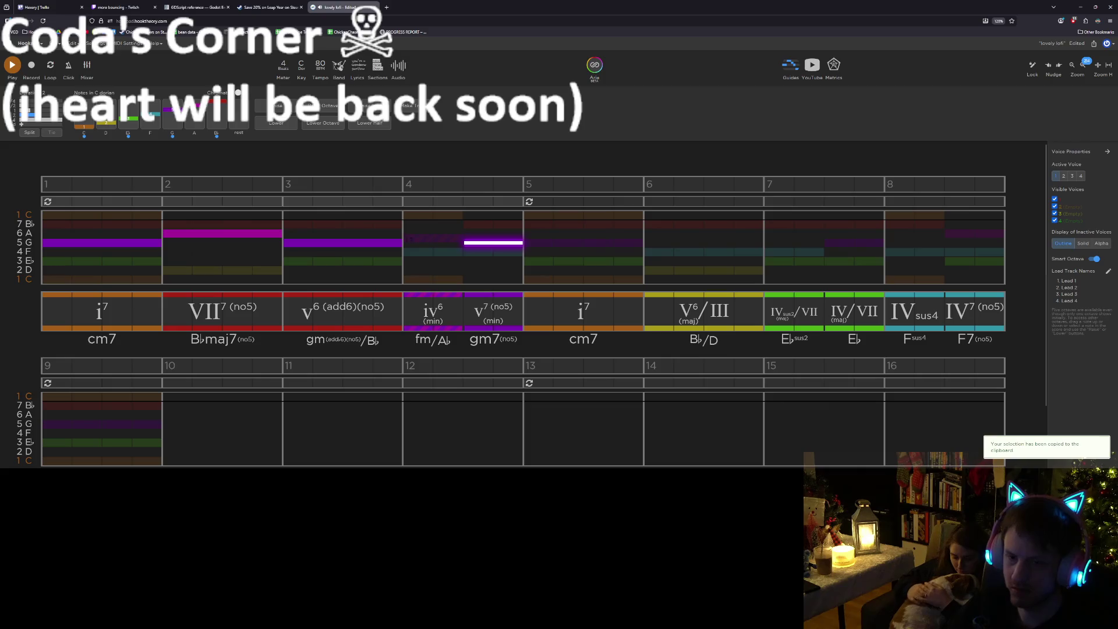
left_click(427, 242)
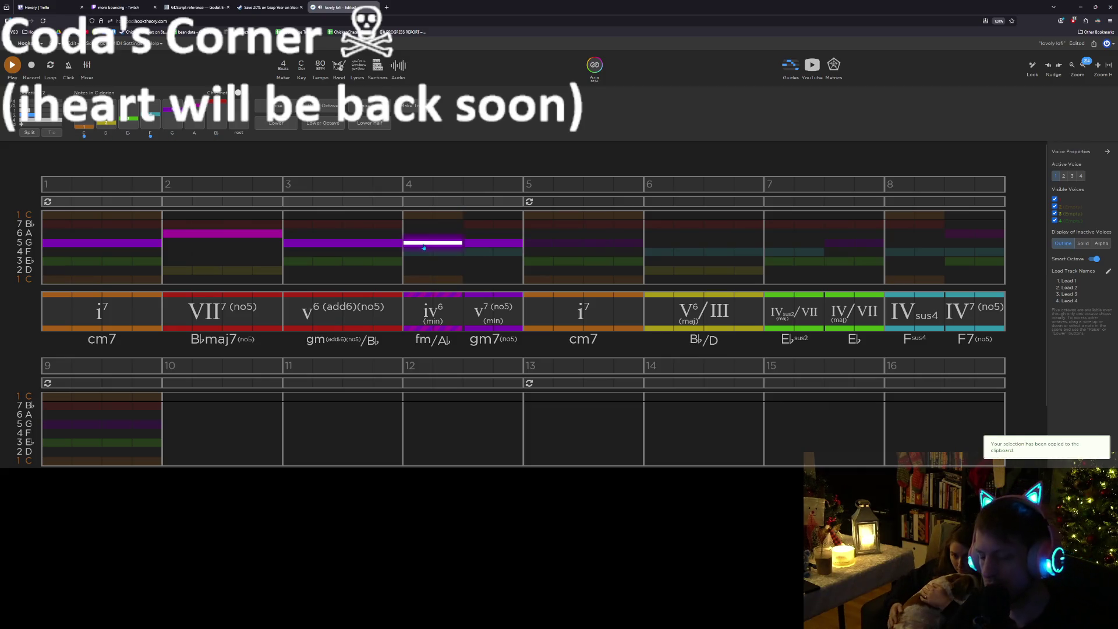
key("shift+Up")
key("Escape")
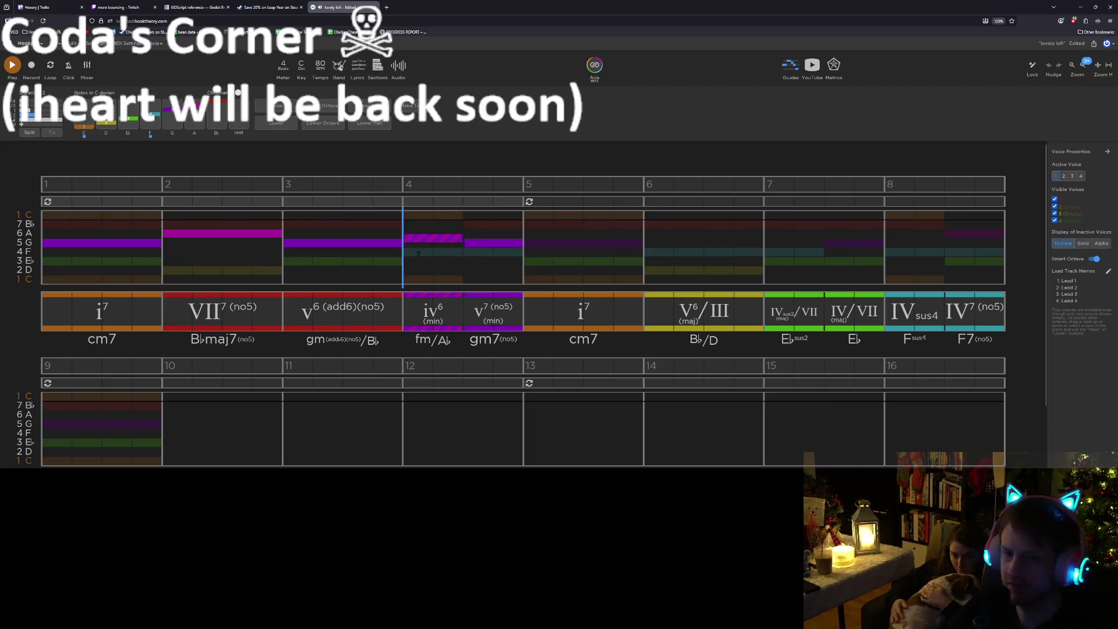
left_click(498, 245)
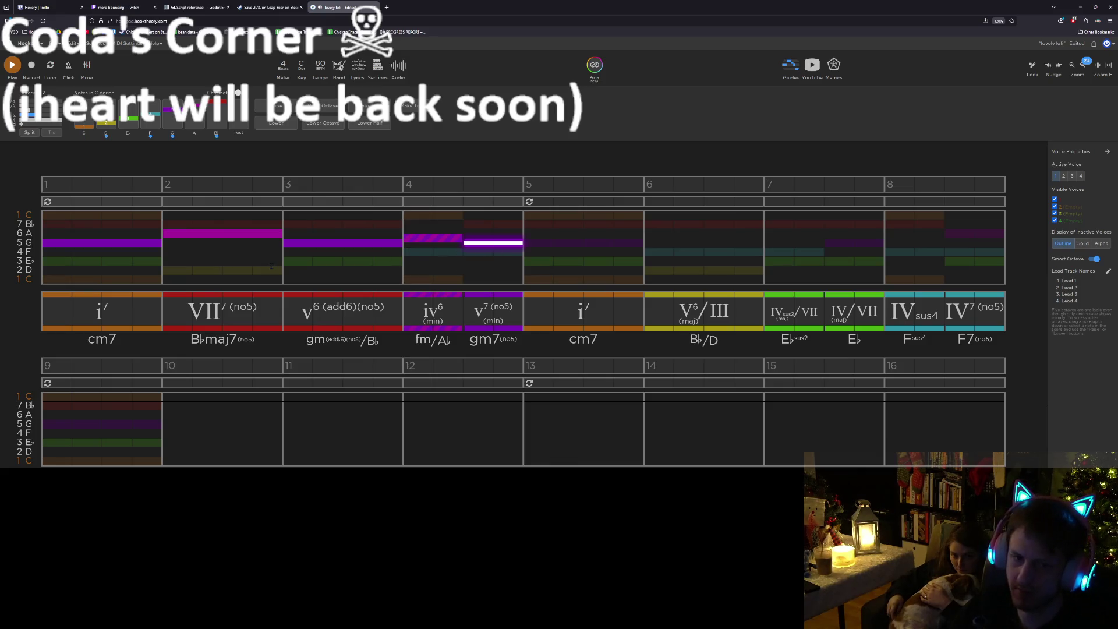
Copy the bars 1–3 melody and paste it starting at bar 5
mouse_move(364, 271)
left_mouse_down()
mouse_move(163, 230)
mouse_move(43, 227)
left_mouse_up()
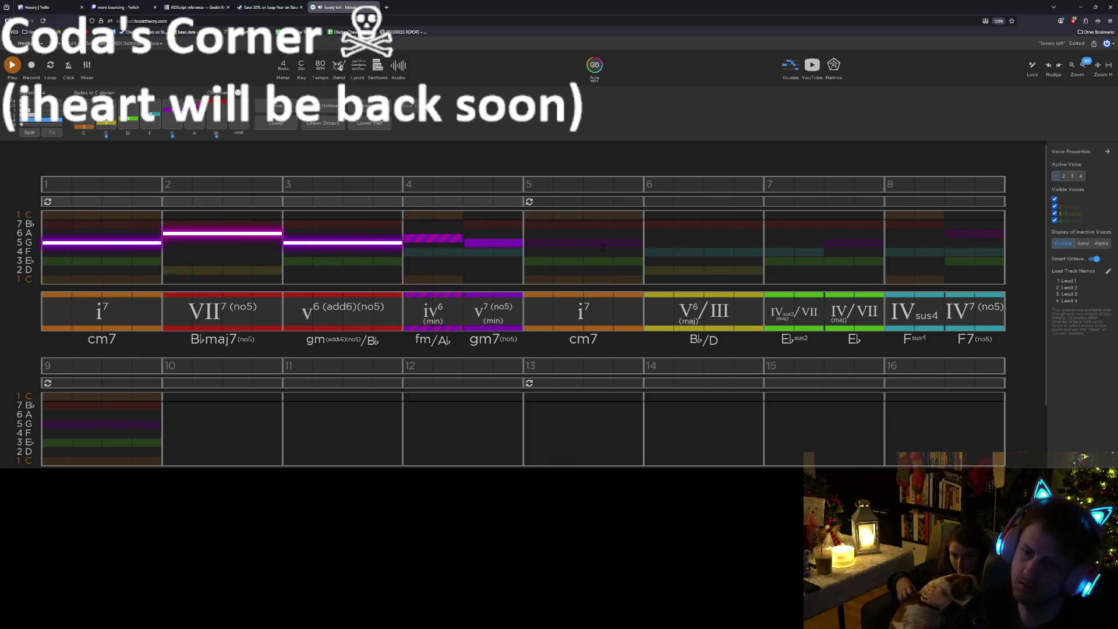
key("ctrl+c")
left_click(528, 250)
key("ctrl+v")
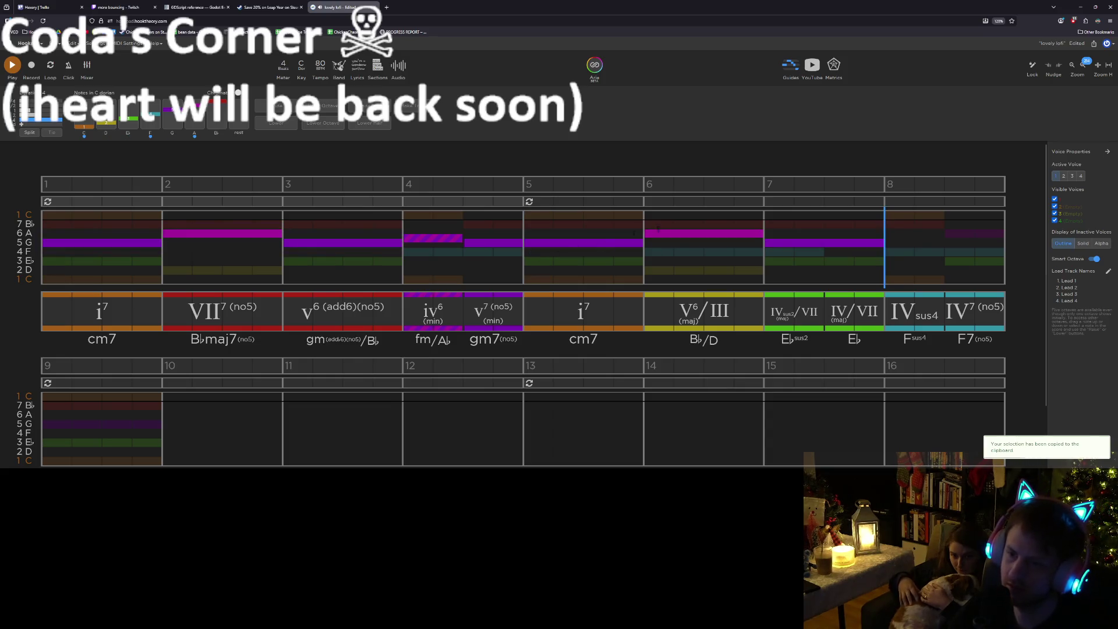
Lower bar 6 to F held into bar 7, and bar 7 to a half-bar E♭
left_click_drag(673, 231, 674, 250)
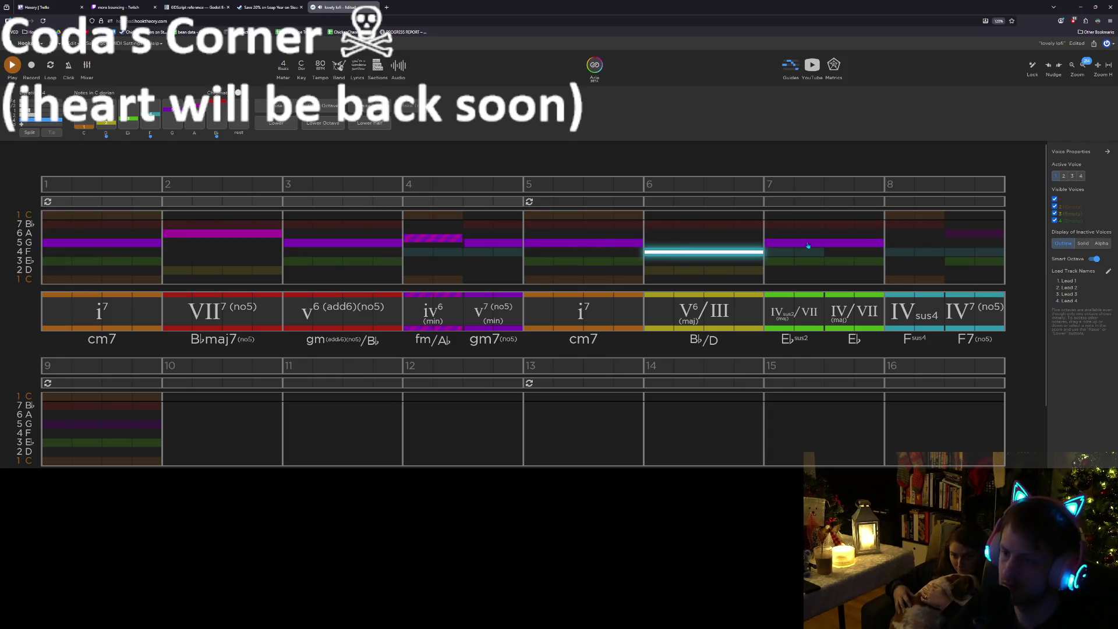
left_click_drag(808, 244, 810, 258)
mouse_move(880, 262)
left_mouse_down()
mouse_move(814, 262)
mouse_move(862, 262)
left_mouse_up()
left_click_drag(763, 252, 818, 252)
Copy the E♭ note into bar 8, raise it to F held the full bar, and save
left_click(844, 263)
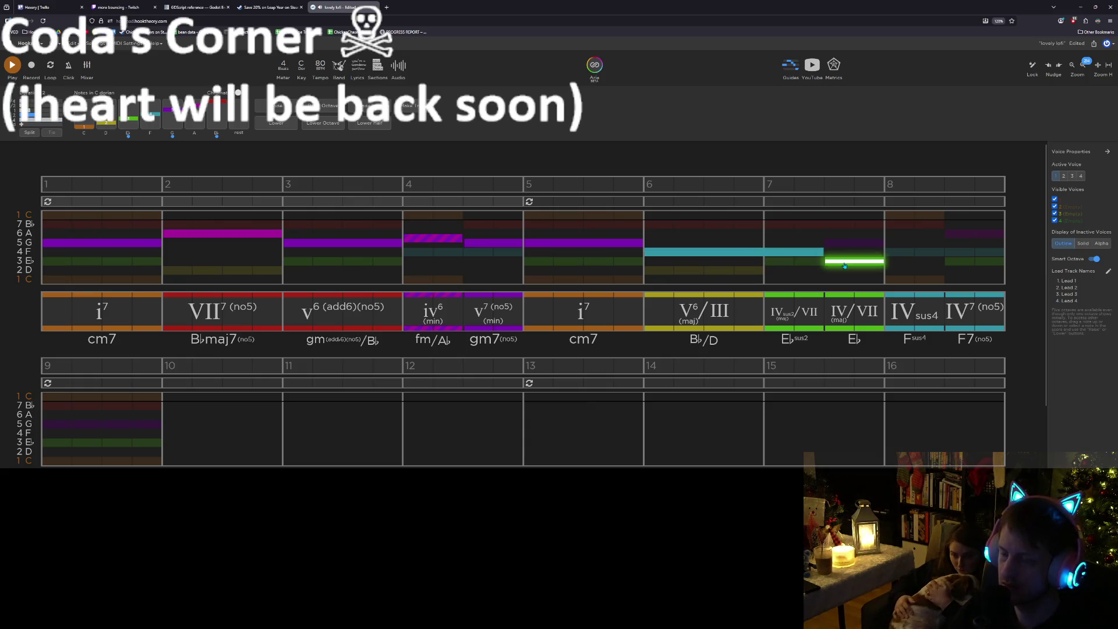
key("ctrl+c")
left_click(885, 270)
key("ctrl+v")
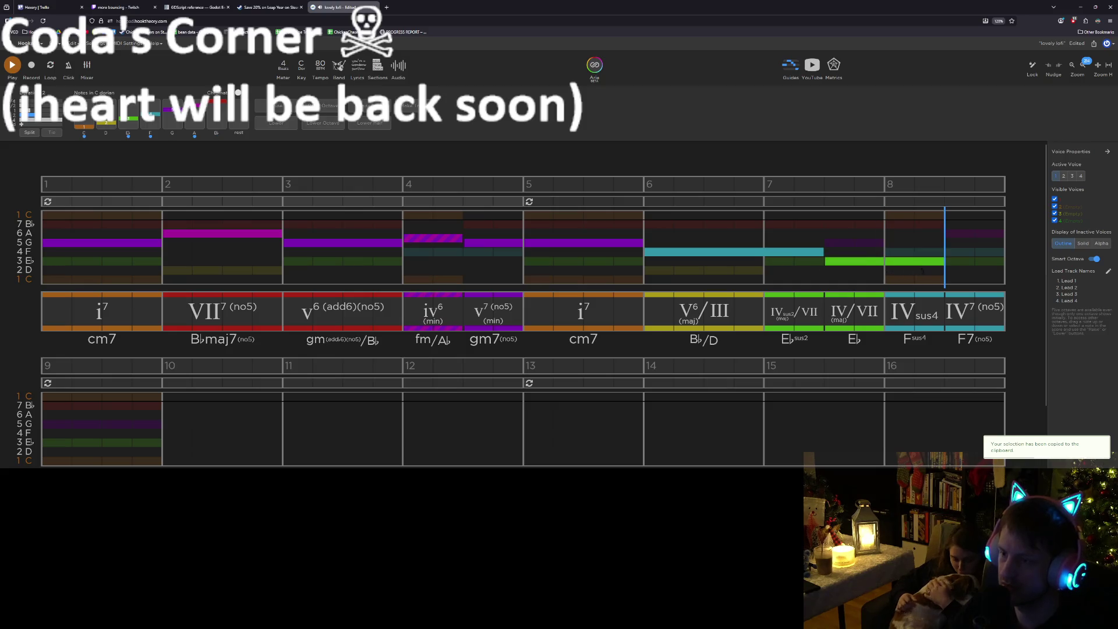
left_click_drag(921, 268, 919, 256)
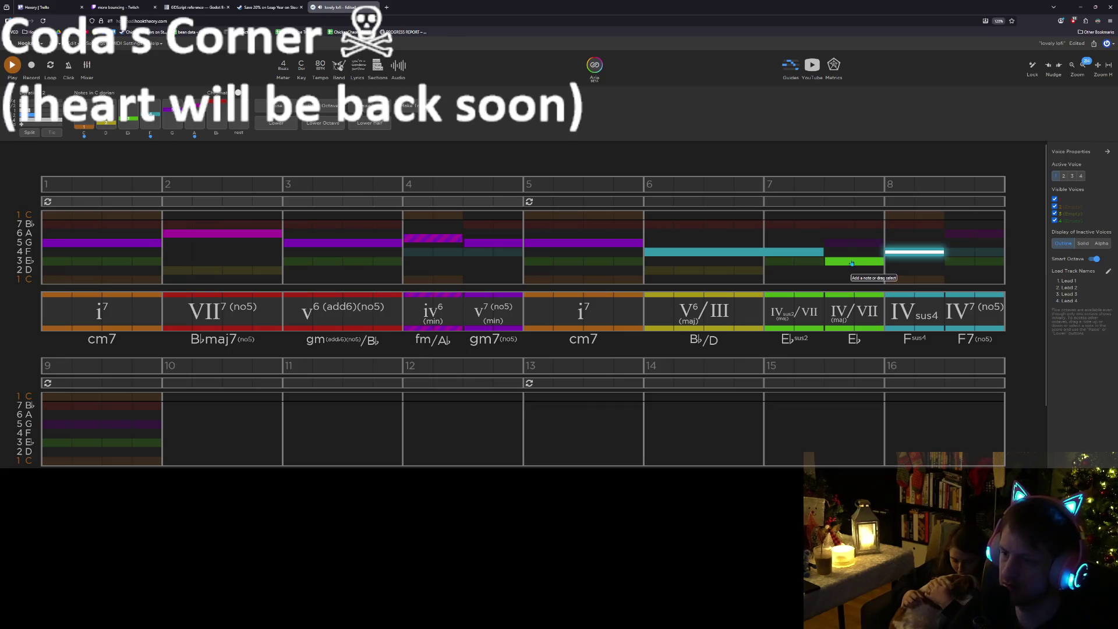
left_click_drag(940, 254, 1031, 254)
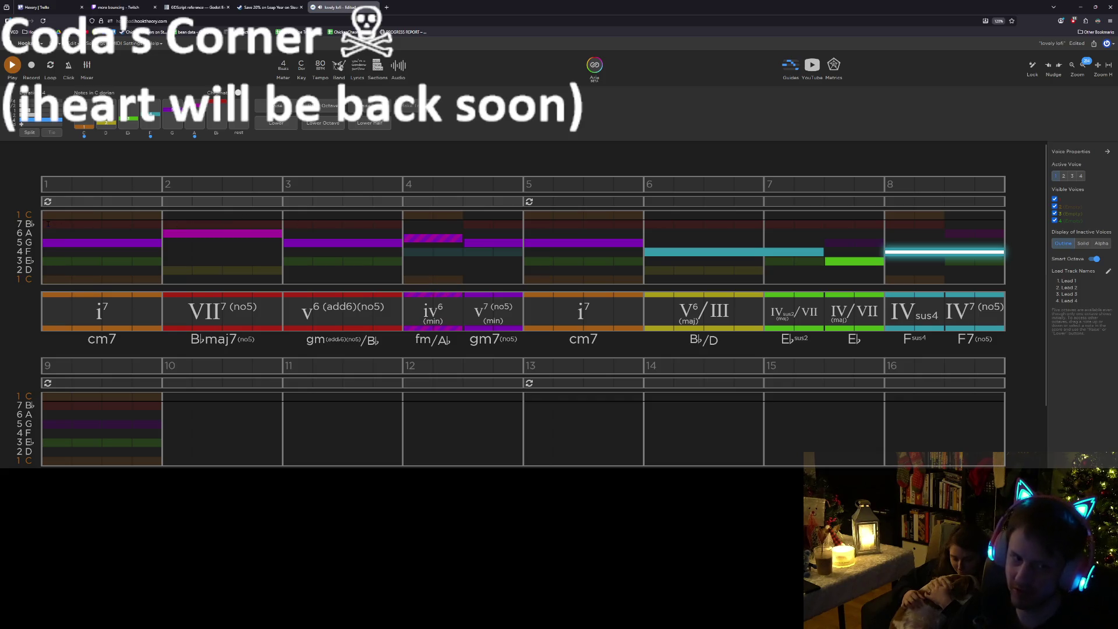
key("Escape")
key("b")
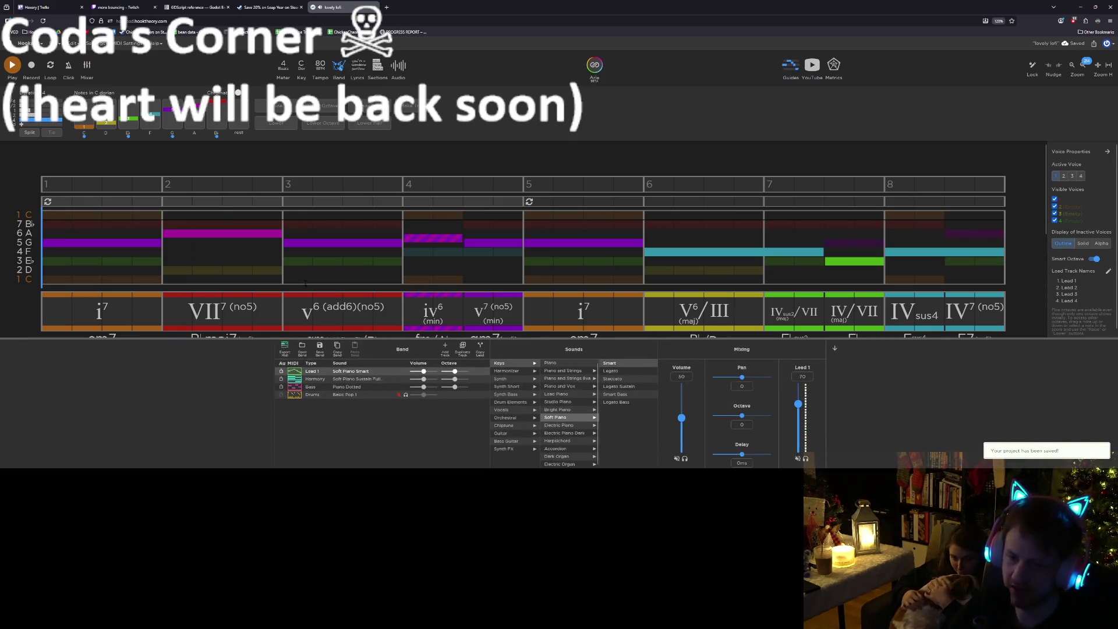
Set the Bass track's sound to Electric Bass › Pop Bass › Dotted
left_click(376, 387)
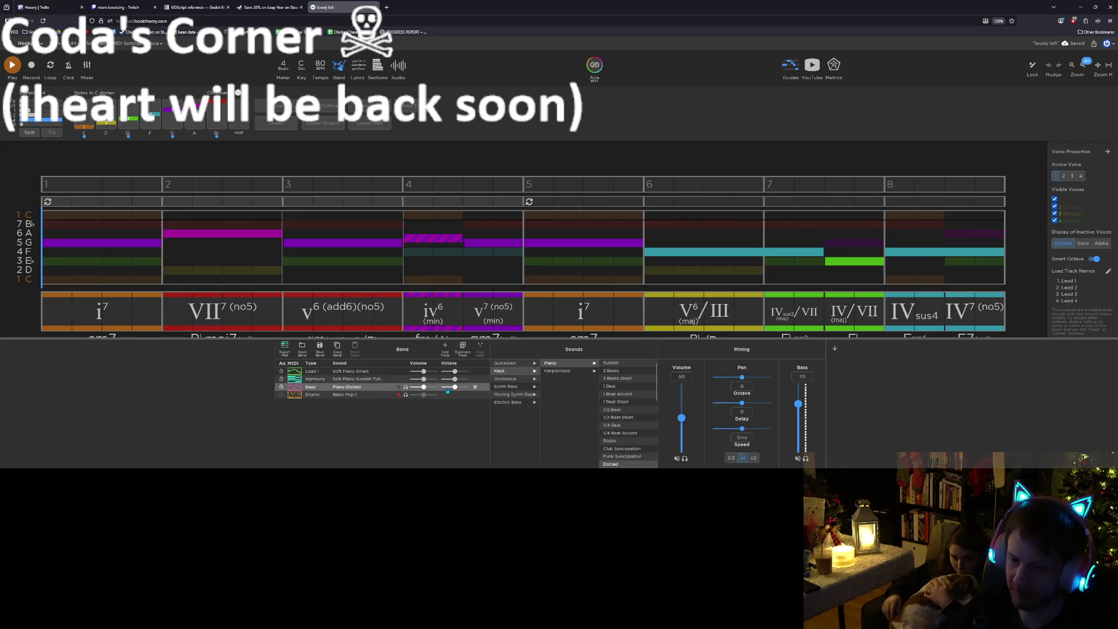
left_click(518, 403)
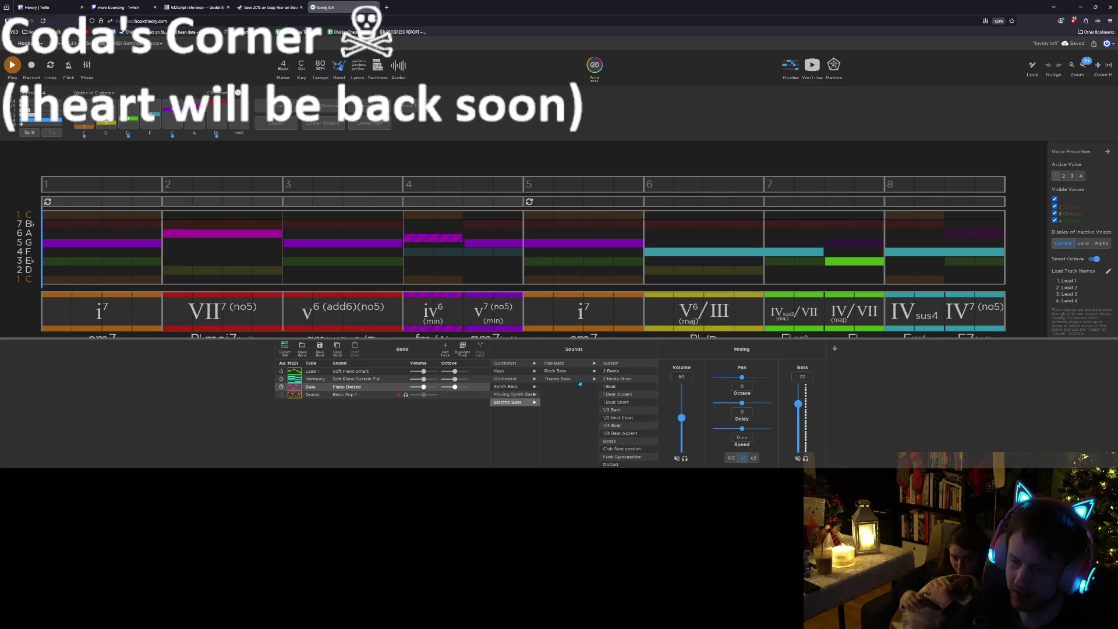
scroll(630, 400, "down", 1)
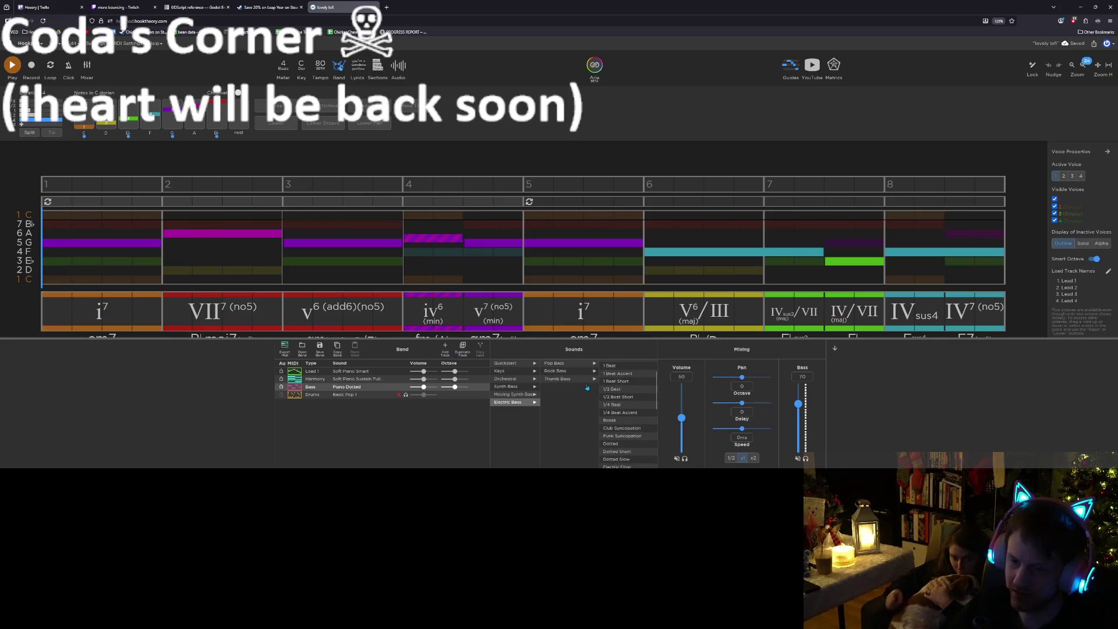
left_click(566, 365)
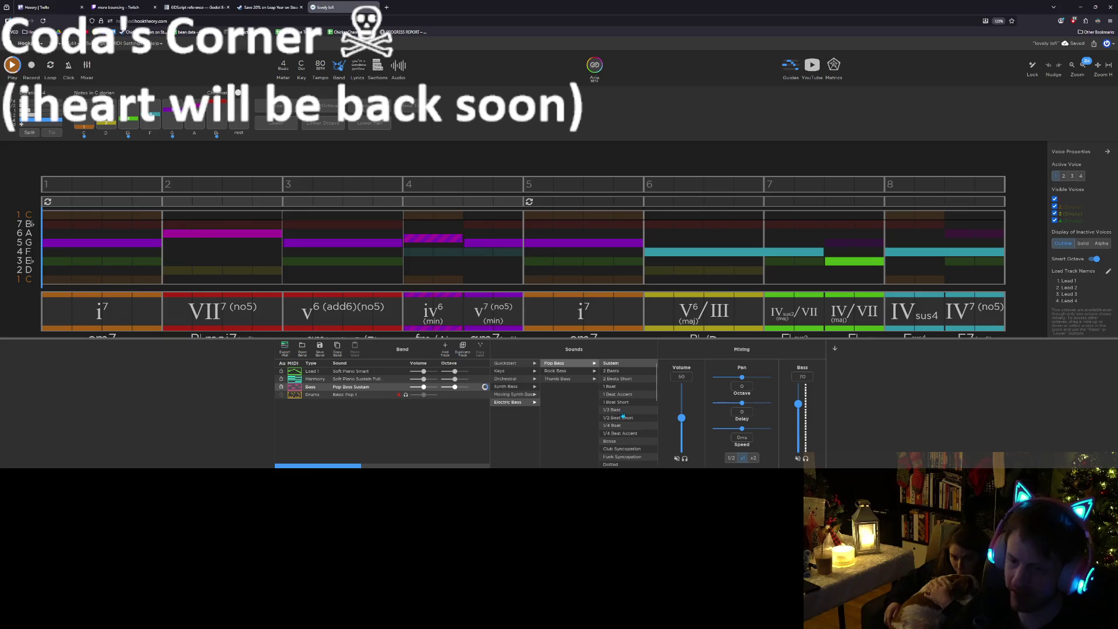
scroll(629, 425, "down", 2)
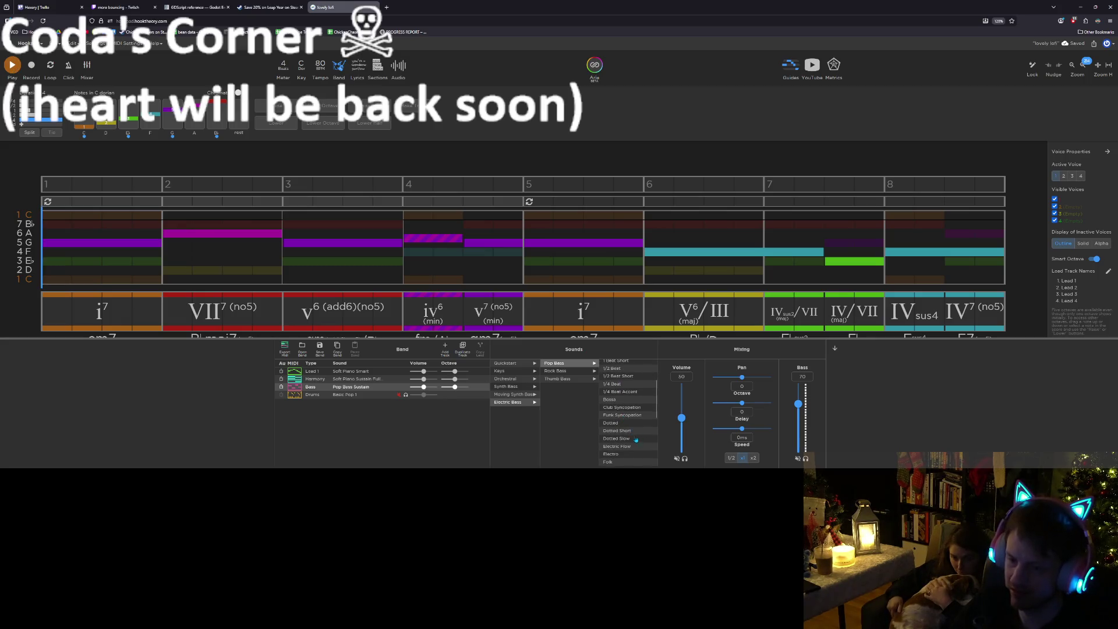
left_click(621, 423)
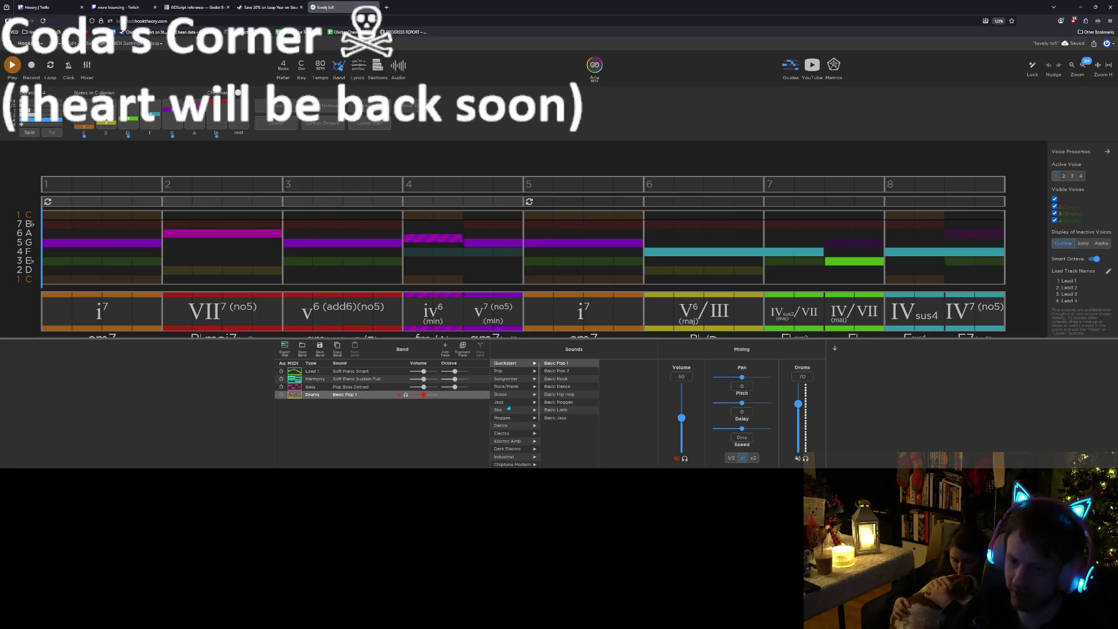
Switch the drums to a Jazz Snare 2bar pattern and select the Lead 1 track
left_click(508, 406)
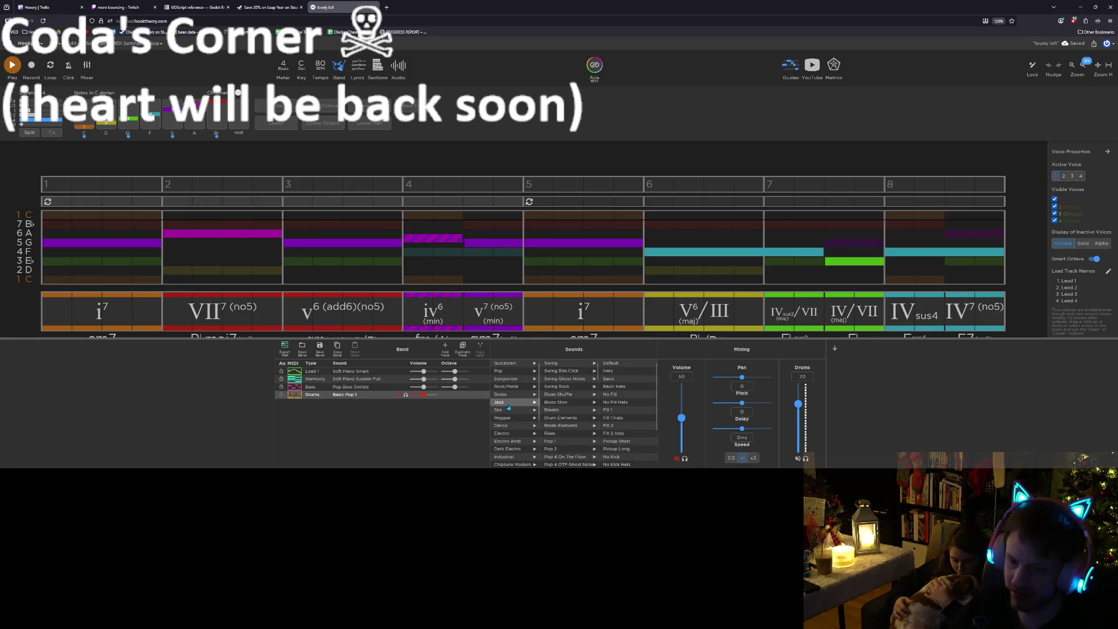
left_click(568, 434)
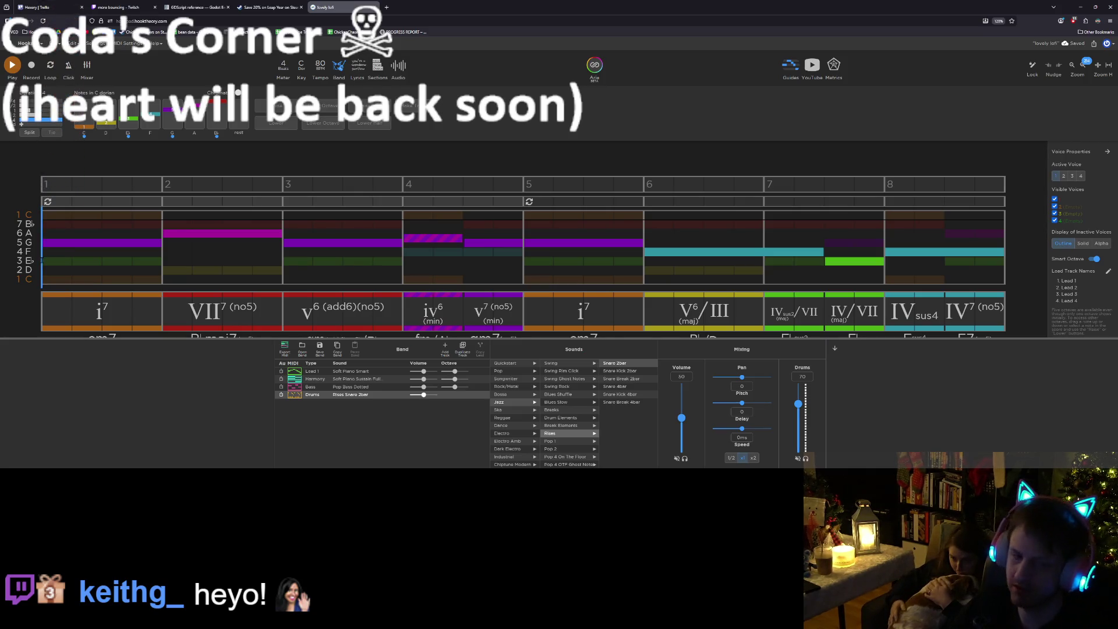
left_click(350, 371)
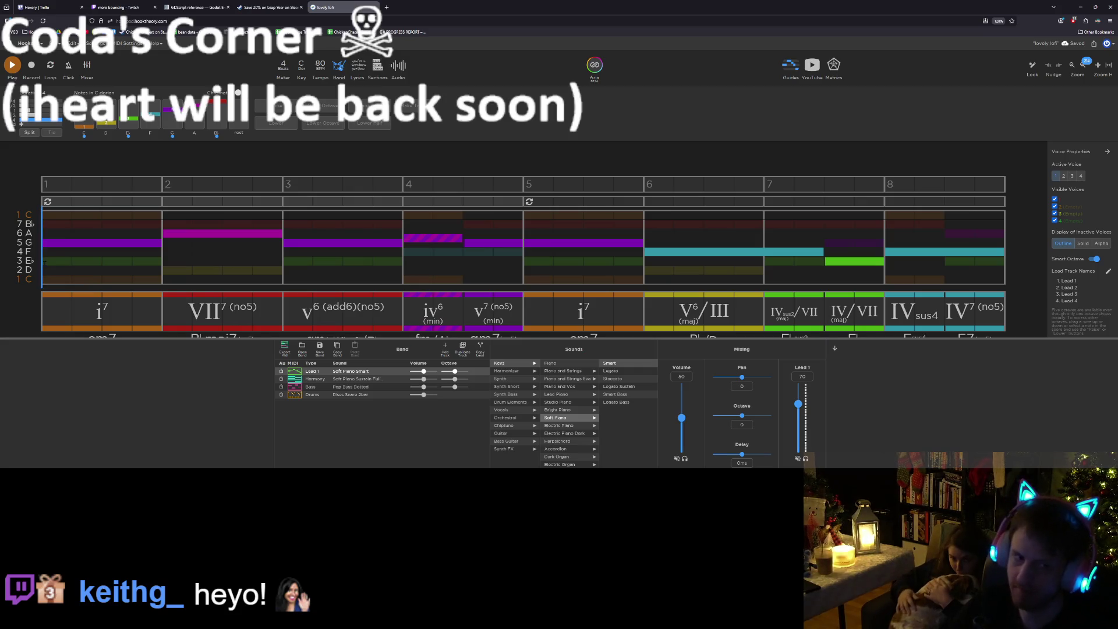
Loop playback over bars 1–8 and set the Drums track to Jazz › Swing › Default
left_click_drag(65, 201, 952, 212)
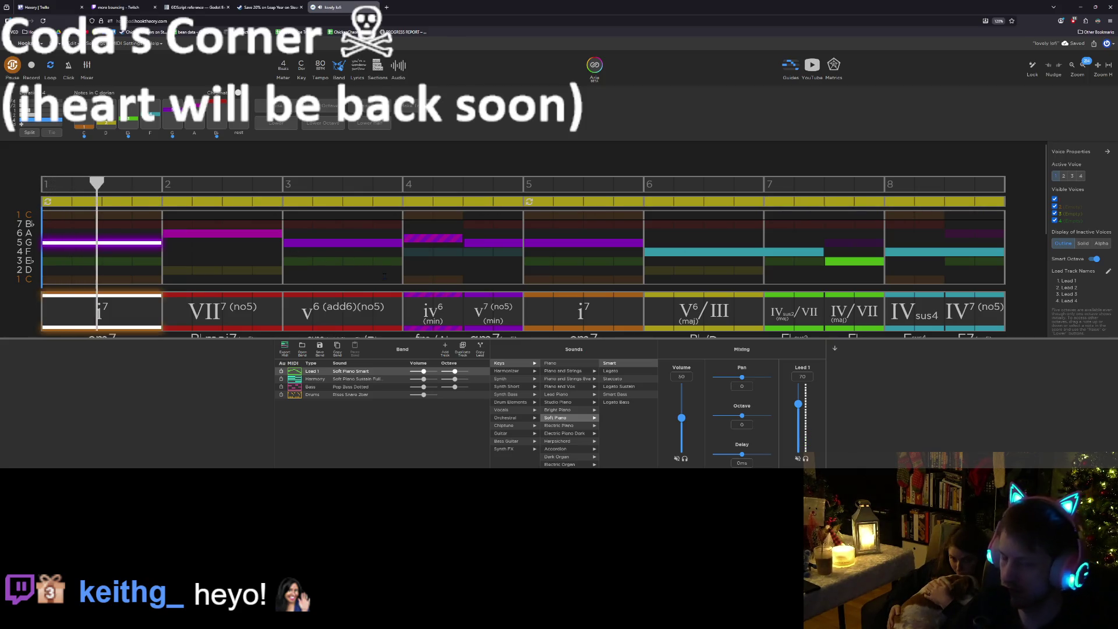
left_click(375, 396)
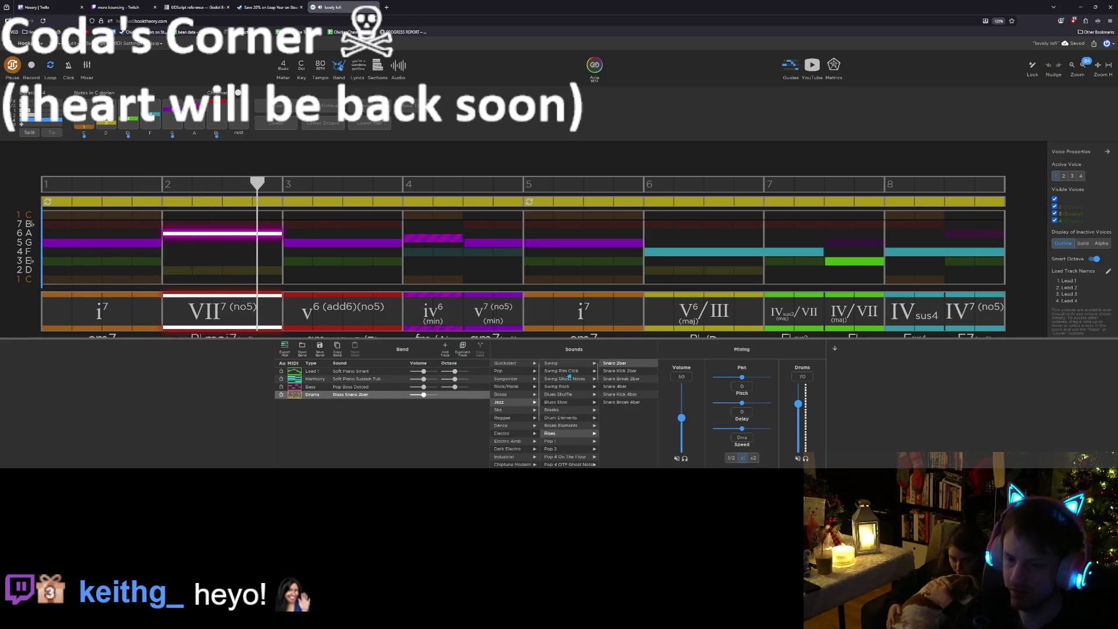
left_click(567, 364)
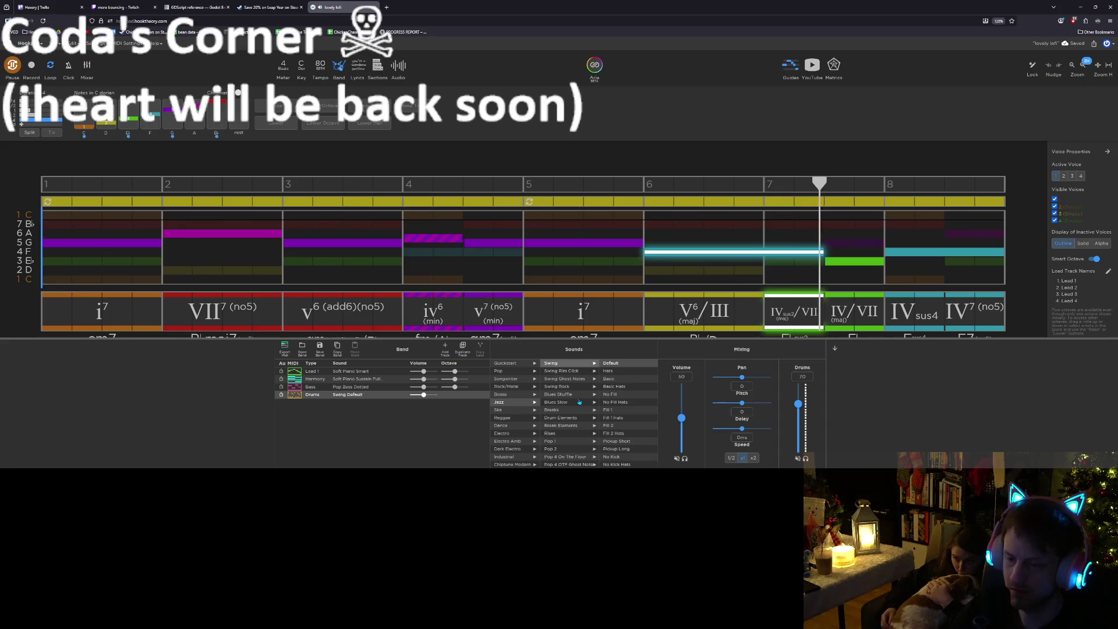
scroll(571, 419, "down", 2)
scroll(570, 423, "down", 3)
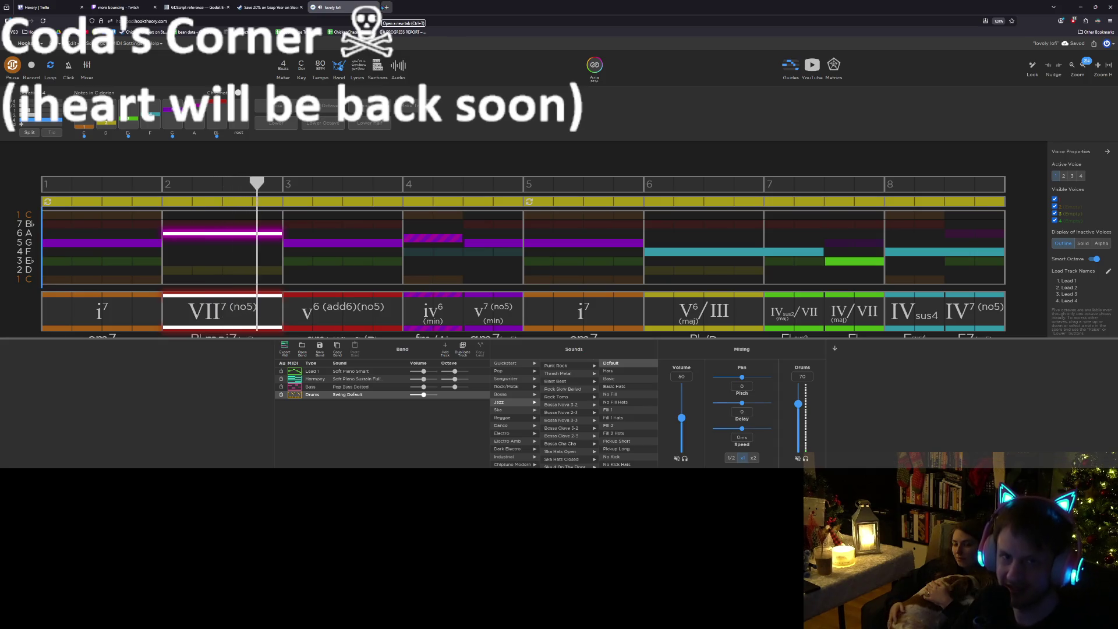
Stop the looping playback of the eight-bar progression
key("space")
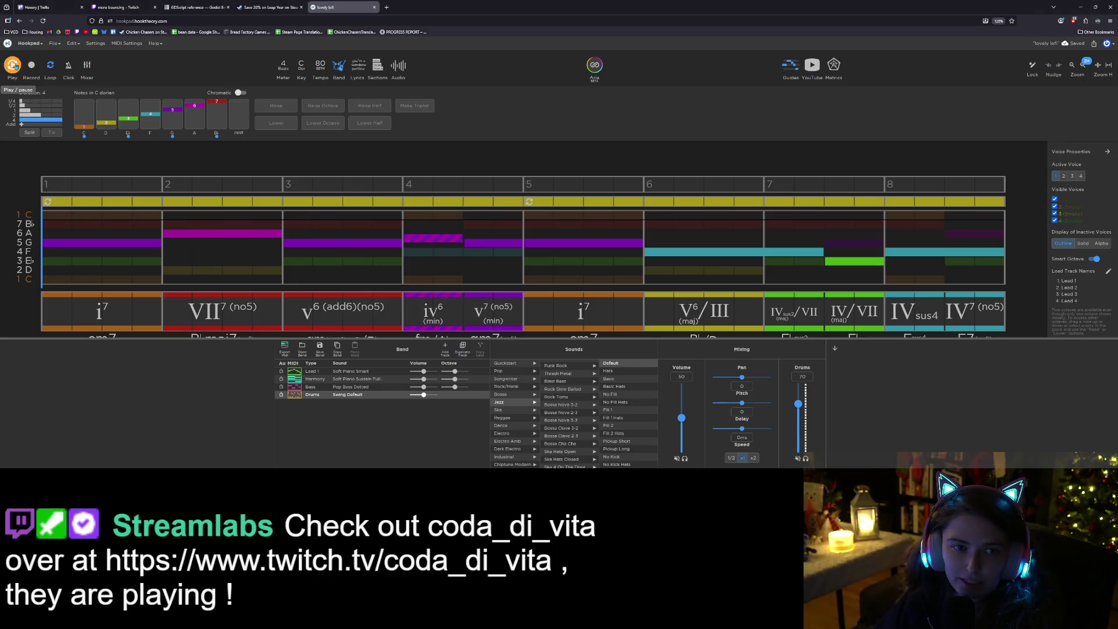
left_click(12, 64)
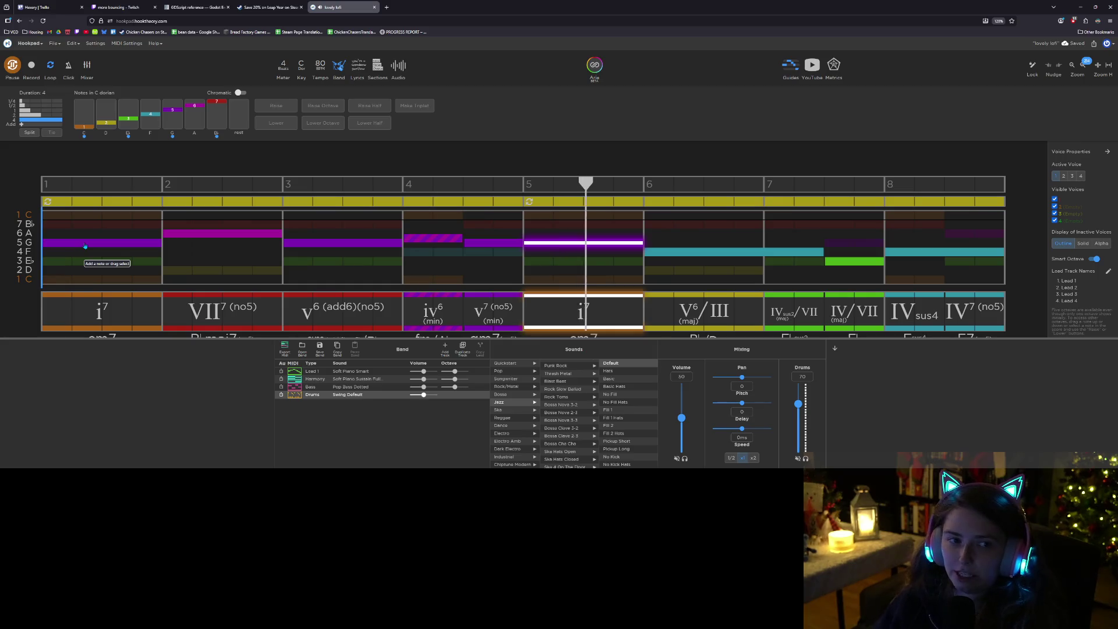
left_click(12, 68)
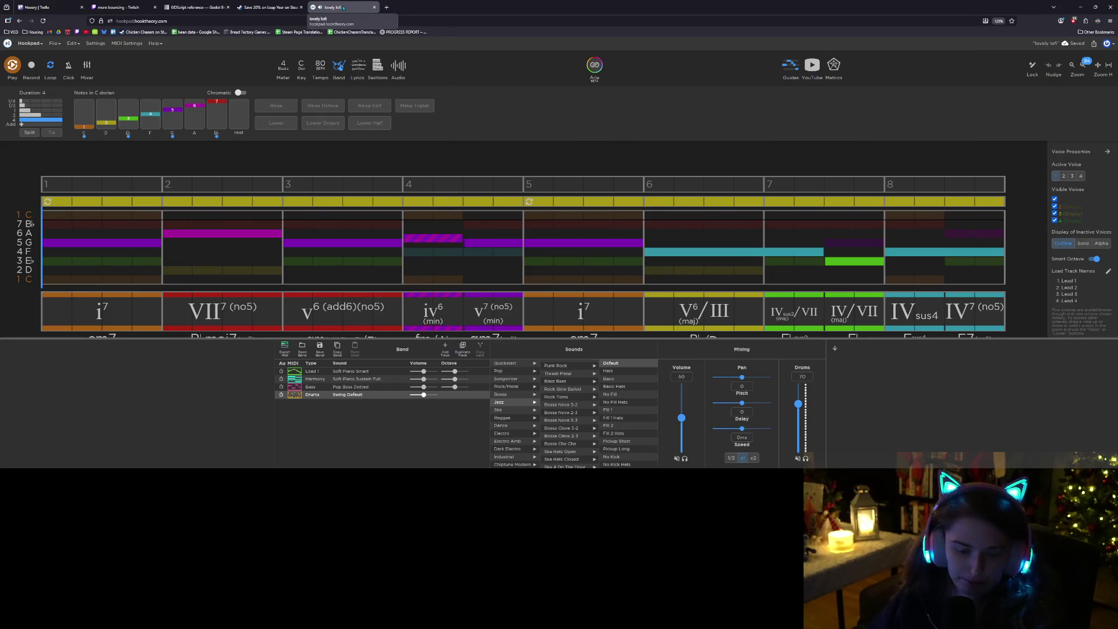
key("ctrl+s")
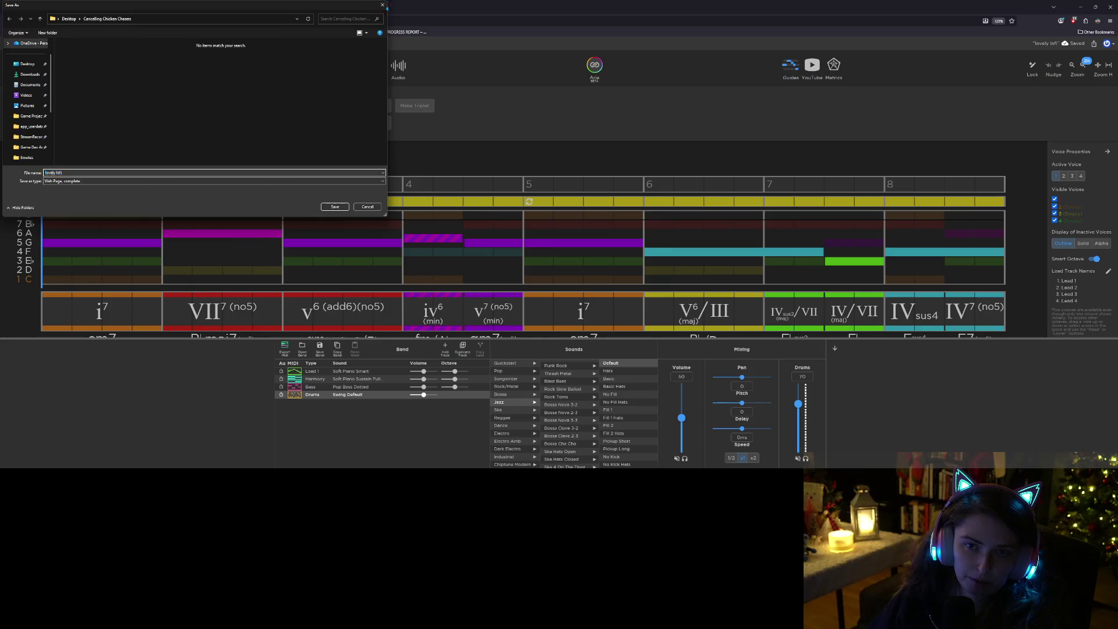
Dismiss the browser Save As dialog, save the lovely lofi song via File > Save, and close its tab
left_click(383, 5)
left_click(54, 43)
left_click(72, 77)
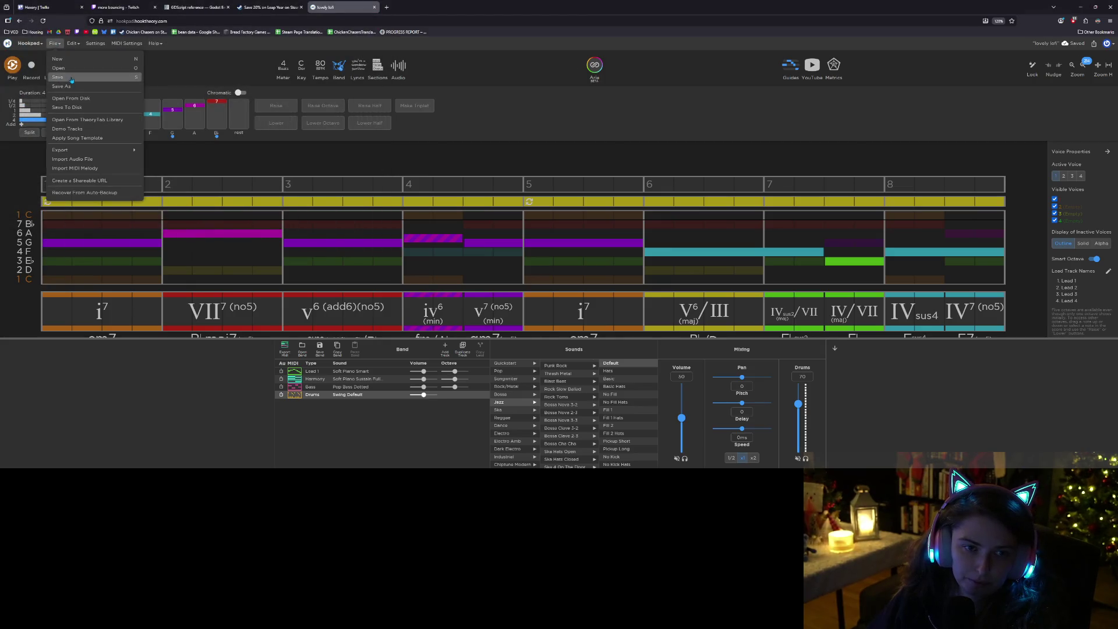
left_click(373, 8)
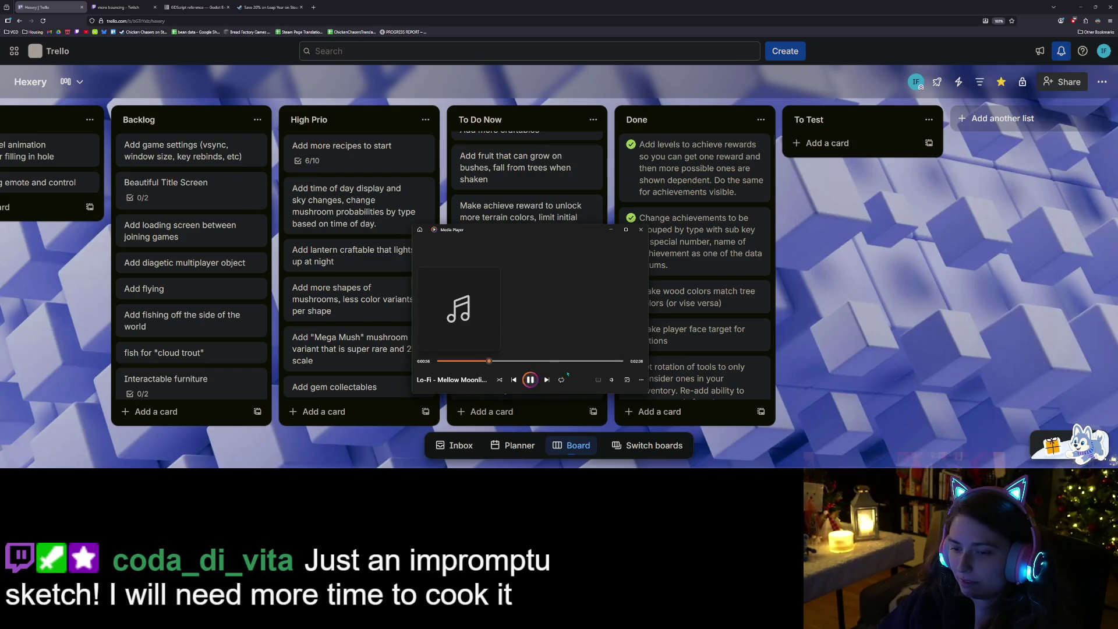
Hide the media player, scroll through the To Do Now cards, and minimize the browser
left_click(611, 231)
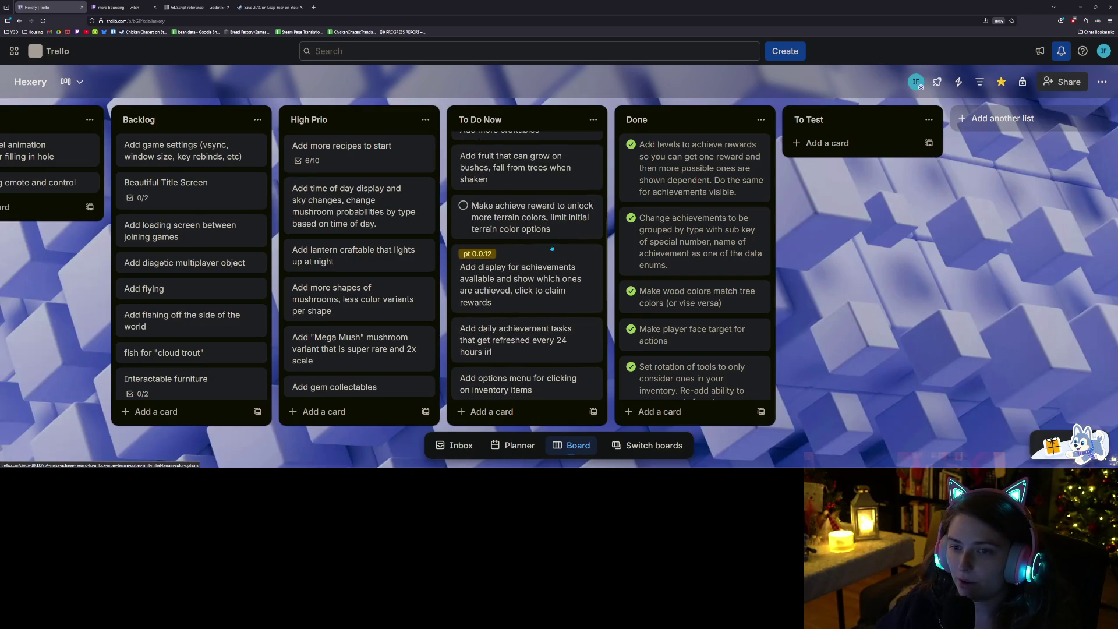
scroll(551, 247, "up", 1)
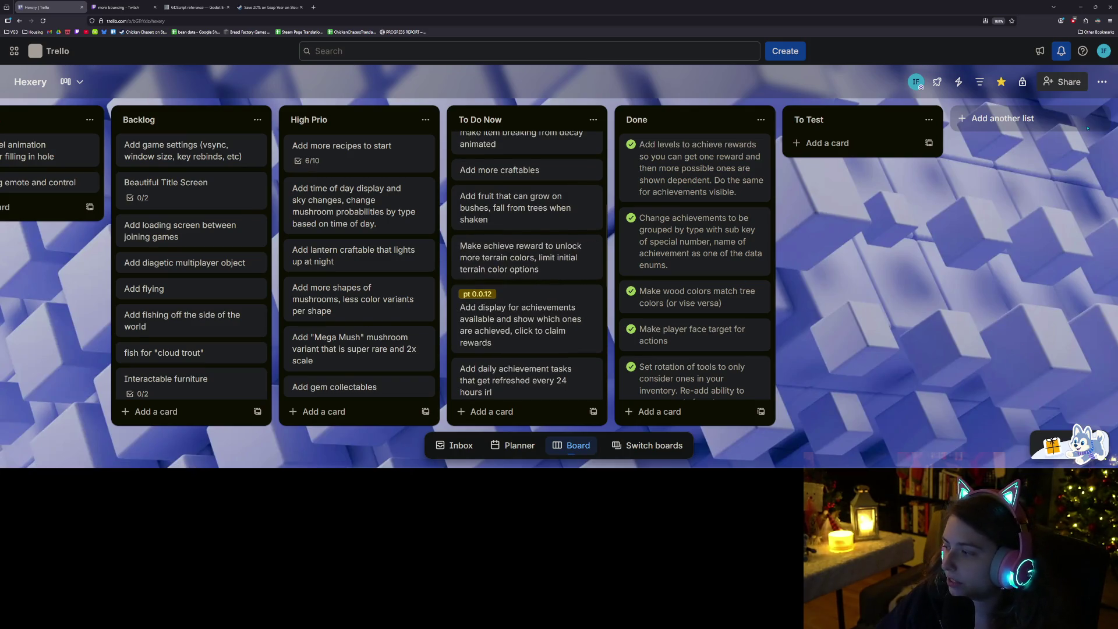
left_click(1078, 11)
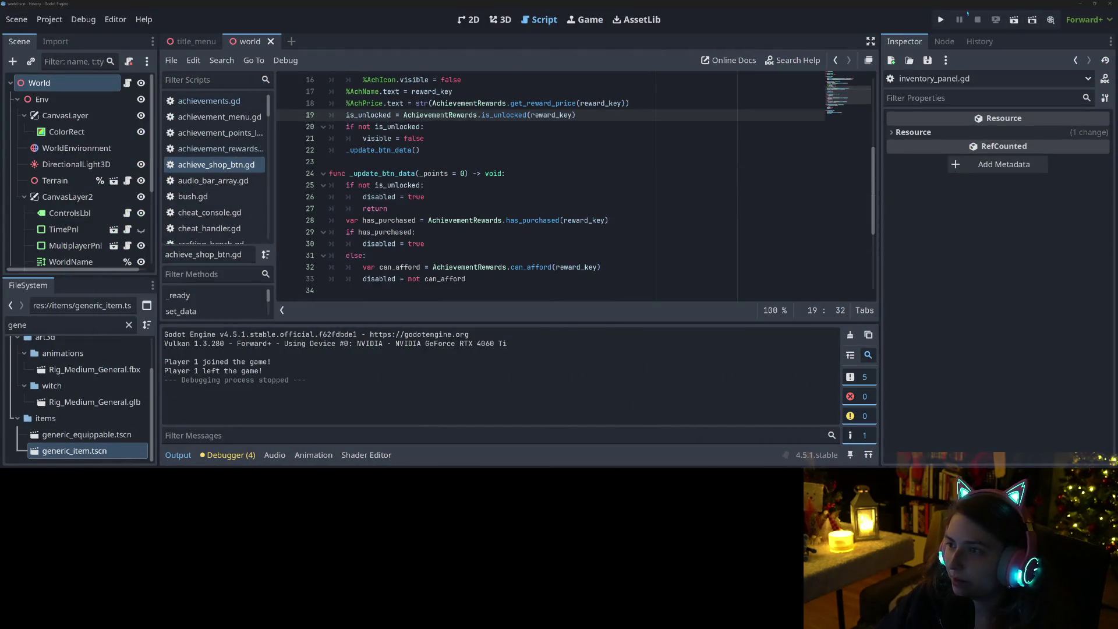
Run Hexery from the editor, load the teest save, and check the inventory
left_click(941, 22)
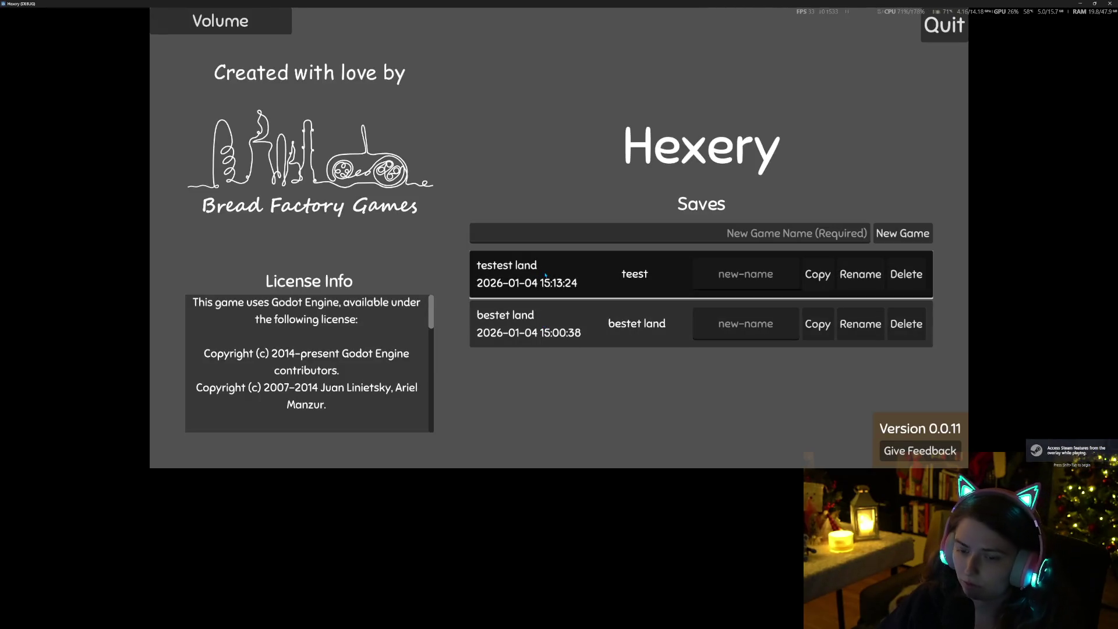
left_click(545, 275)
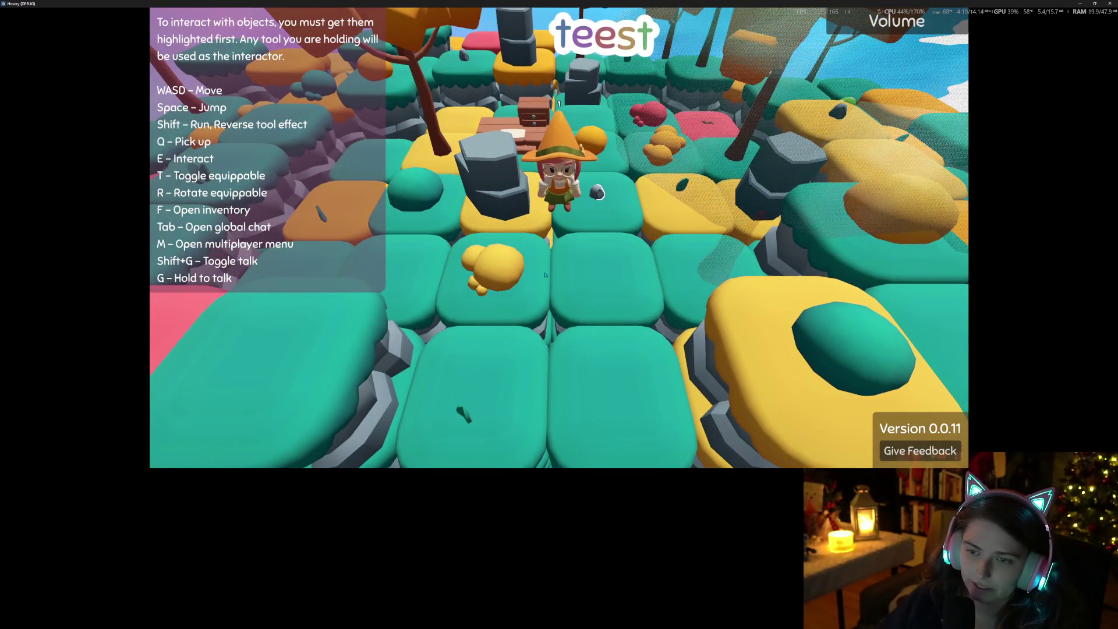
key("f")
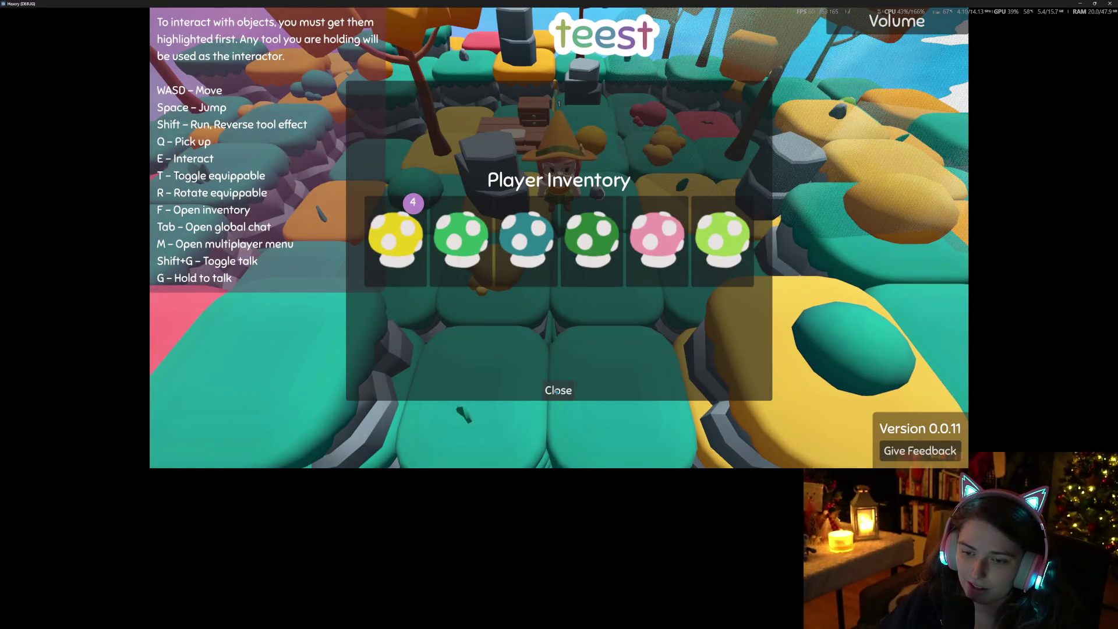
left_click(557, 392)
Check the Achievement Shop's 0 points, walk around, and shrink the game window to reach the live scene tree
key("p")
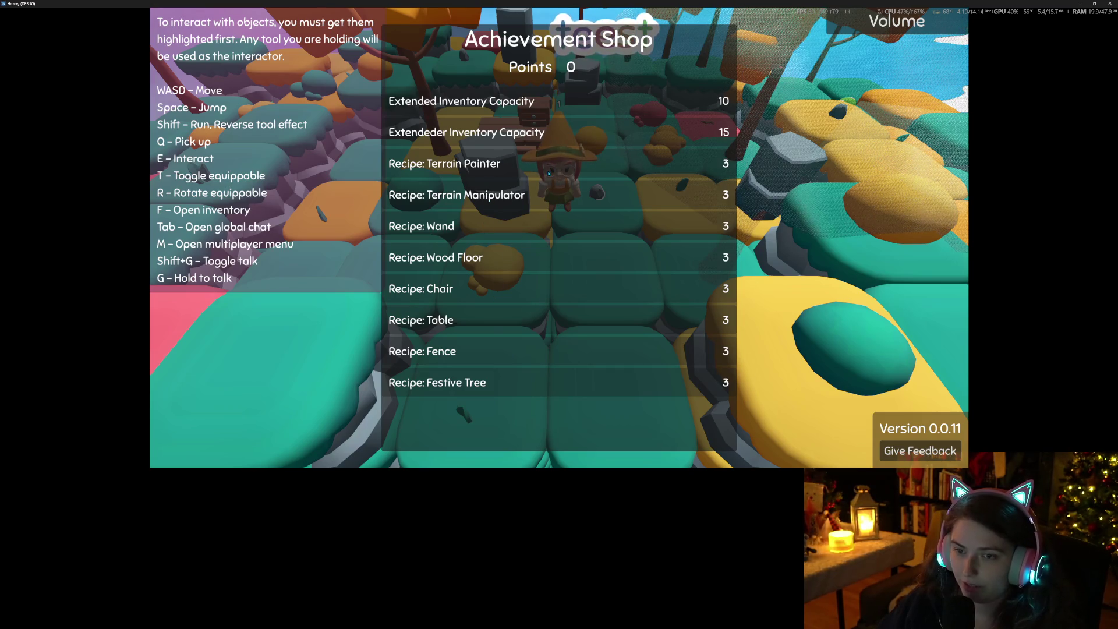
key("p")
key("w")
key("s")
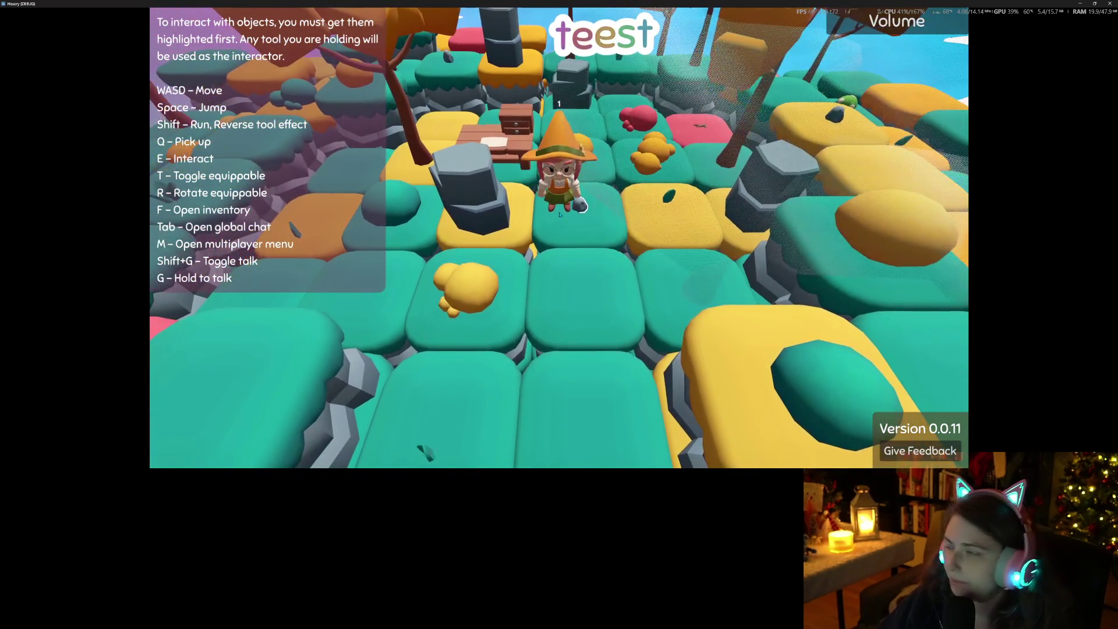
key("super+Down")
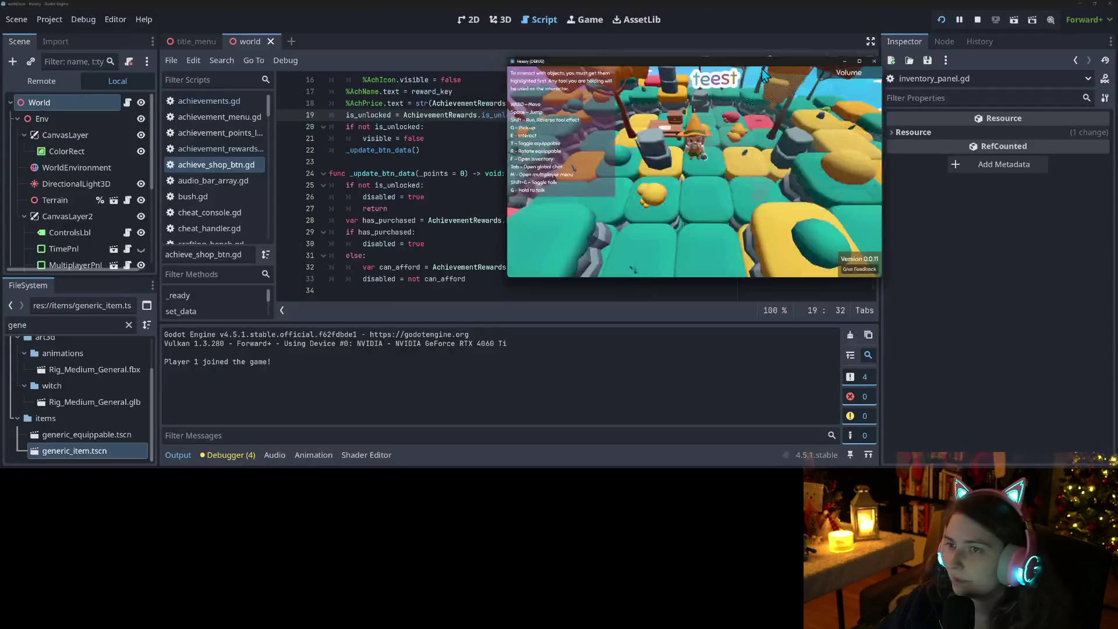
left_click(31, 86)
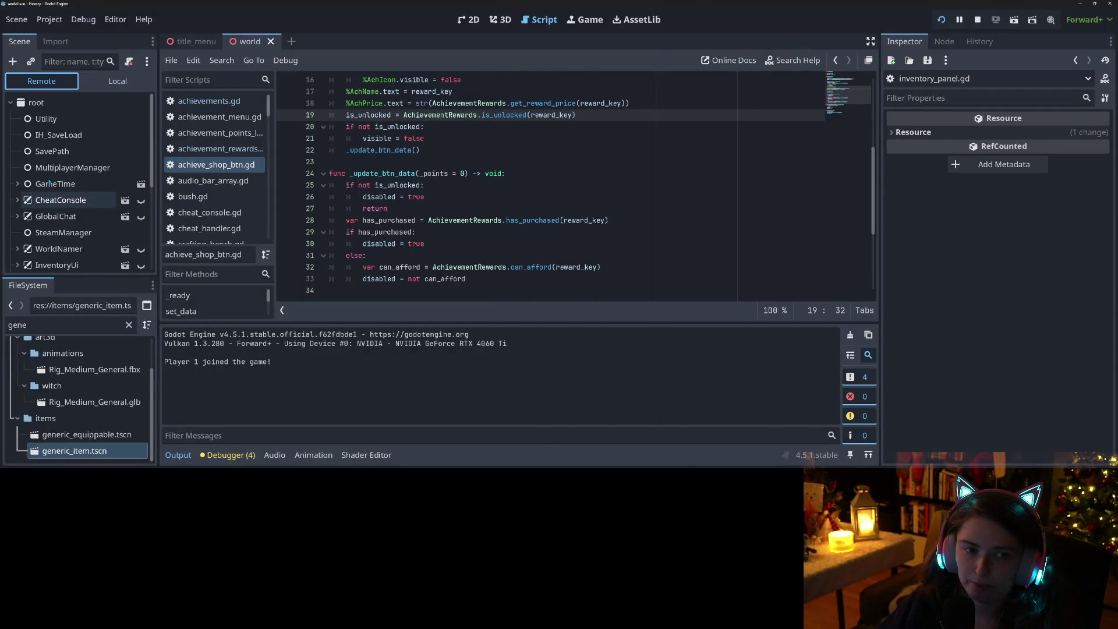
Inspect the live Achievements node, showing 24 mushrooms collected
scroll(52, 187, "down", 5)
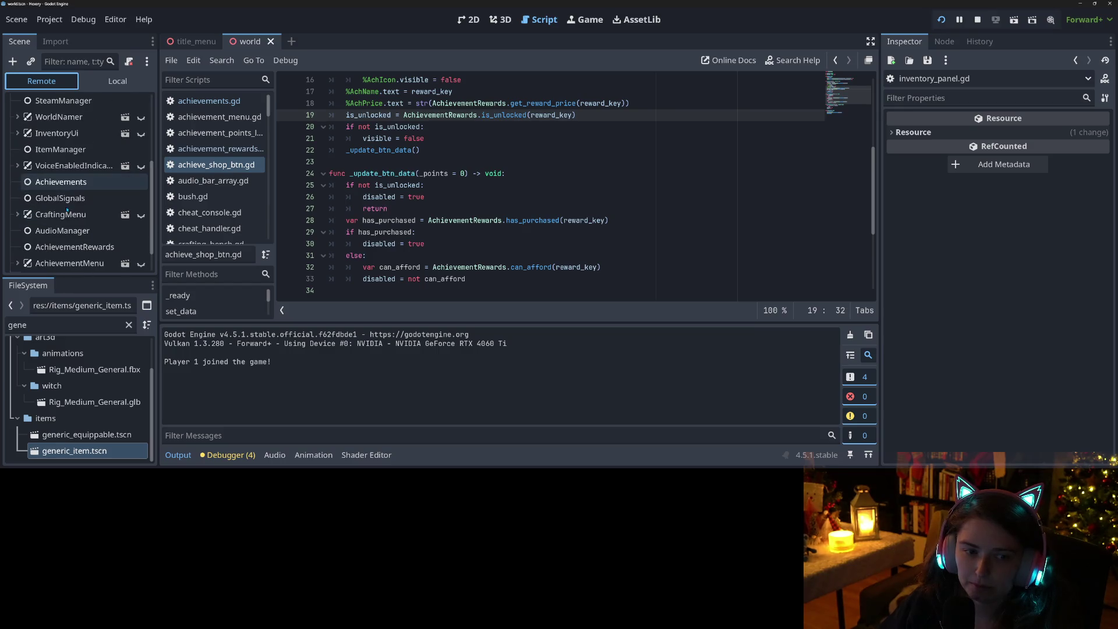
left_click(64, 181)
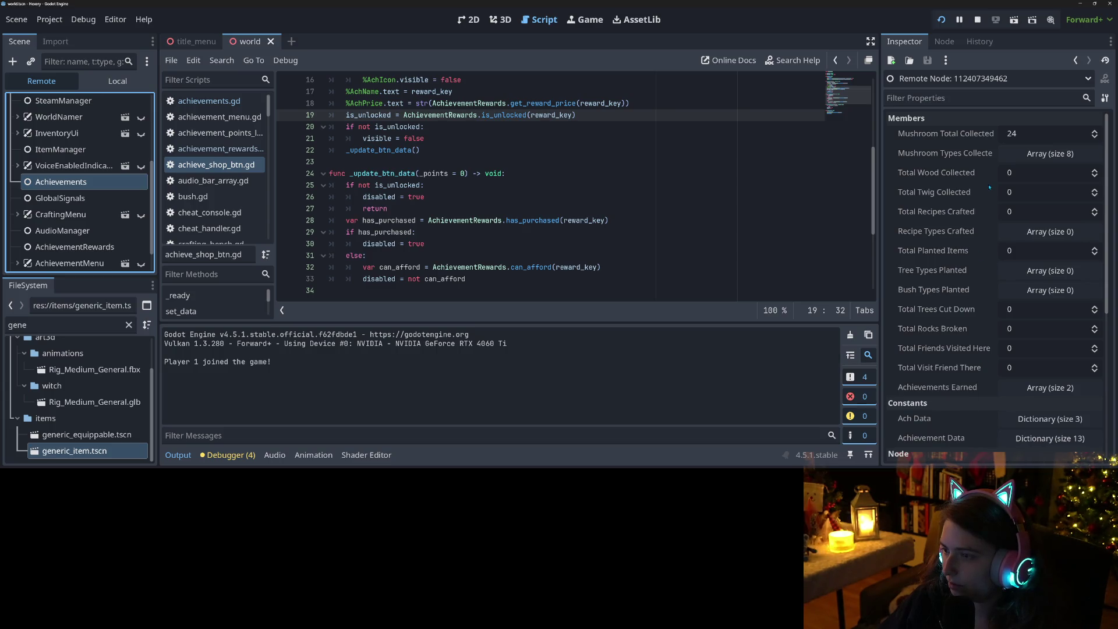
scroll(960, 262, "down", 5)
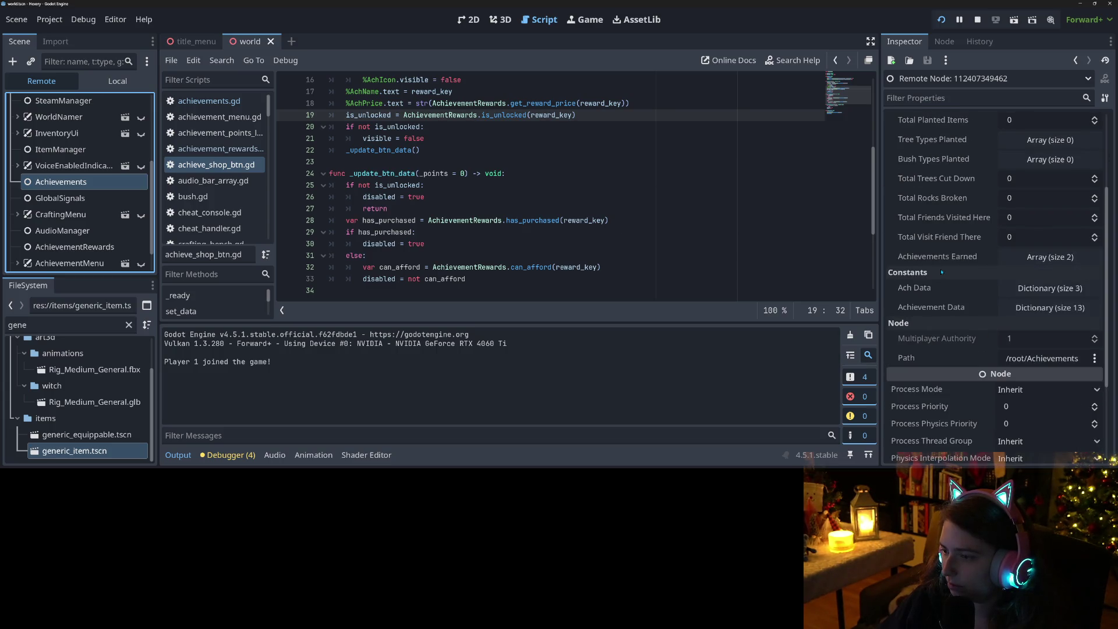
scroll(943, 277, "up", 5)
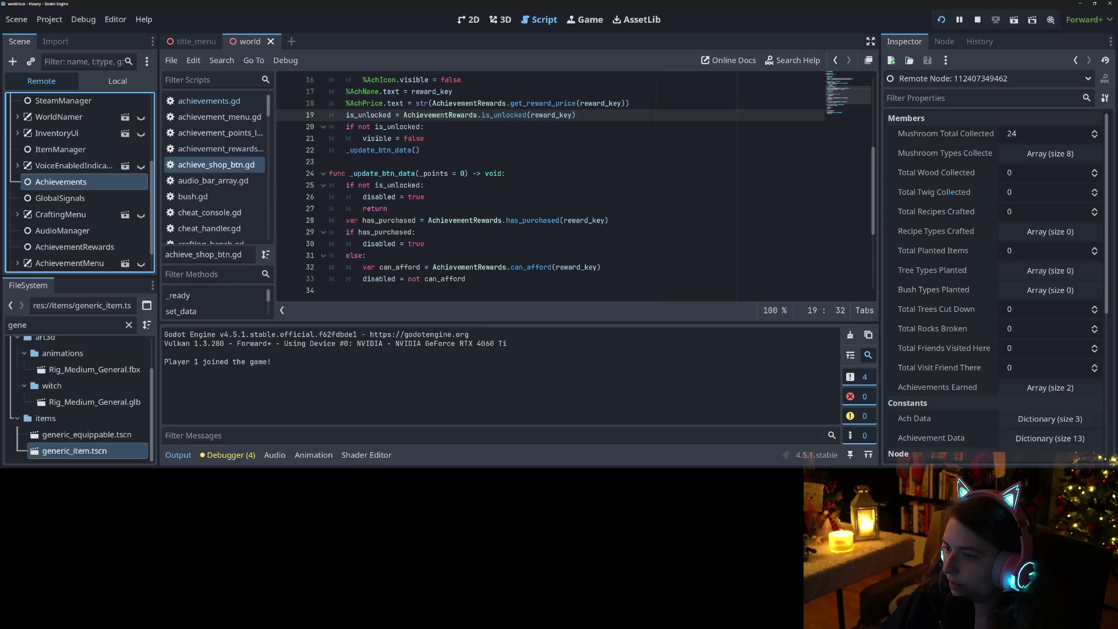
left_click(60, 199)
left_click(61, 182)
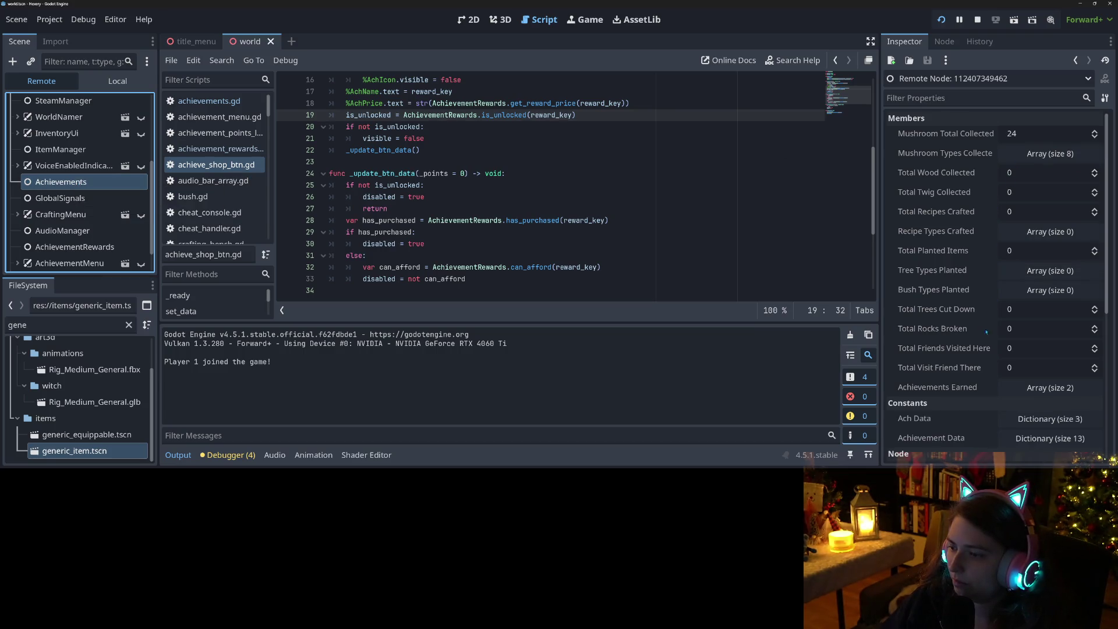
Inspect the live AchievementRewards node, showing 0 reward points
scroll(989, 332, "down", 3)
scroll(943, 321, "up", 2)
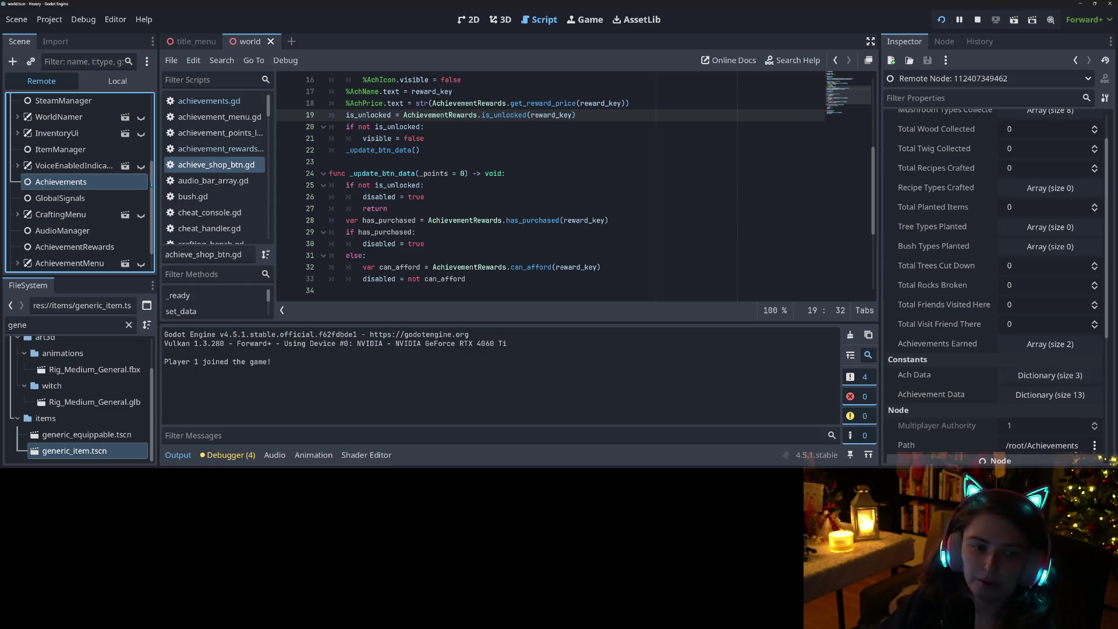
scroll(101, 233, "down", 1)
left_click(102, 225)
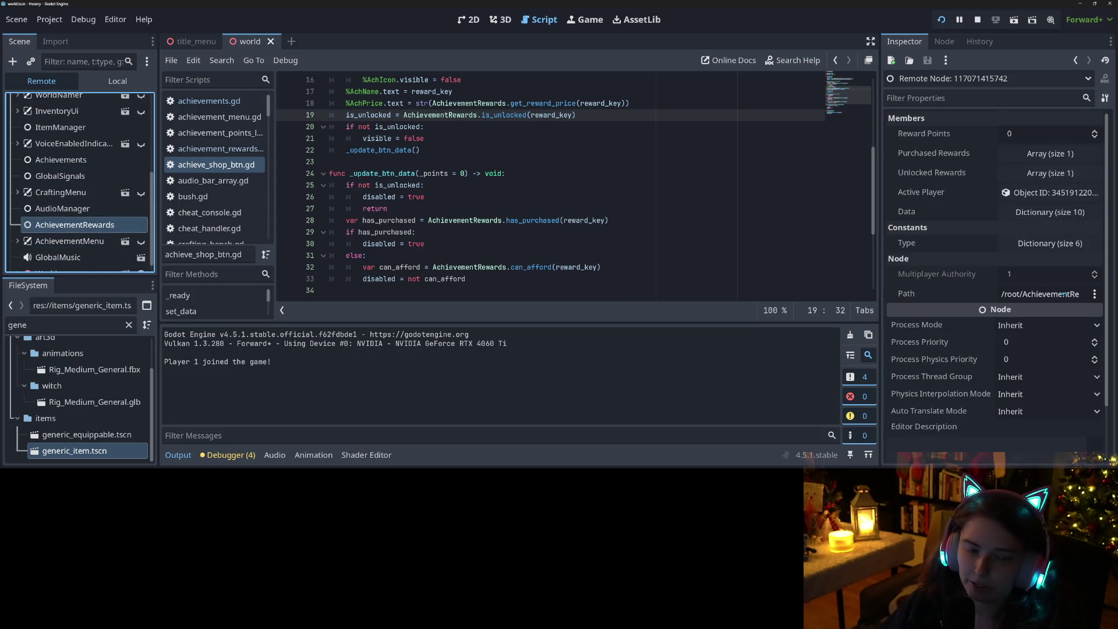
Set Reward Points to 20 in the remote Inspector and save the scene
left_click(1035, 134)
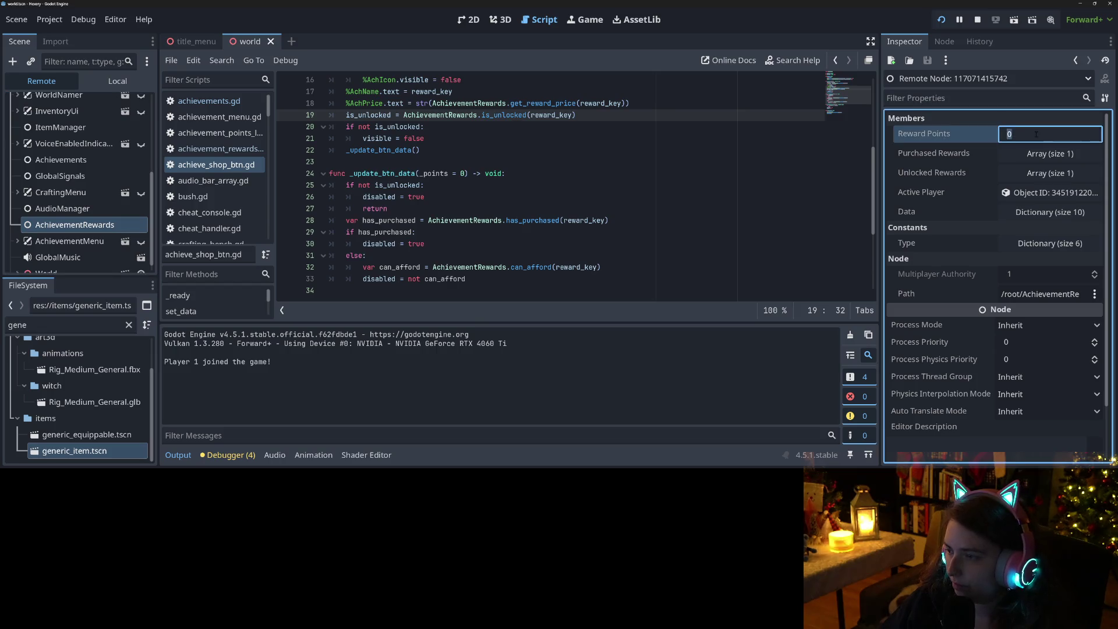
type("20")
key("Return")
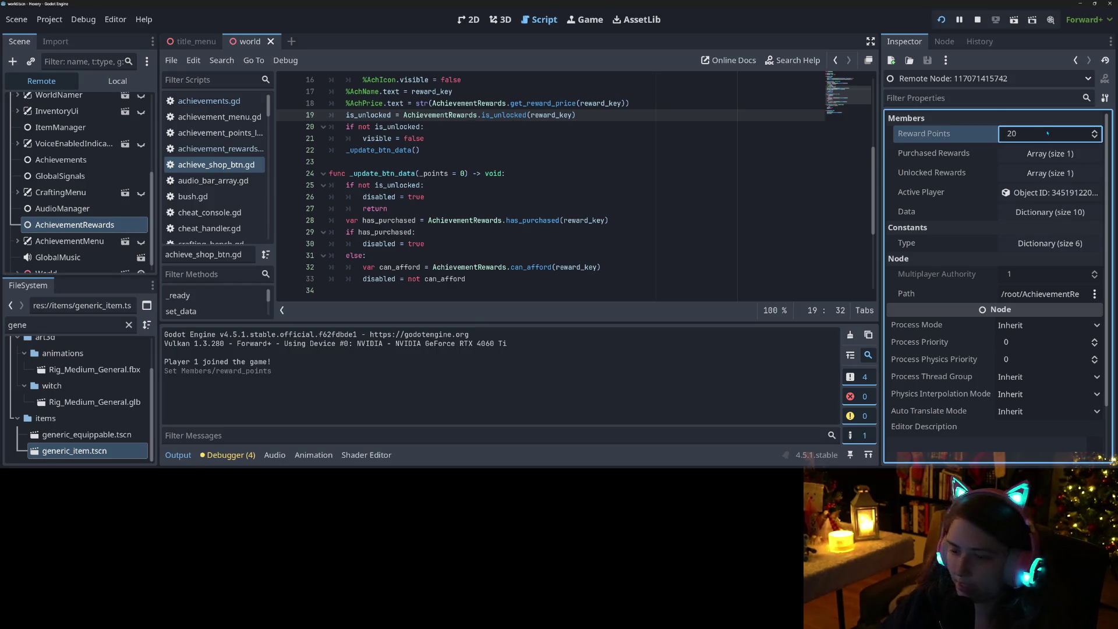
key("ctrl+s")
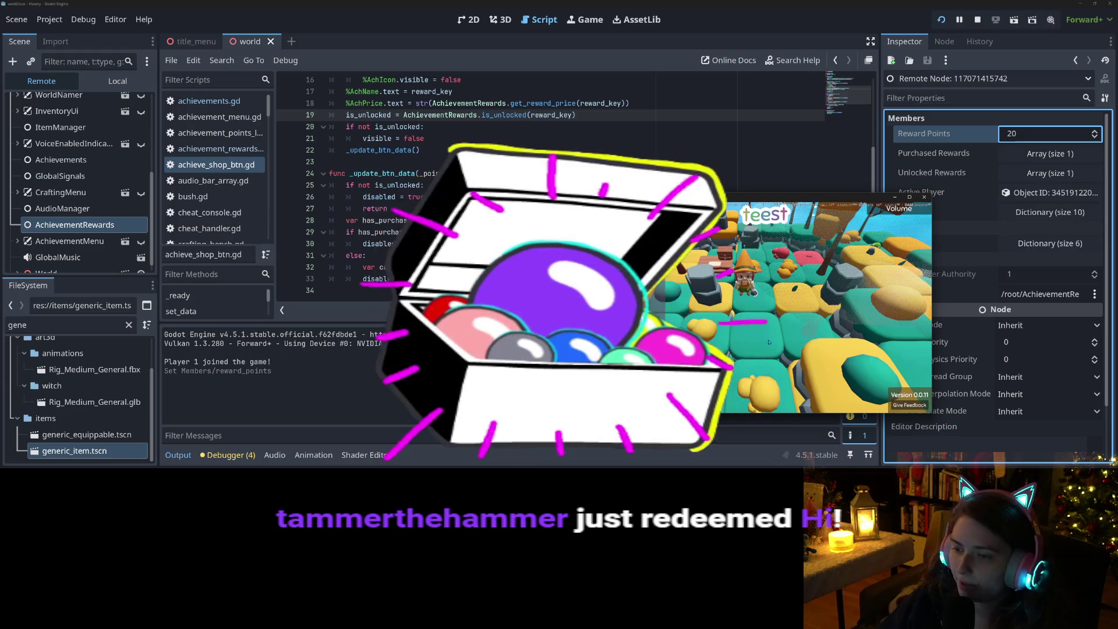
Buy a 3-point reward in the in-game Achievement Shop, then check the inventory and crafting panel
key("e")
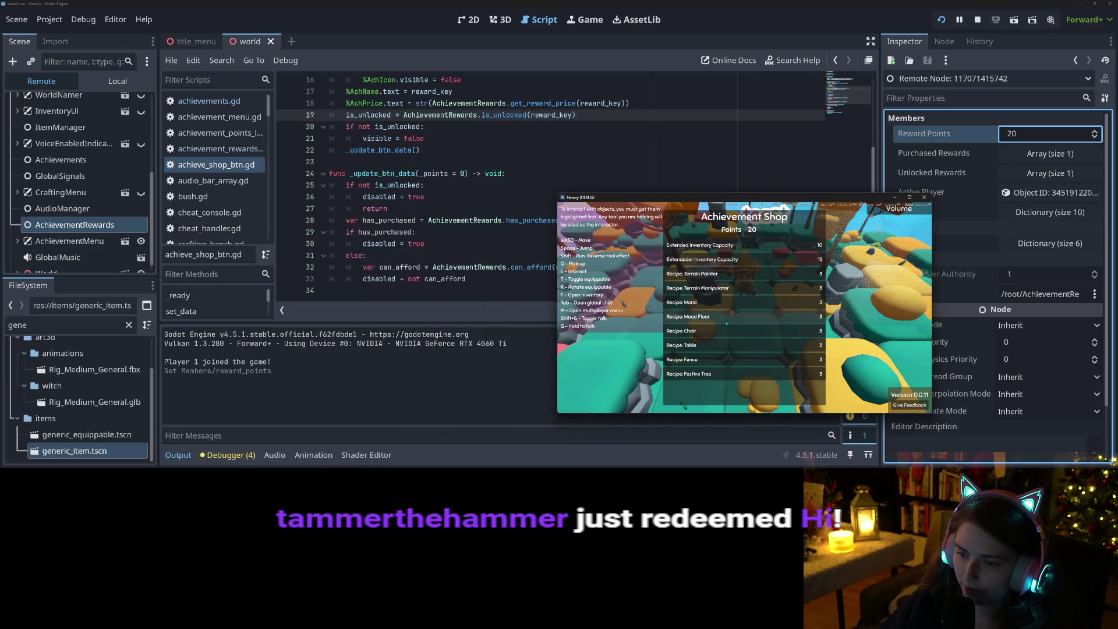
left_click(692, 304)
key("e")
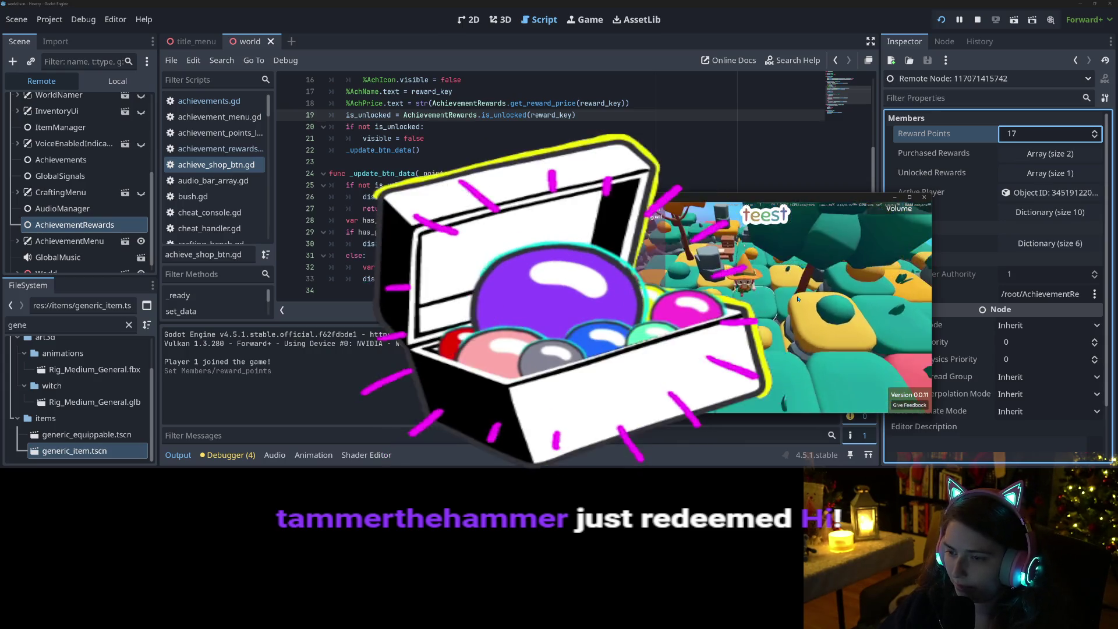
key("f")
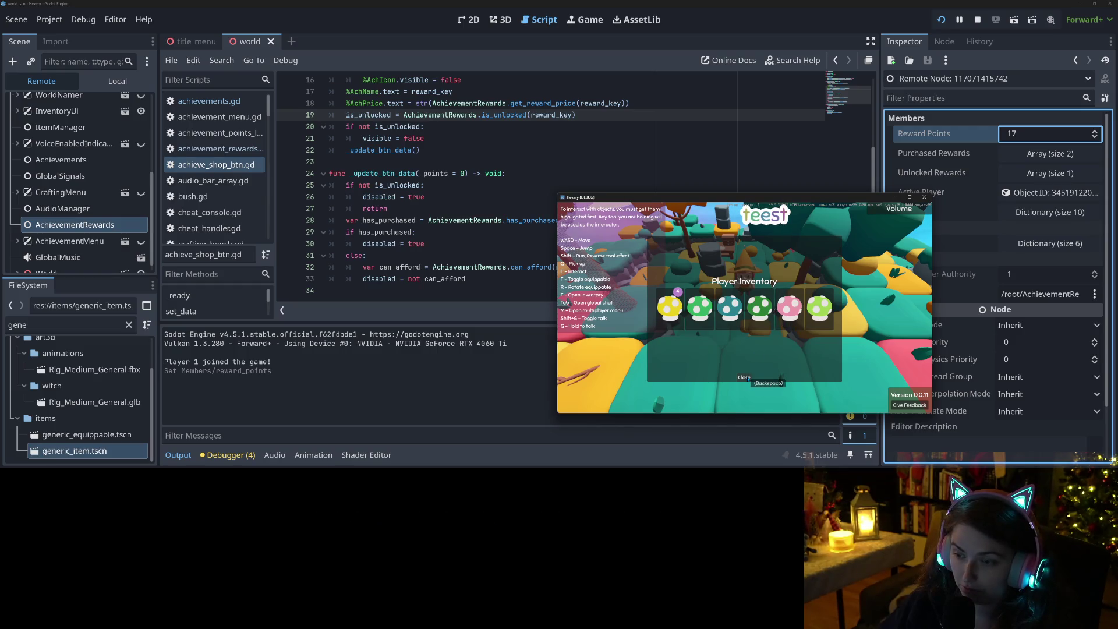
left_click(749, 377)
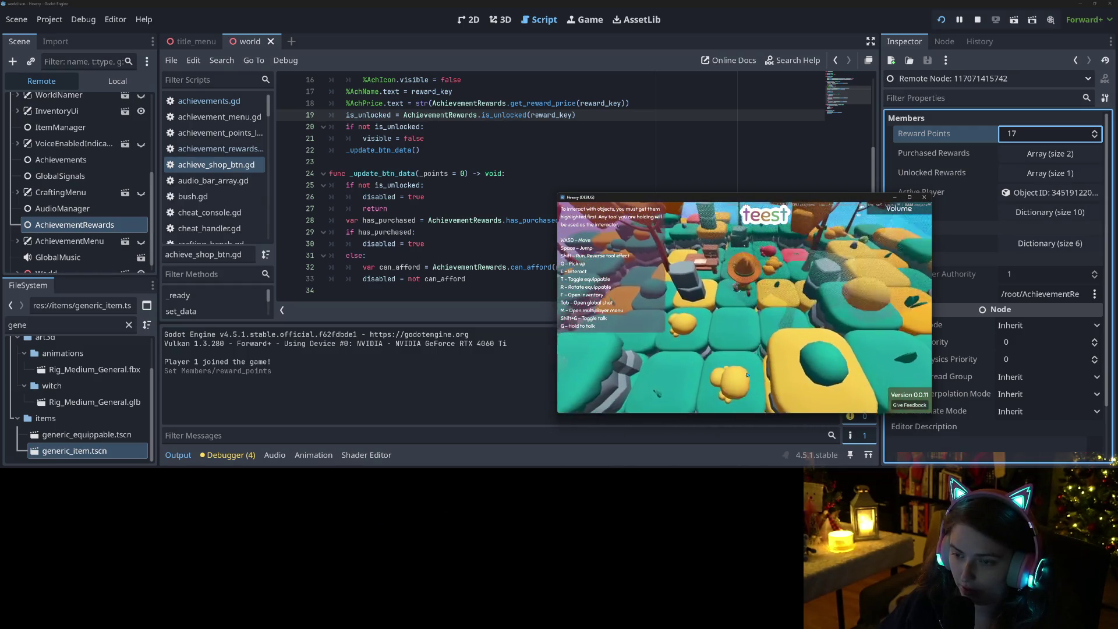
key("e")
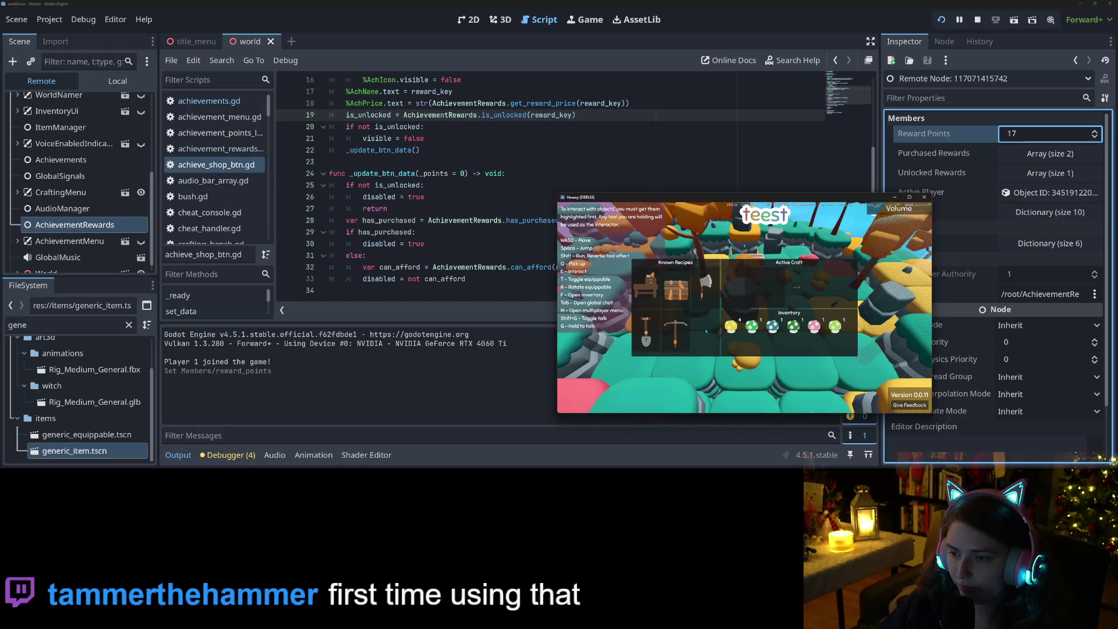
key("e")
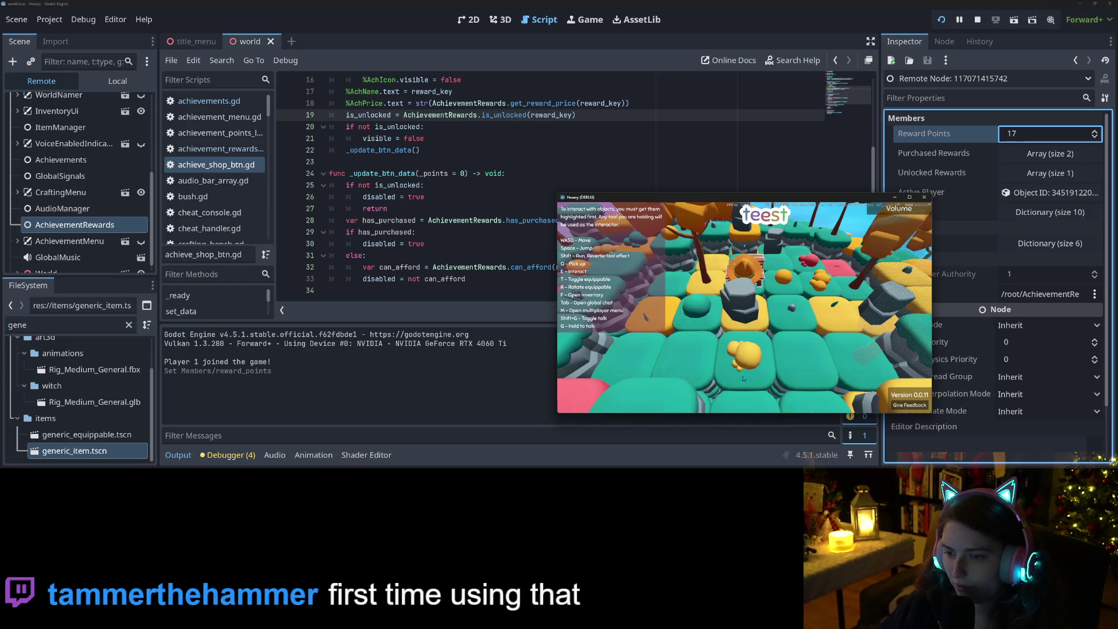
Recheck the Achievement Shop and crafting panel, then move the character slightly
key("e")
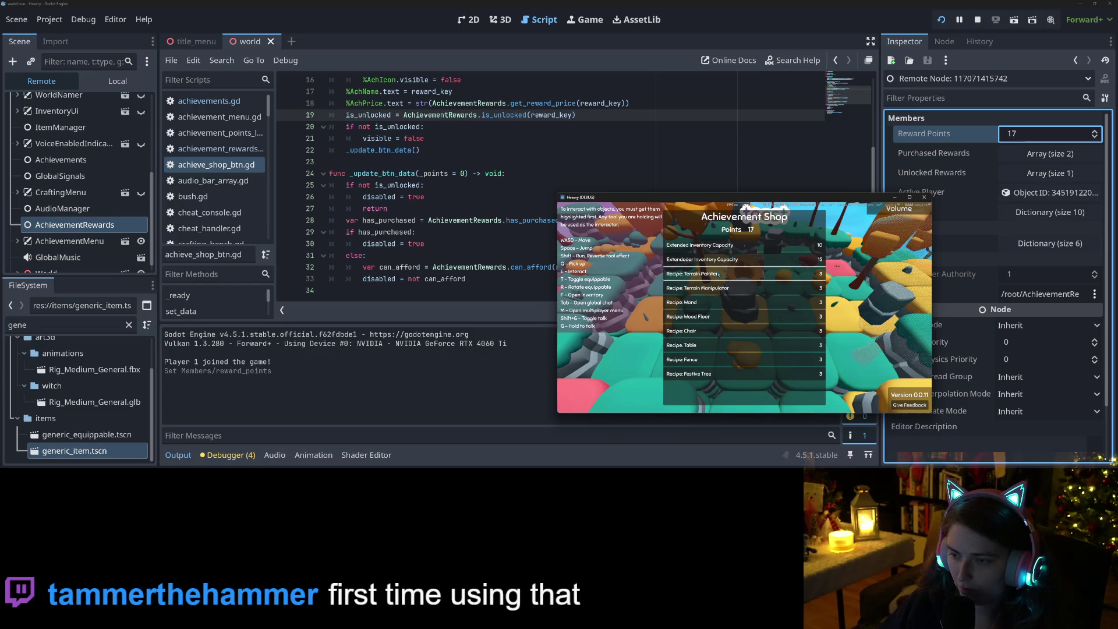
key("e")
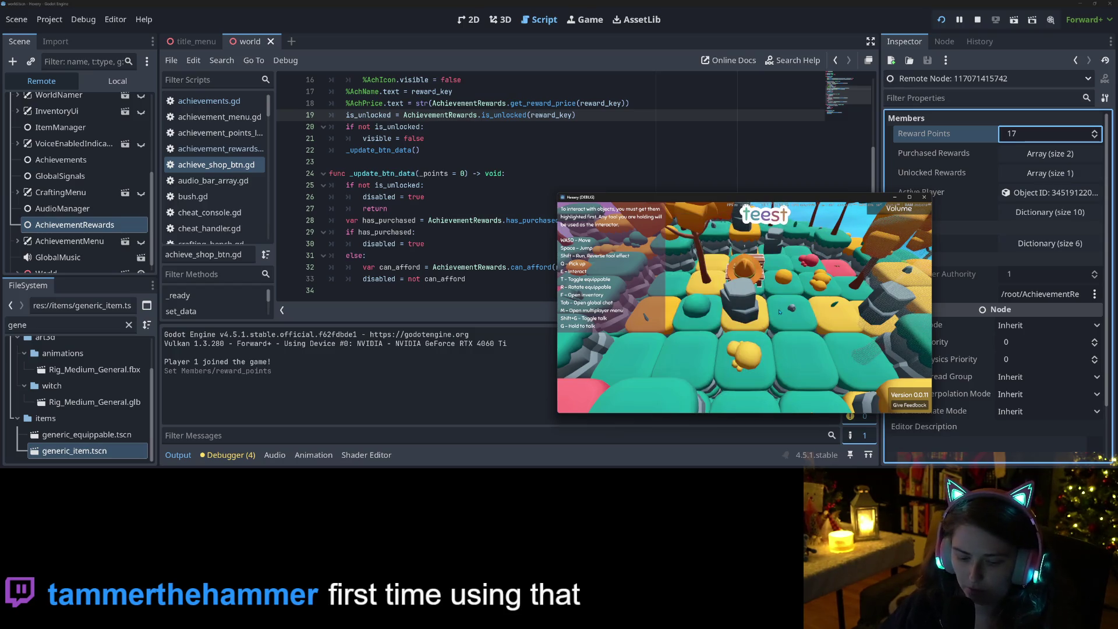
key("e")
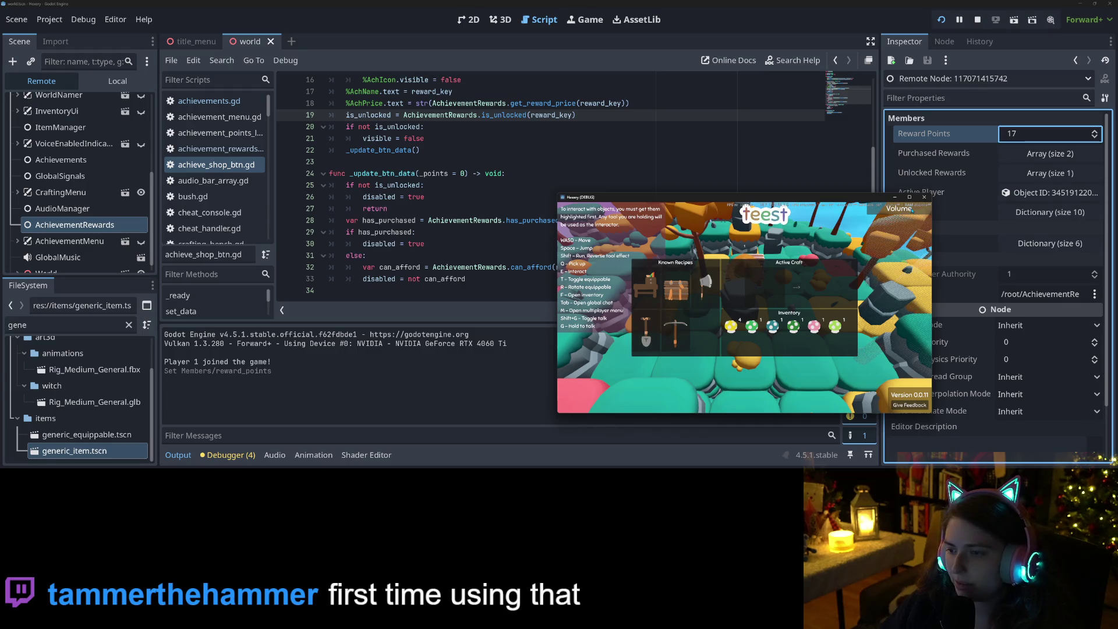
key("e")
key("d")
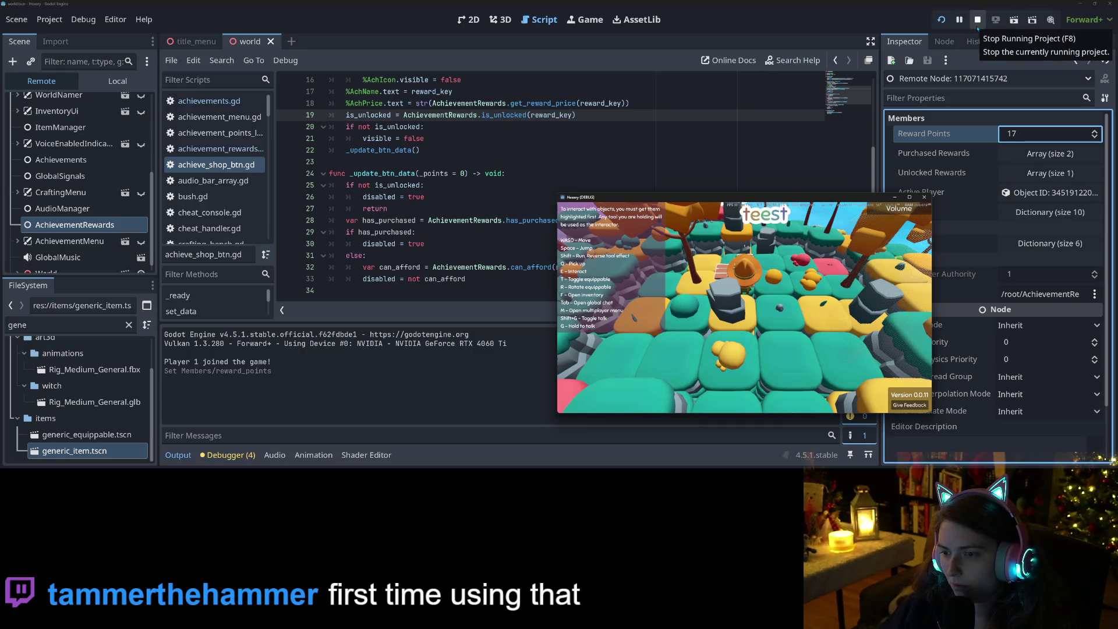
Buy a second 3-point reward, verify the new recipe and 14 remaining points, then stop the game
key("e")
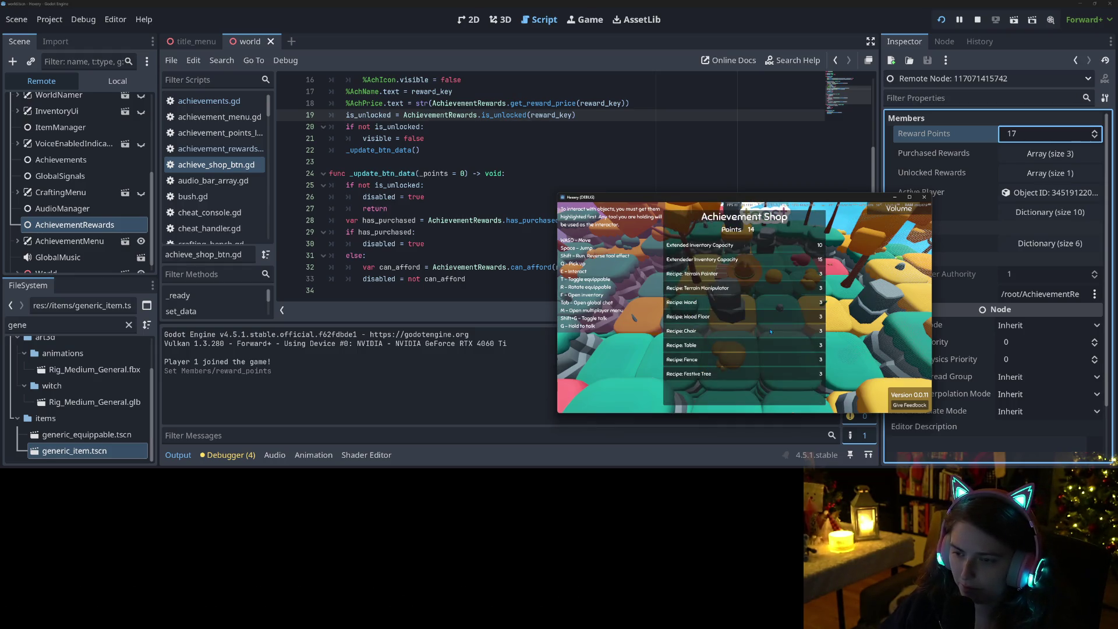
left_click(699, 330)
key("e")
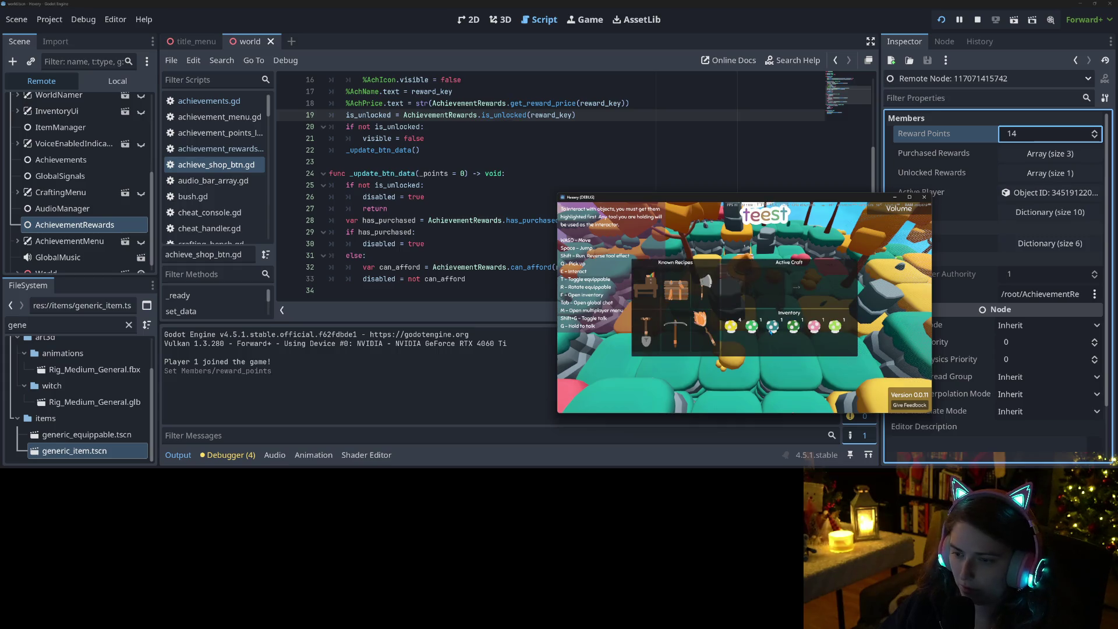
key("Escape")
key("e")
key("Escape")
key("e")
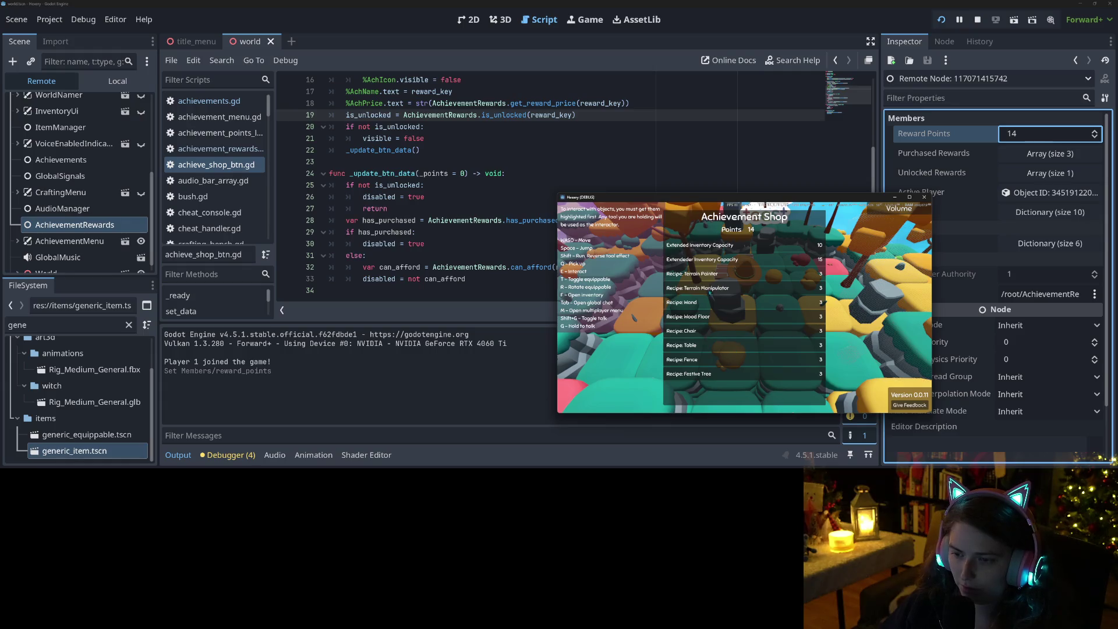
left_click(924, 197)
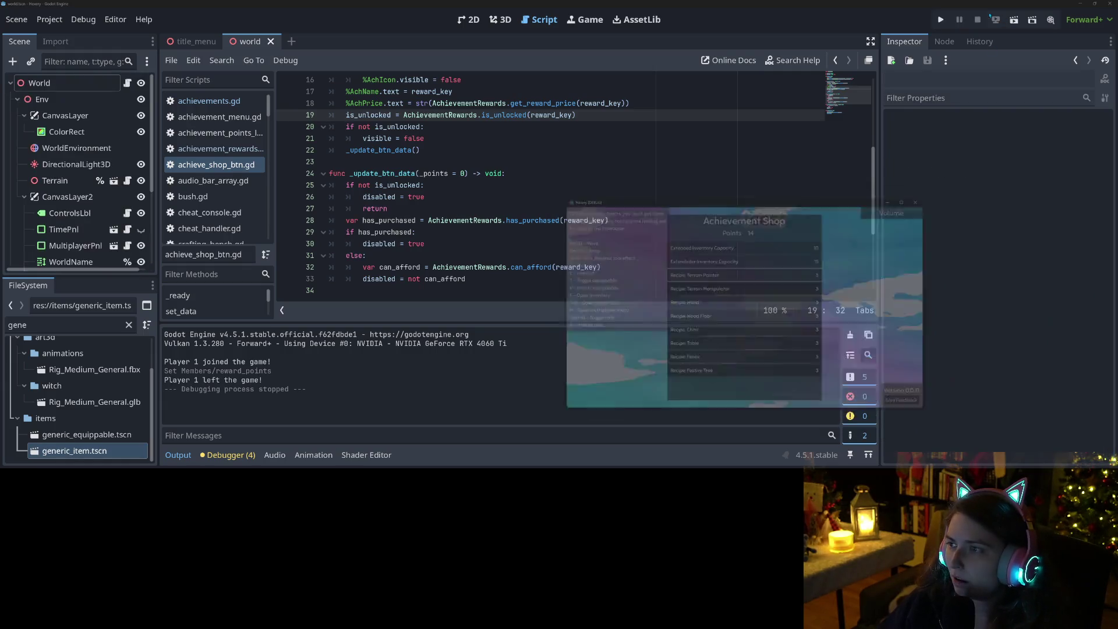
Open achievement_rewards.gd and scroll to the recipe reward definitions around lines 116–143
scroll(215, 204, "down", 4)
scroll(215, 213, "down", 5)
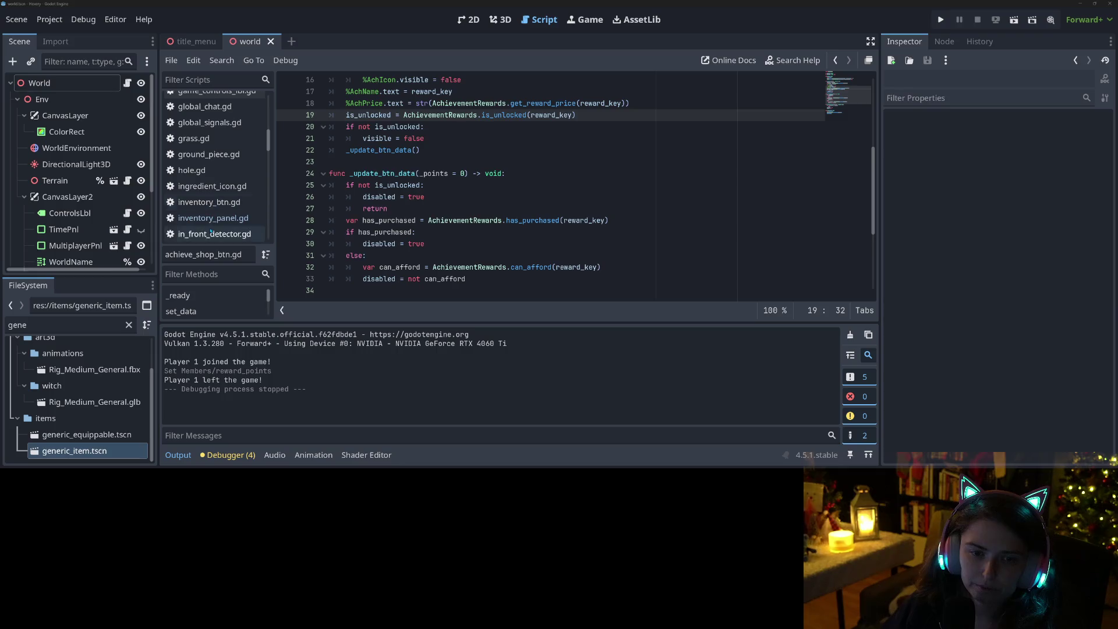
scroll(224, 228, "down", 1)
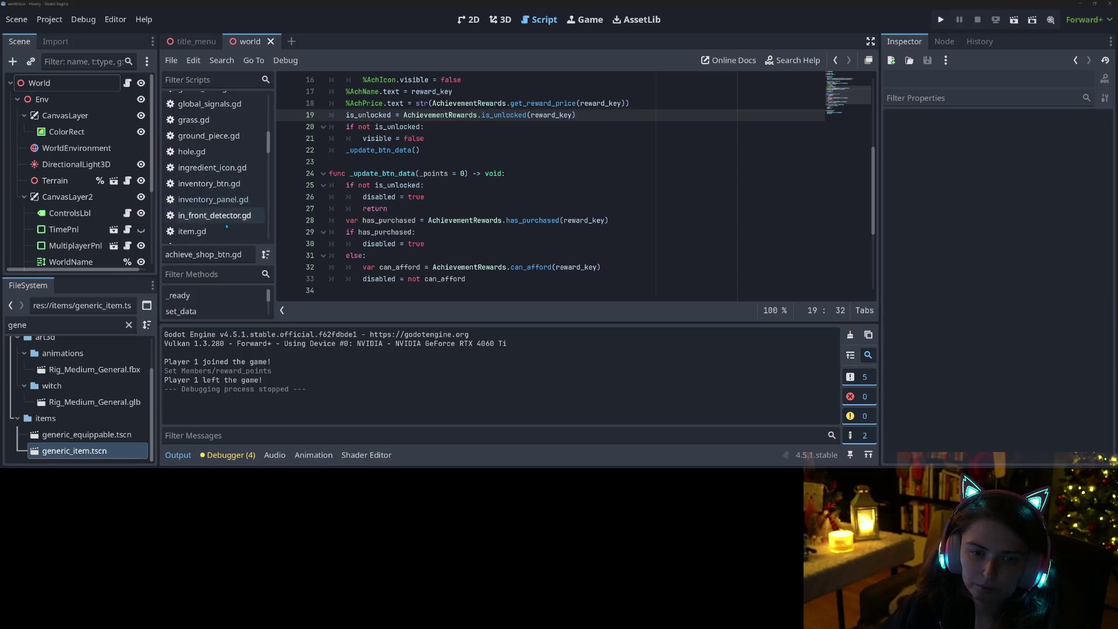
scroll(226, 227, "up", 10)
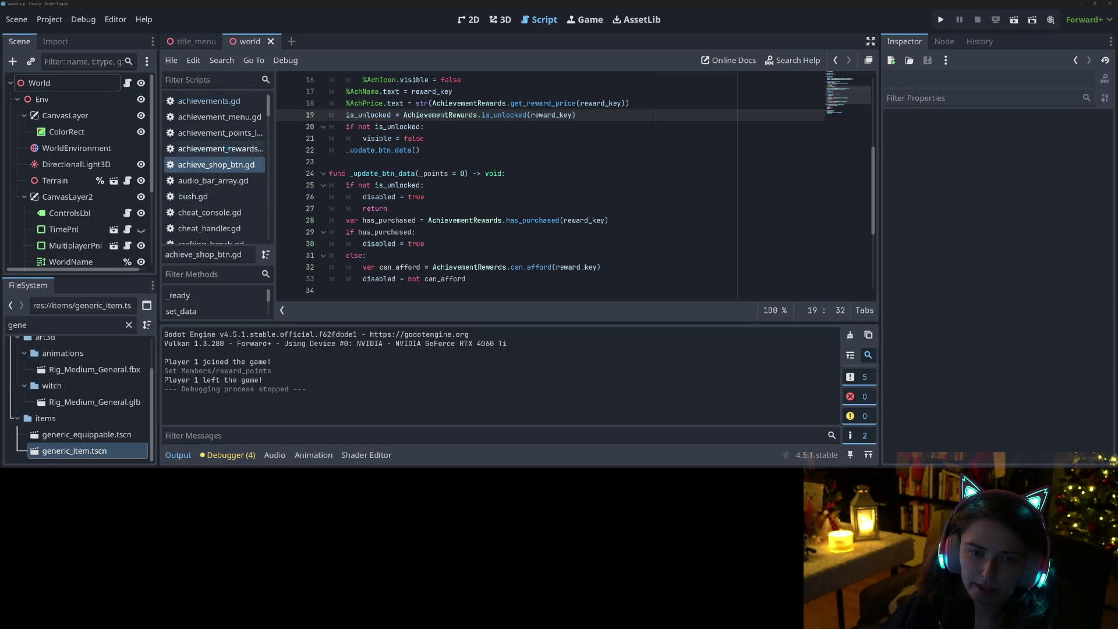
left_click(227, 150)
scroll(467, 257, "down", 10)
scroll(467, 259, "down", 7)
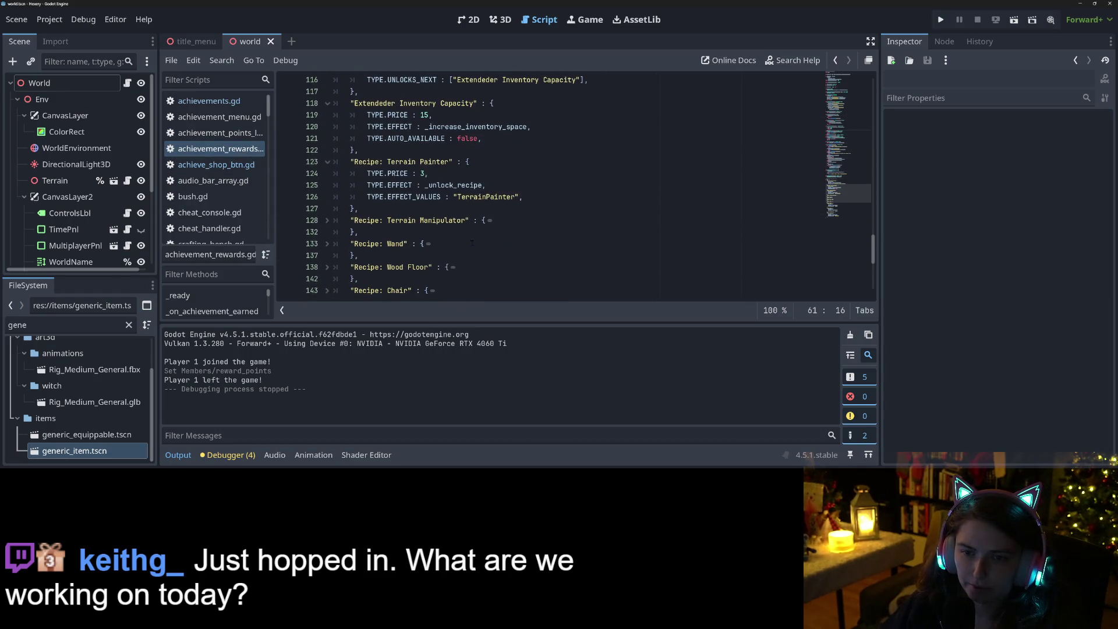
Change 'TerrainPainter' to 'Terrain Painter' on line 126, save, rerun the game, and switch to Trello
left_click(484, 197)
key("ctrl+s")
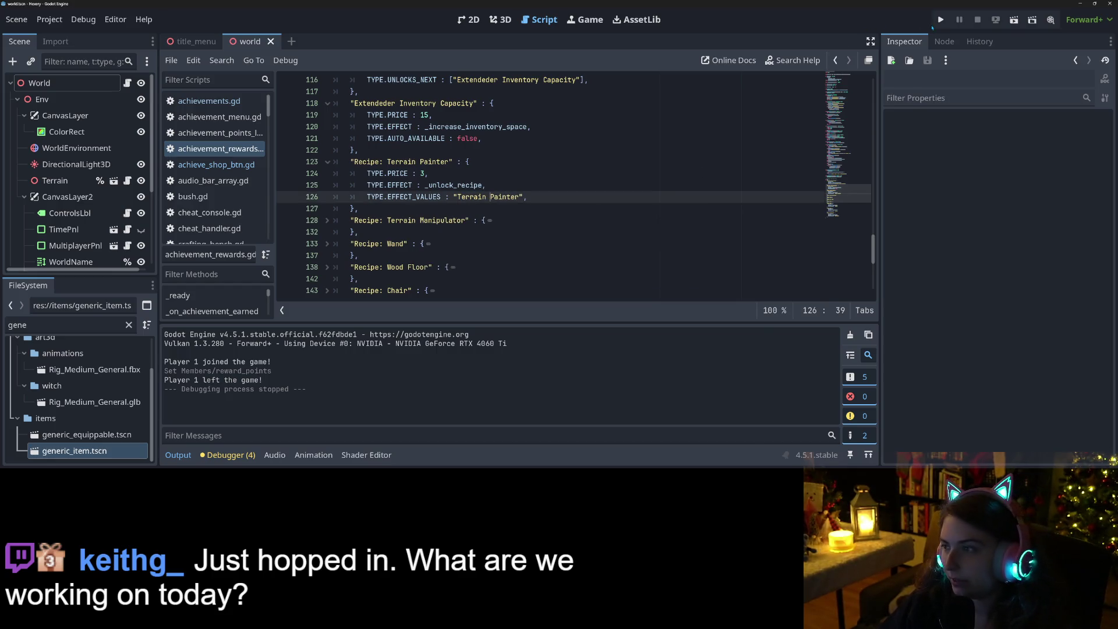
left_click(940, 20)
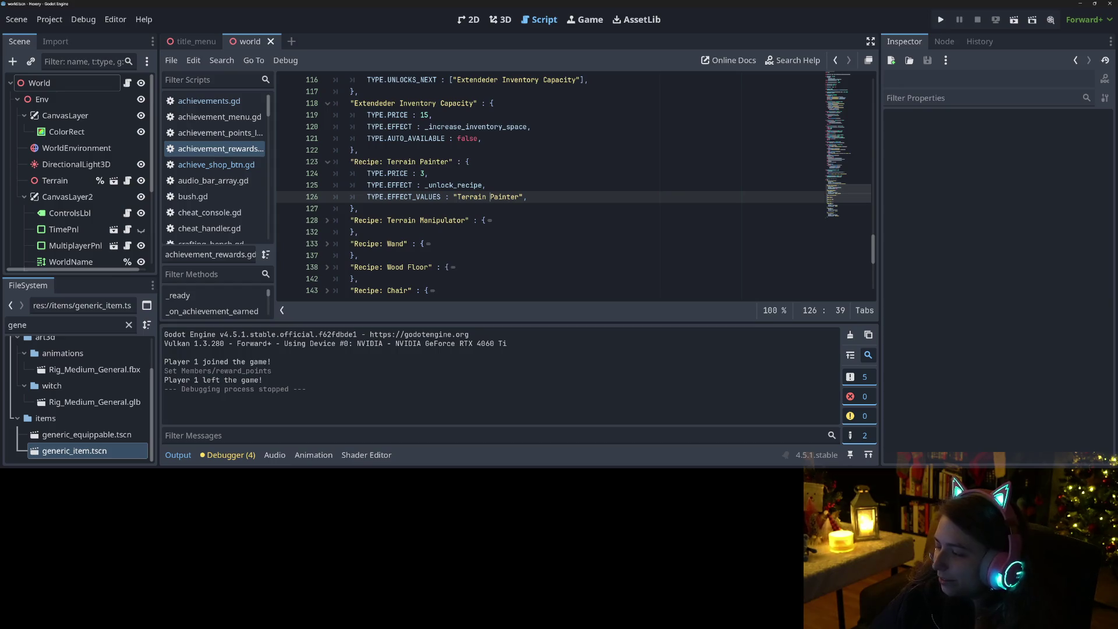
key("alt+Tab")
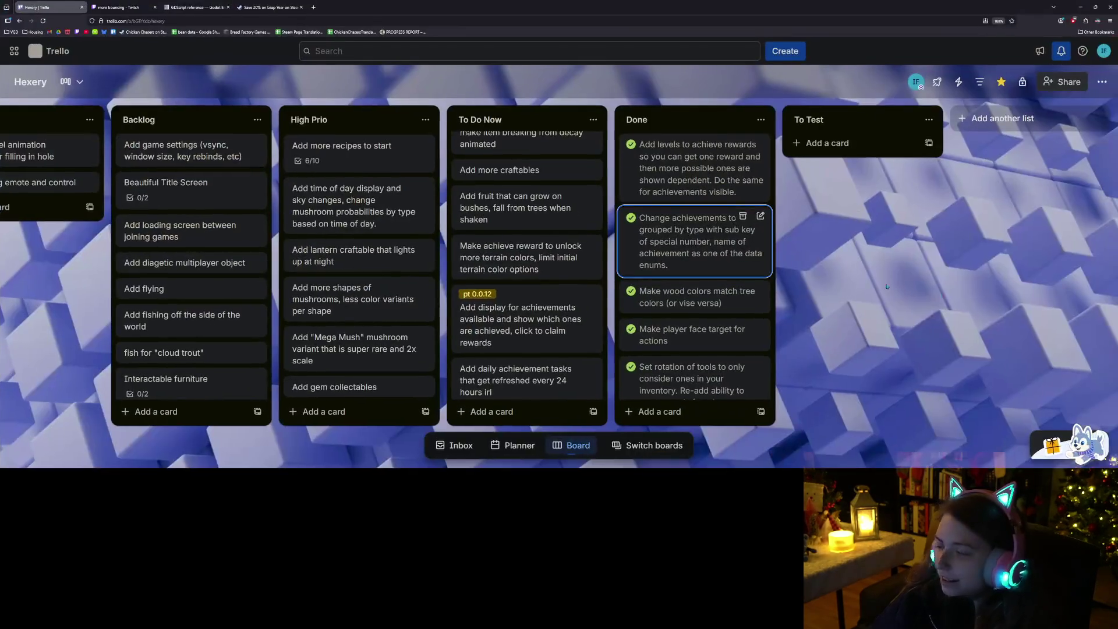
scroll(551, 262, "down", 1)
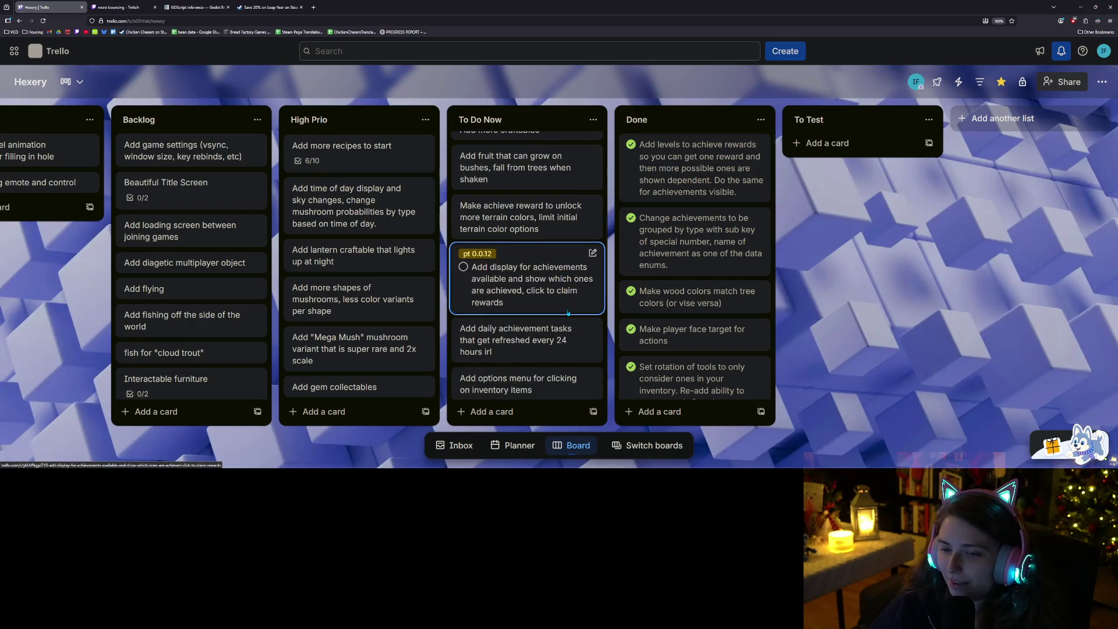
left_click_drag(552, 262, 558, 254)
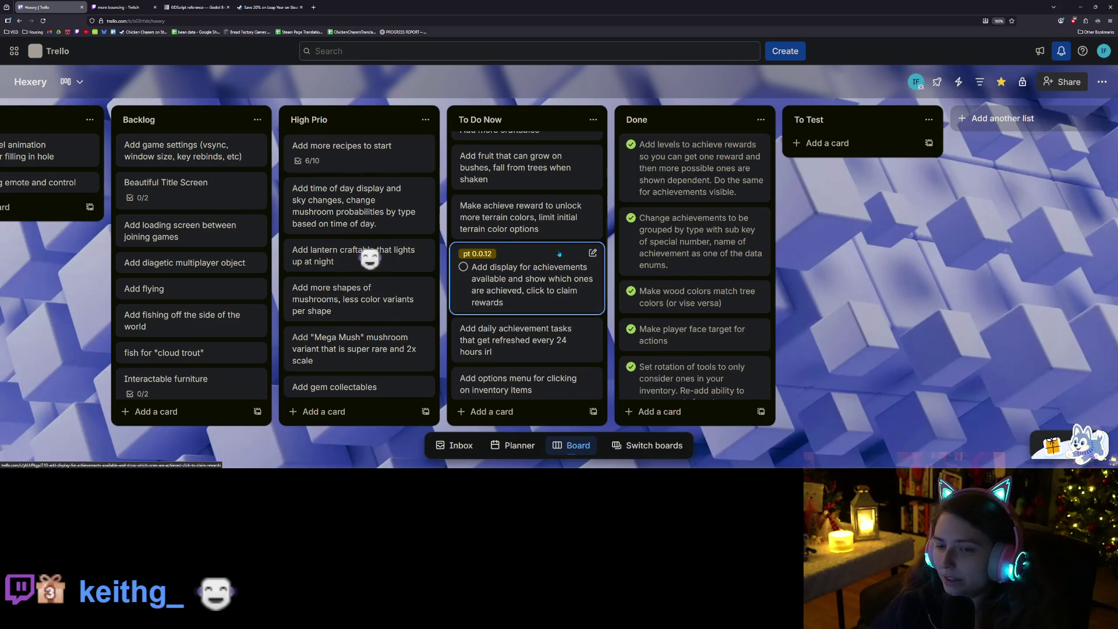
scroll(561, 260, "up", 1)
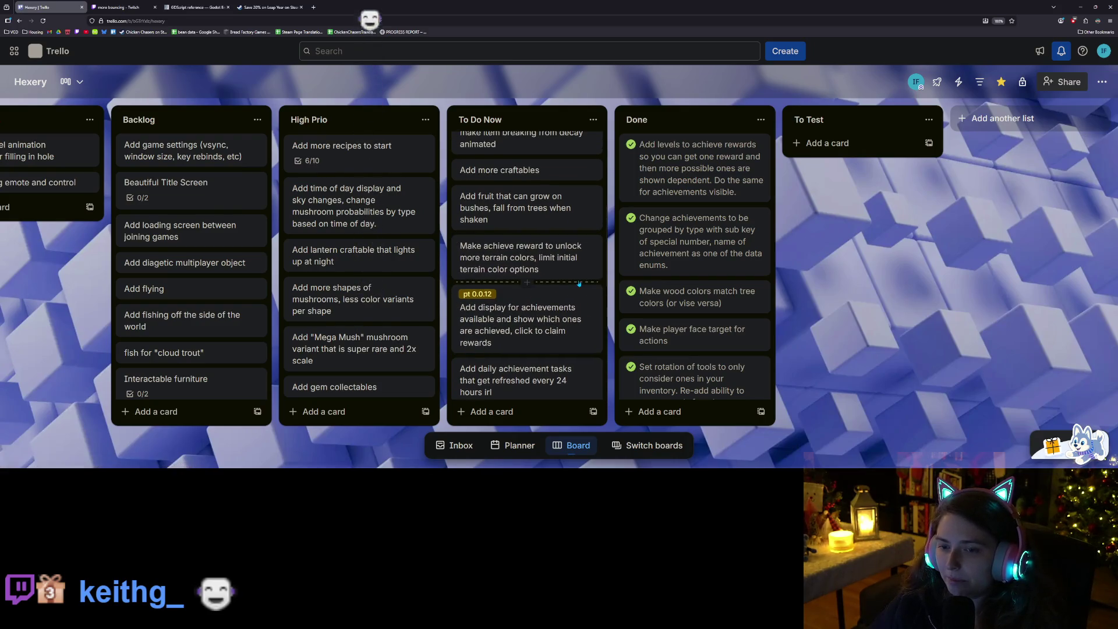
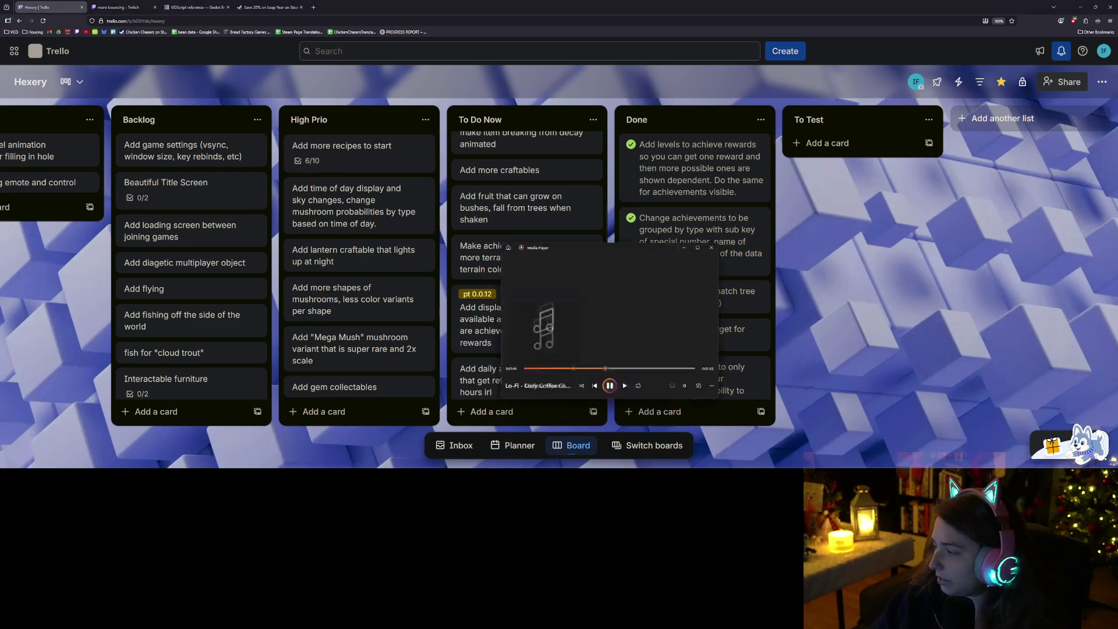
Lower the Trello background music volume, hide the player, and minimize the browser to reveal Godot
left_click(611, 379)
left_click(581, 363)
left_click(610, 230)
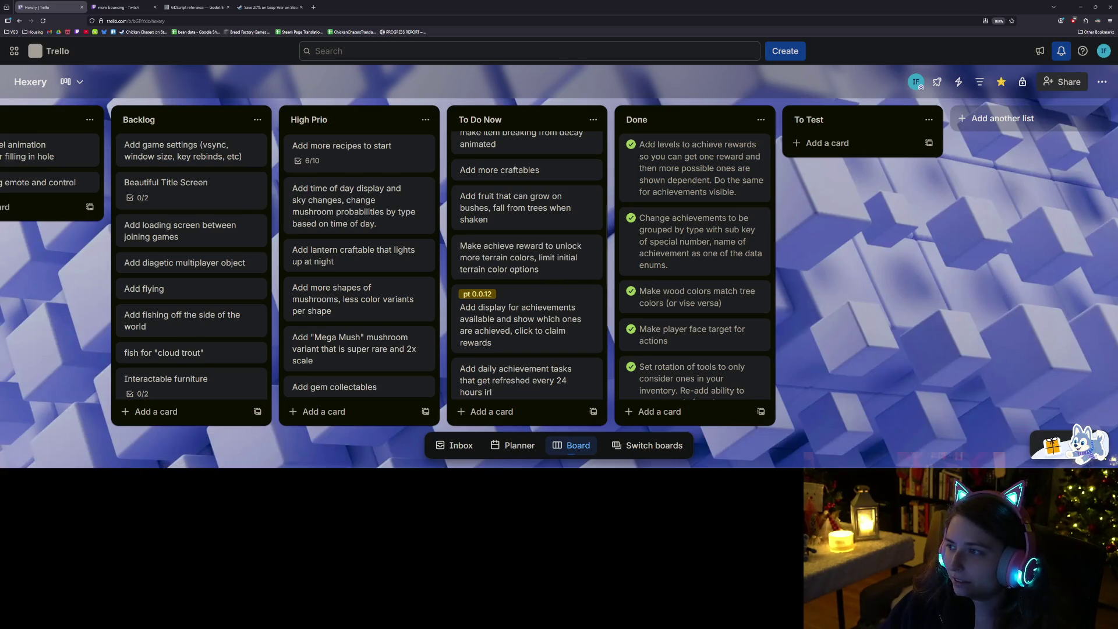
left_click(1080, 5)
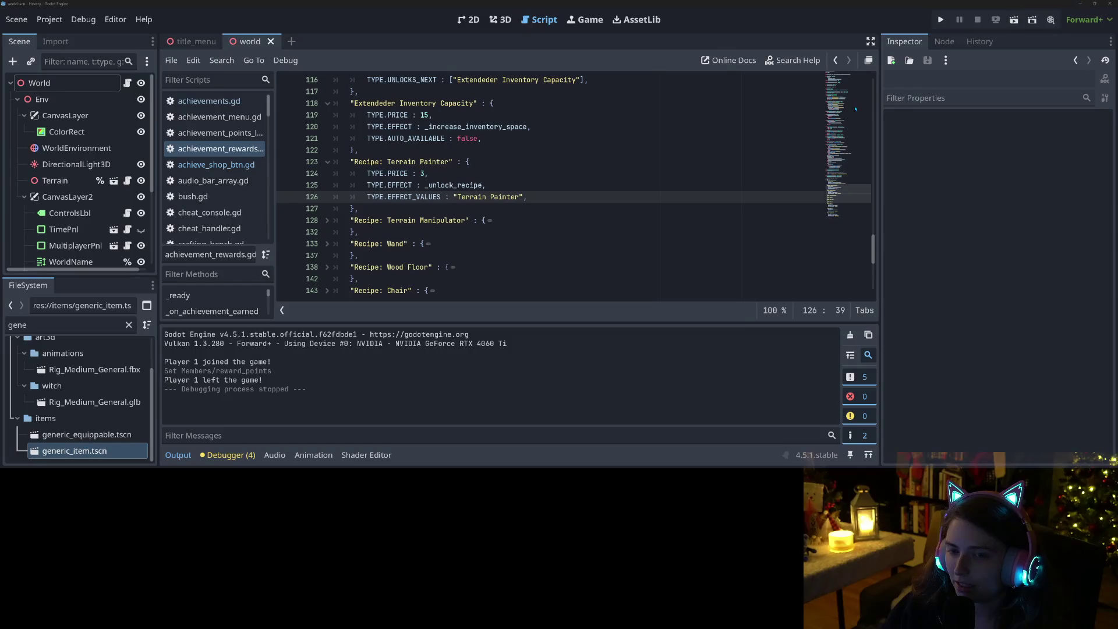
Run the game, load the bestet land save in a small window, and close the Achievement Shop
left_click(940, 20)
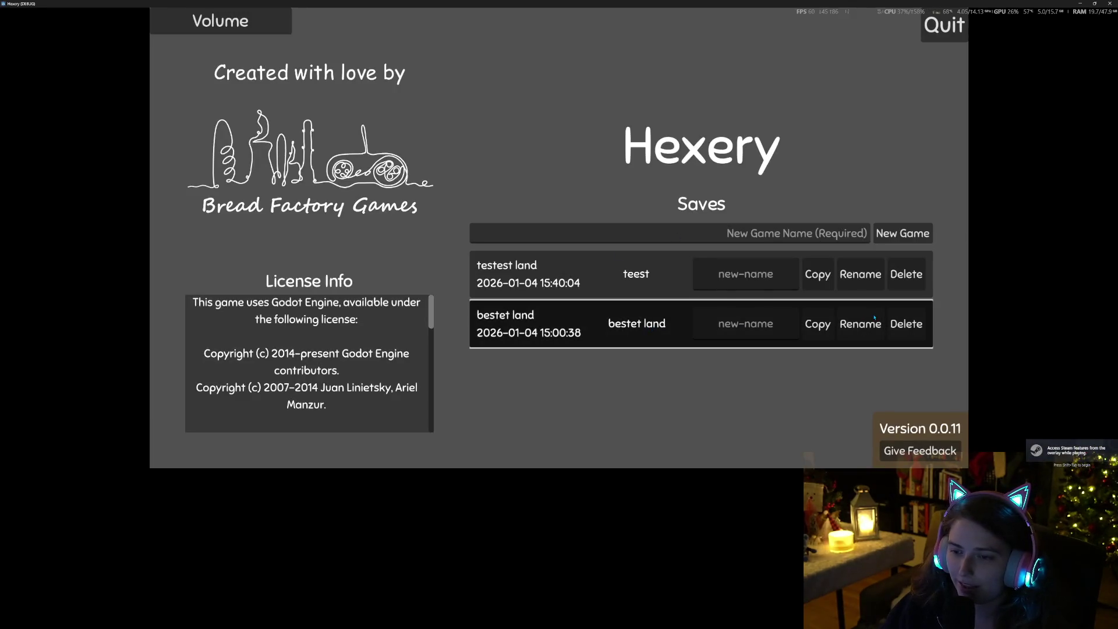
left_click(623, 323)
double_click(806, 2)
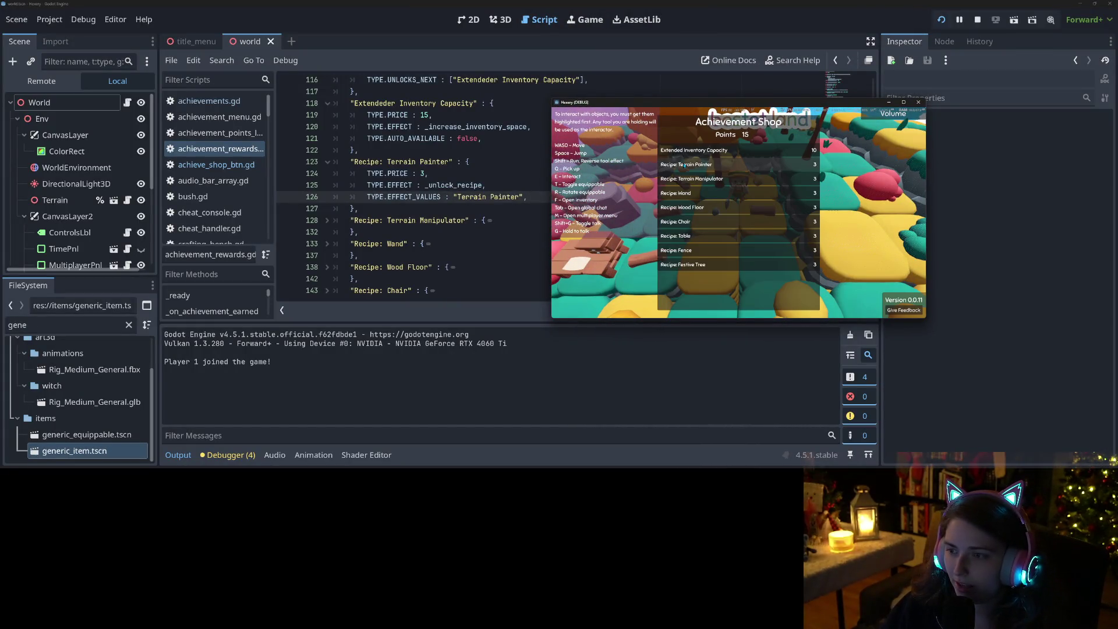
key("Escape")
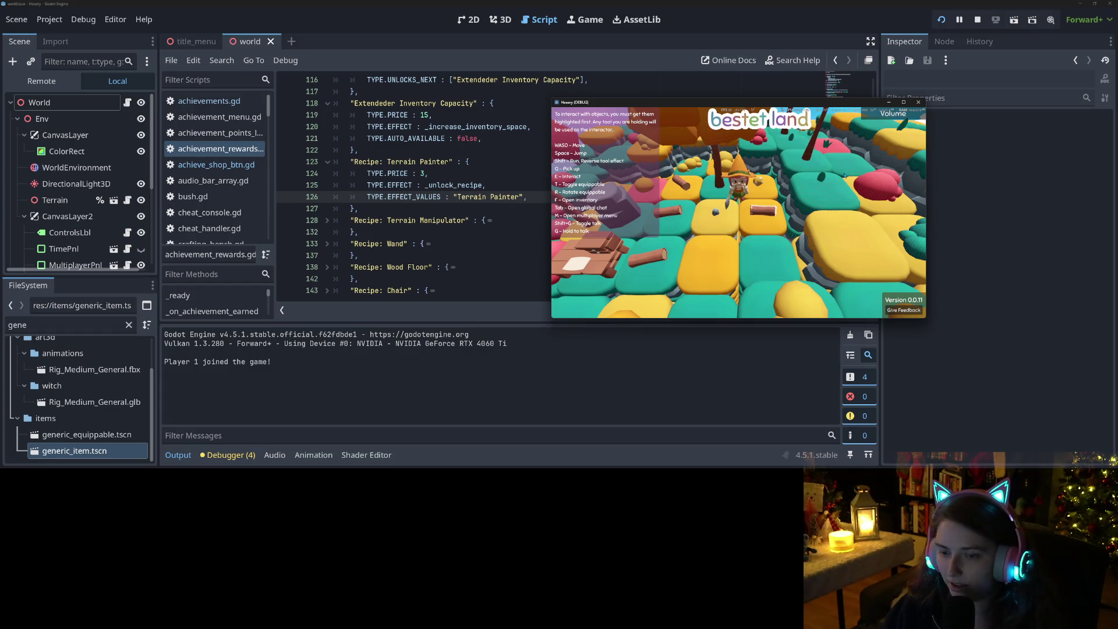
Walk the character around the island, checking the crafting recipes and the player inventory
key("w")
key("w")
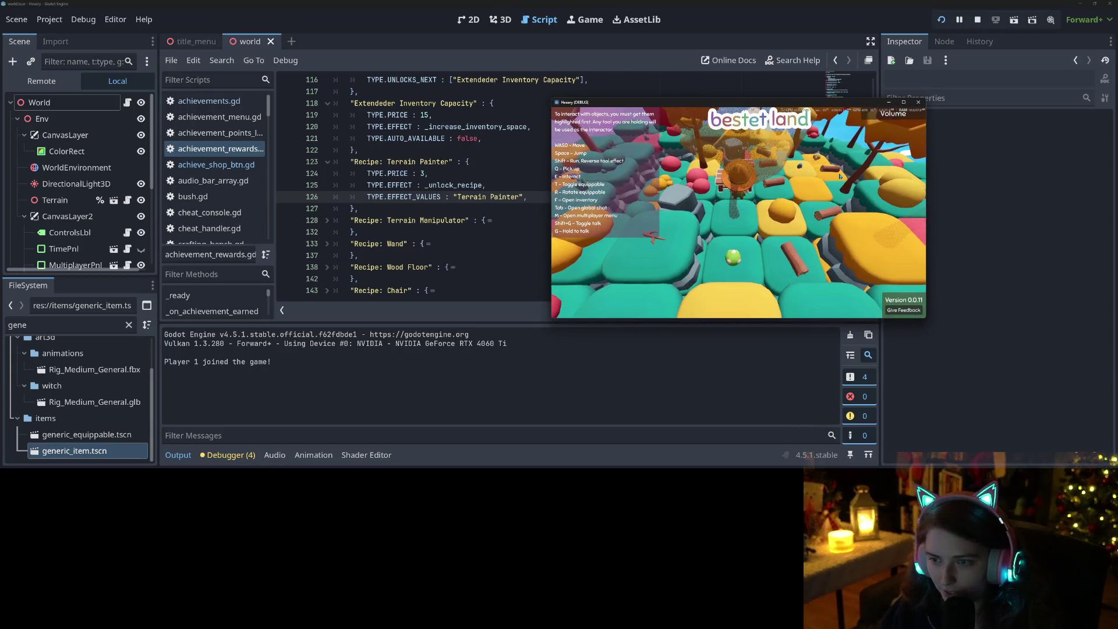
key("e")
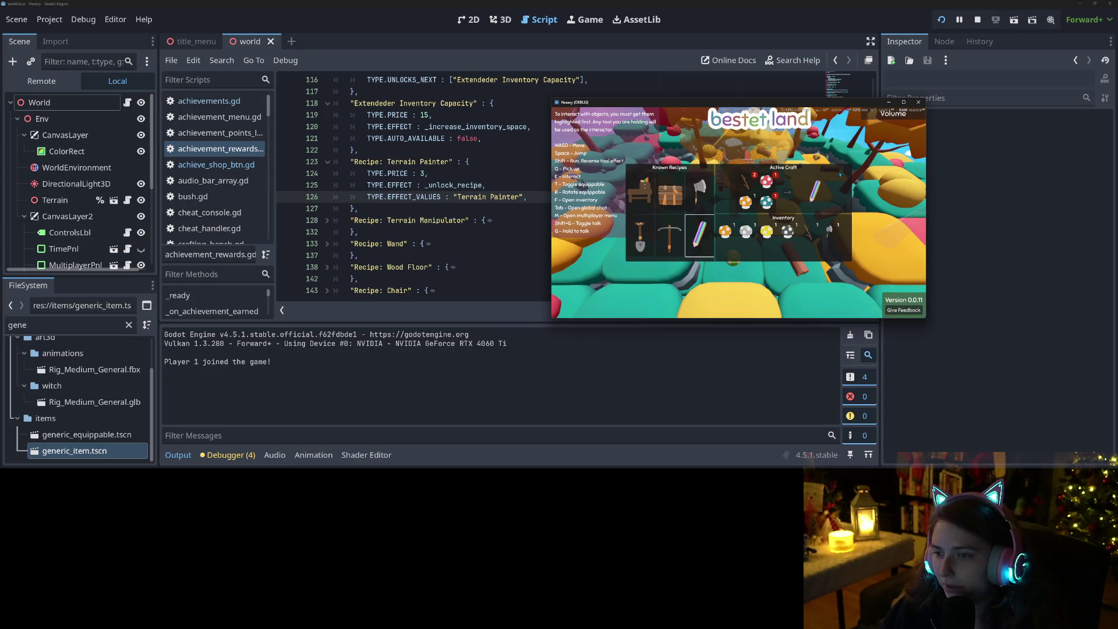
key("Escape")
key("s")
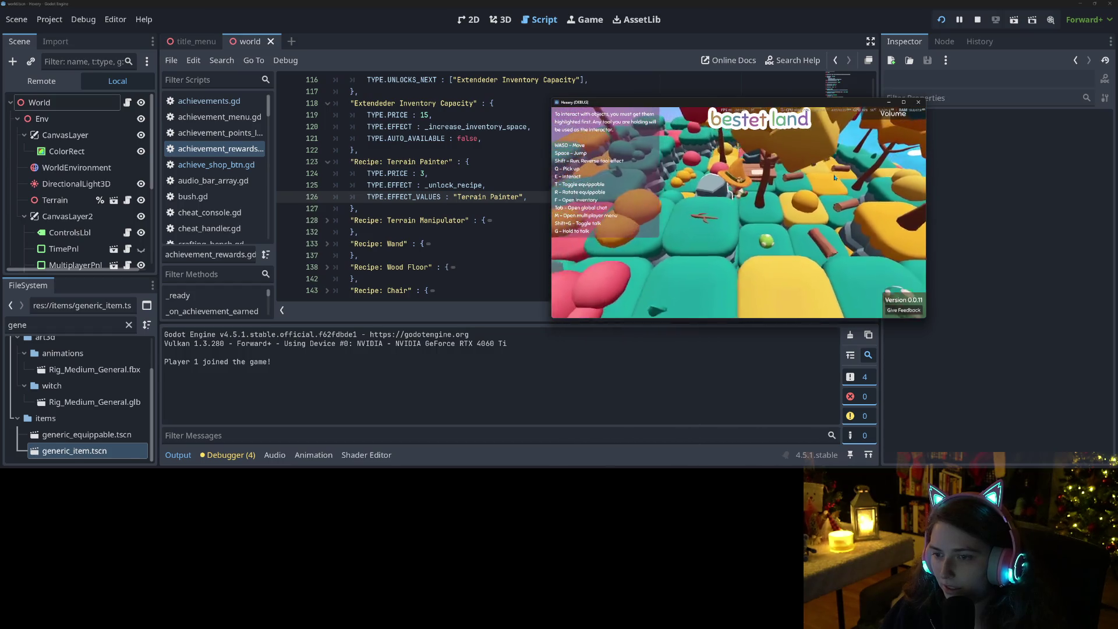
key("s")
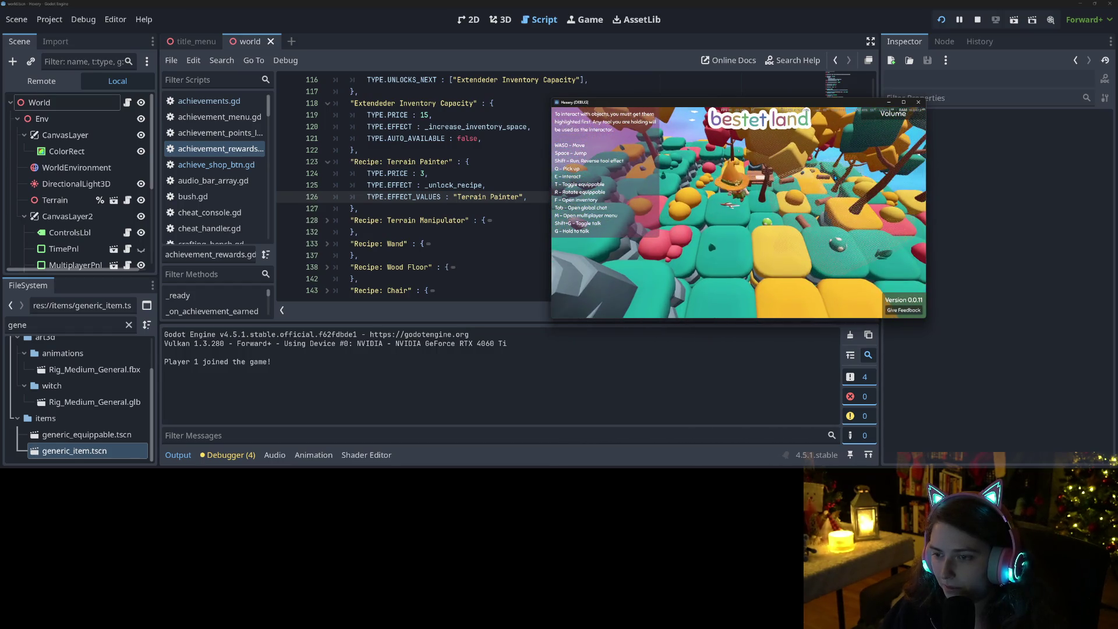
key("w")
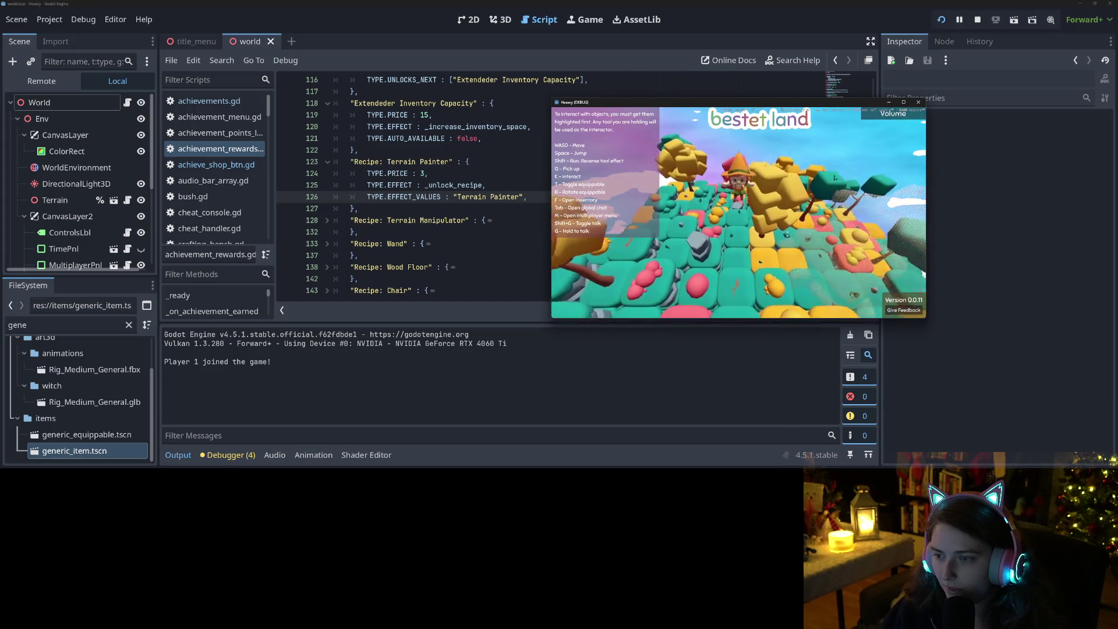
key("w")
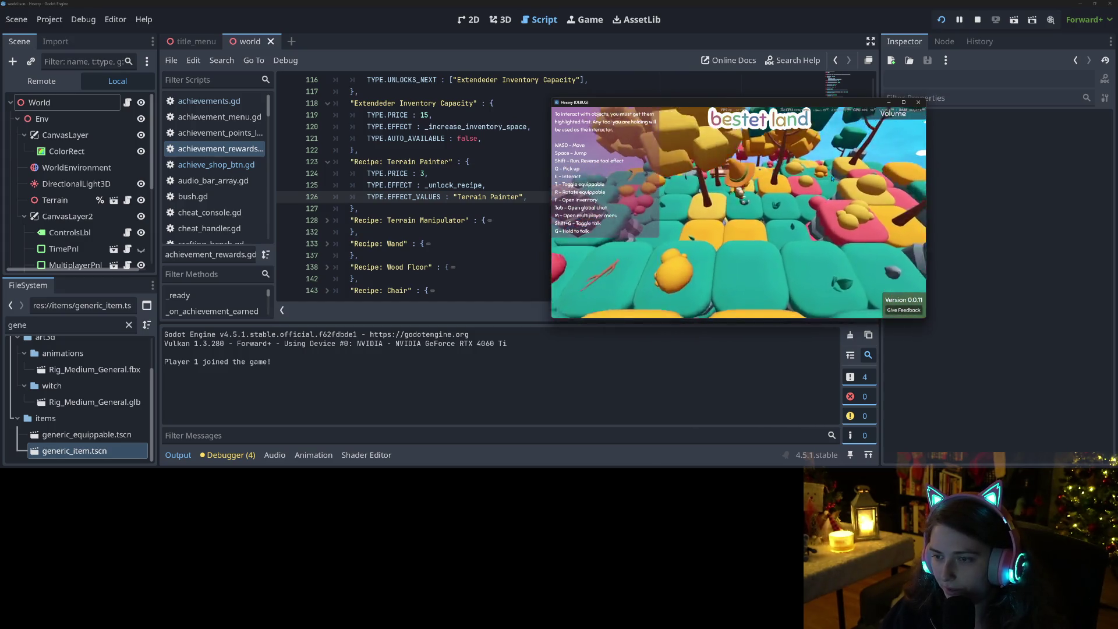
key("f")
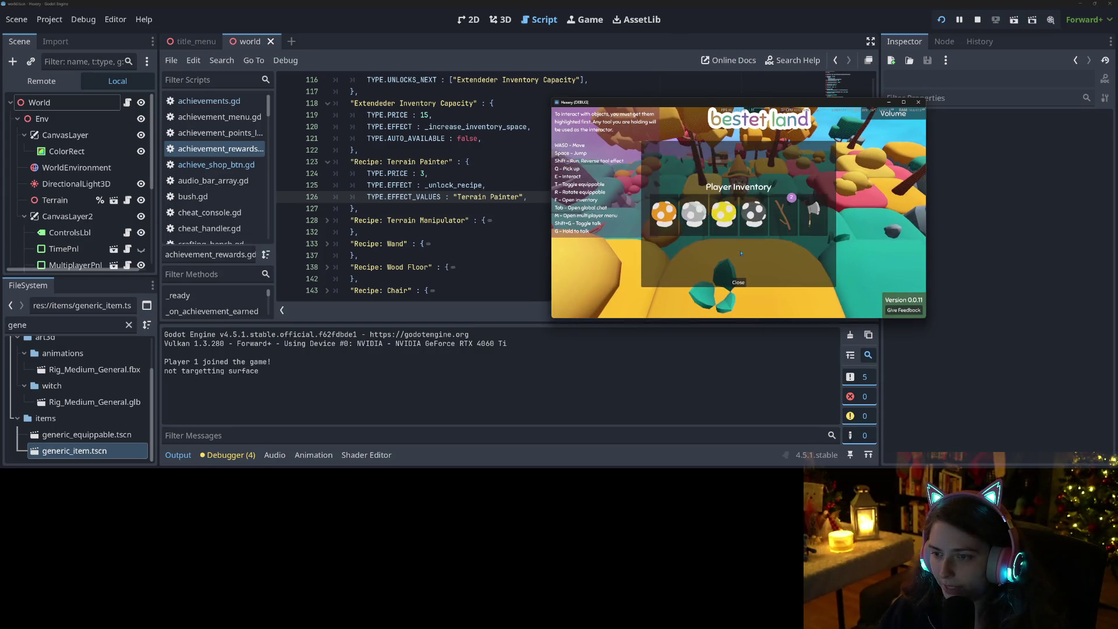
left_click(737, 283)
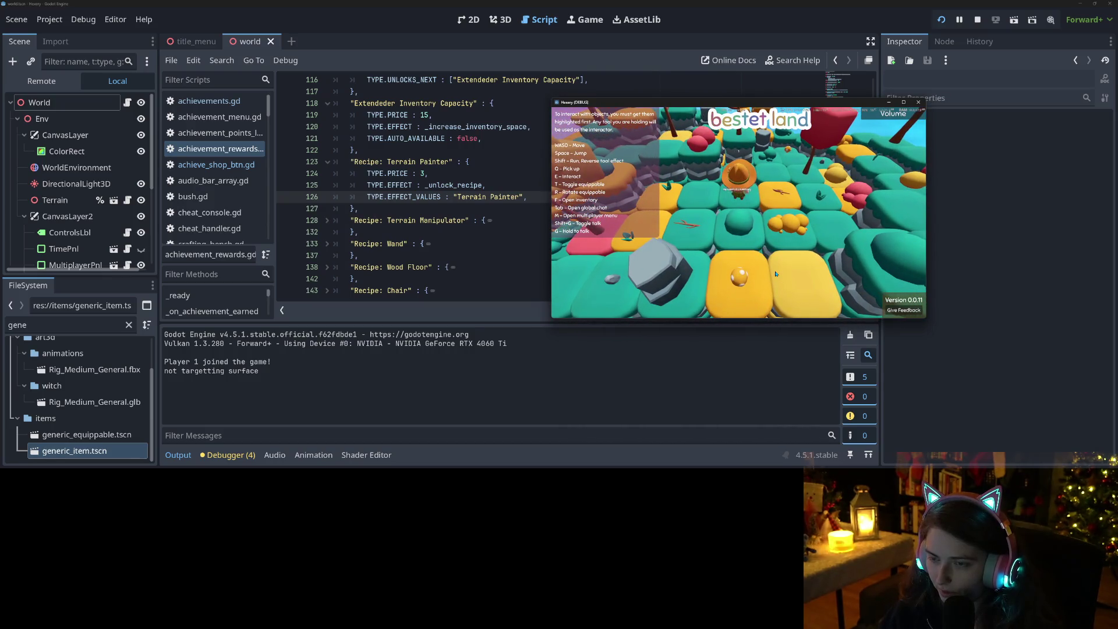
key("f")
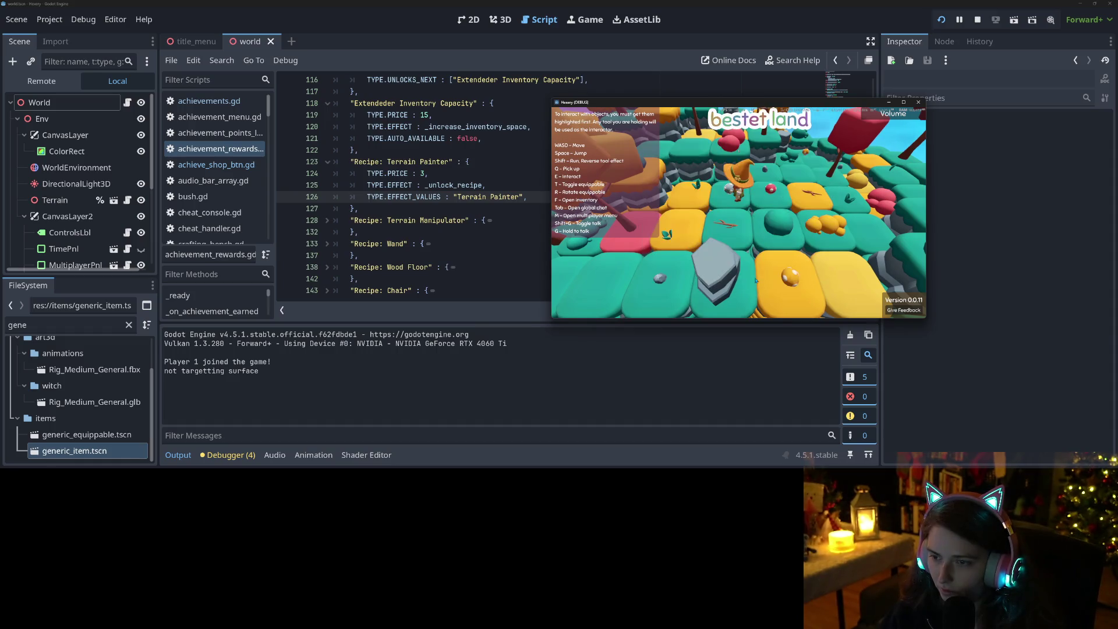
Walk the character toward the red ball and across the terrain, checking the inventory on the way
key("d")
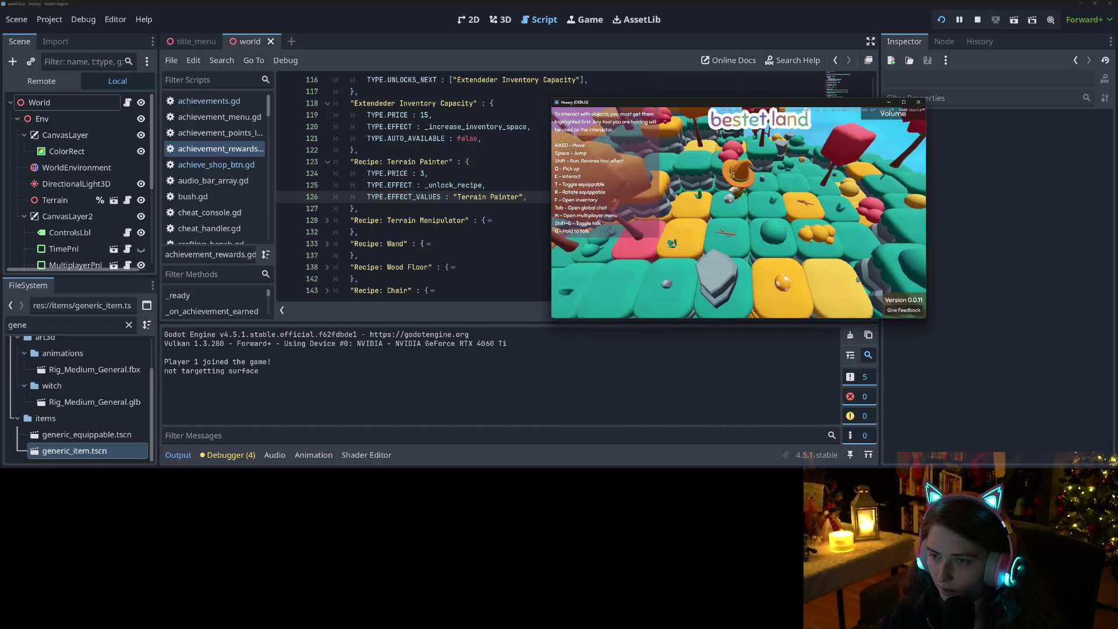
scroll(856, 280, "down", 3)
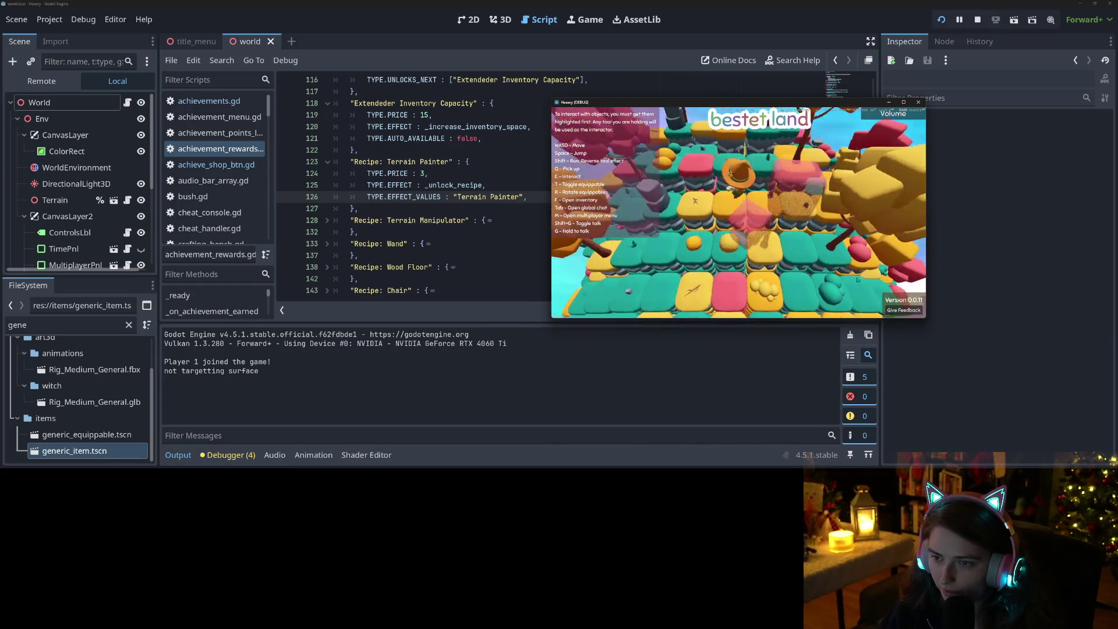
key("w")
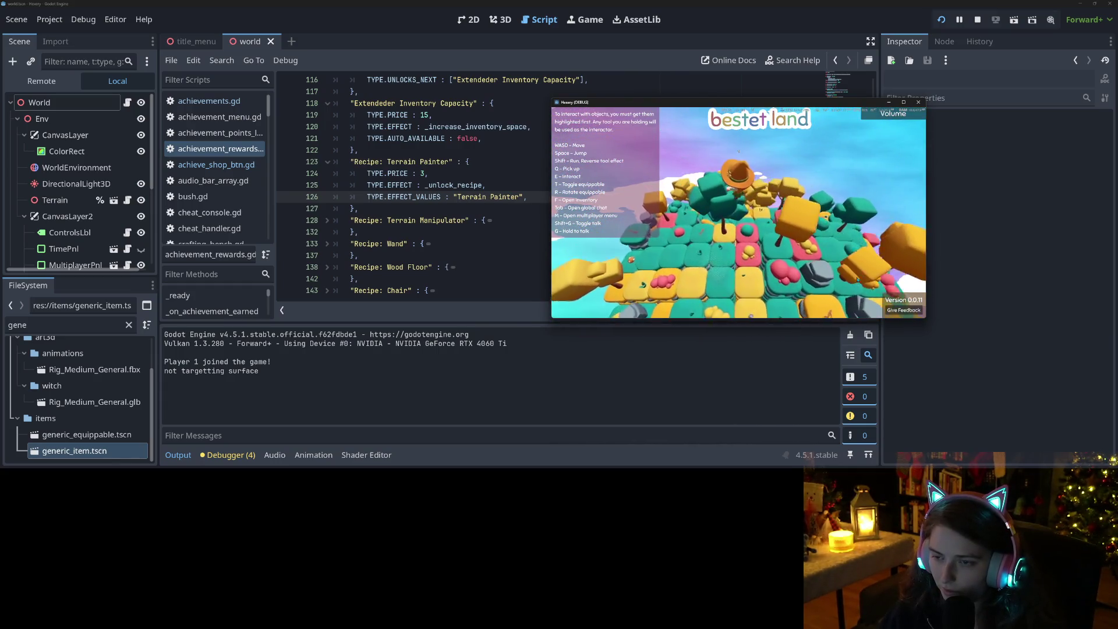
key("w")
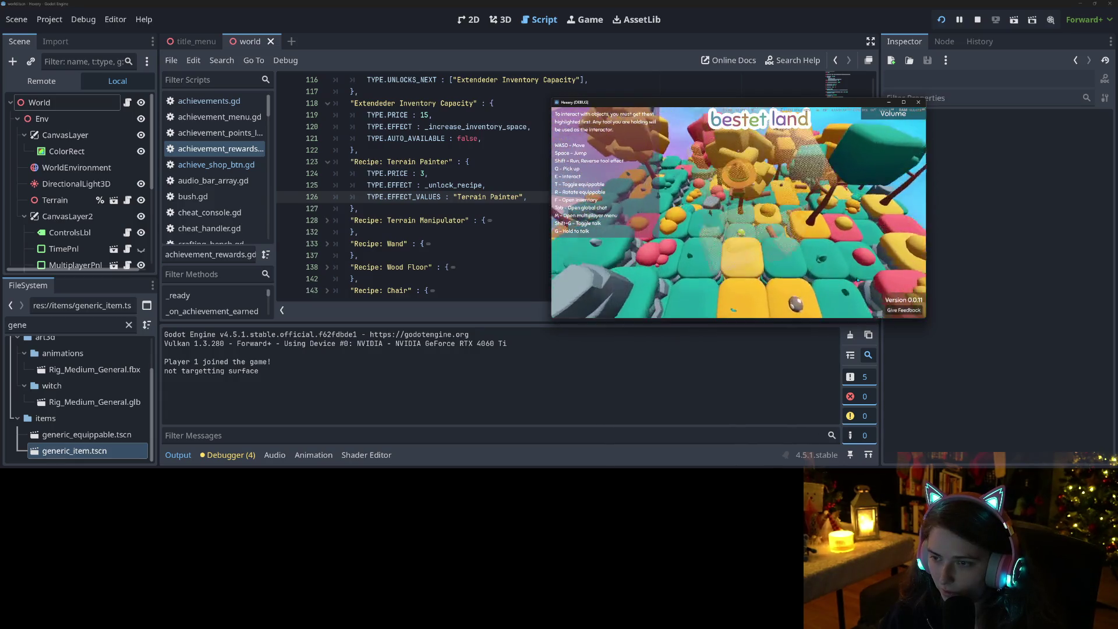
key("w")
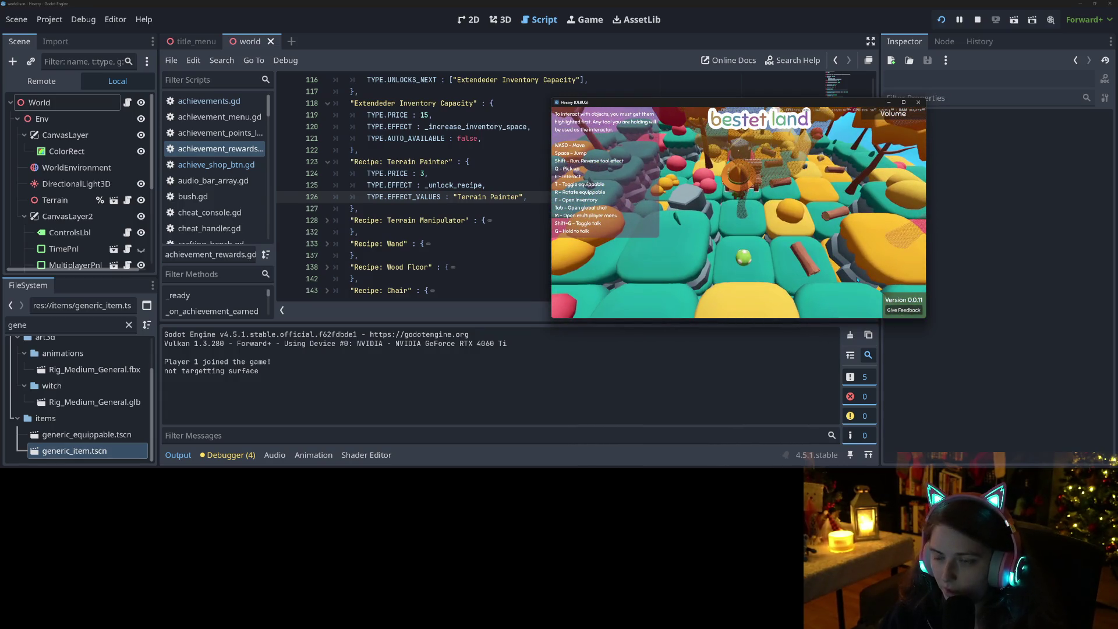
key("f")
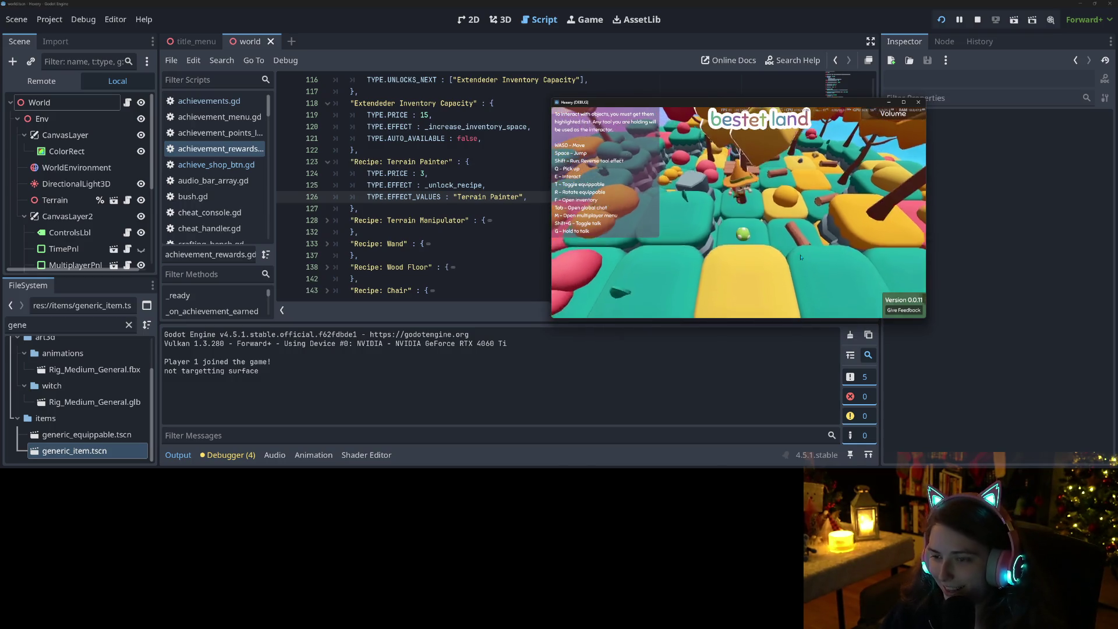
key("f")
left_click(739, 284)
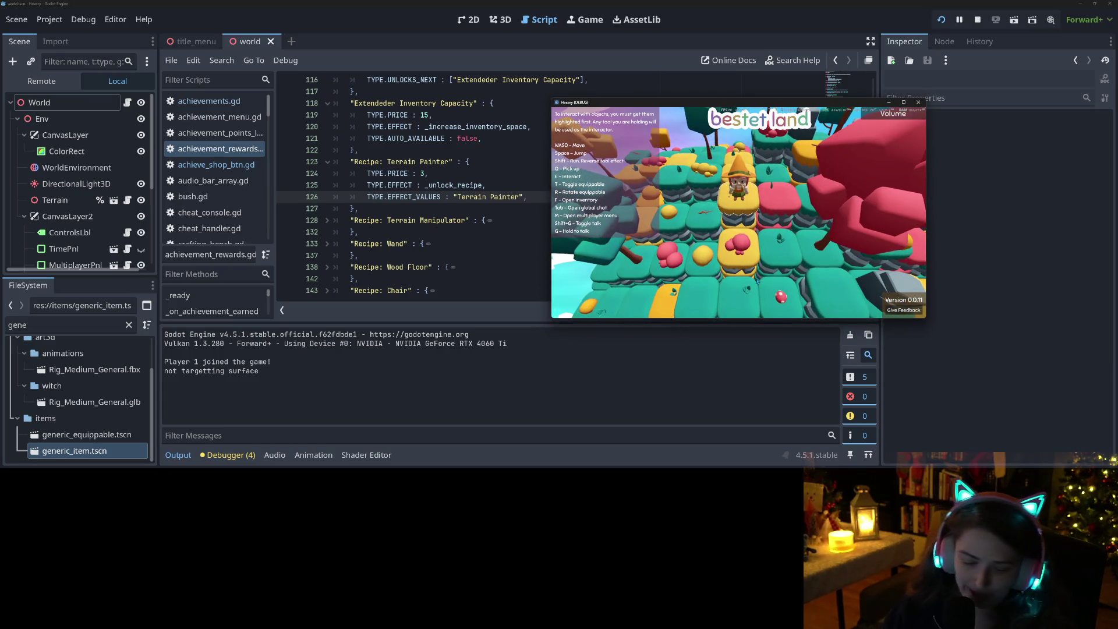
Repaint the tile under the character with the terrain painter and maximize the game window
key("w")
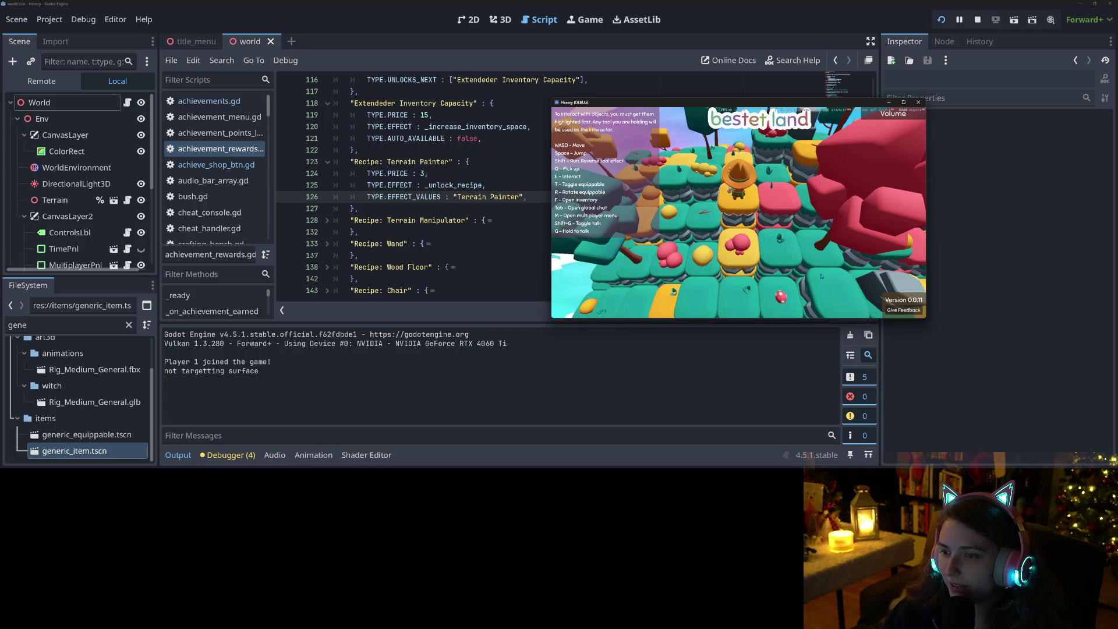
left_click(821, 276)
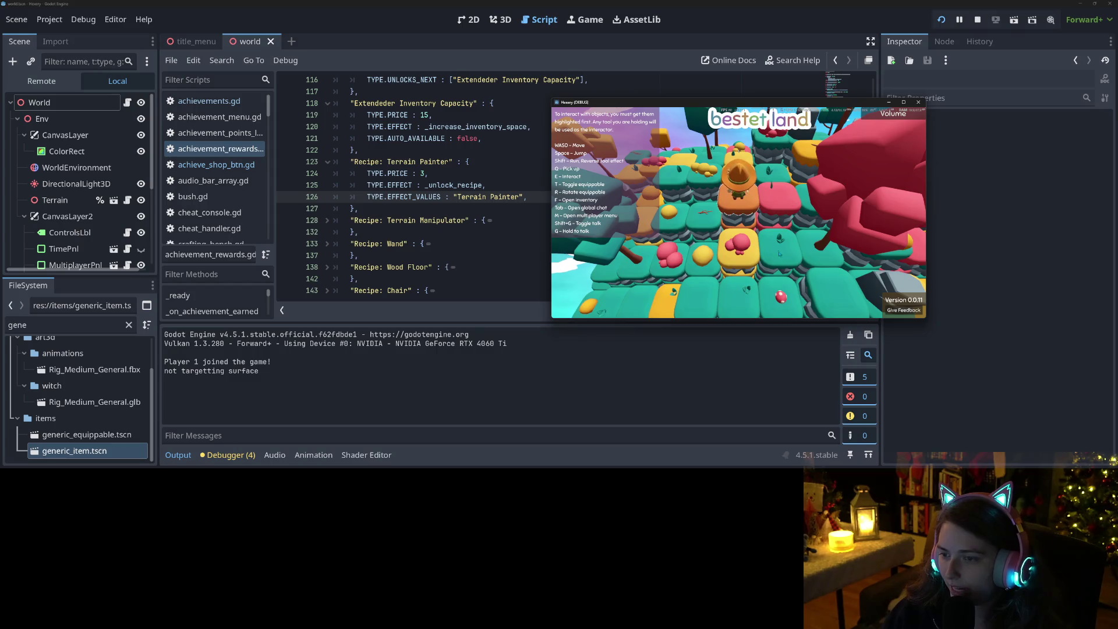
left_click(904, 102)
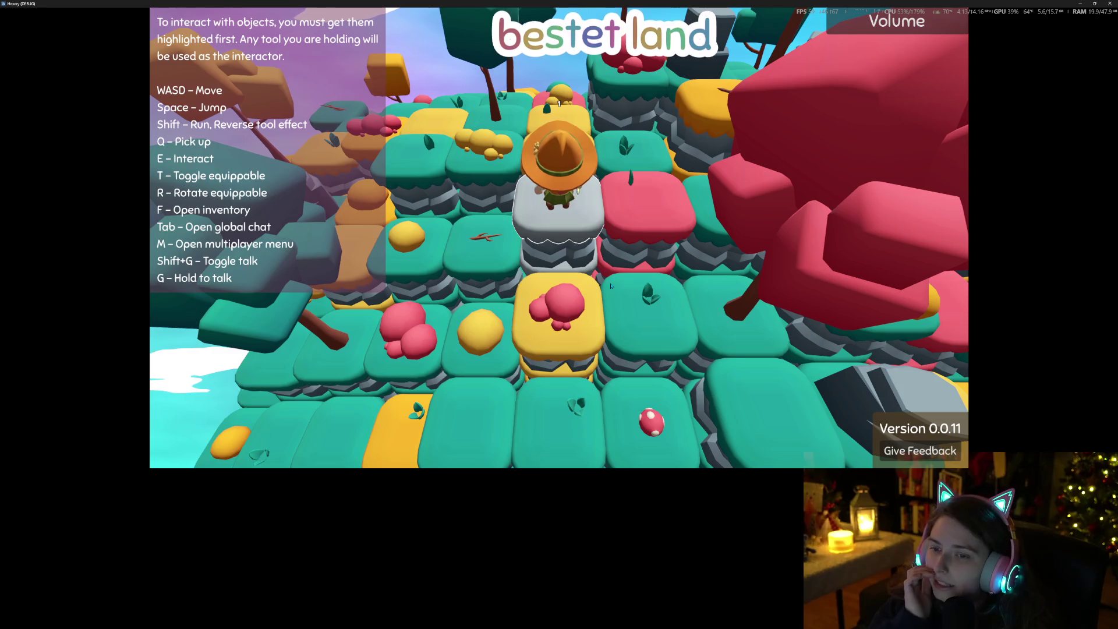
Cycle the tile through teal, grey, brown, orange, brown and white with E, then quit with Escape
key("e")
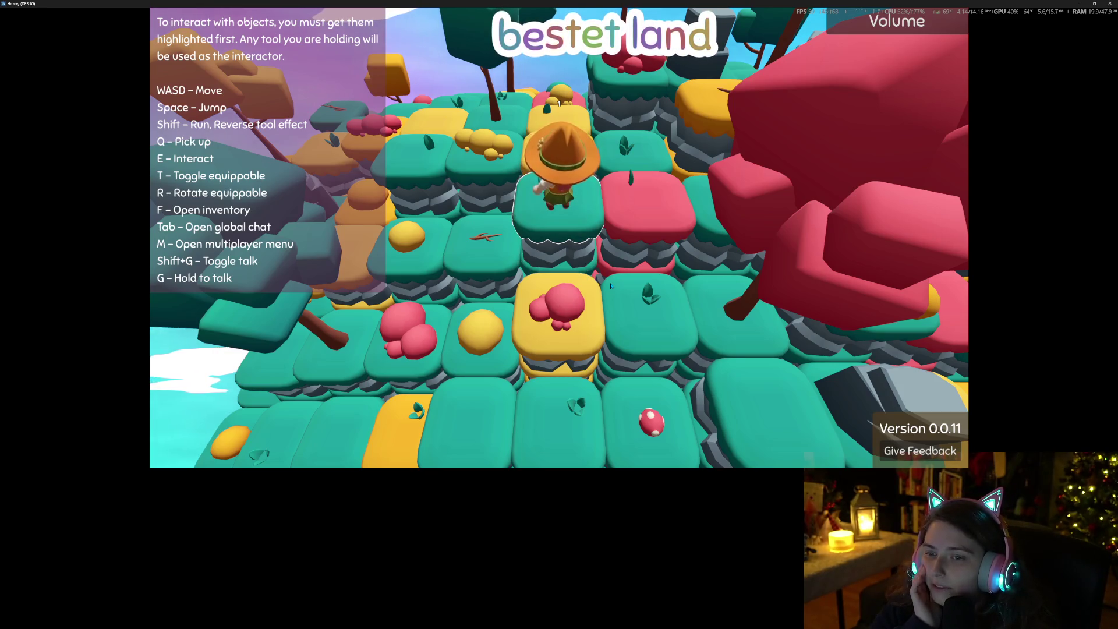
key("e")
key("e")
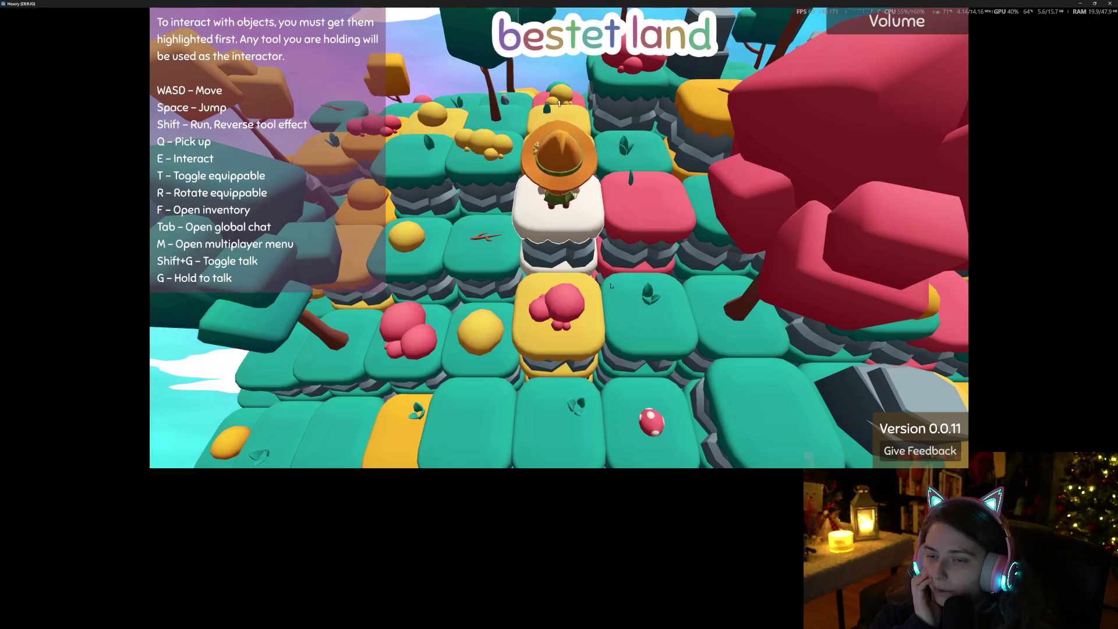
key("e")
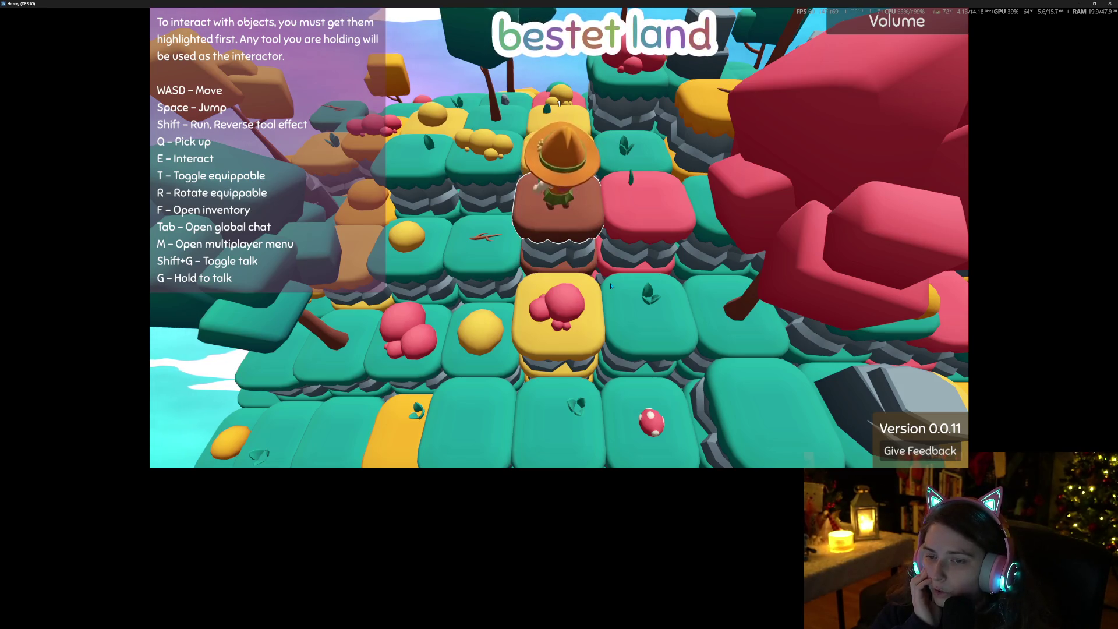
key("e")
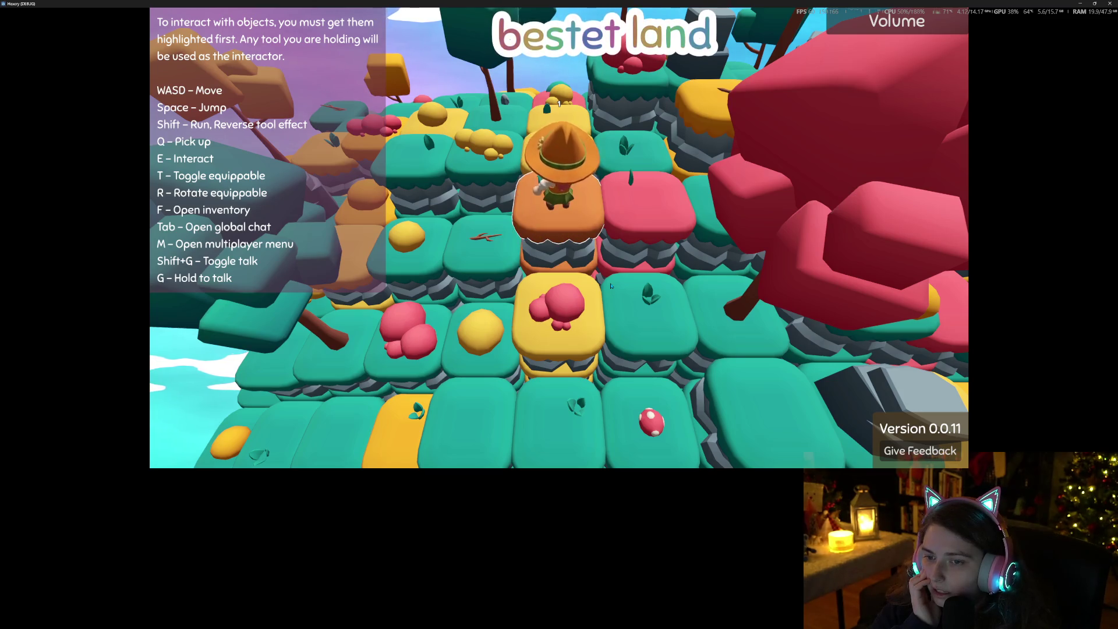
key("e")
key("e")
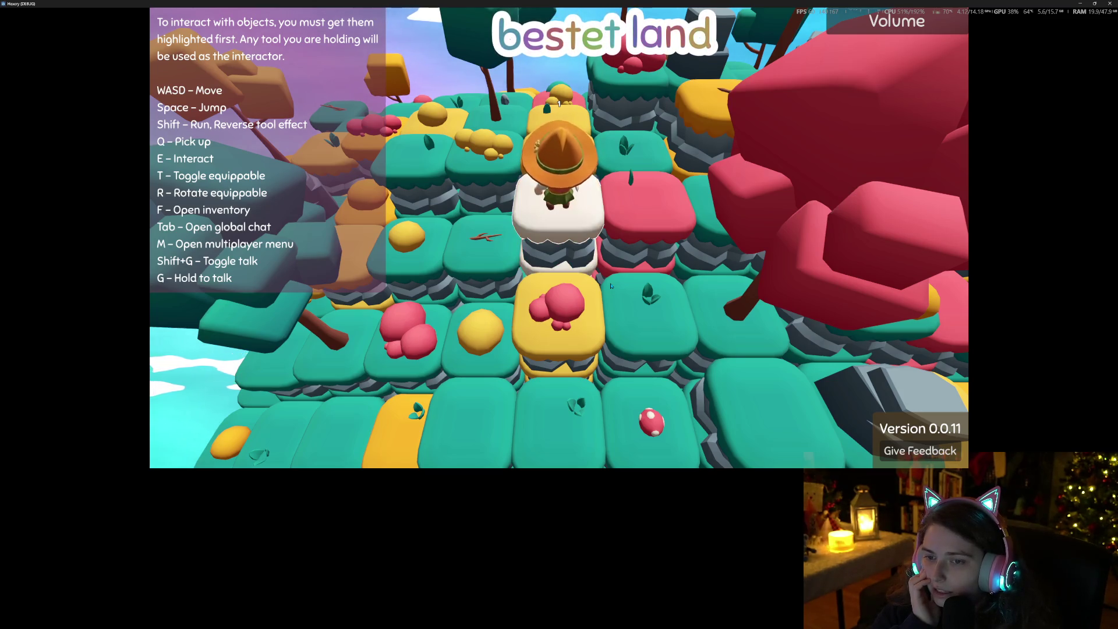
key("e")
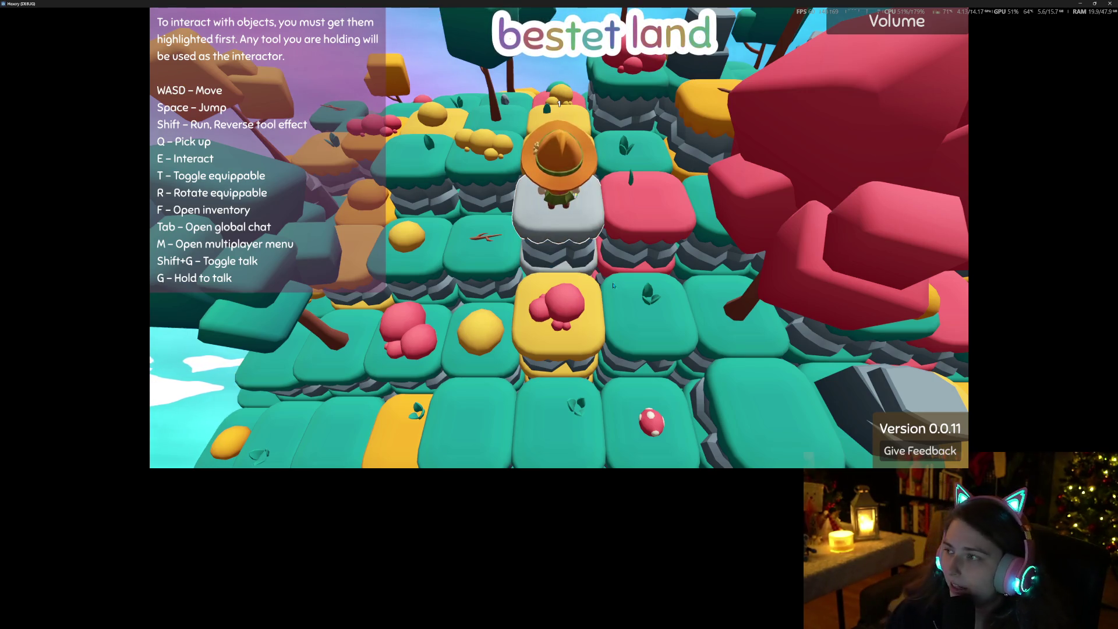
key("Escape")
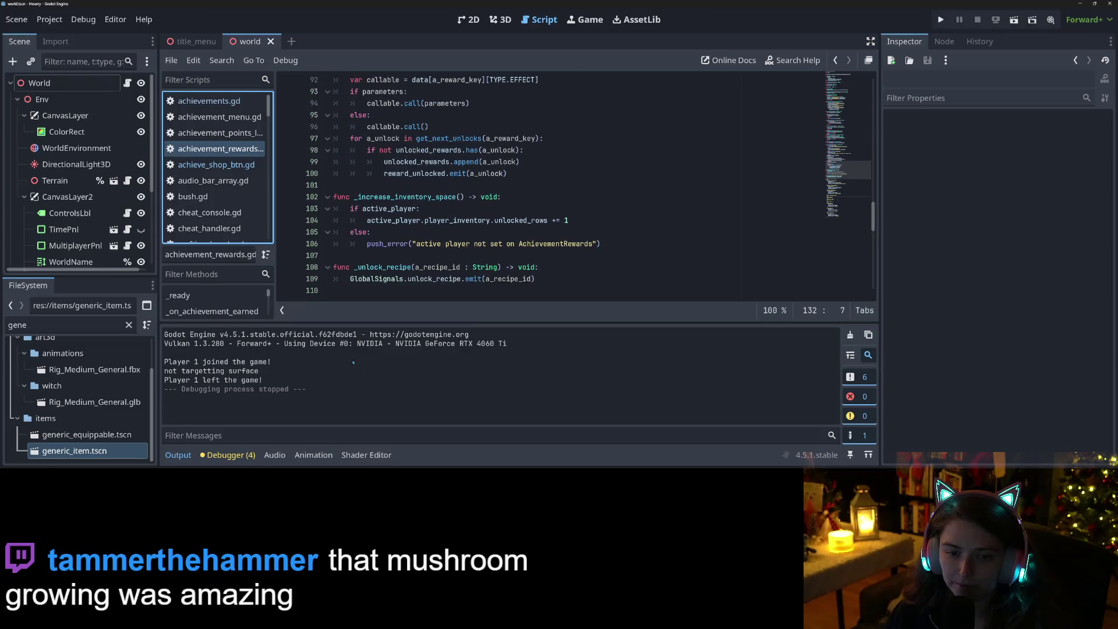
Hide the output panel and add 'func _unlock_terrain_colors(a_level : int) -> void:' with a pass body after _unlock_recipe
left_click(178, 455)
left_click(380, 290)
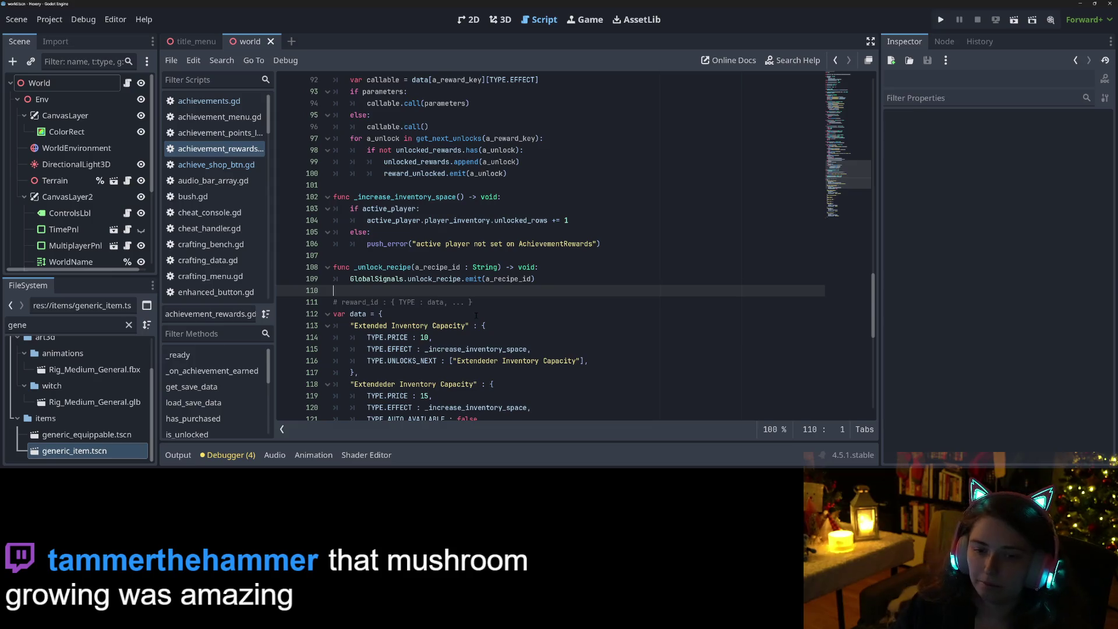
key("Return")
key("Return")
key("Up")
type("fu")
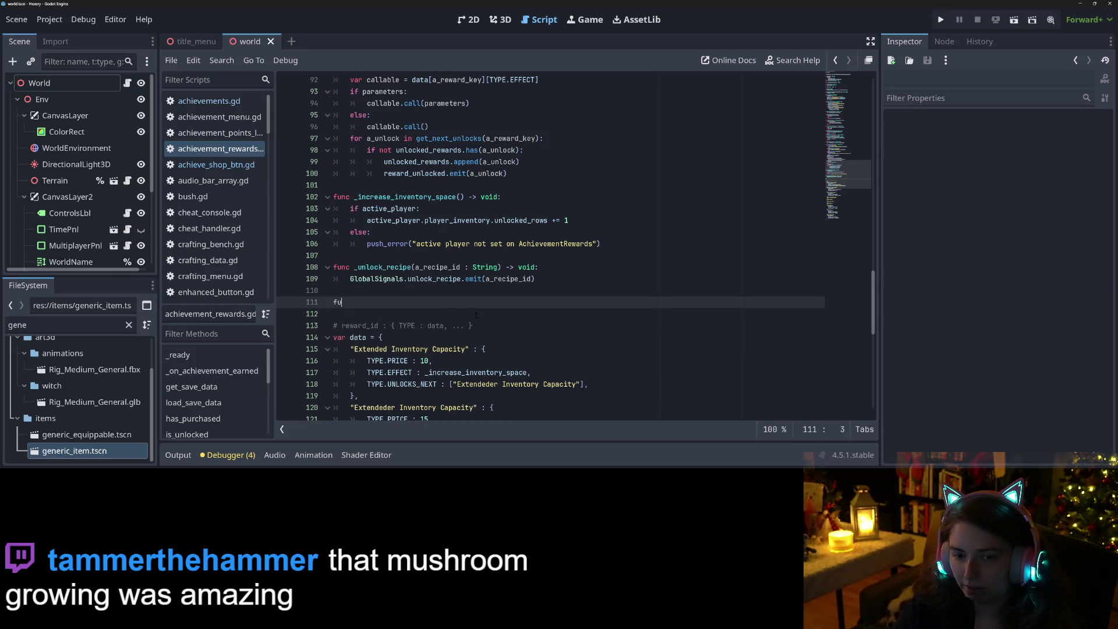
type("nc _unlock_")
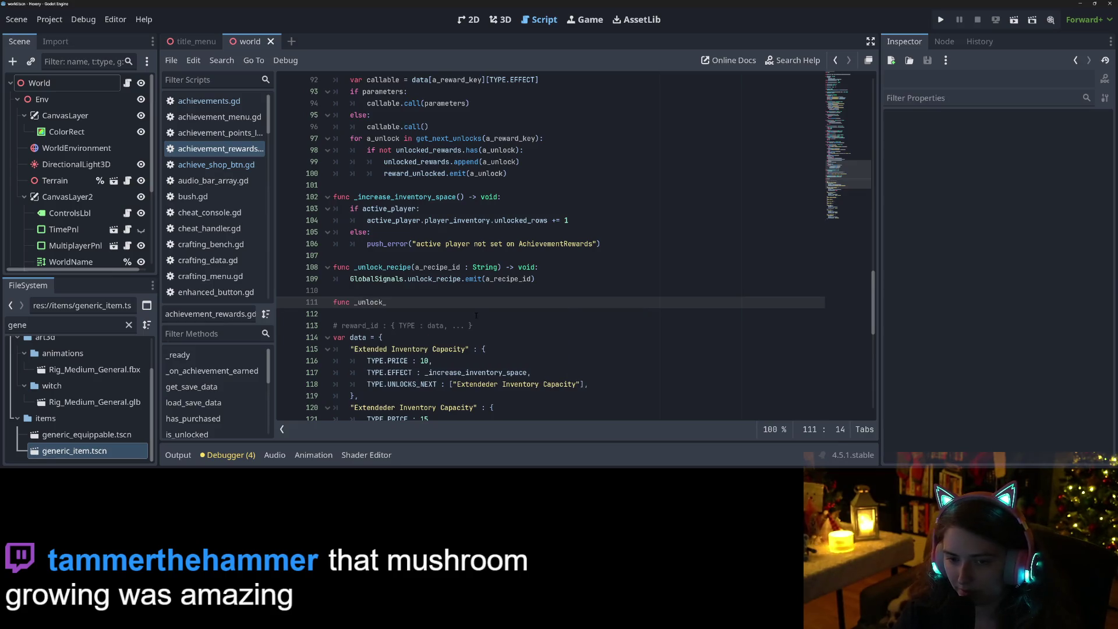
type("terrain_colors(")
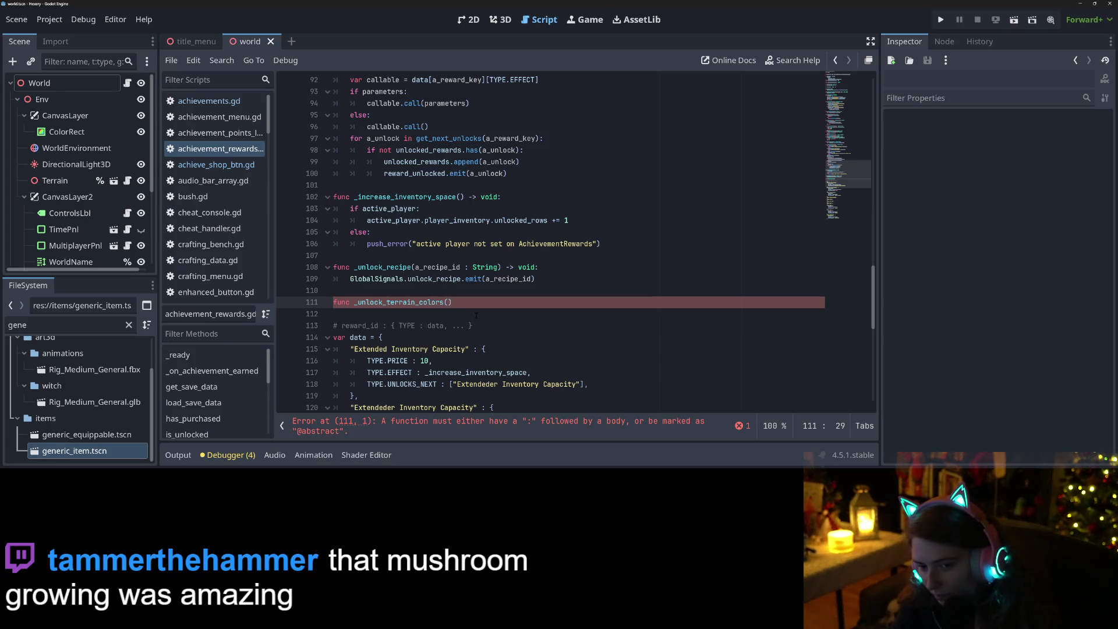
type("a_level ")
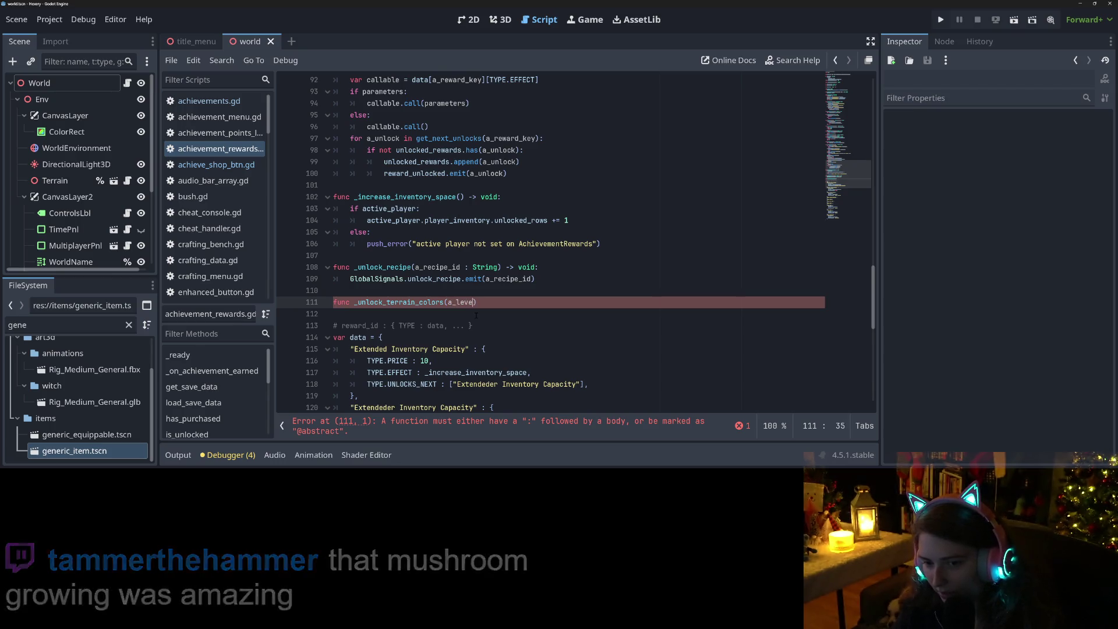
type(": int) ->")
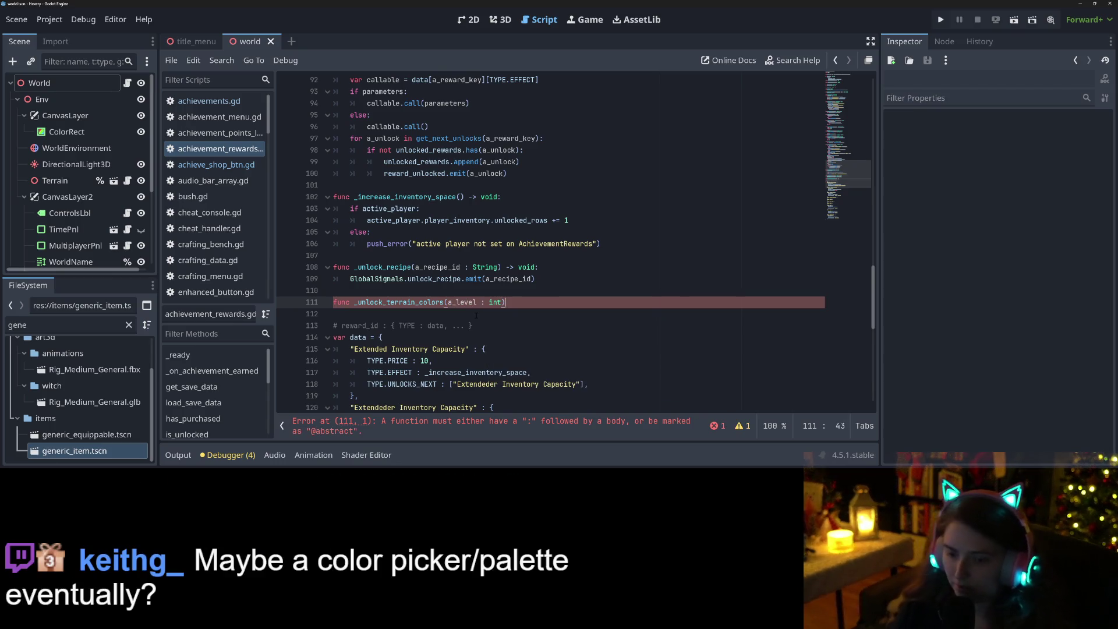
type(" void:")
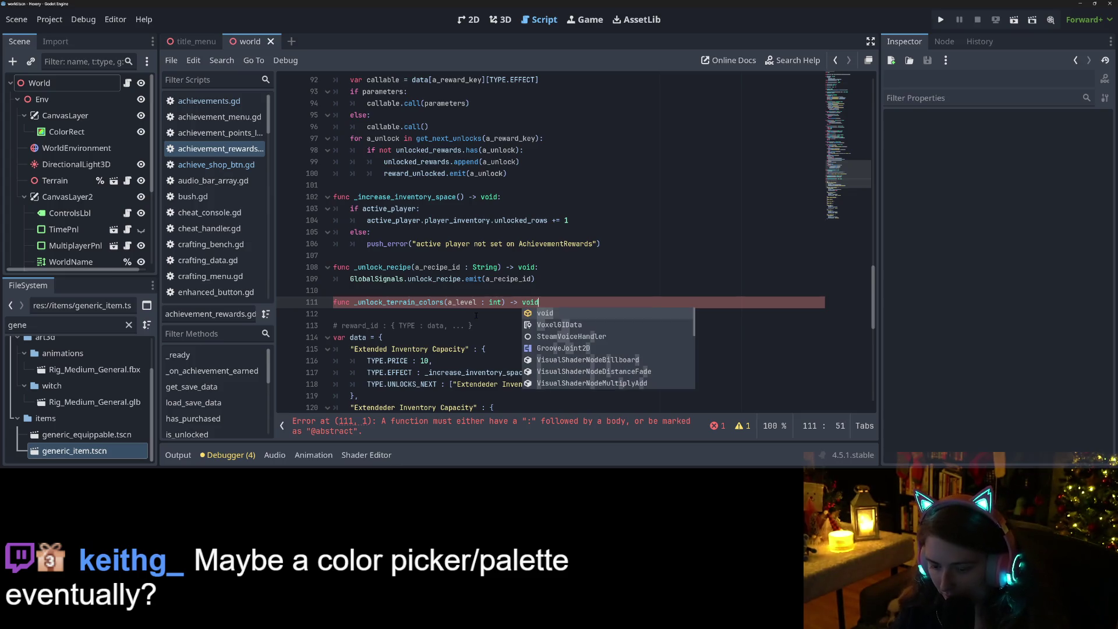
key("Return")
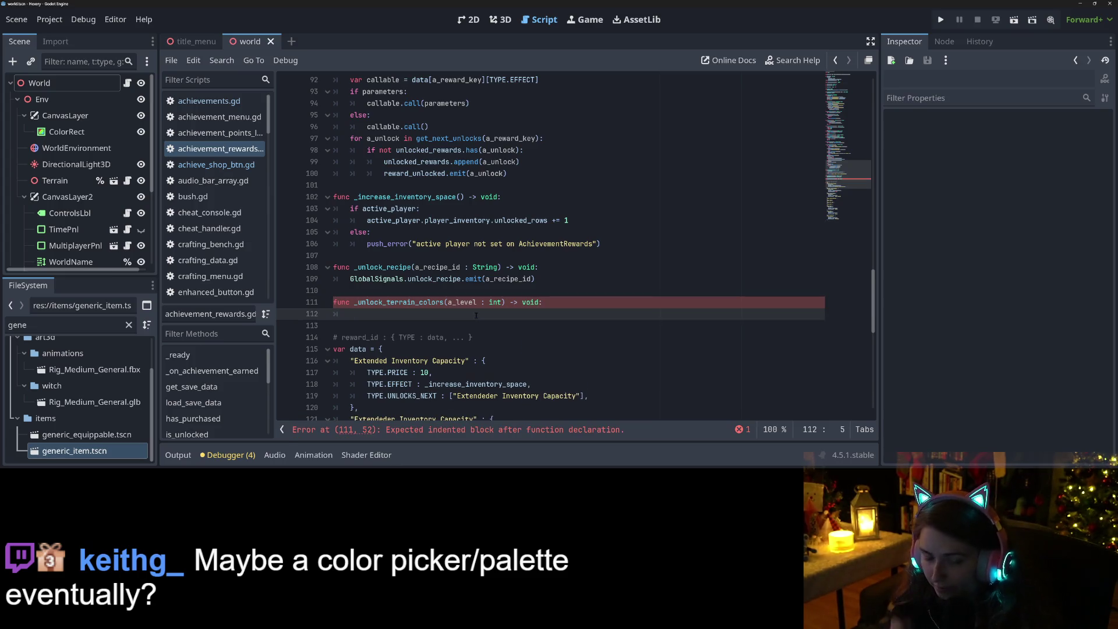
type("pass")
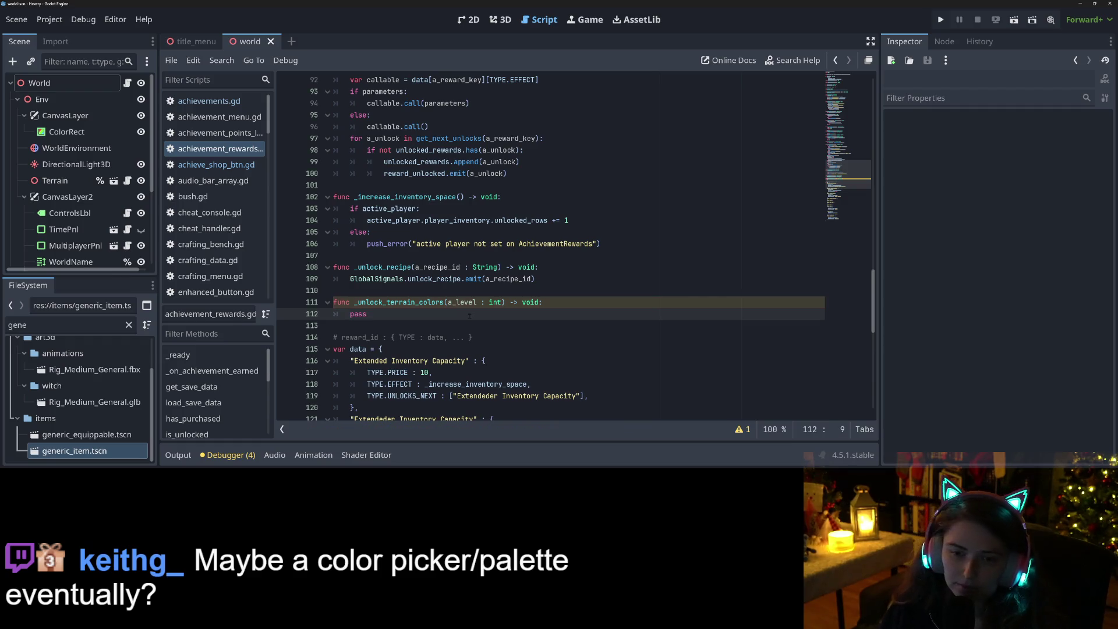
double_click(400, 303)
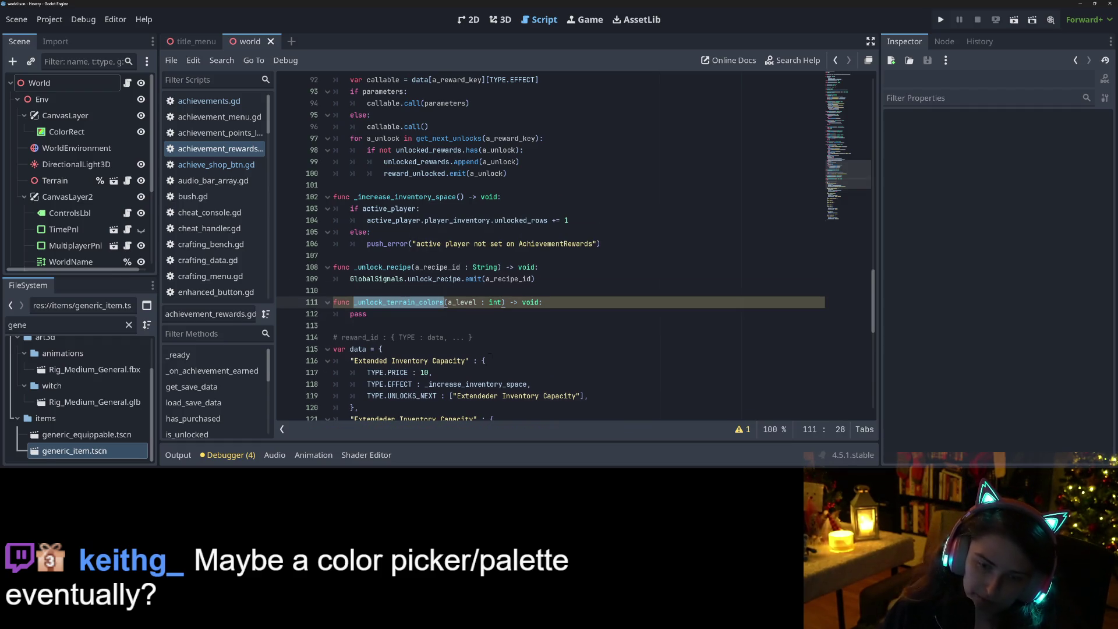
scroll(489, 353, "down", 6)
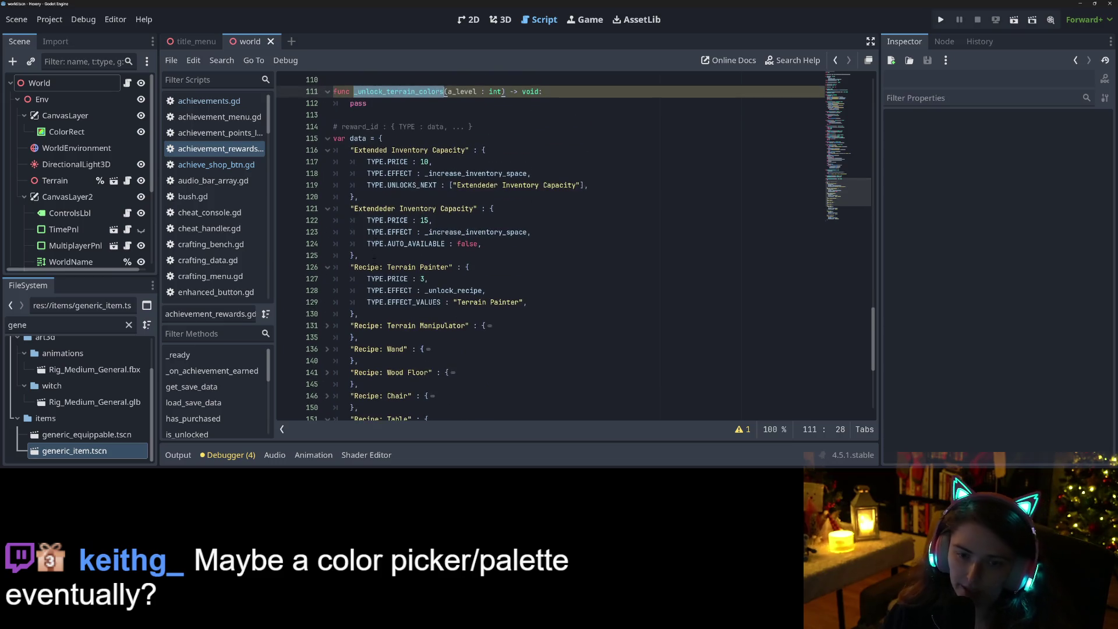
Add a "Yummy Nature Set" entry after Extendeder Inventory Capacity with TYPE.PRICE : 6
left_click(376, 257)
key("Return")
type("\"")
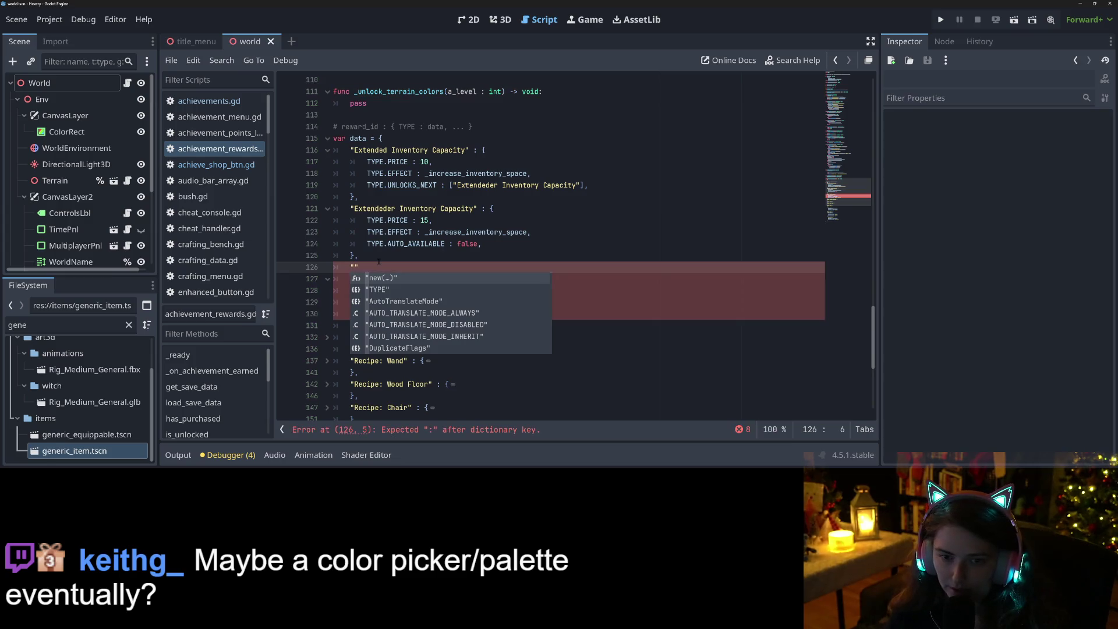
type("Yu")
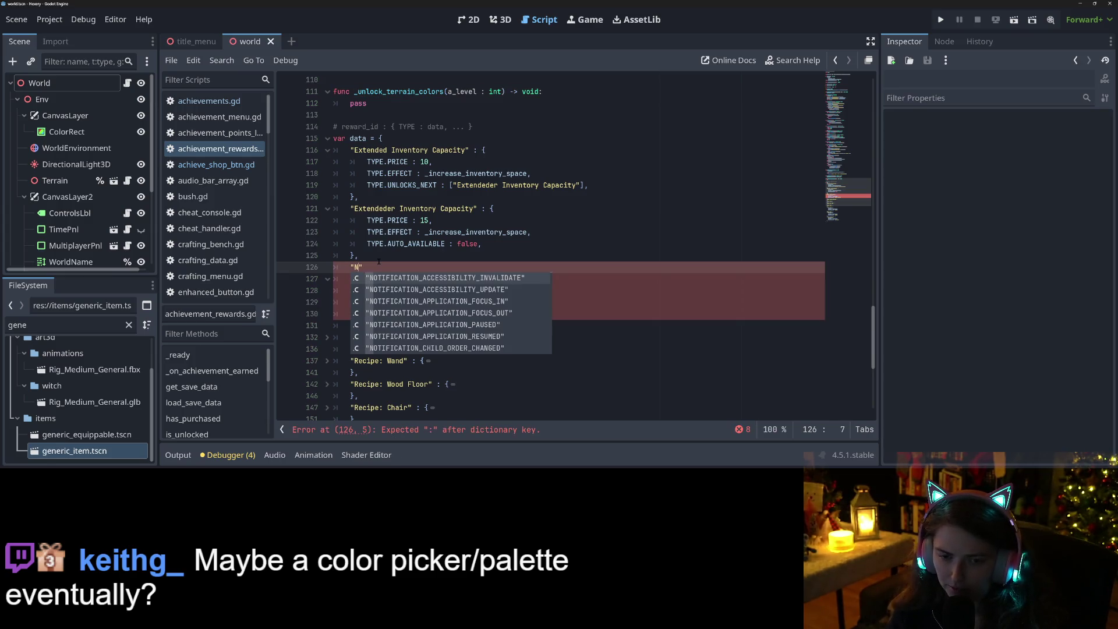
type("mmy Nature ")
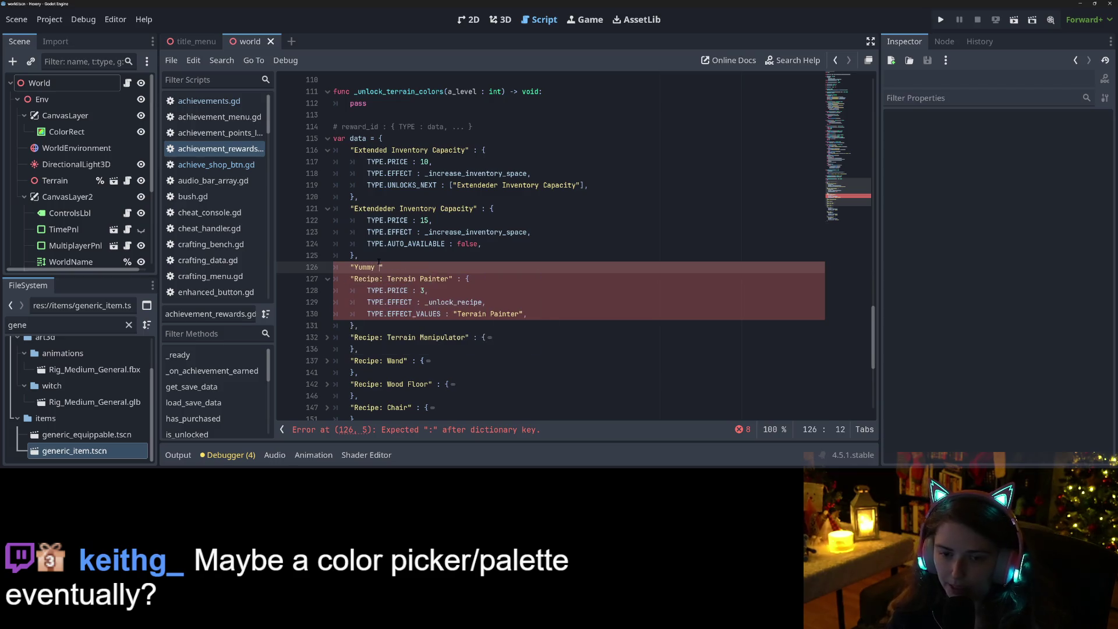
type("Set\" : ")
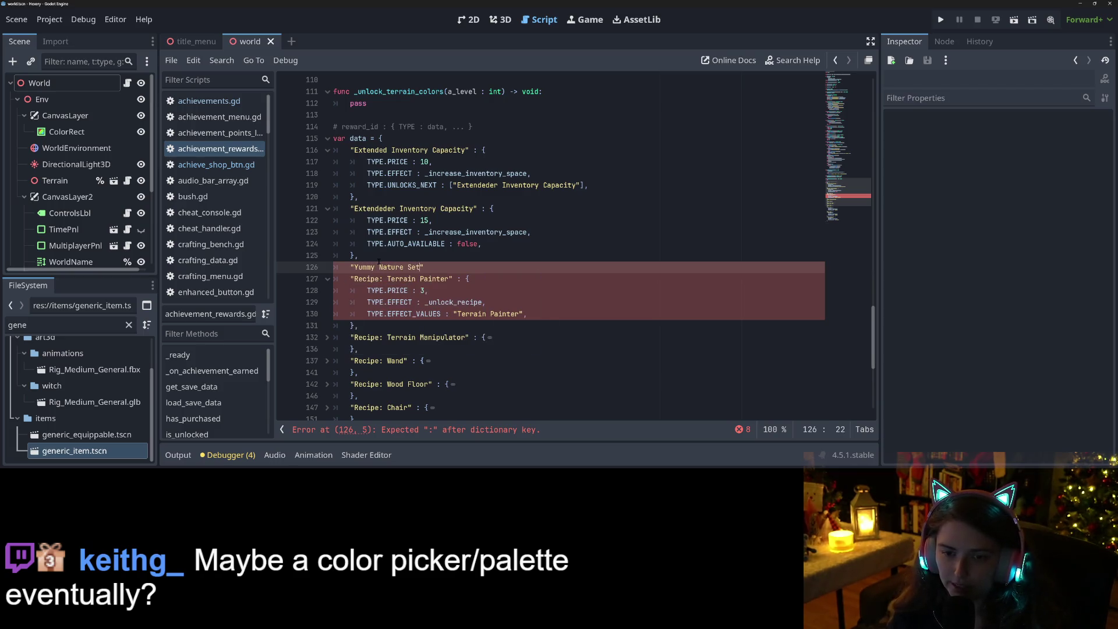
type("{")
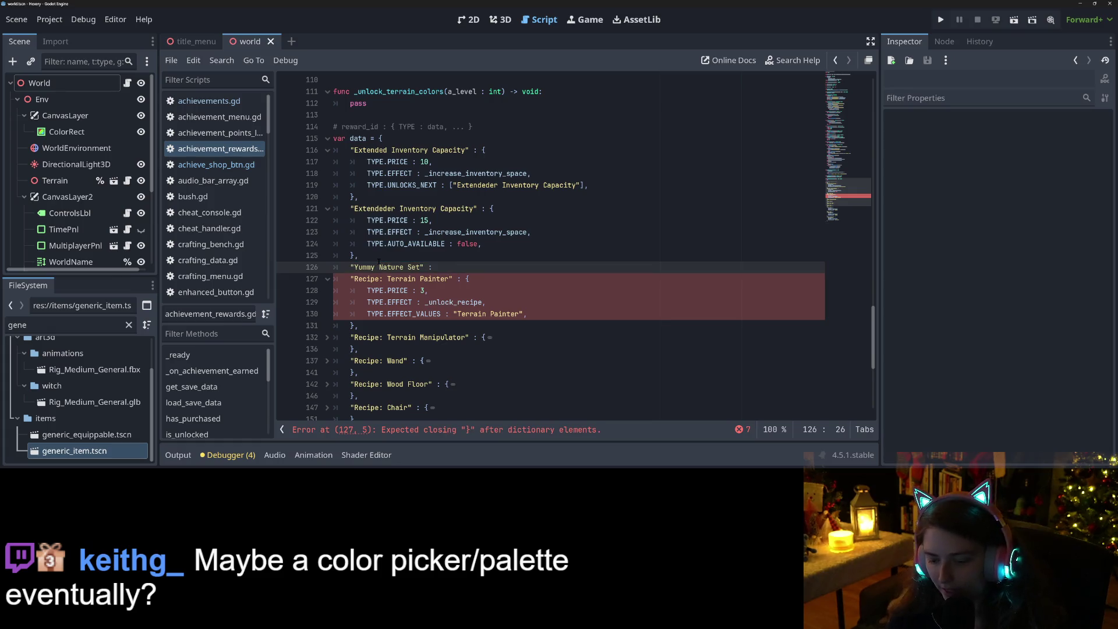
key("Return")
key("Down")
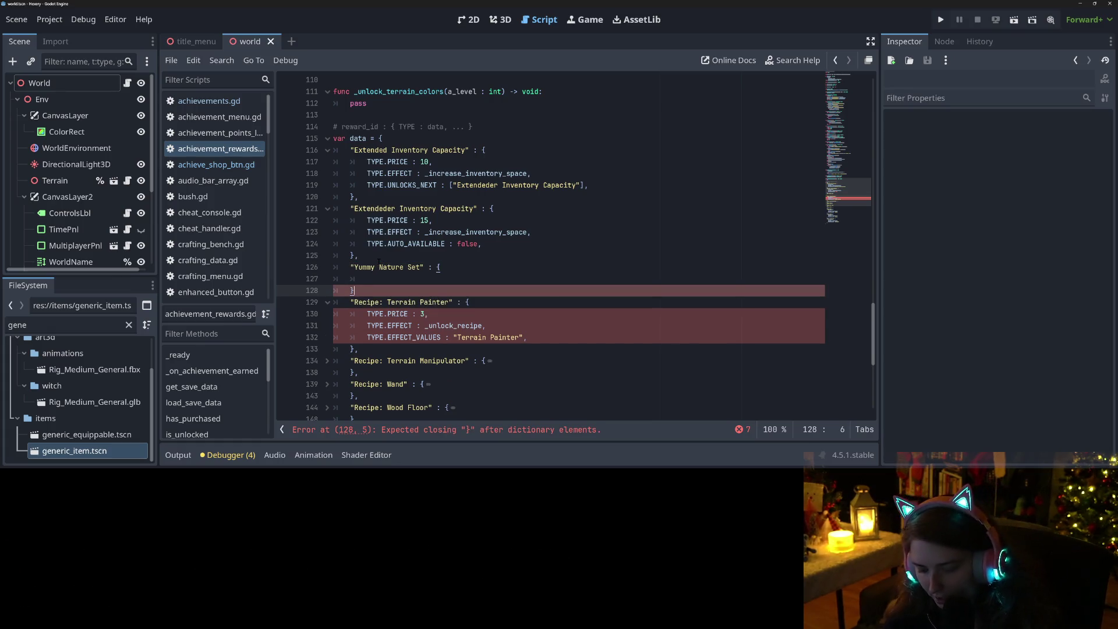
type(",")
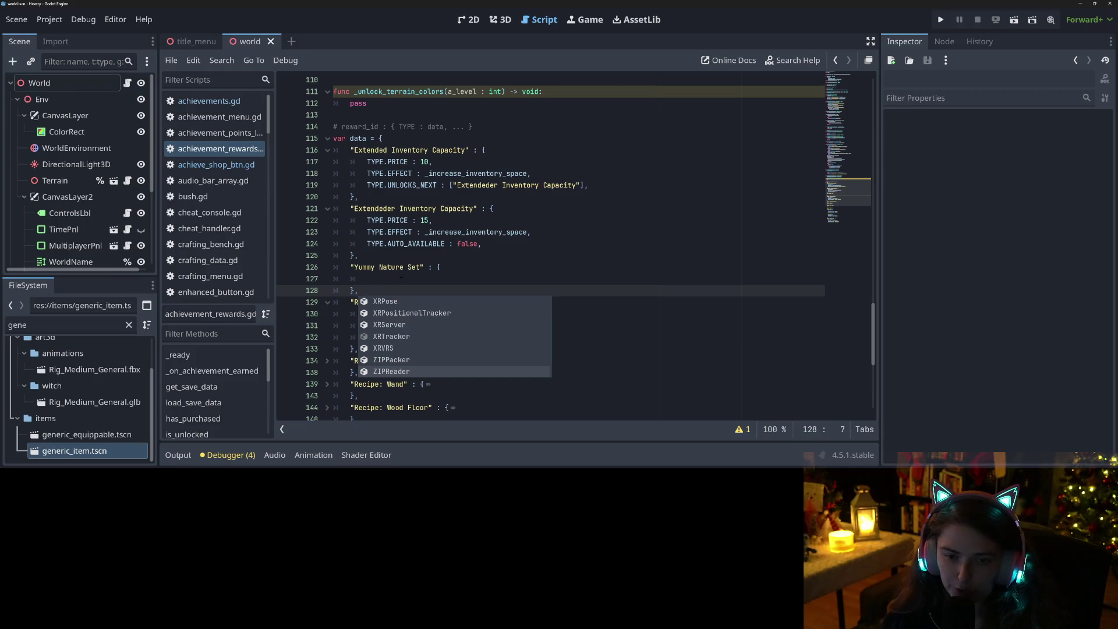
left_click(401, 278)
type("TY")
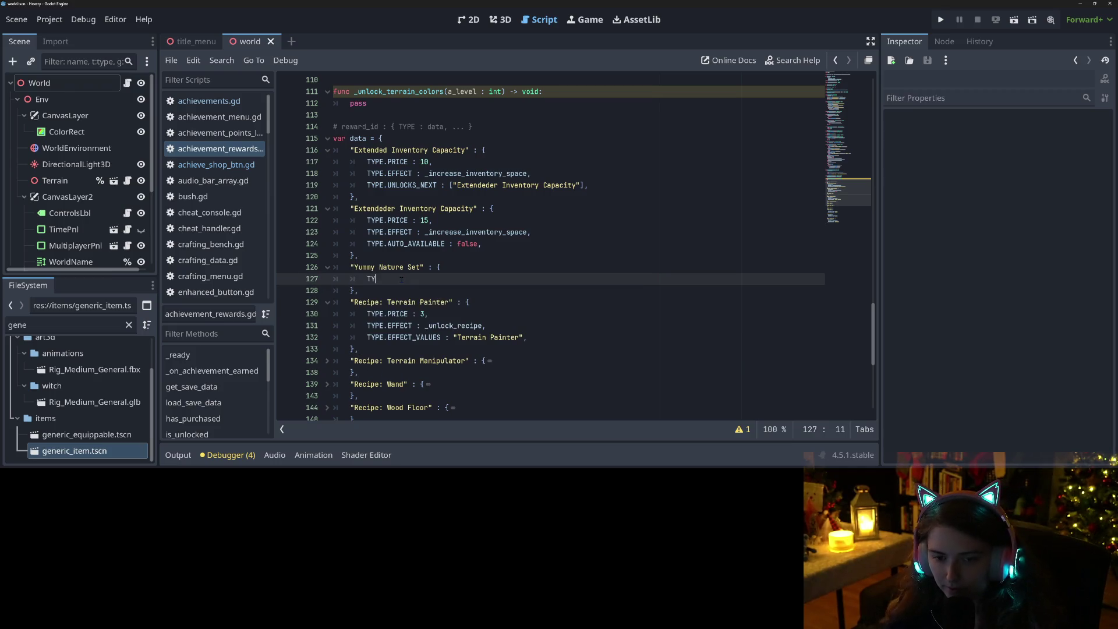
type("PE.PRICE : ")
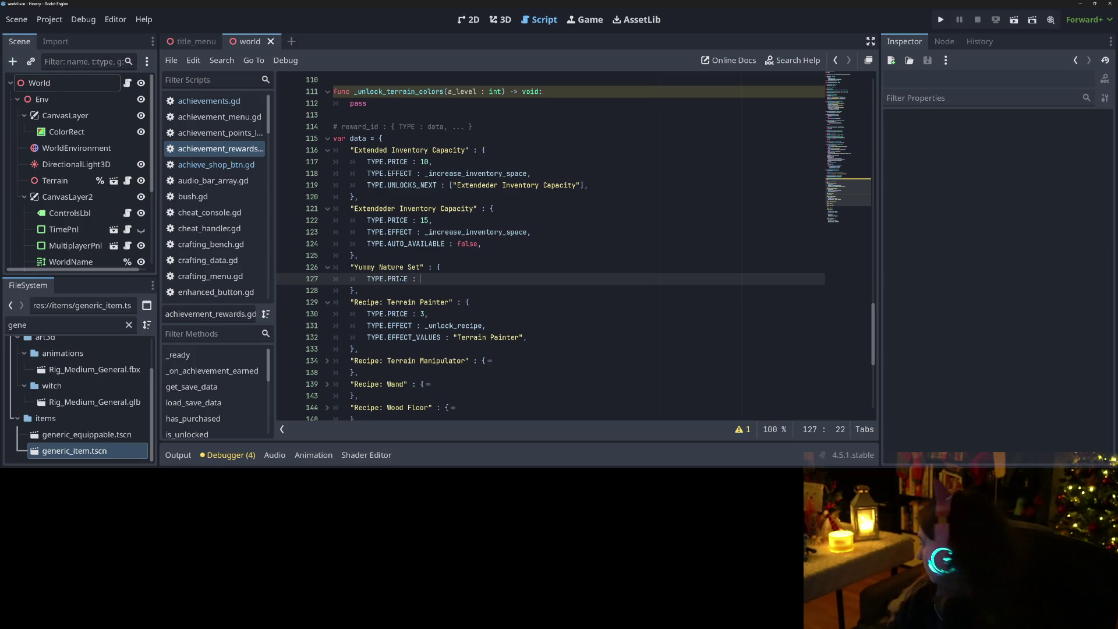
type("6,")
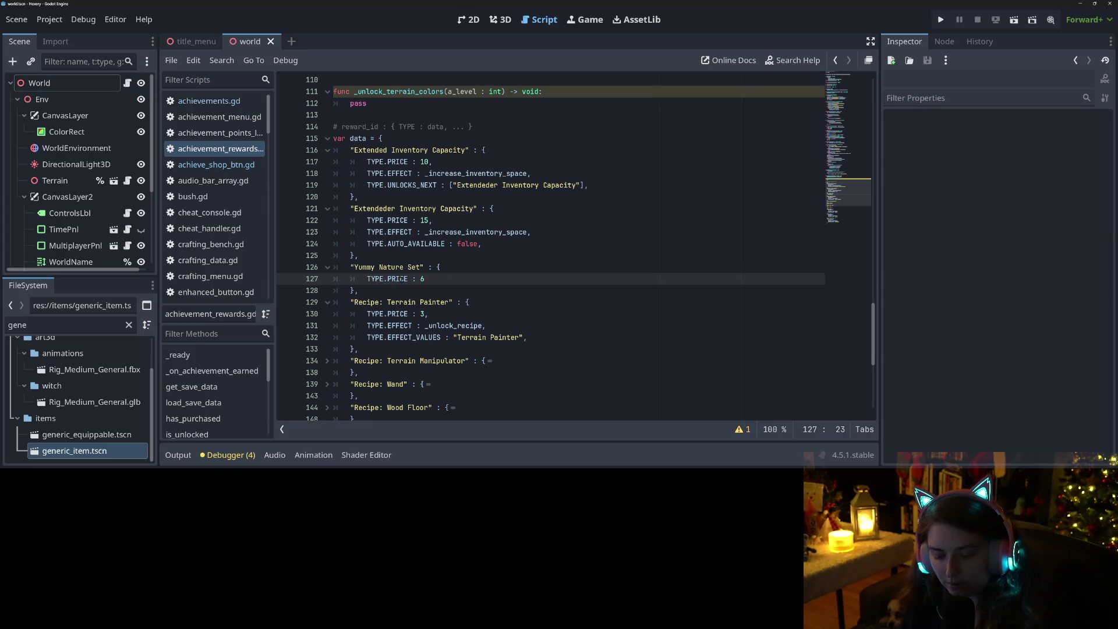
Give the entry TYPE.EFFECT _unlock_terrain_colors and a TYPE.EFFECT_VALUES property
key("Return")
type("T")
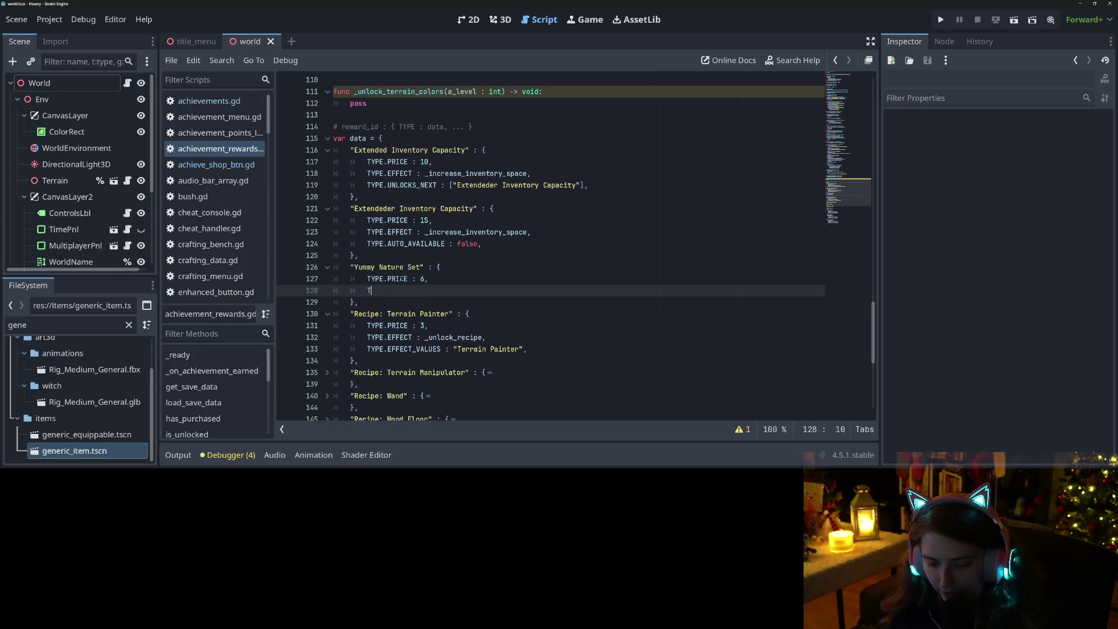
type("YPE.E")
key("Return")
type("_unlock_terrain_colors,")
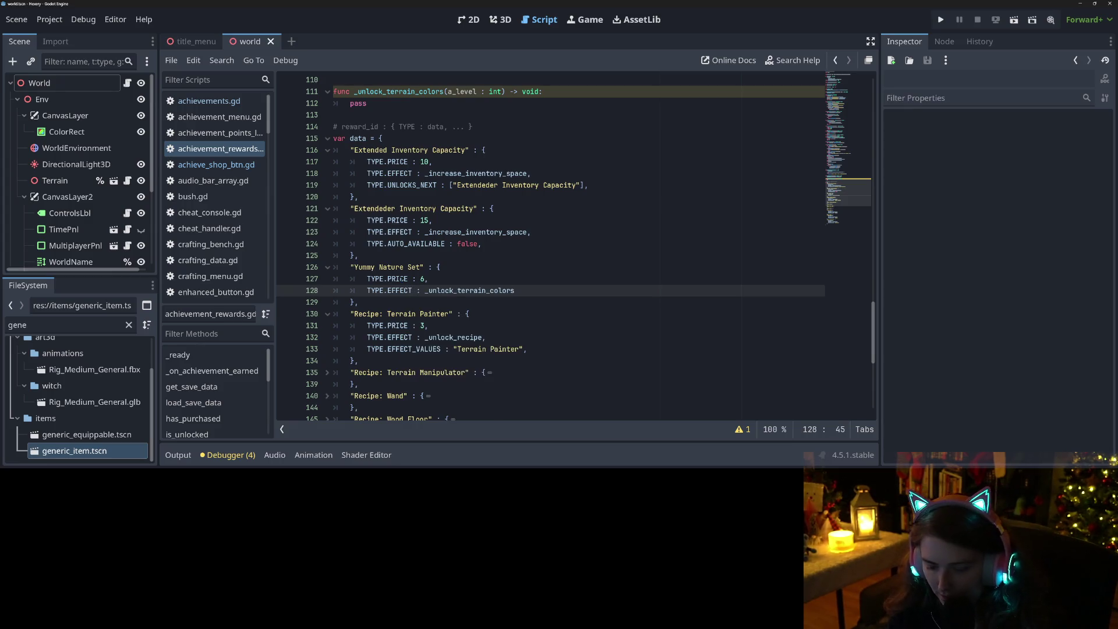
key("Return")
type("TYPE.E")
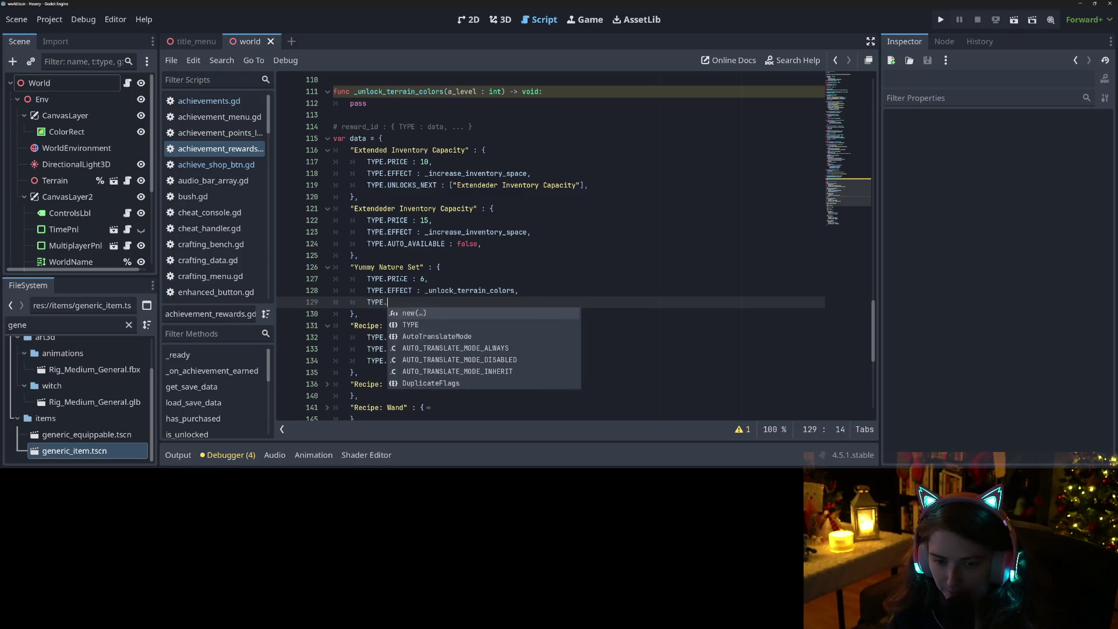
key("Down")
key("Return")
type(": 0")
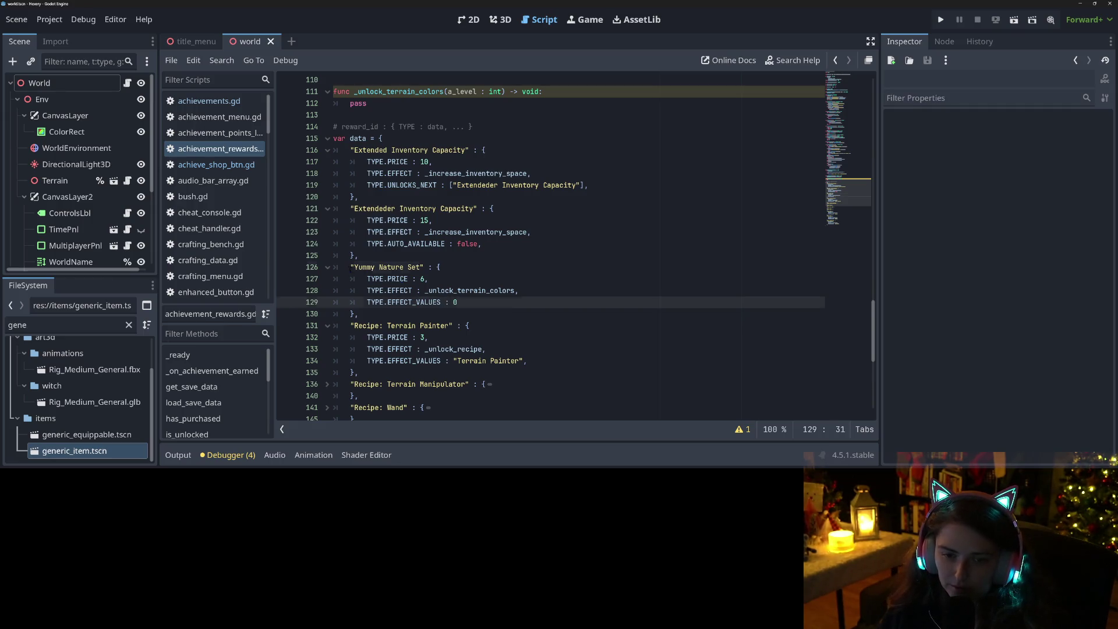
Copy the whole Yummy Nature Set entry and open a new line below it
left_click_drag(350, 268, 385, 315)
key("ctrl+c")
left_click(385, 315)
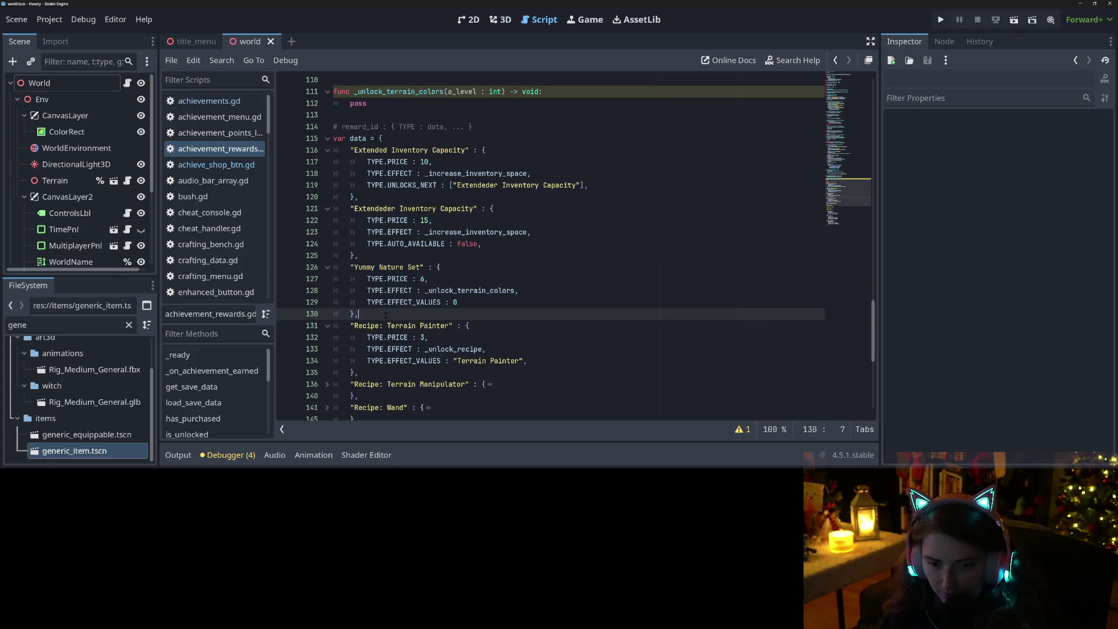
key("Return")
Paste a duplicate entry and turn it into Gothic Nature Set with price 12 and effect value 1
key("ctrl+v")
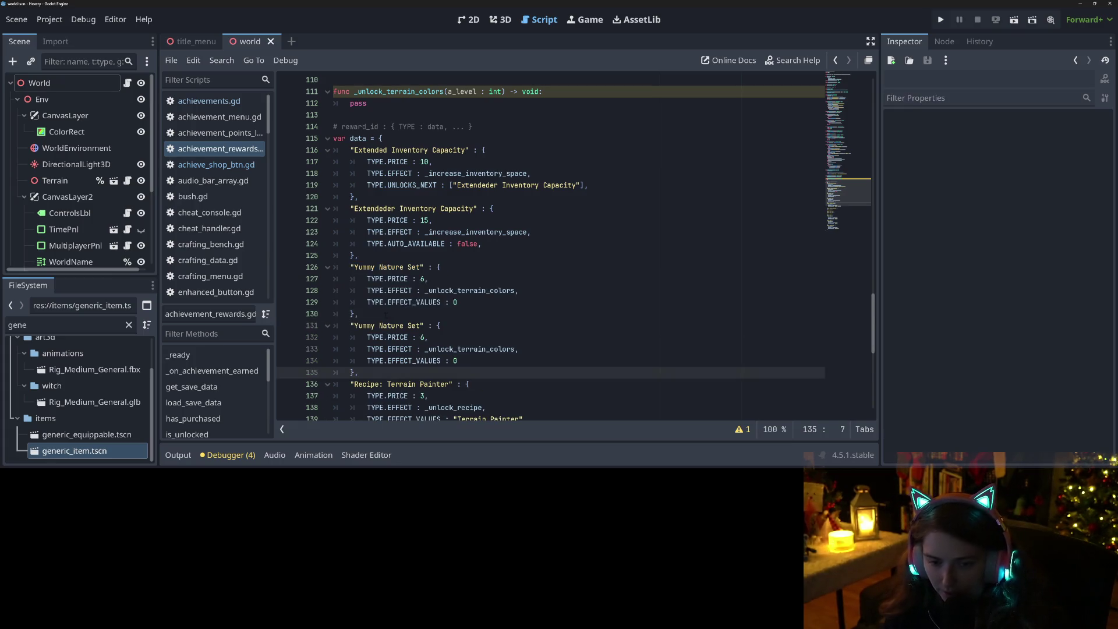
double_click(366, 326)
type("Gothic")
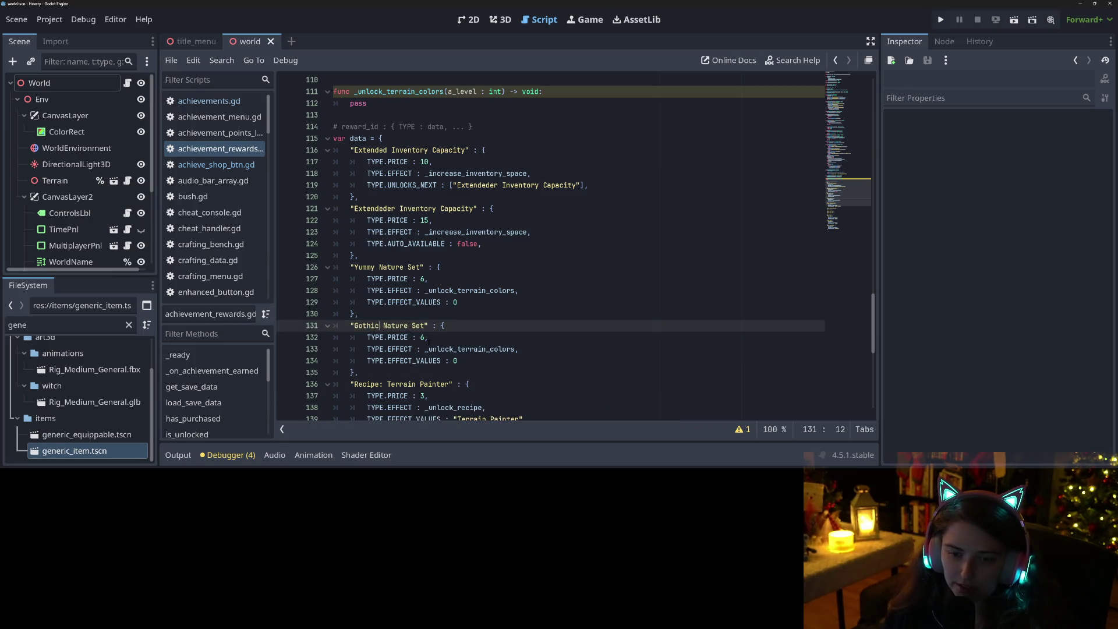
left_click(421, 338)
type("12")
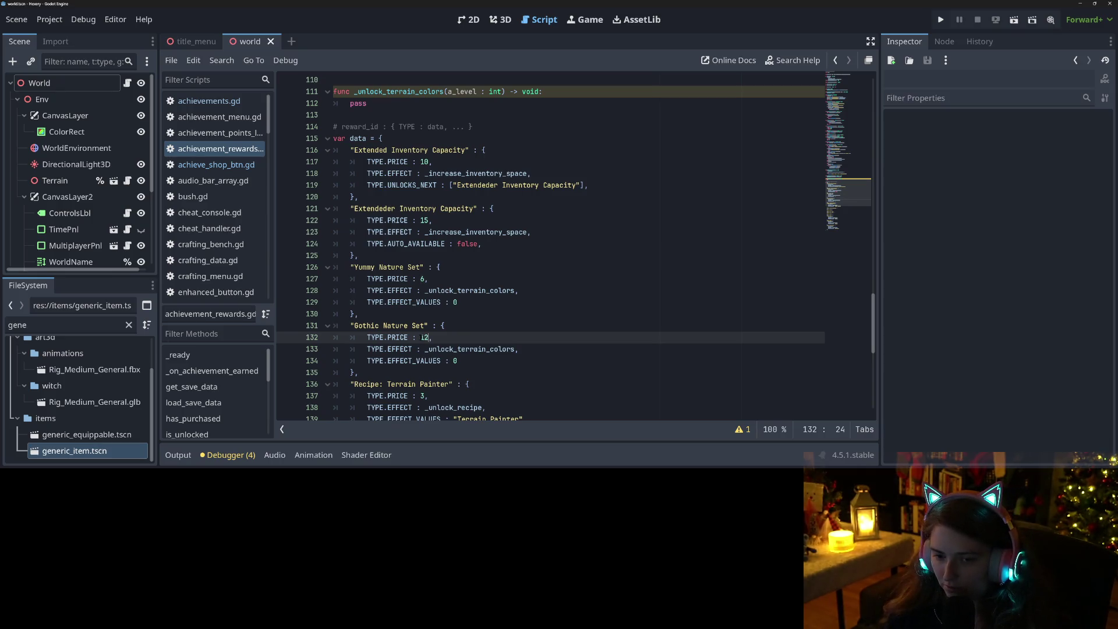
double_click(455, 360)
type("1")
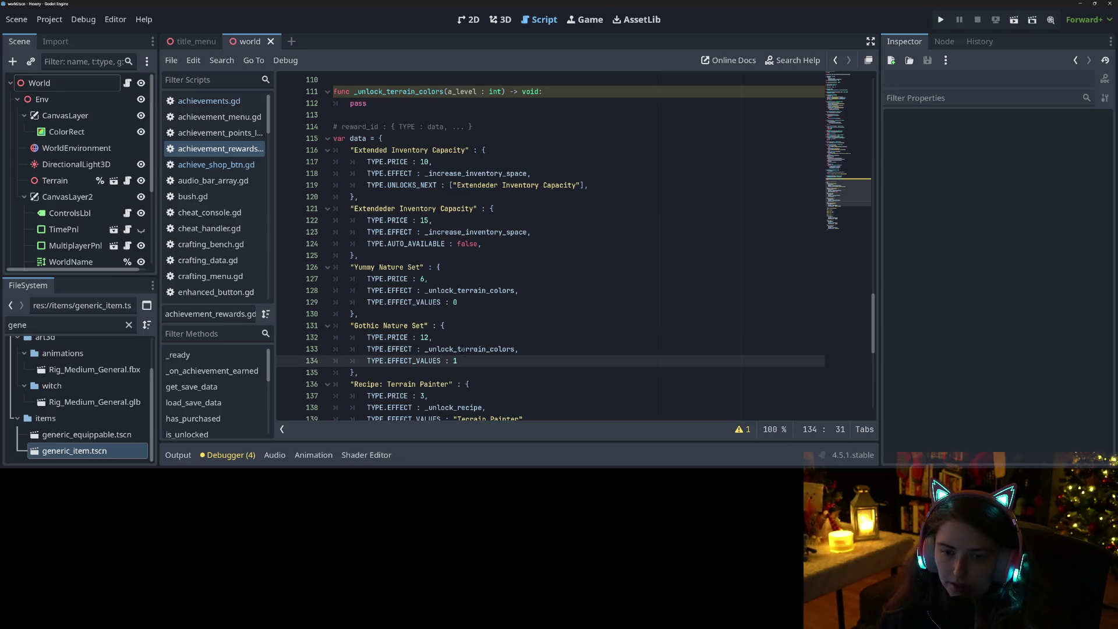
Add TYPE.AUTO_AVAILABLE : false to the Gothic Nature Set entry and save
left_click_drag(366, 243, 482, 243)
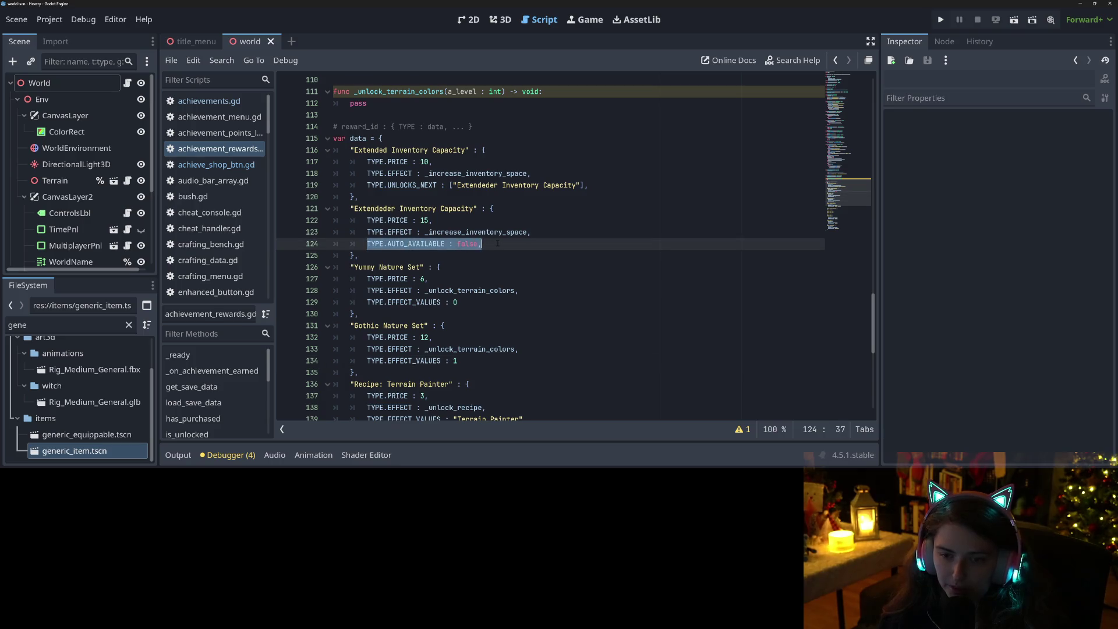
left_click(479, 359)
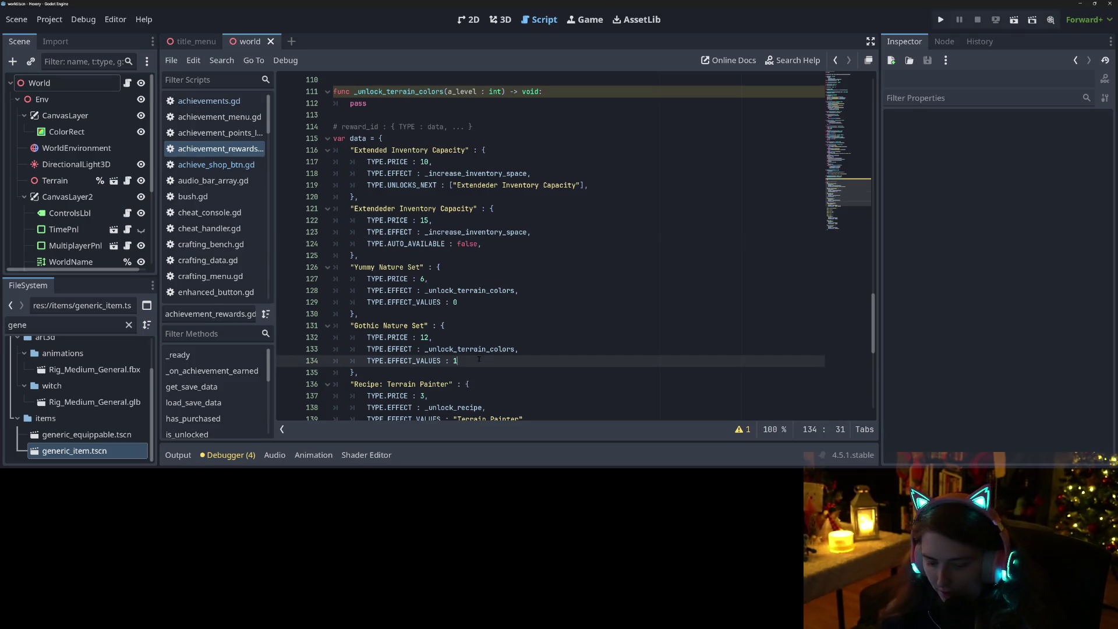
type(",")
key("Return")
key("ctrl+v")
key("ctrl+s")
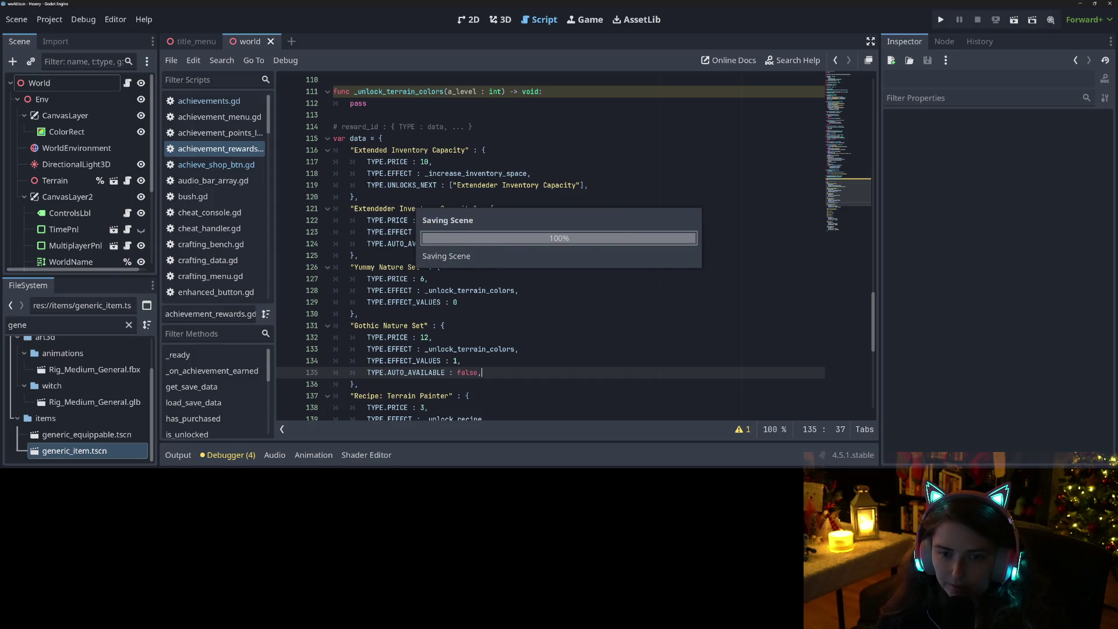
Add TYPE.UNLOCKS_NEXT : ["Gothic Nature Set"] to the Yummy Nature Set entry and save
mouse_move(367, 184)
left_mouse_down()
mouse_move(482, 185)
mouse_move(444, 184)
left_mouse_up()
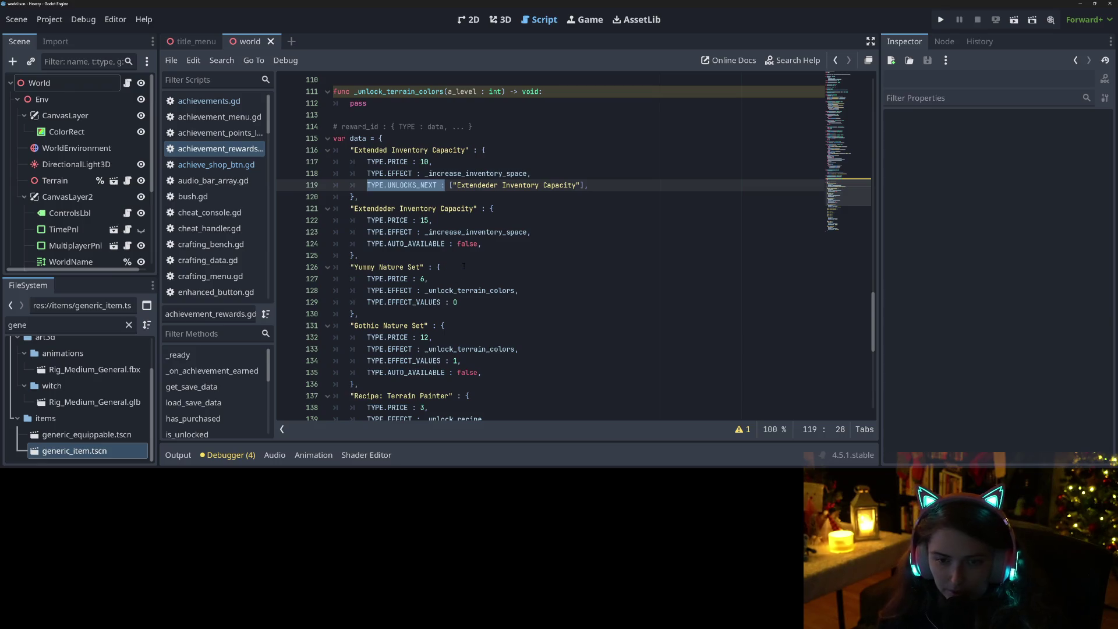
key("ctrl+c")
left_click(476, 302)
type(",")
key("Return")
key("ctrl+v")
left_click_drag(350, 337, 429, 337)
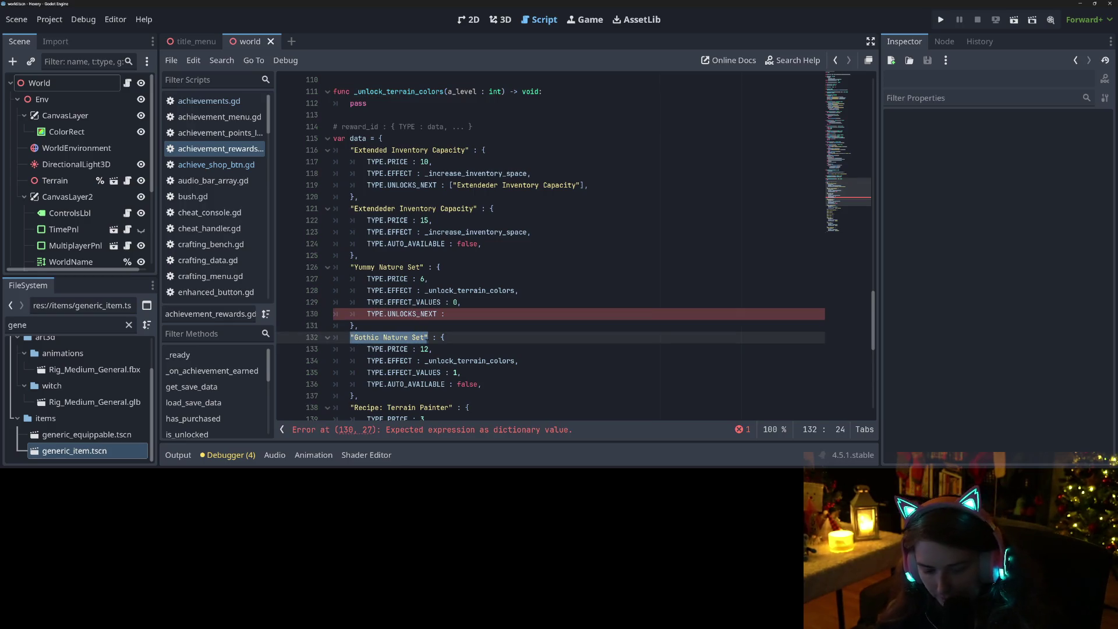
left_click(499, 313)
type("[")
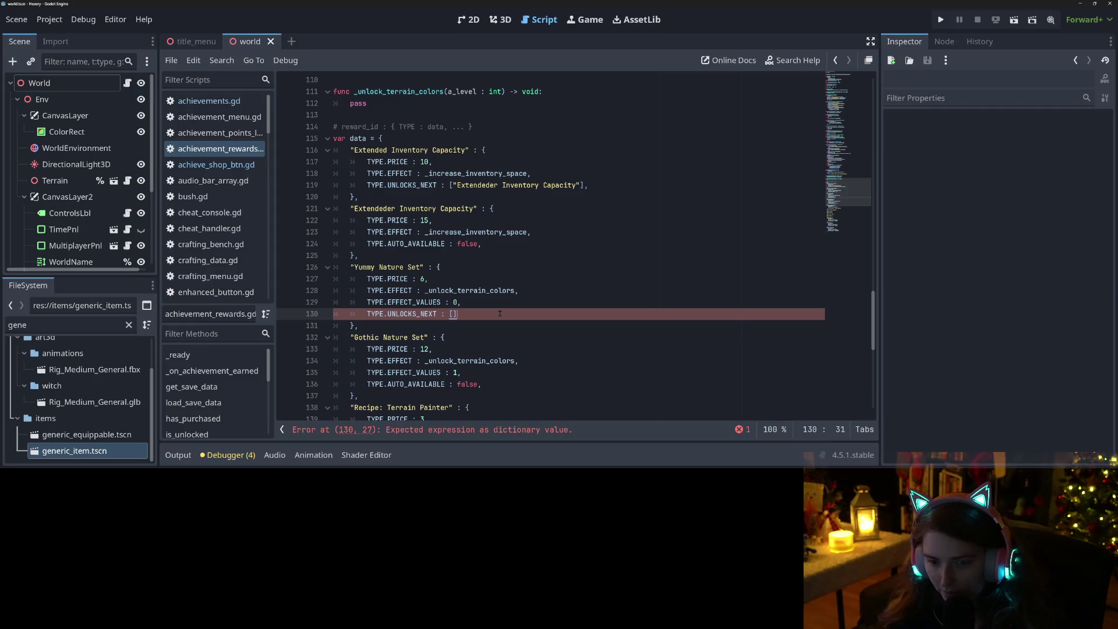
key("ctrl+v")
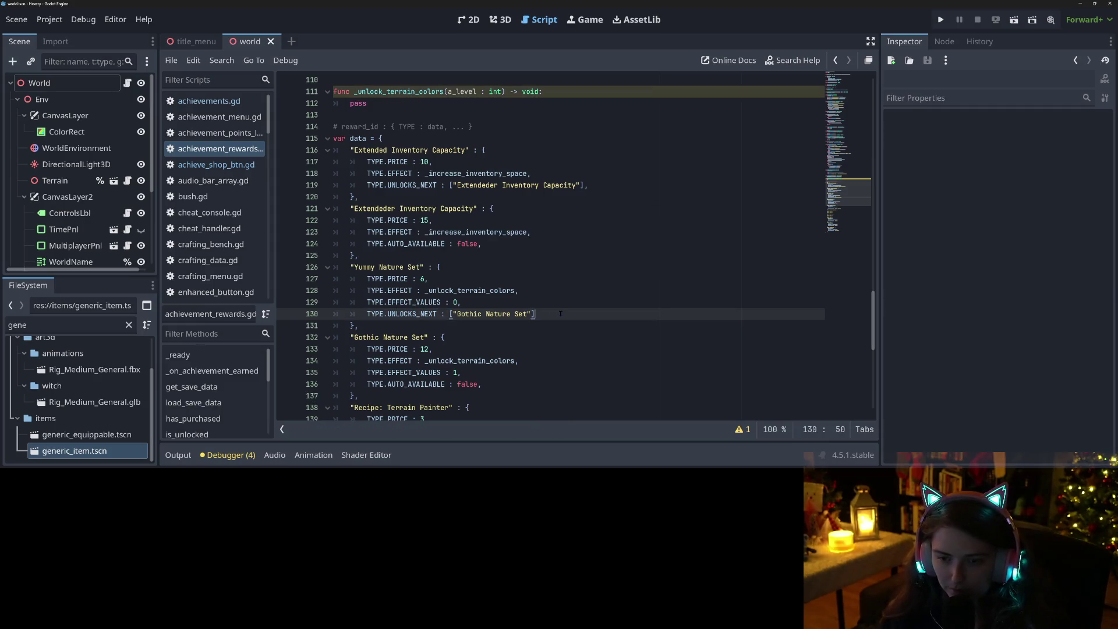
type(",")
key("ctrl+s")
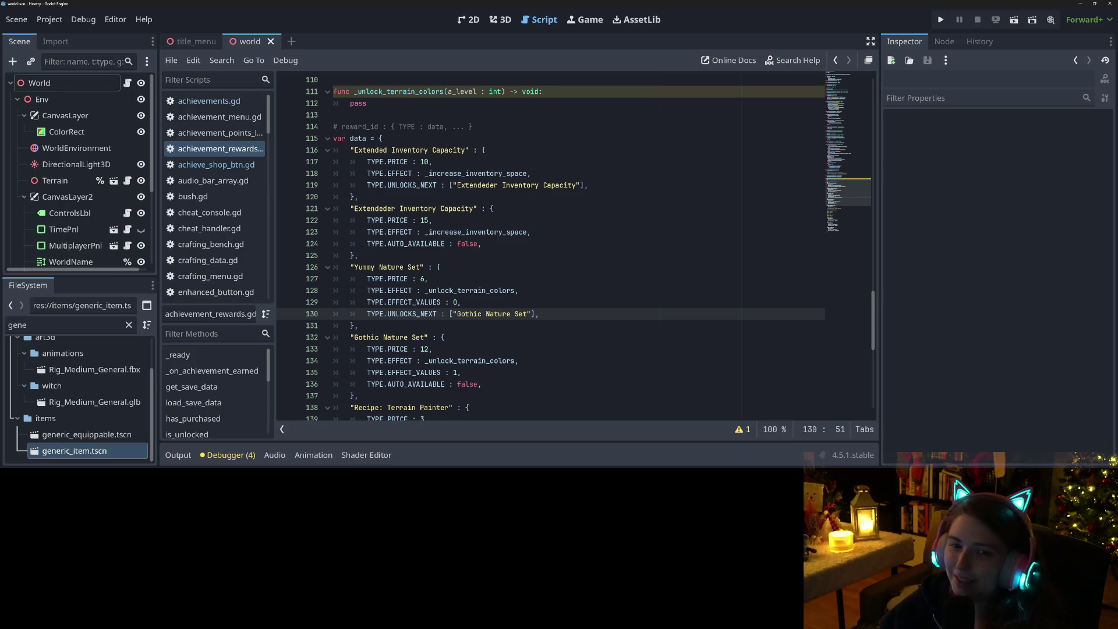
left_click(427, 106)
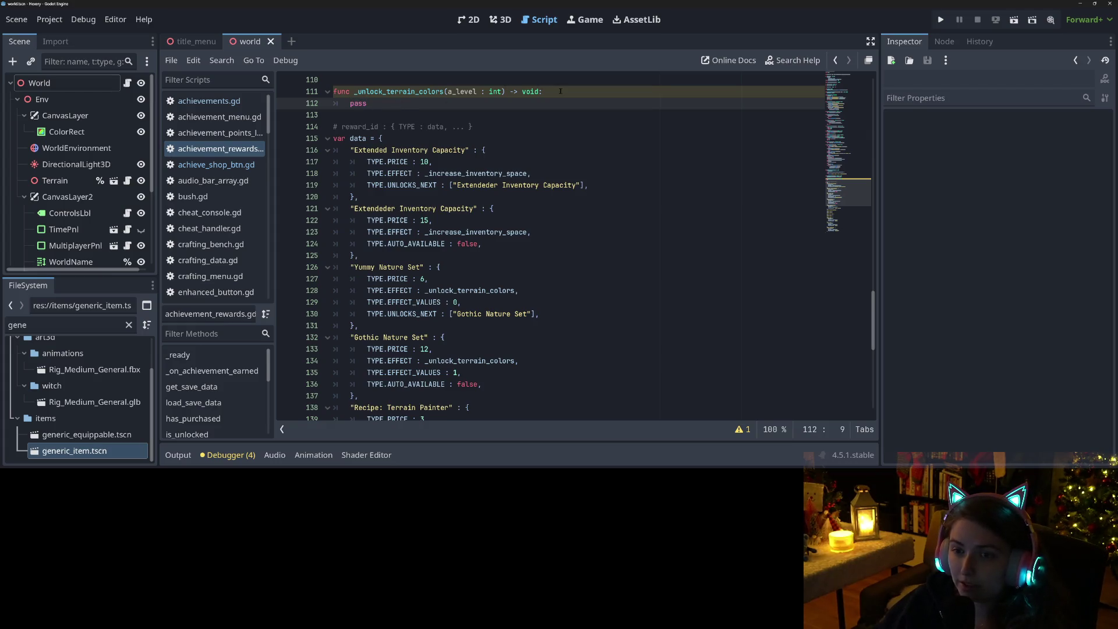
key("ctrl+shift+Return")
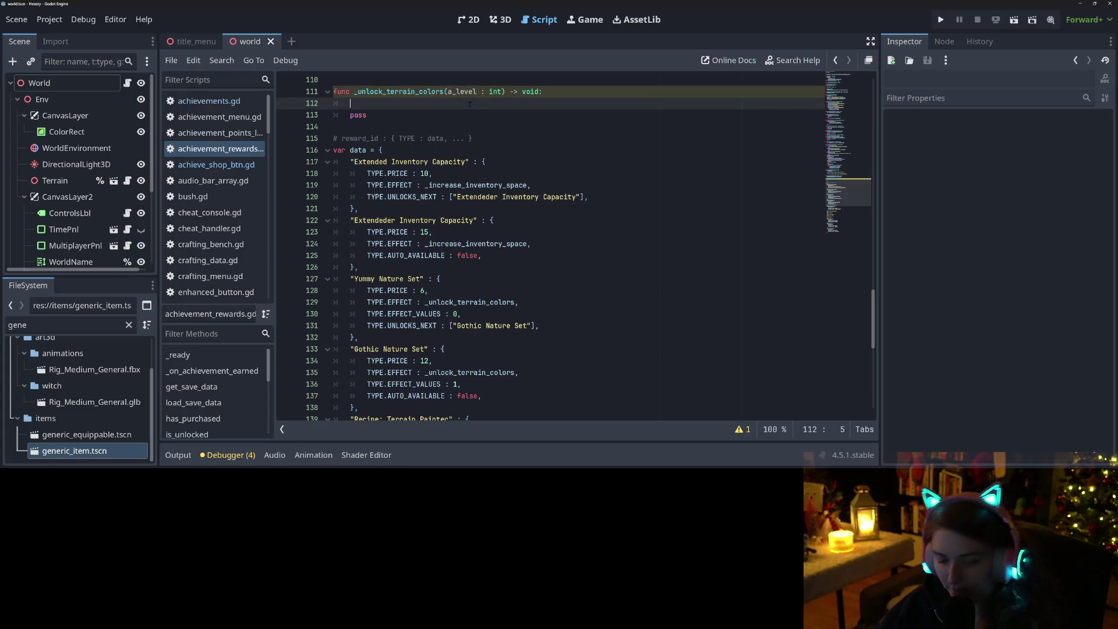
Start a match on a_level in _unlock_terrain_colors with case 0: pass
type("match ")
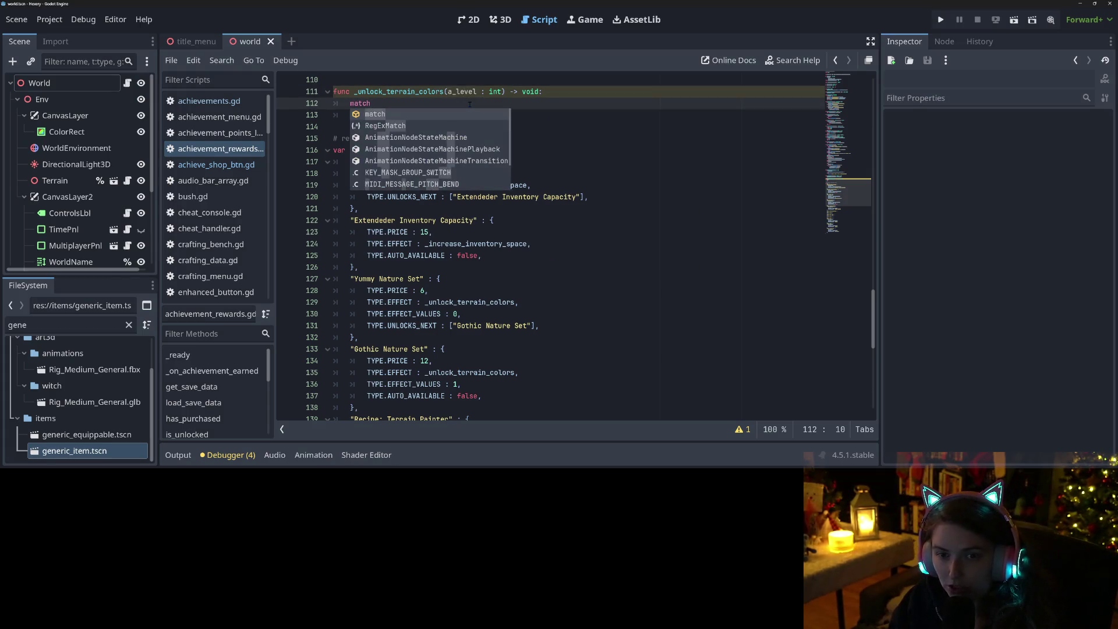
type("a_level")
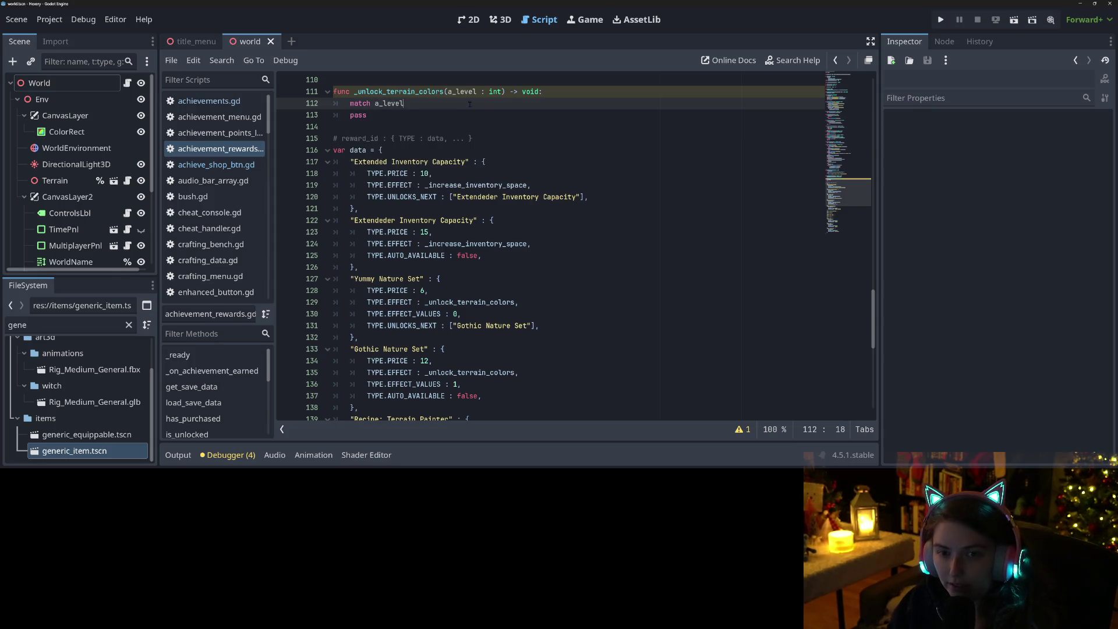
type(":")
key("Return")
type("0")
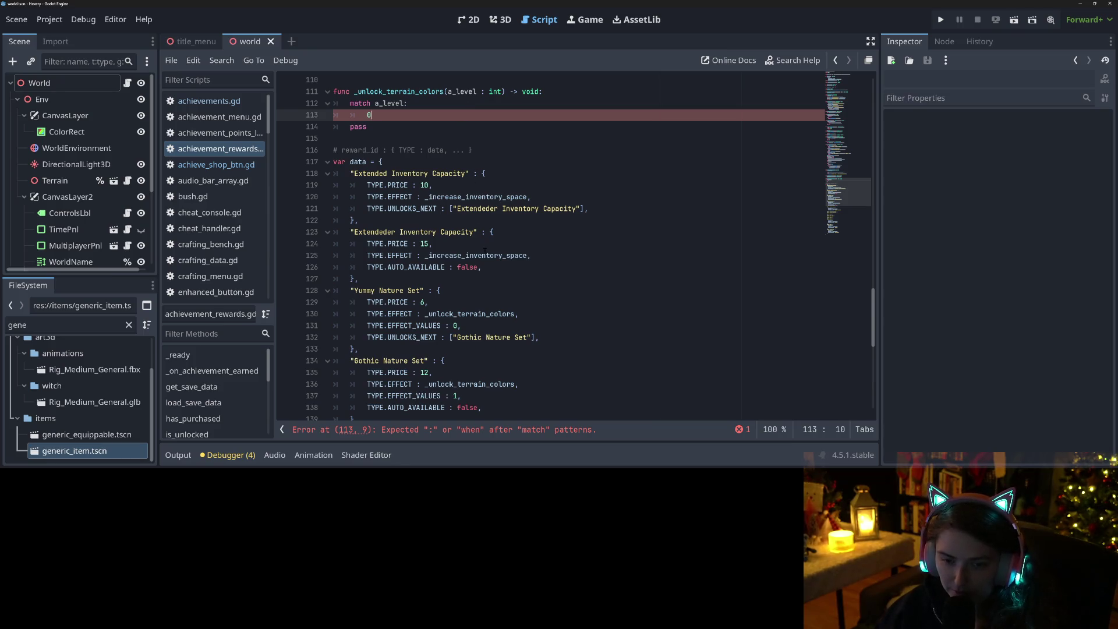
scroll(485, 251, "down", 2)
scroll(495, 259, "up", 3)
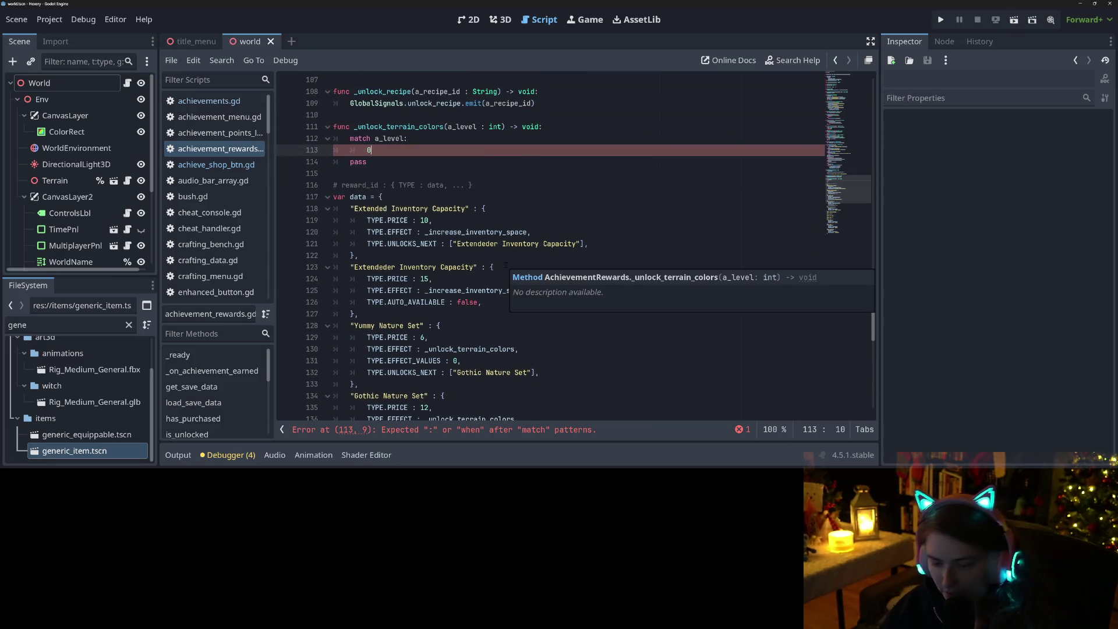
type(":")
key("Return")
type("pass")
Add case 1: pass, save, and delete the leftover placeholder pass line
key("Return")
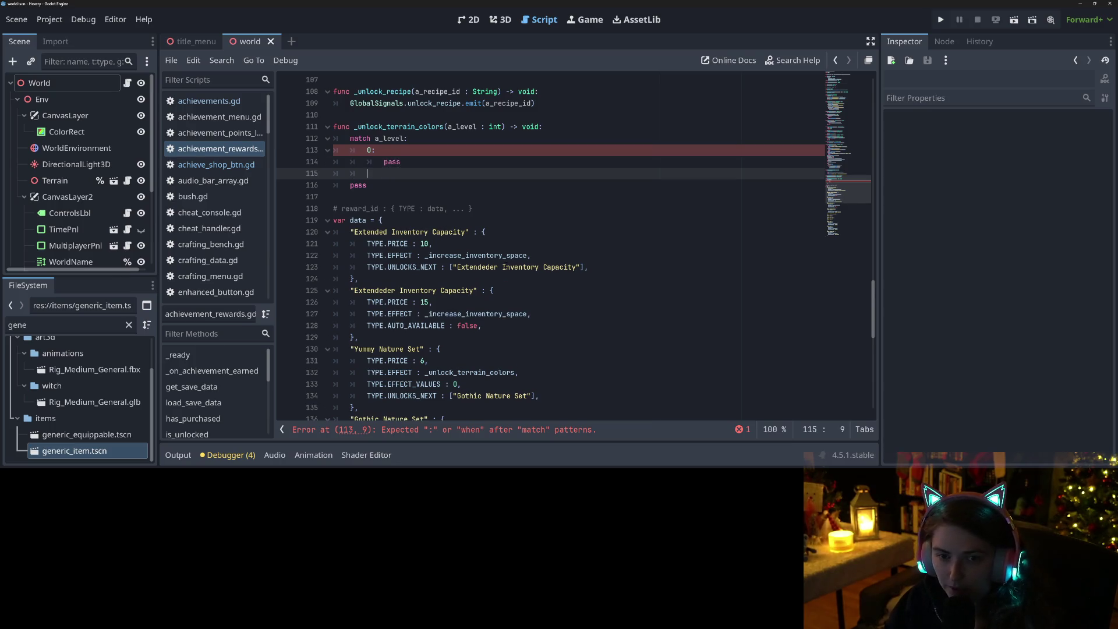
type("1:")
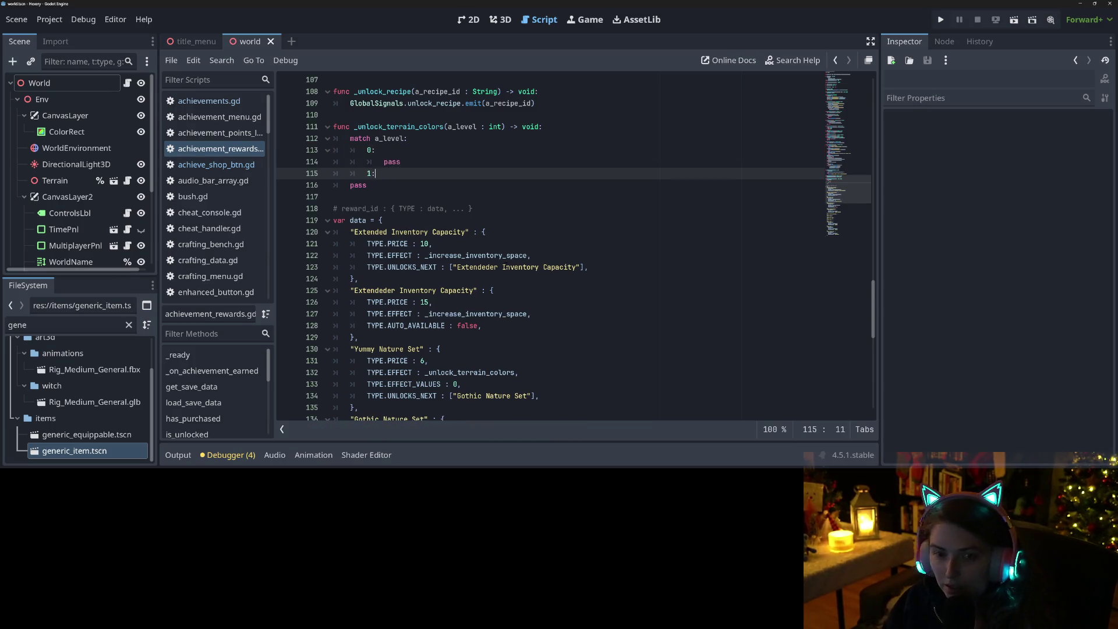
key("Return")
type("pass")
key("ctrl+s")
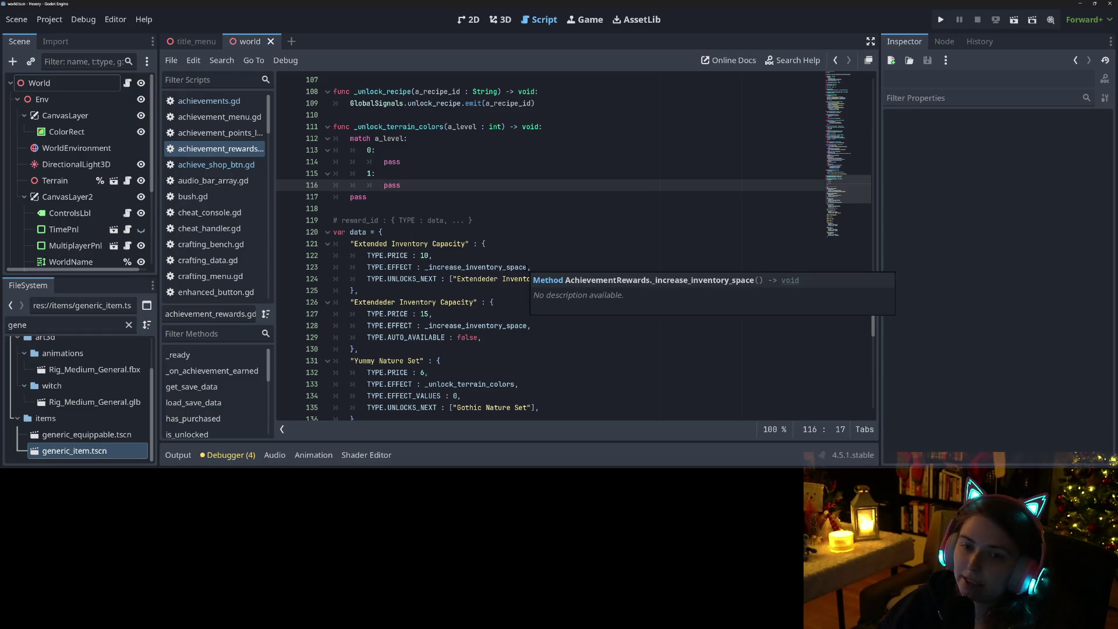
left_click_drag(406, 202, 334, 197)
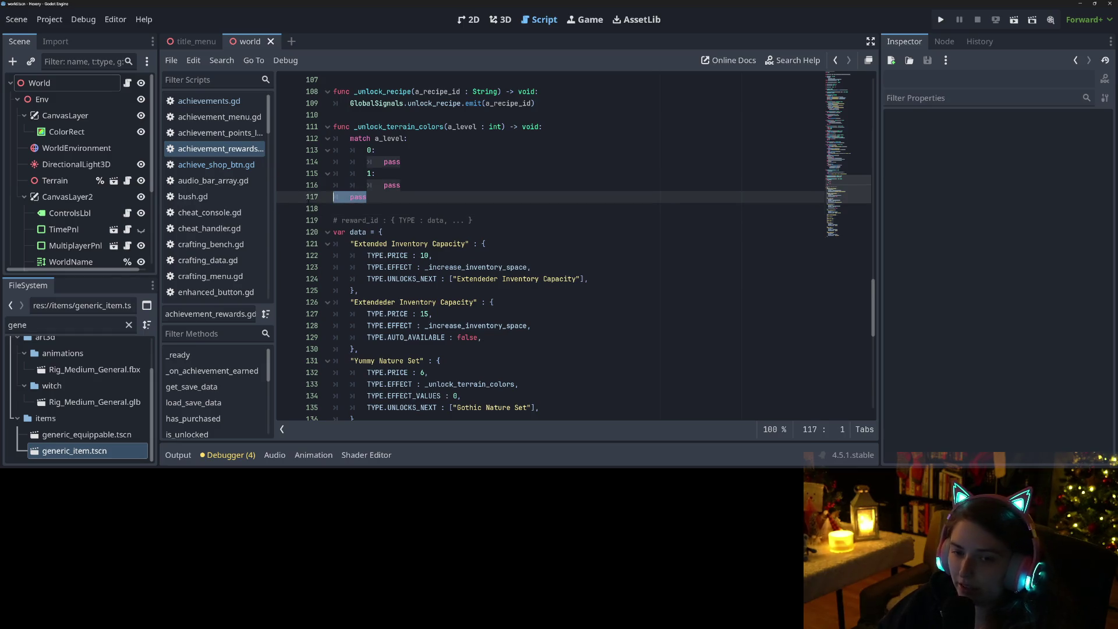
key("BackSpace")
key("BackSpace")
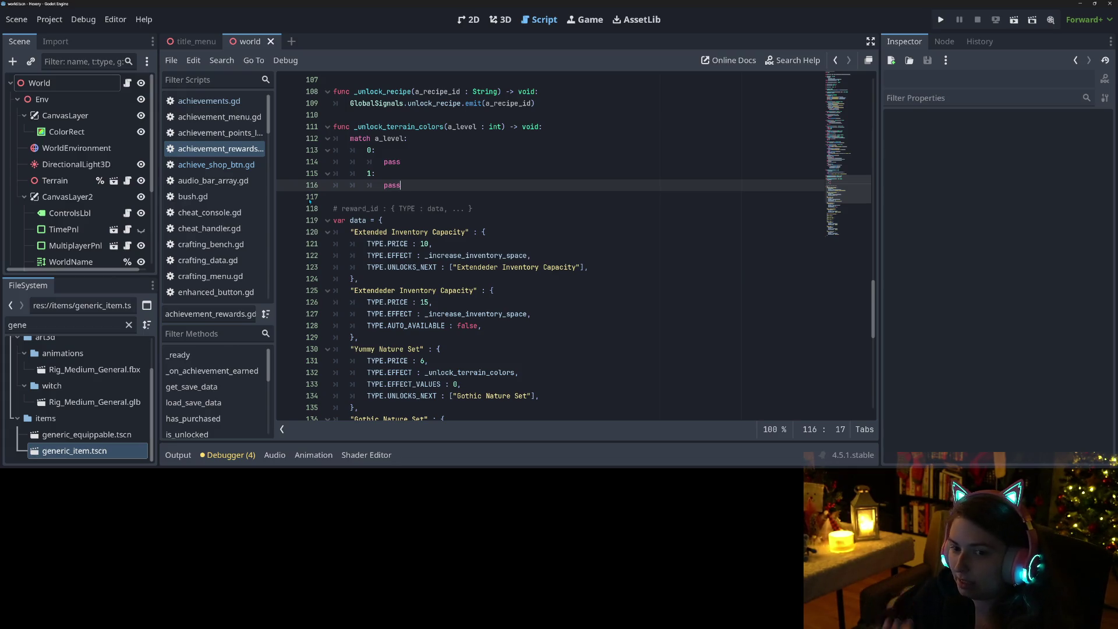
key("Up")
key("Up")
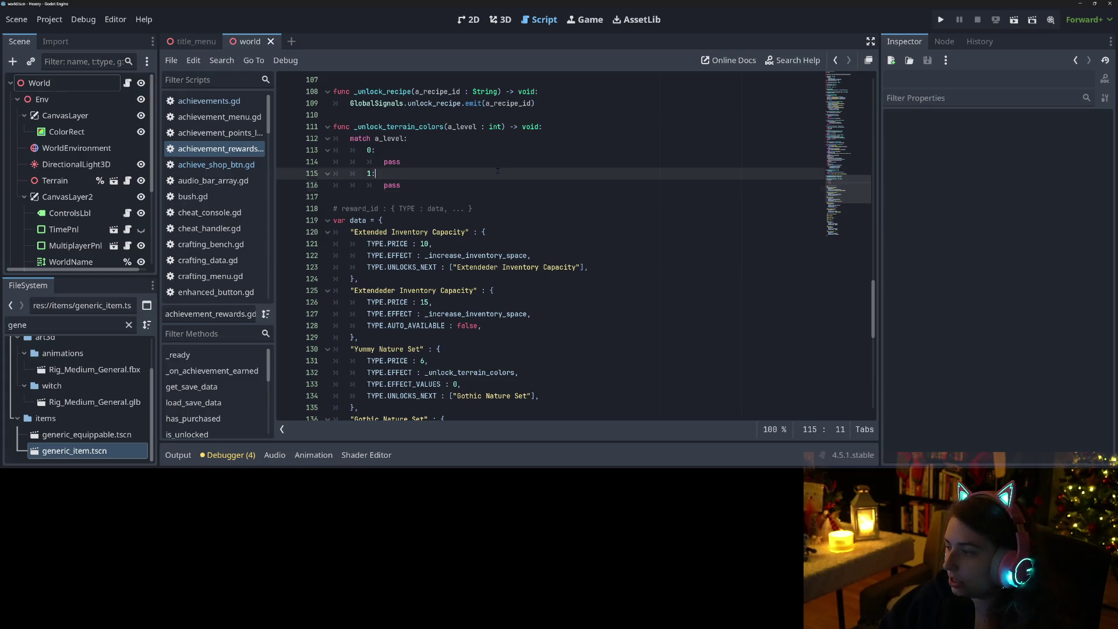
Save the script and review the reward match cases and their placeholders
key("ctrl+s")
key("Down")
key("Down")
key("Home")
left_click(475, 214)
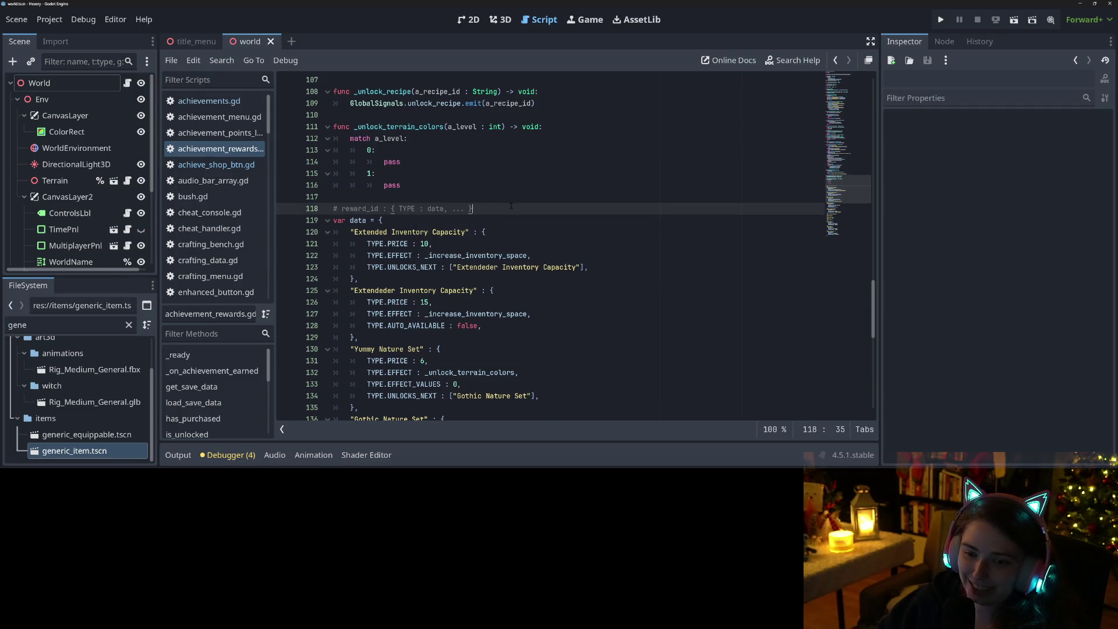
scroll(489, 233, "down", 3)
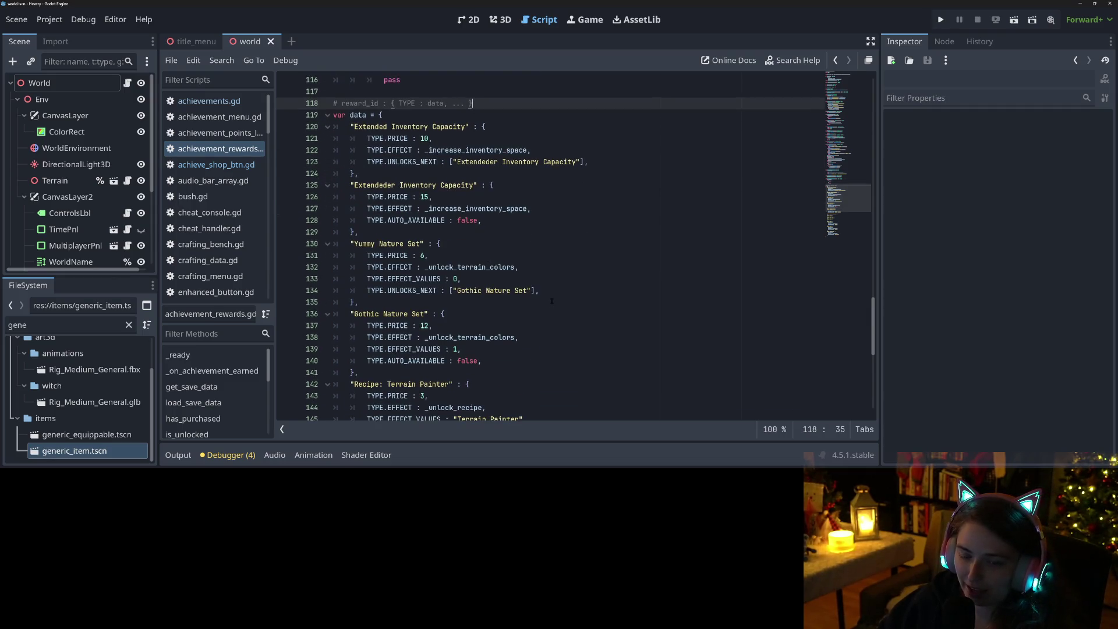
scroll(551, 300, "up", 2)
double_click(404, 129)
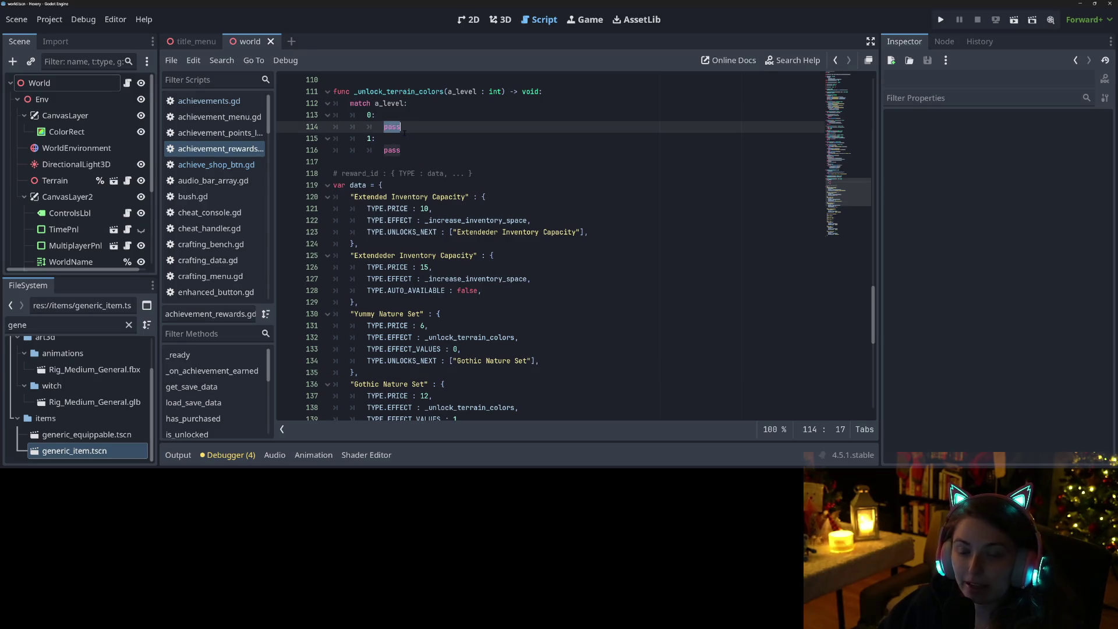
scroll(404, 133, "up", 2)
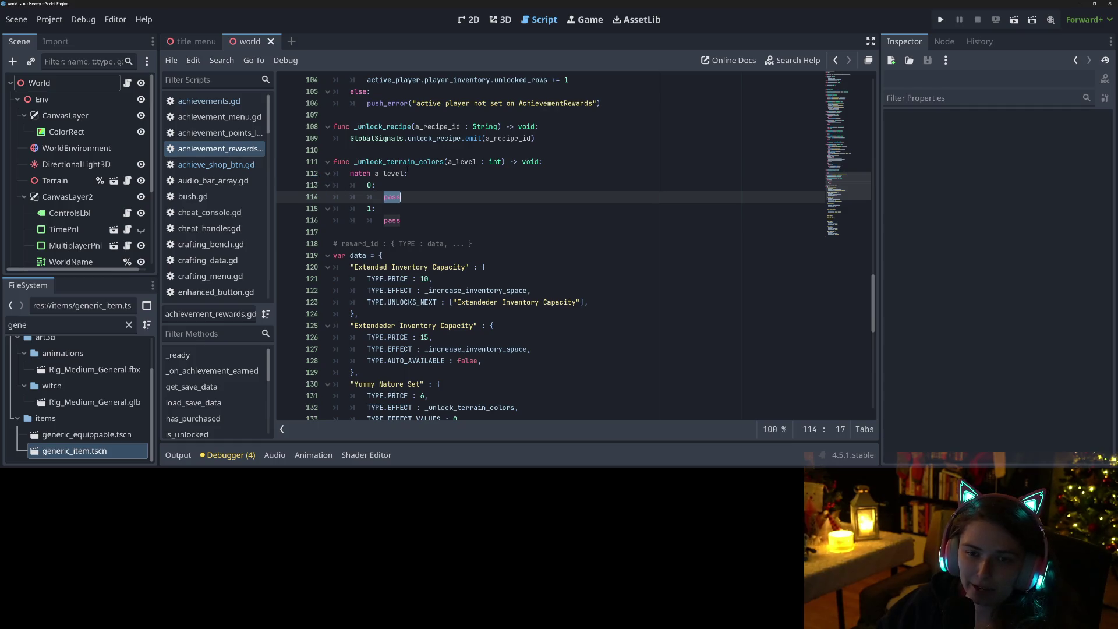
Review the _unlock_terrain_colors function and its surrounding code
left_click(406, 163)
scroll(406, 233, "up", 4)
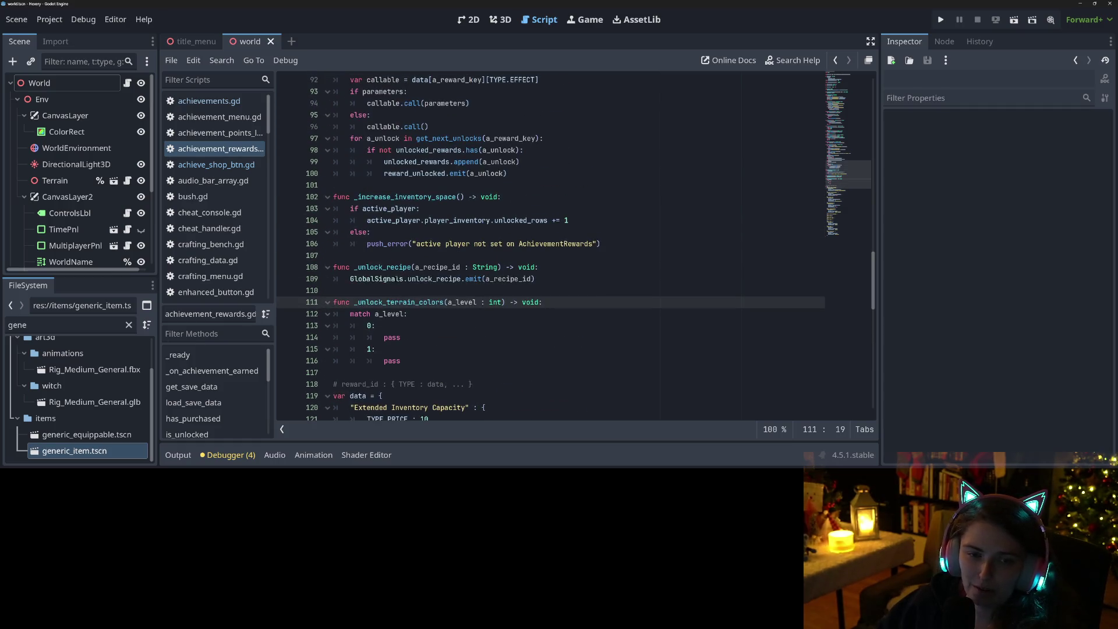
scroll(255, 249, "down", 15)
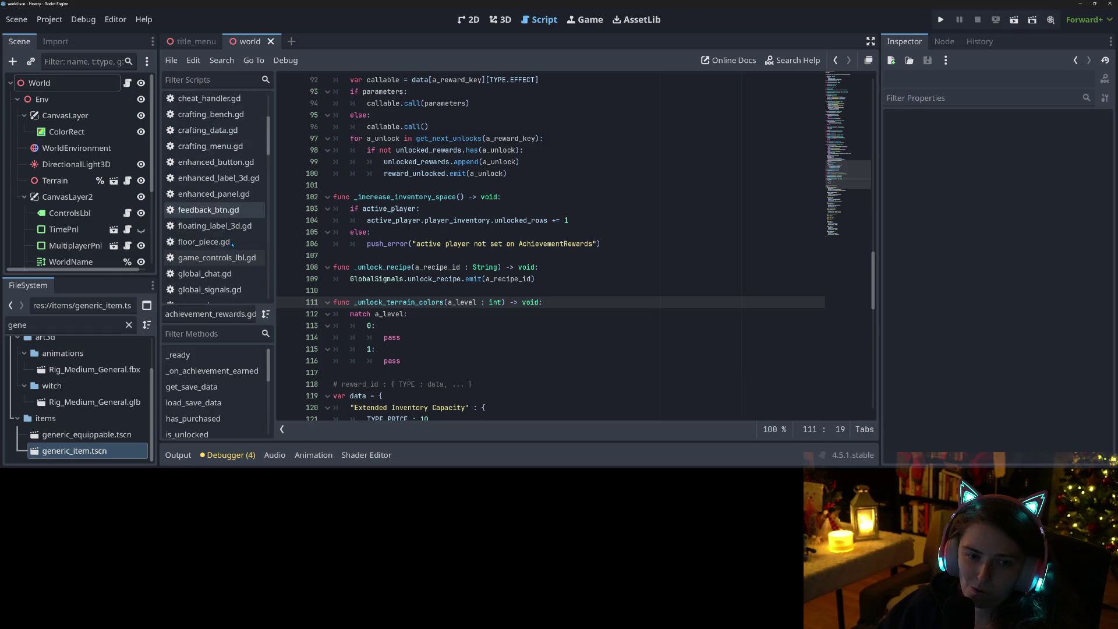
scroll(227, 246, "down", 10)
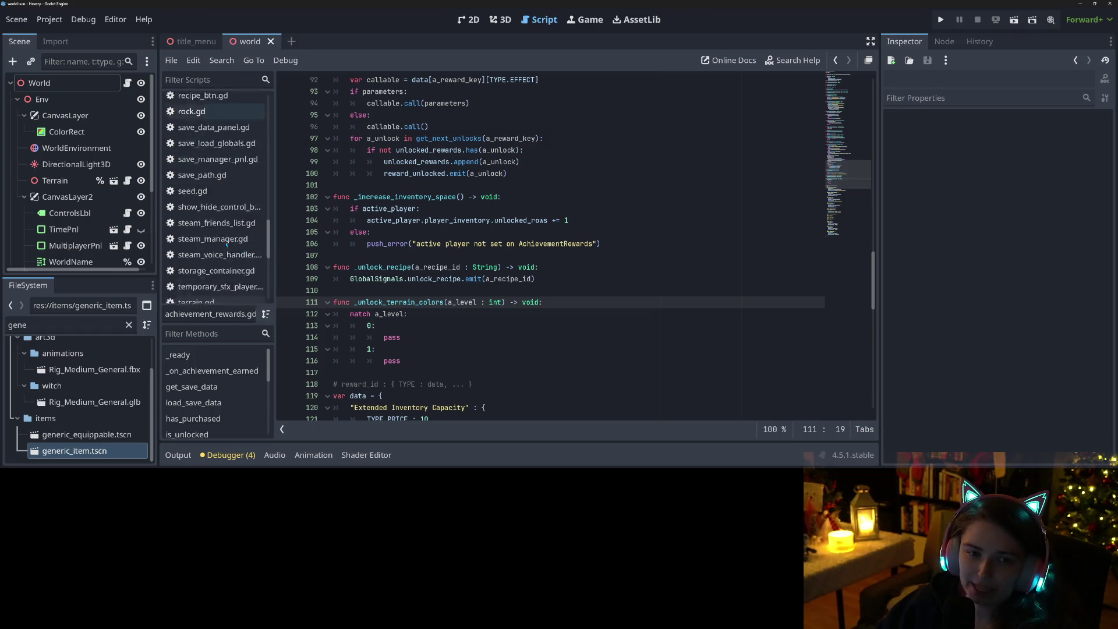
scroll(226, 246, "up", 10)
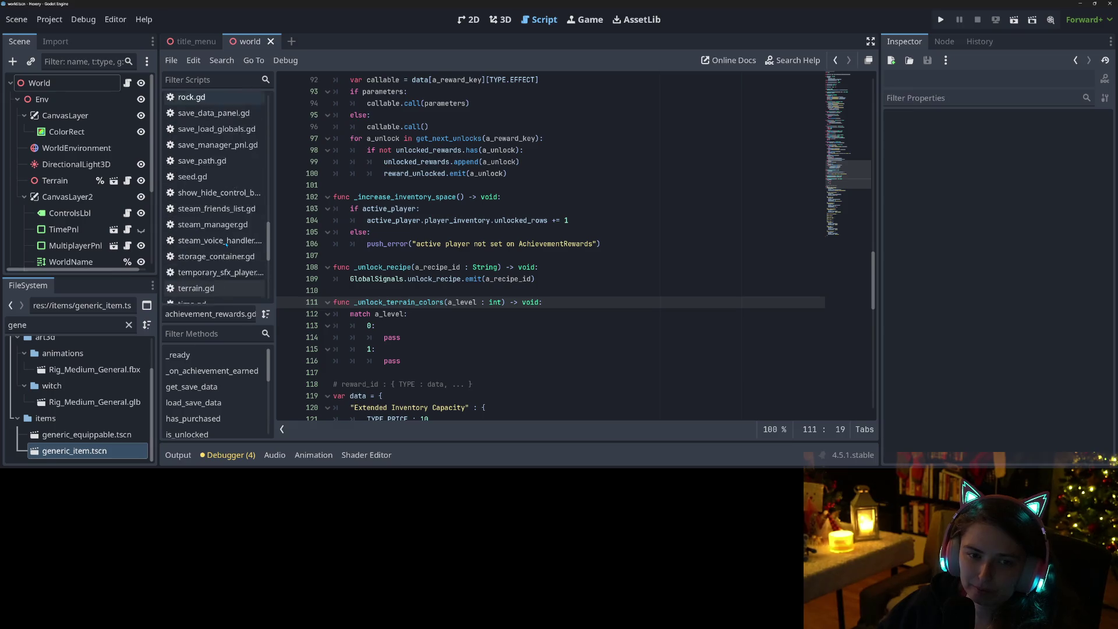
scroll(226, 245, "up", 10)
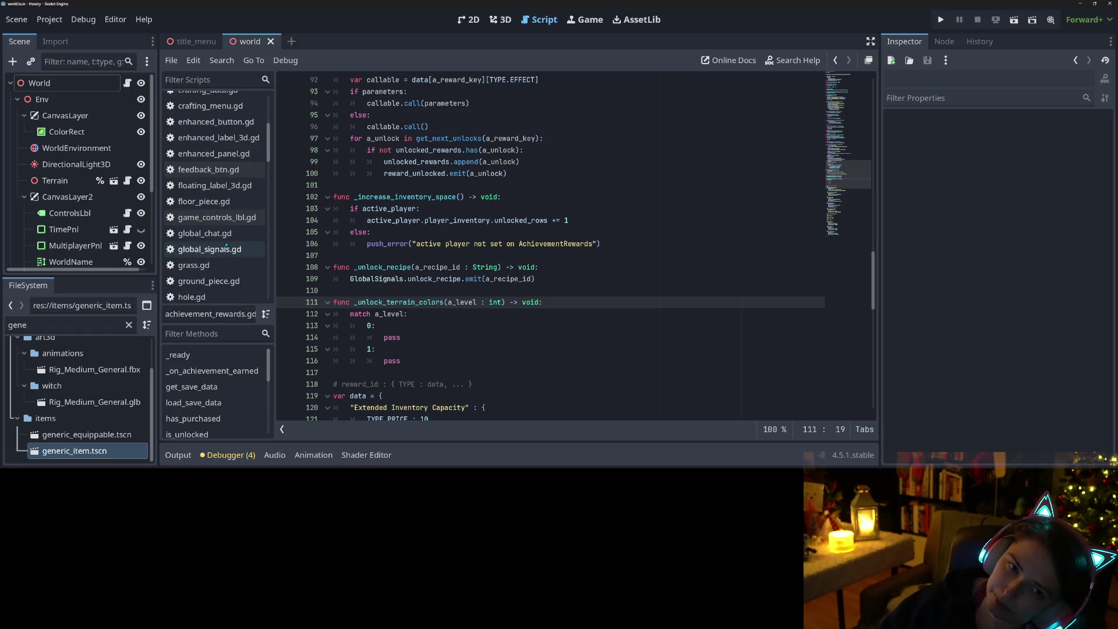
scroll(226, 246, "up", 5)
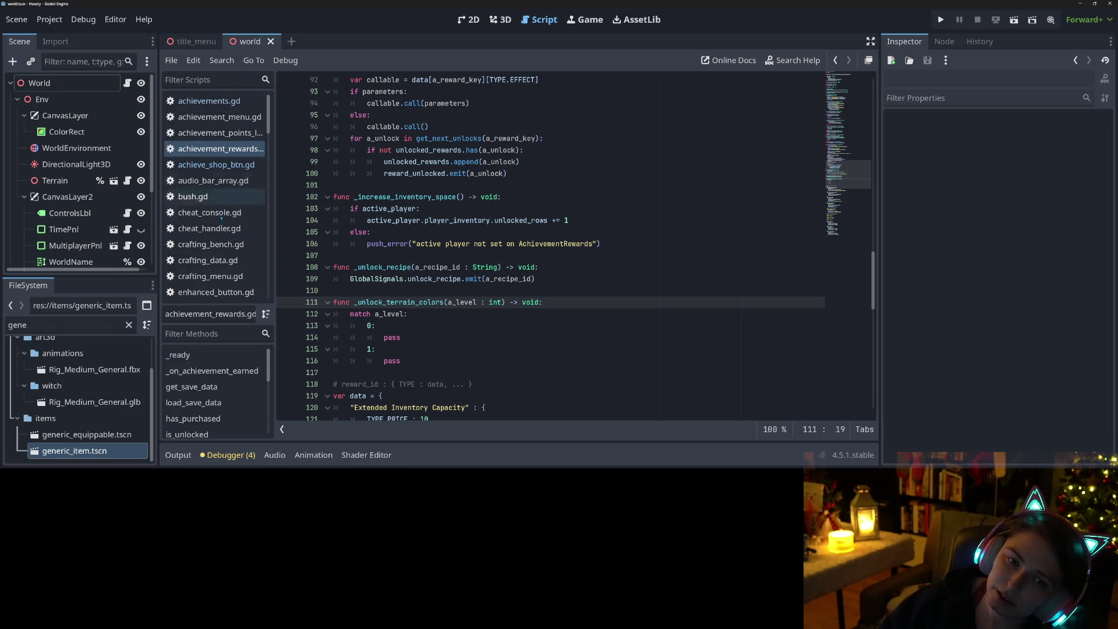
scroll(219, 265, "down", 3)
scroll(215, 273, "down", 1)
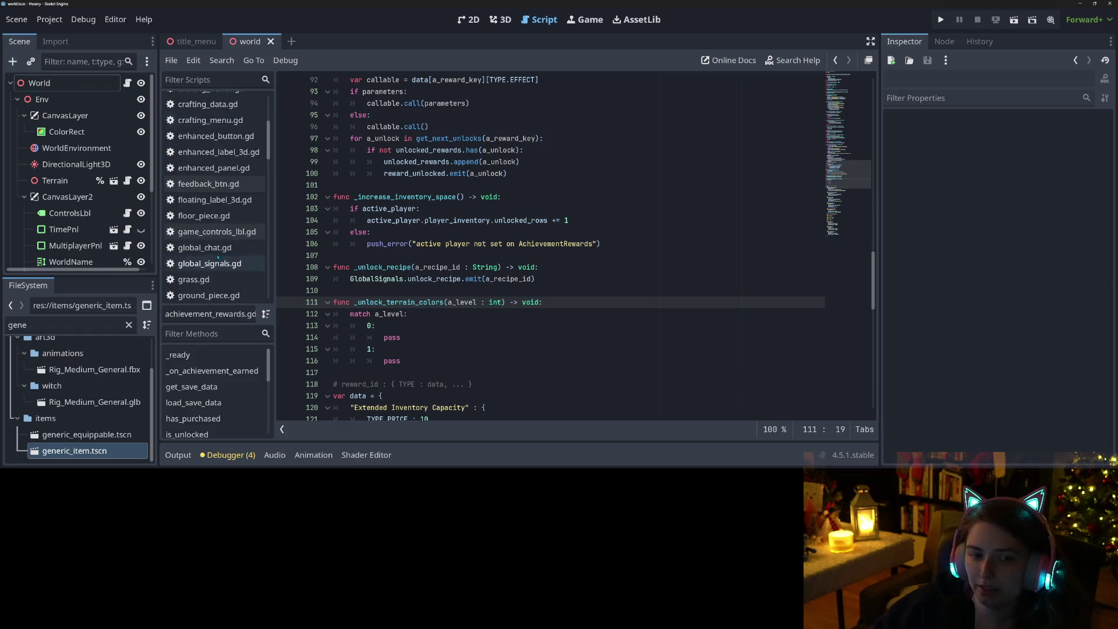
scroll(218, 276, "down", 1)
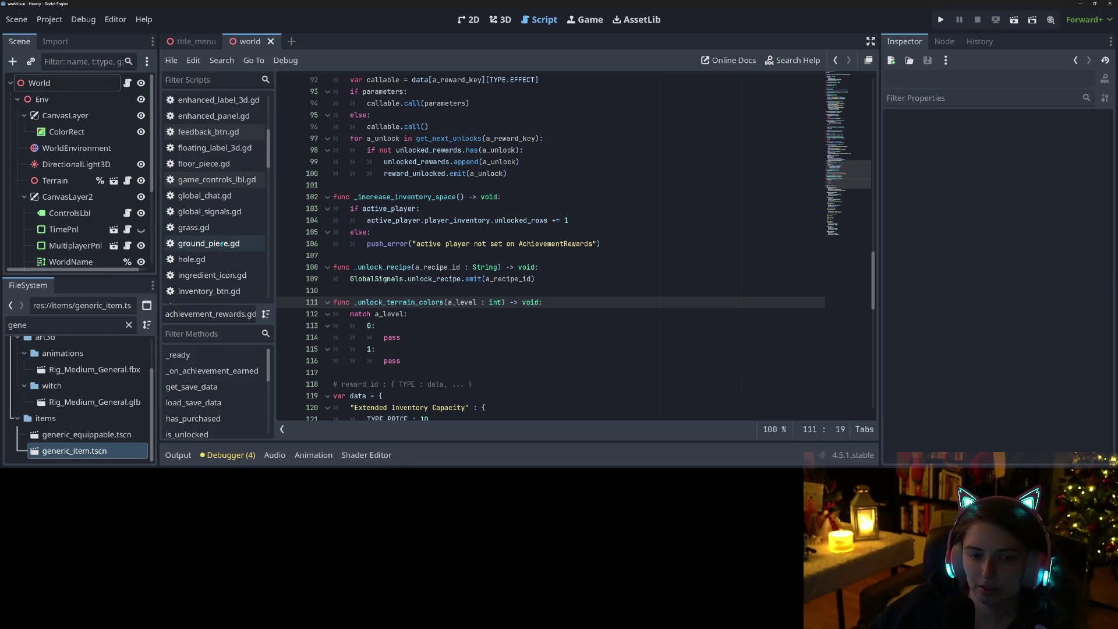
Open ground_piece.gd and inspect its _on_color_index_changed handler and random colour pick
left_click(208, 244)
scroll(535, 332, "down", 1)
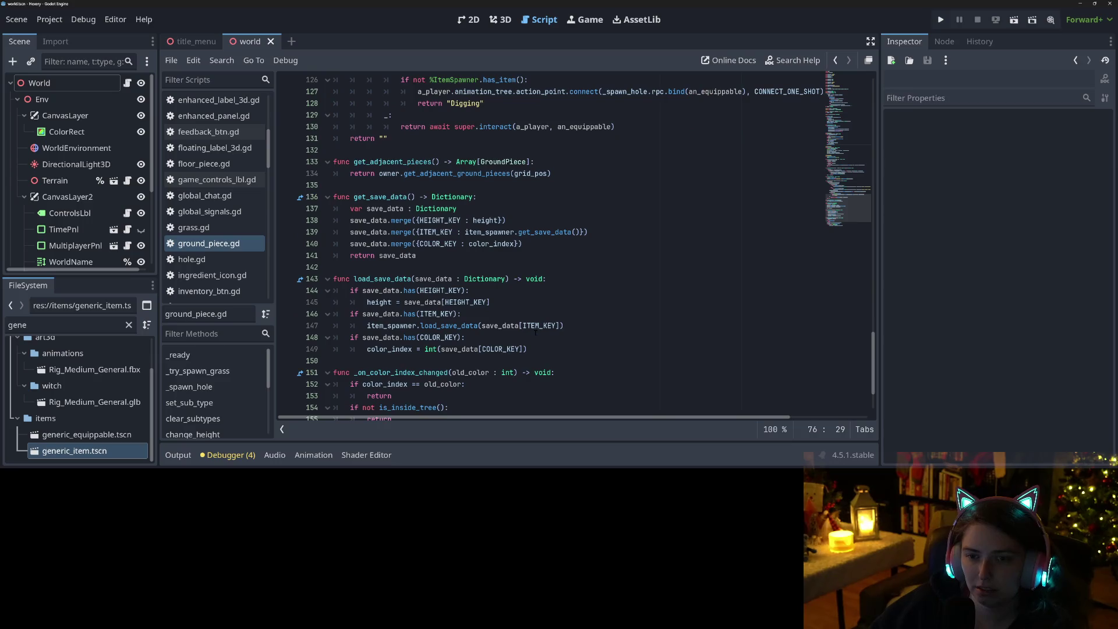
scroll(535, 333, "down", 1)
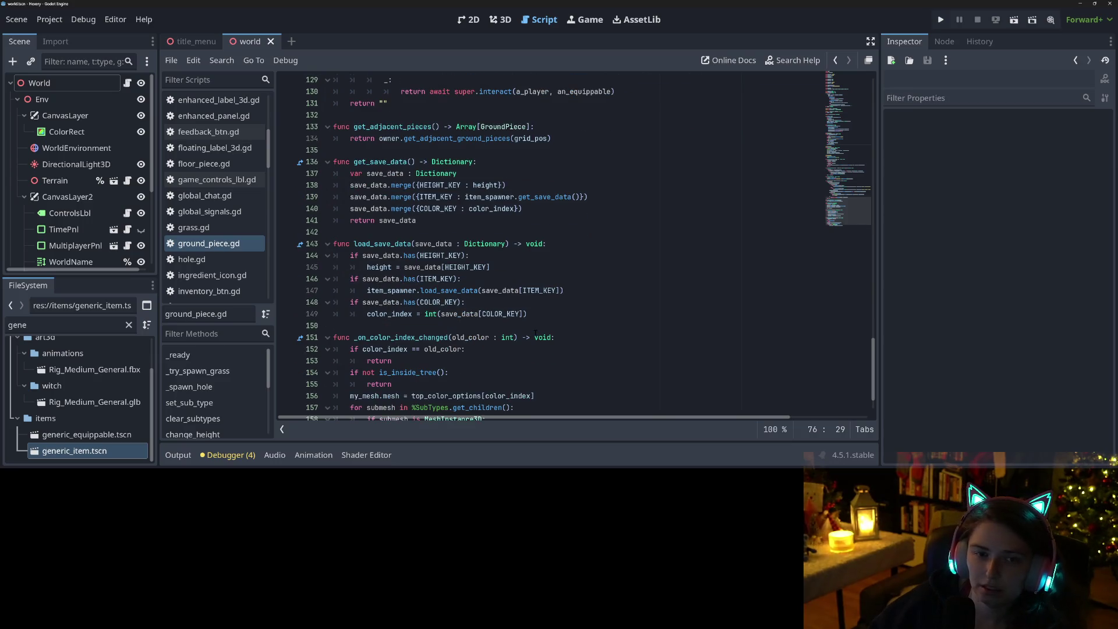
scroll(535, 332, "down", 1)
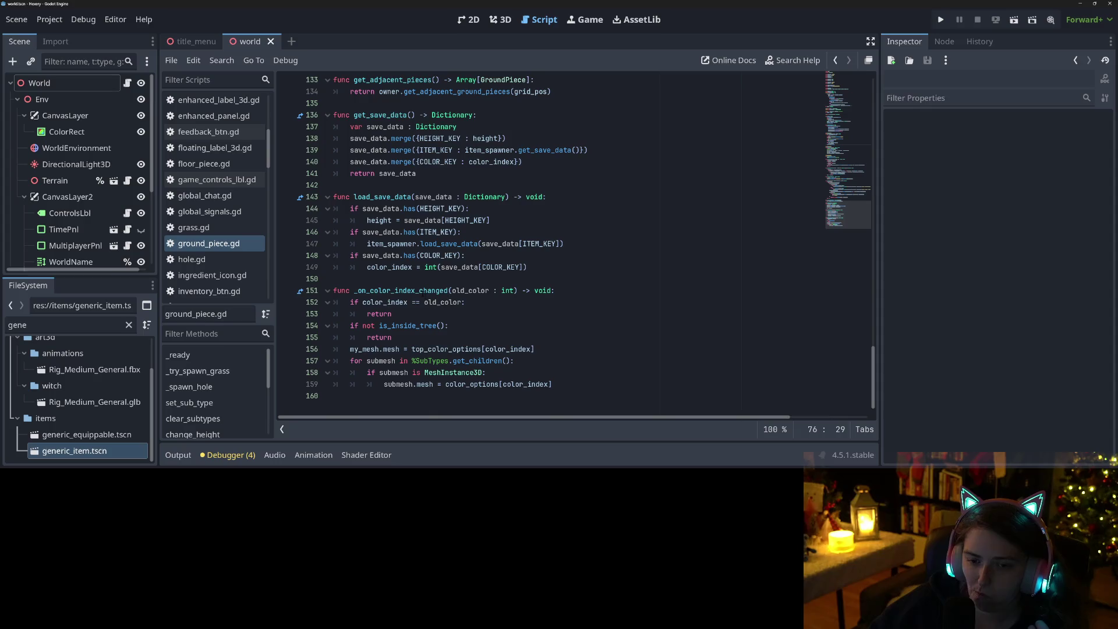
double_click(401, 290)
scroll(530, 323, "up", 13)
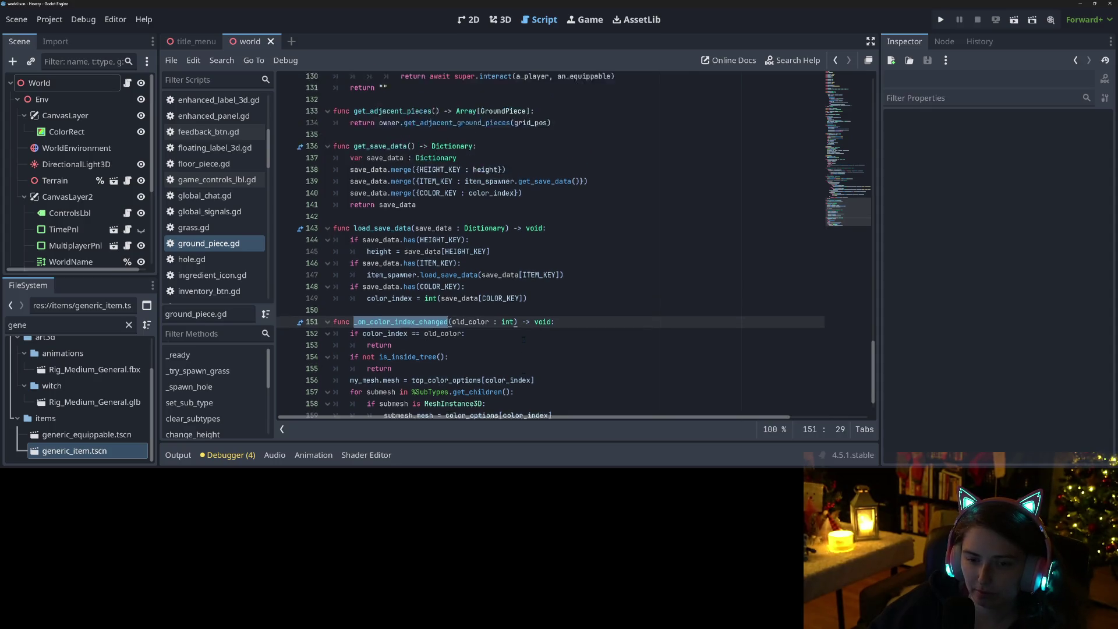
scroll(523, 337, "up", 9)
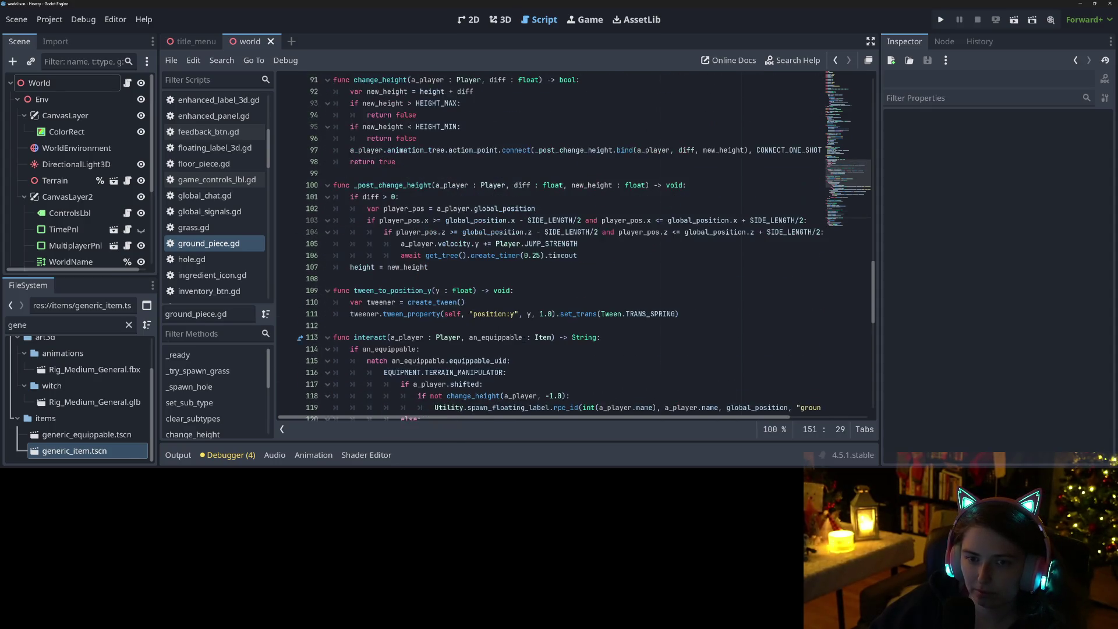
scroll(524, 337, "up", 10)
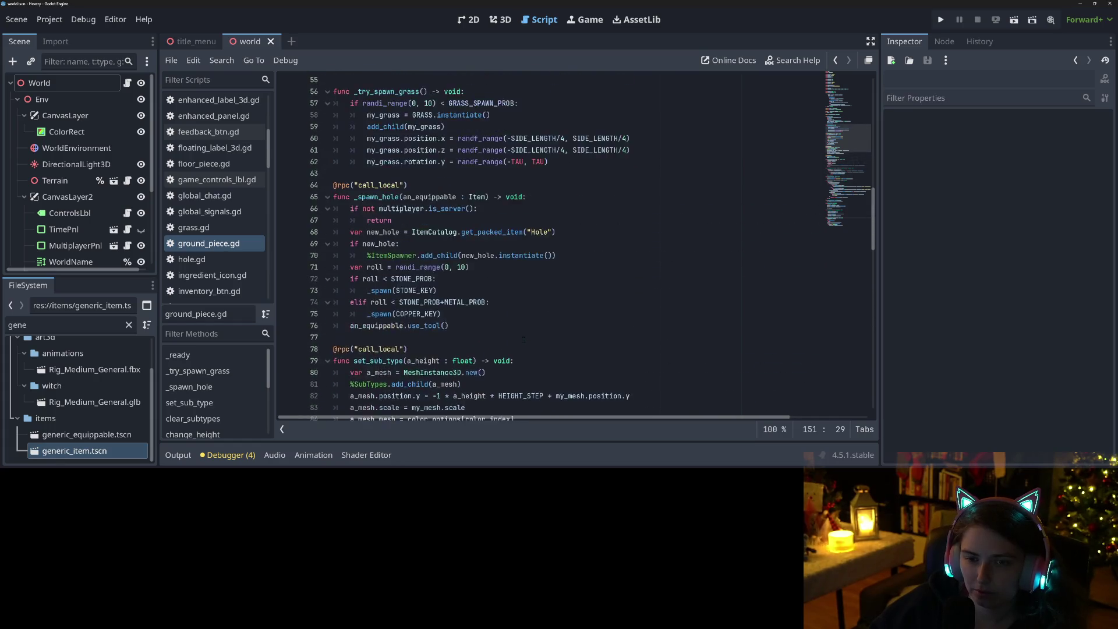
scroll(524, 339, "up", 1)
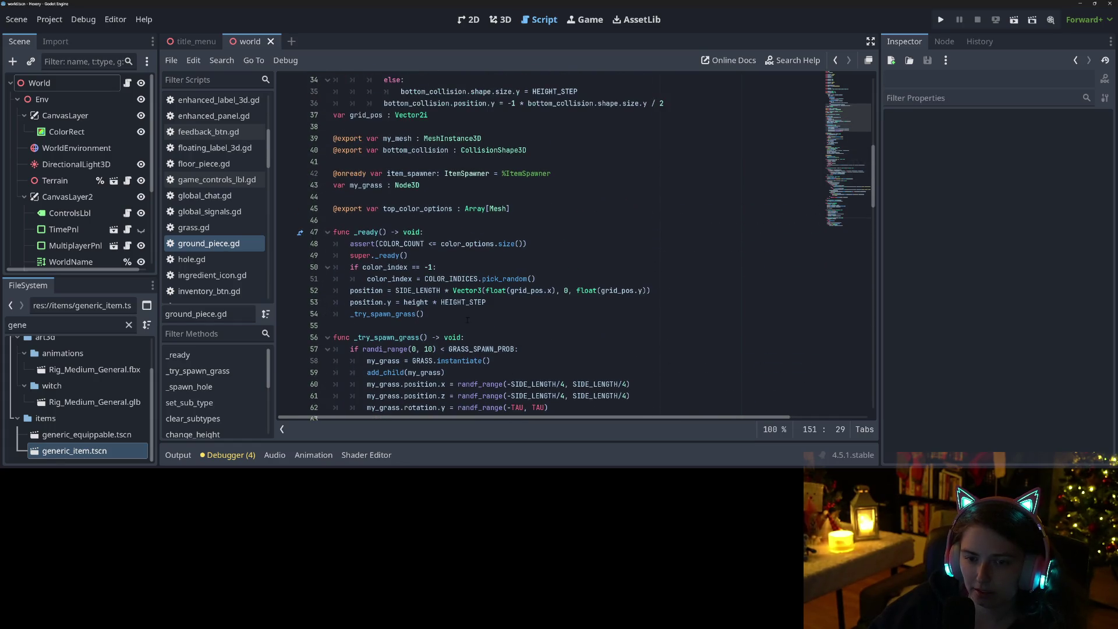
left_click(489, 290)
scroll(438, 302, "down", 10)
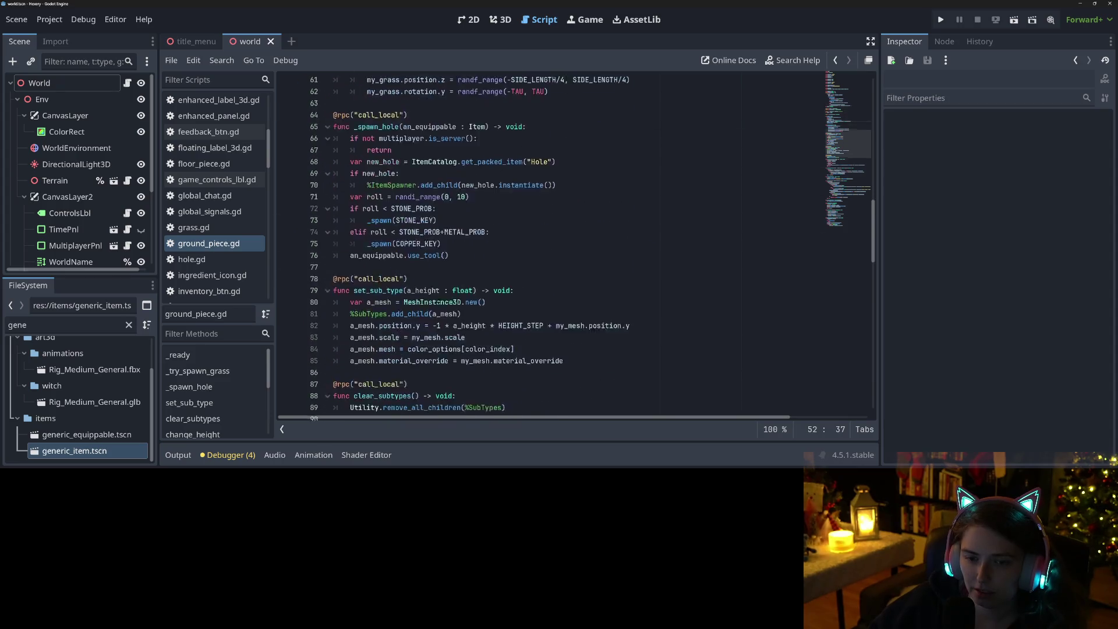
scroll(438, 302, "down", 3)
scroll(437, 302, "down", 3)
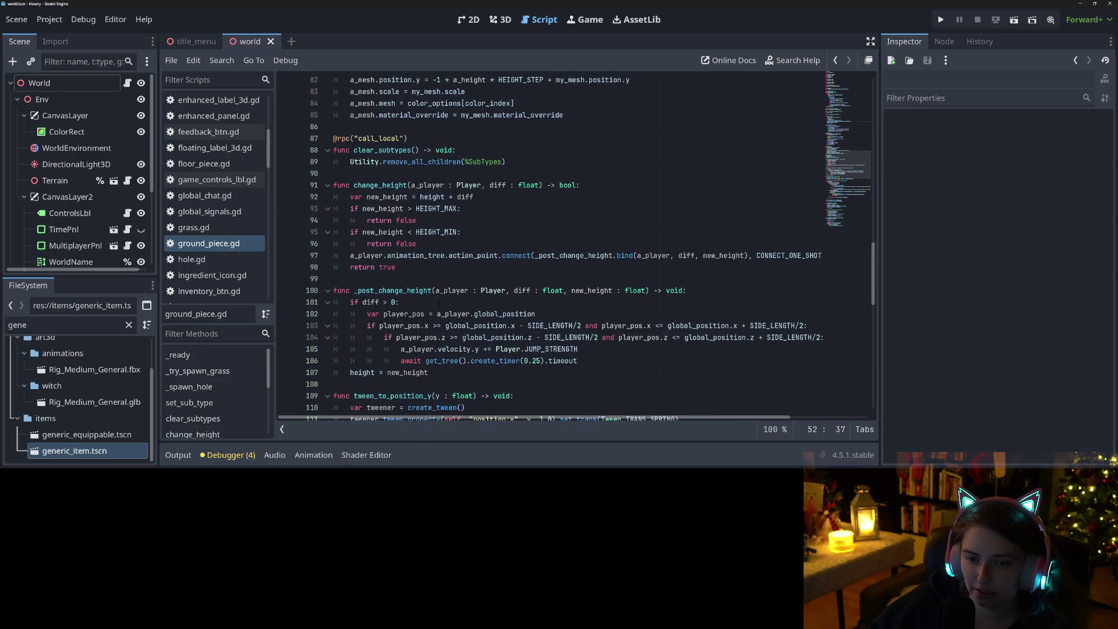
scroll(438, 302, "down", 4)
scroll(441, 303, "down", 6)
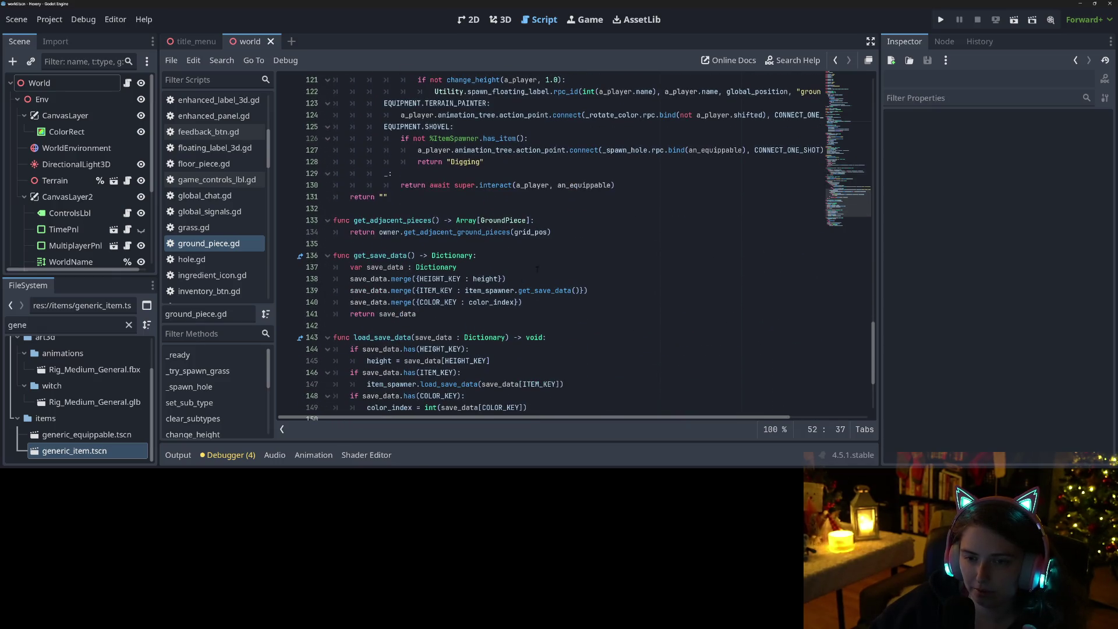
scroll(539, 268, "up", 3)
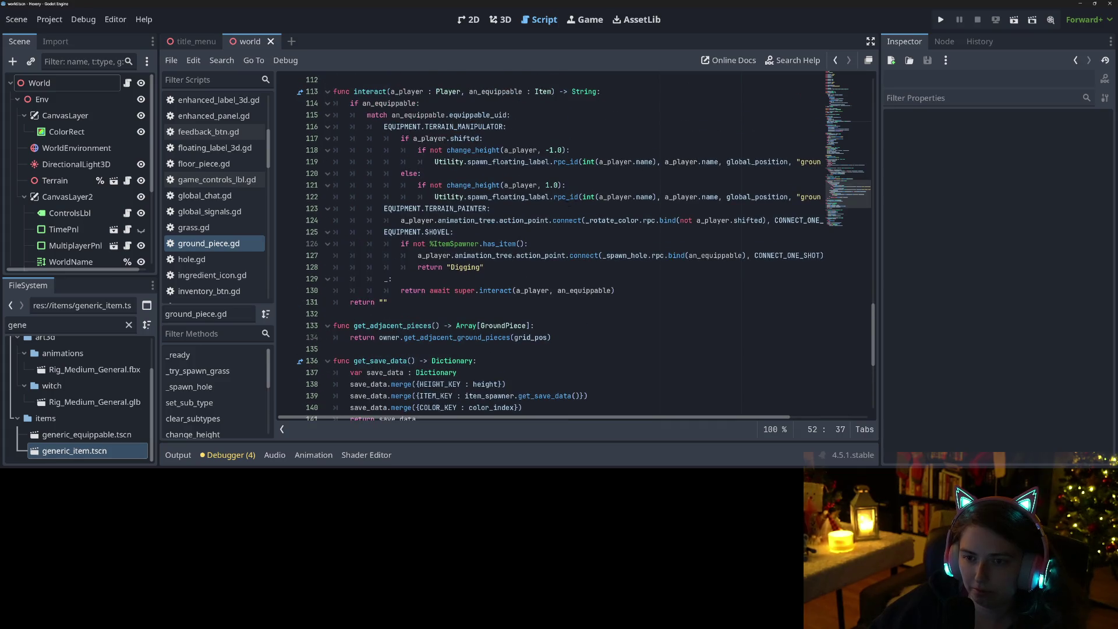
Follow the TERRAIN_PAINTER branch's _rotate_color call to its definition in item.gd
double_click(522, 220)
double_click(612, 220)
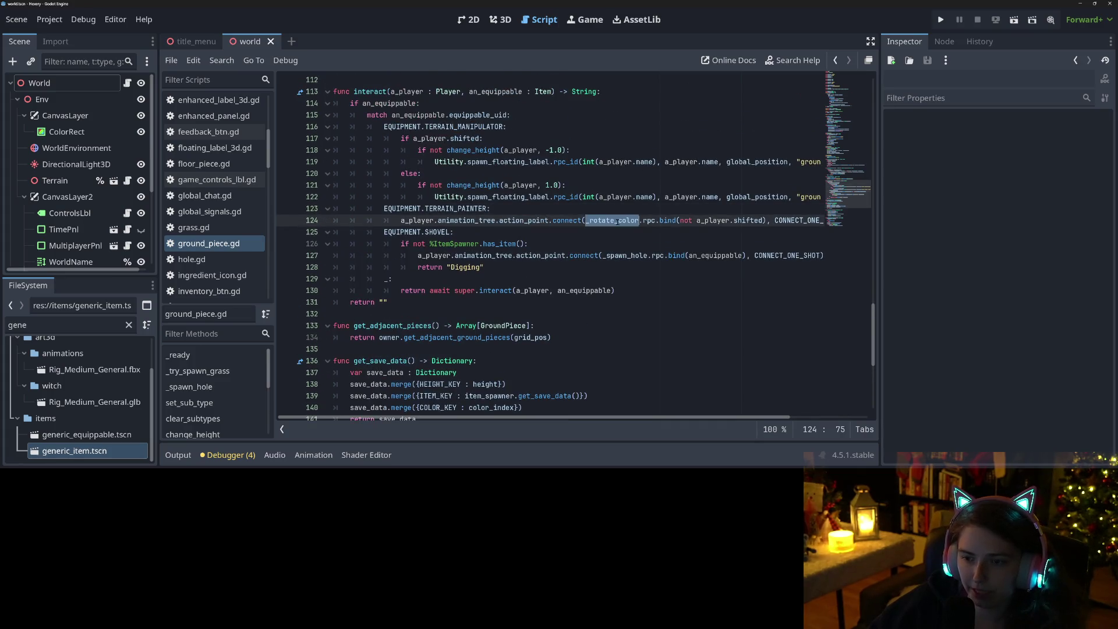
left_click(617, 222, "ctrl")
left_click(488, 243)
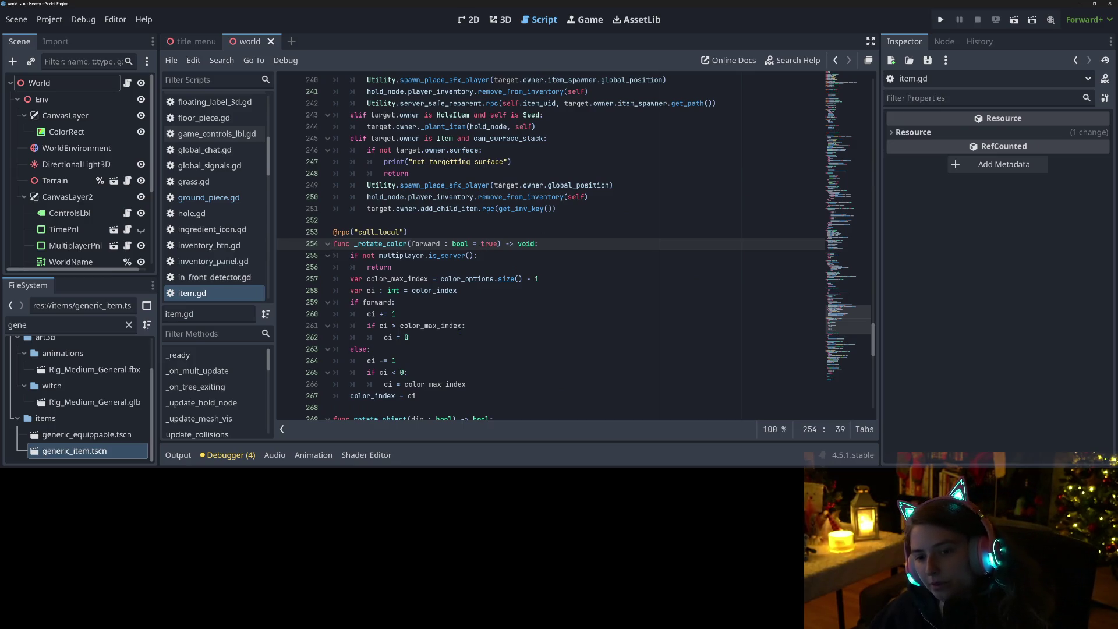
double_click(460, 326)
double_click(464, 268)
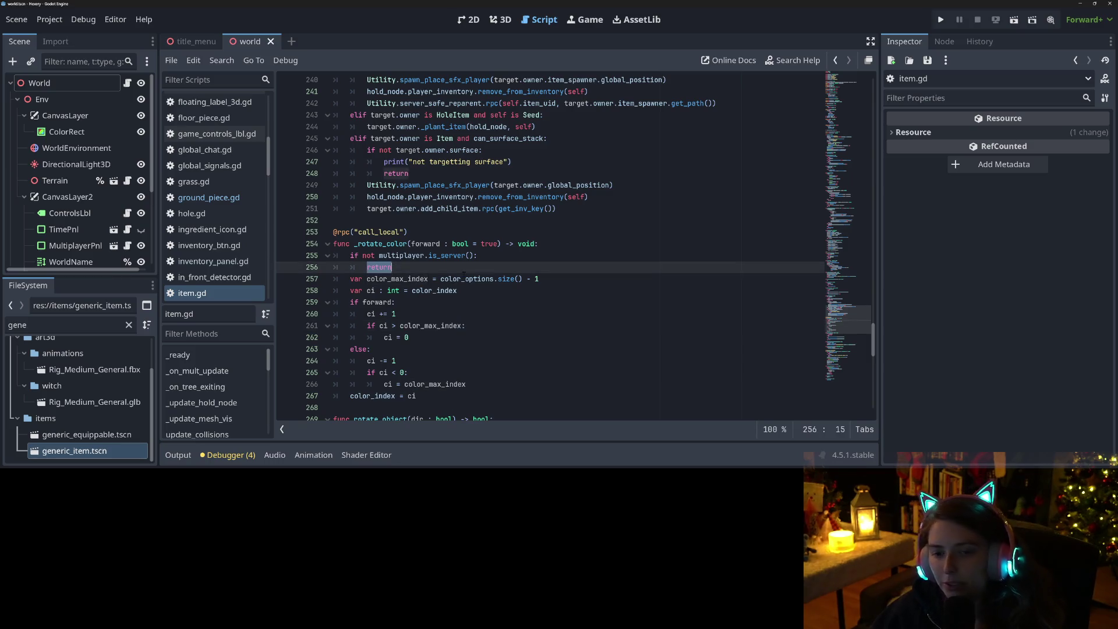
double_click(491, 279)
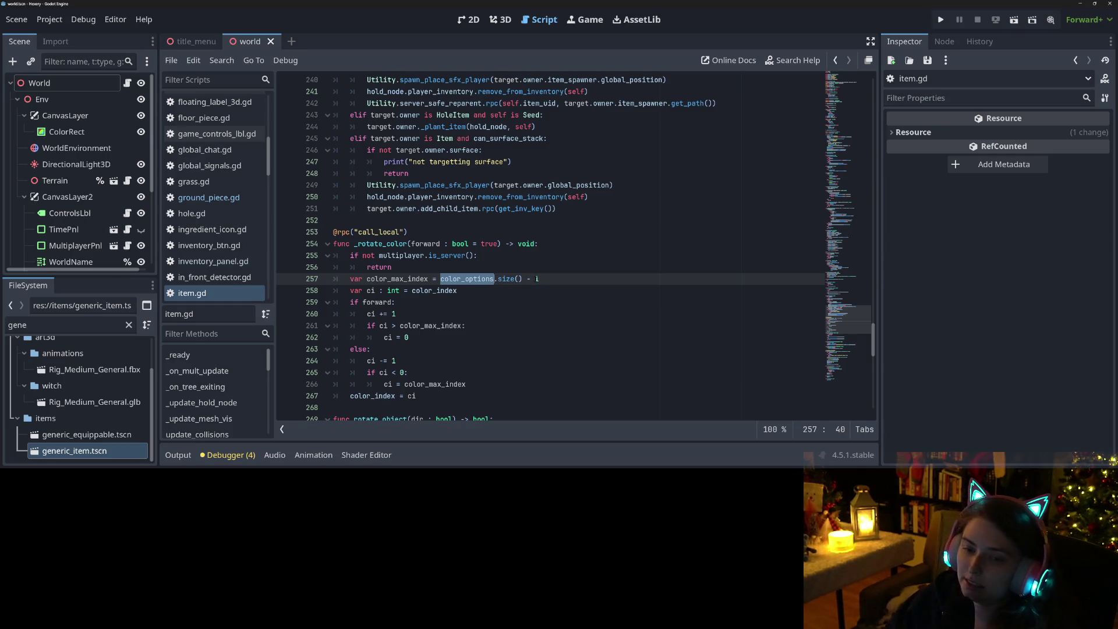
left_click(536, 279)
double_click(455, 279)
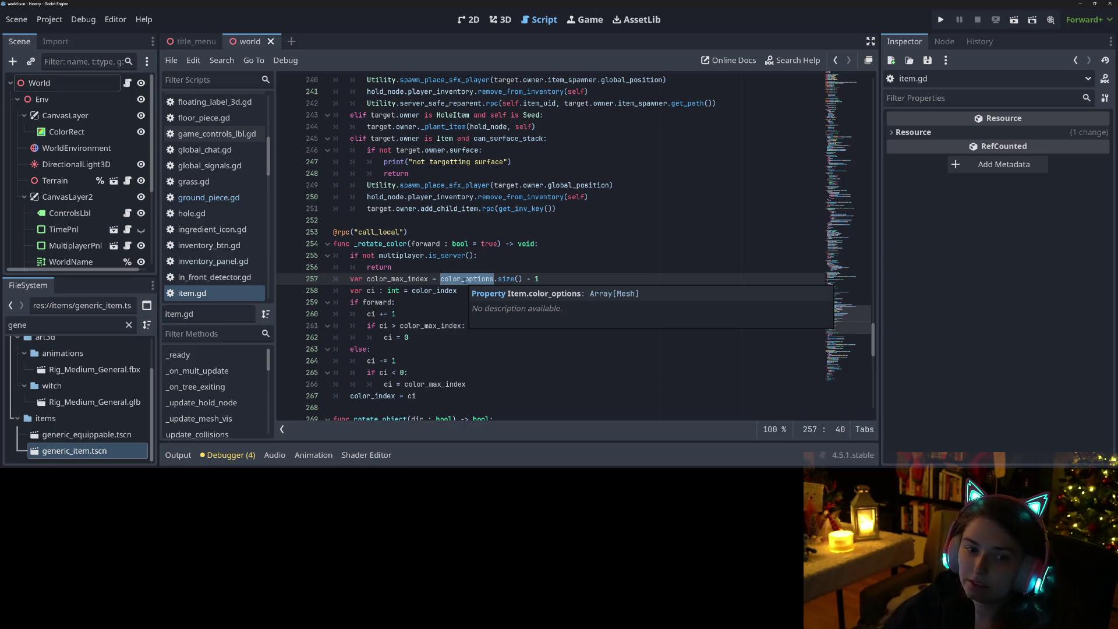
scroll(238, 277, "up", 5)
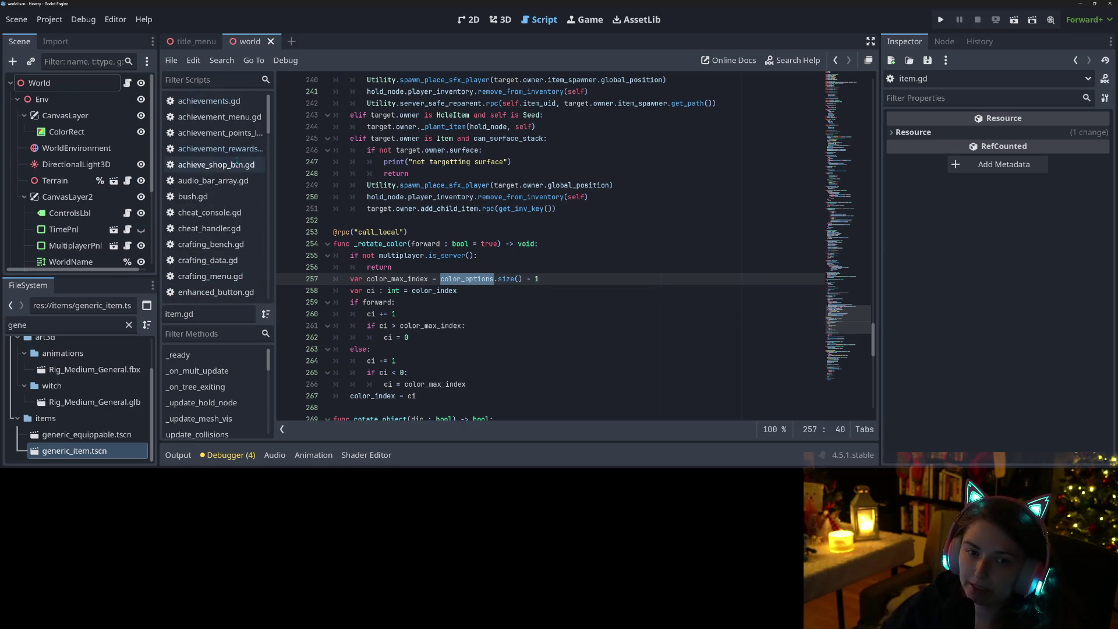
Open achievement_rewards.gd and look over its unlock functions after _unlock_recipe
left_click(238, 153)
left_click(407, 255)
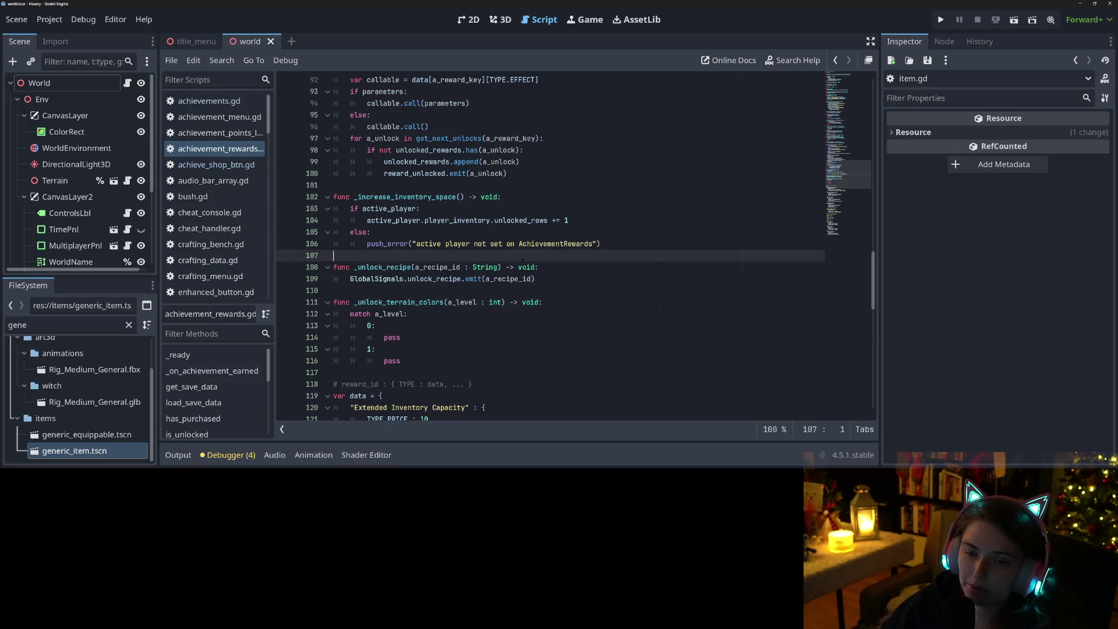
scroll(416, 239, "down", 2)
left_click(422, 223)
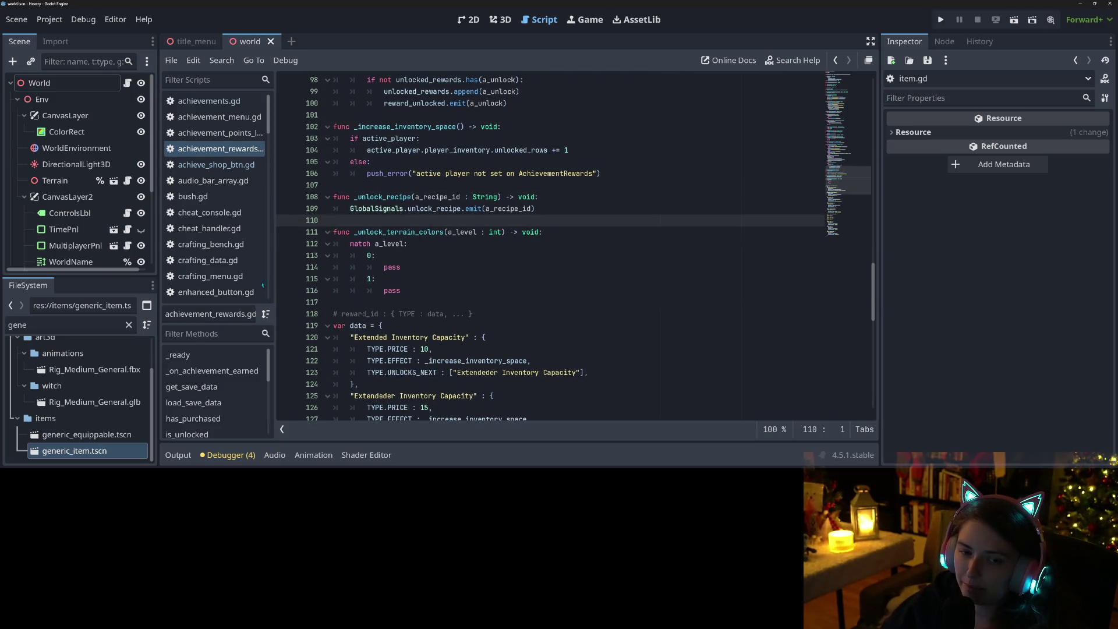
scroll(250, 277, "down", 5)
scroll(235, 265, "down", 3)
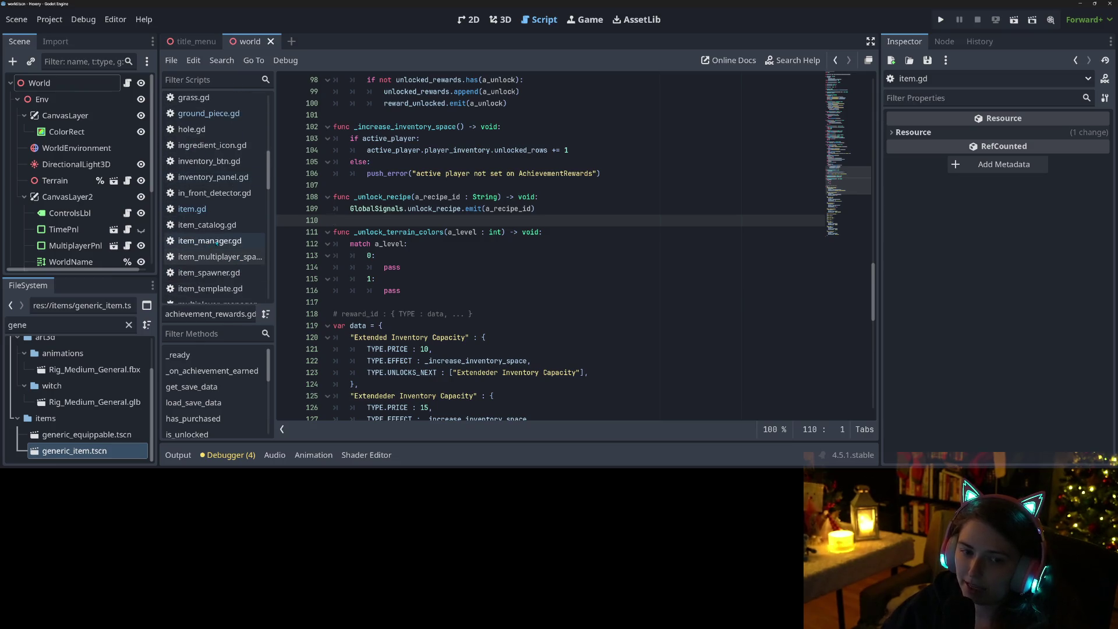
Remove item_manager.gd's trailing blank line, save it, and go back to achievement_rewards.gd
left_click(216, 241)
left_click(436, 244)
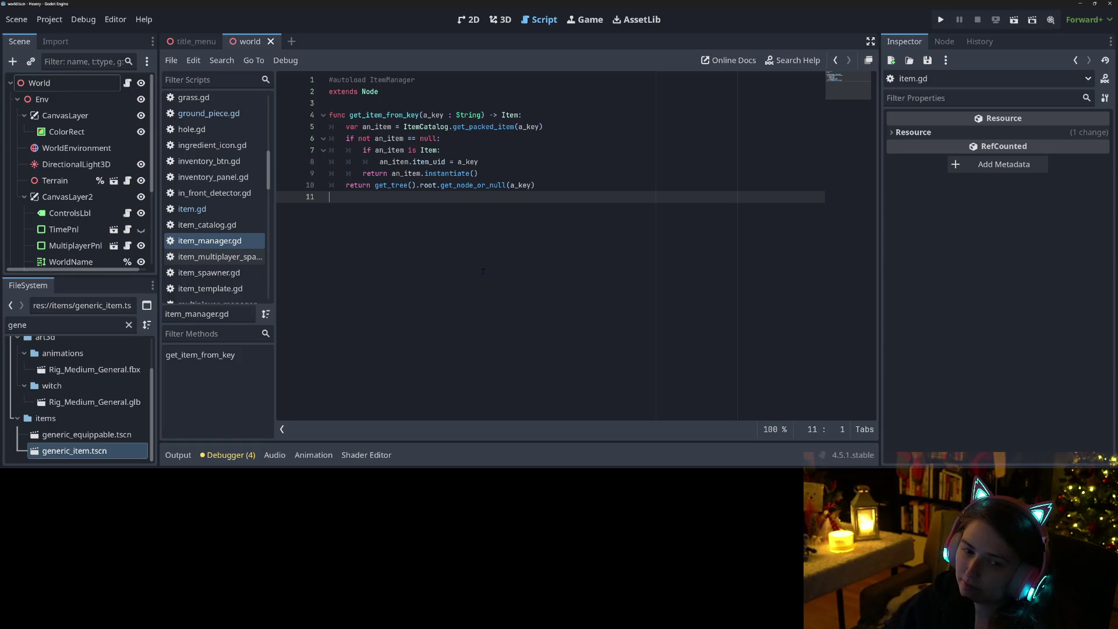
key("Return")
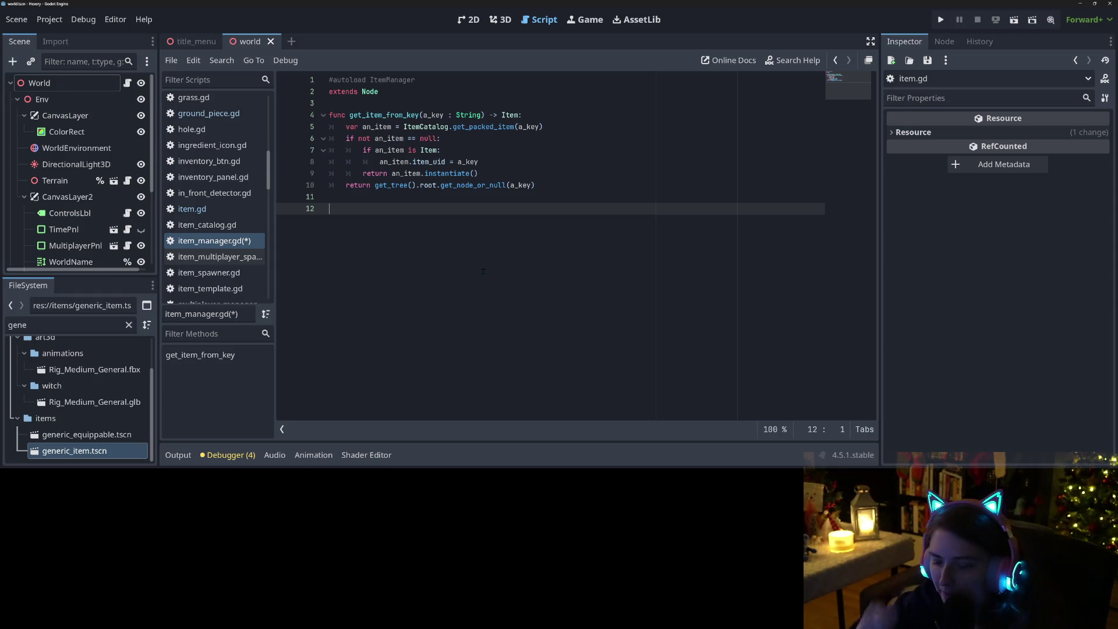
key("BackSpace")
key("BackSpace")
key("ctrl+s")
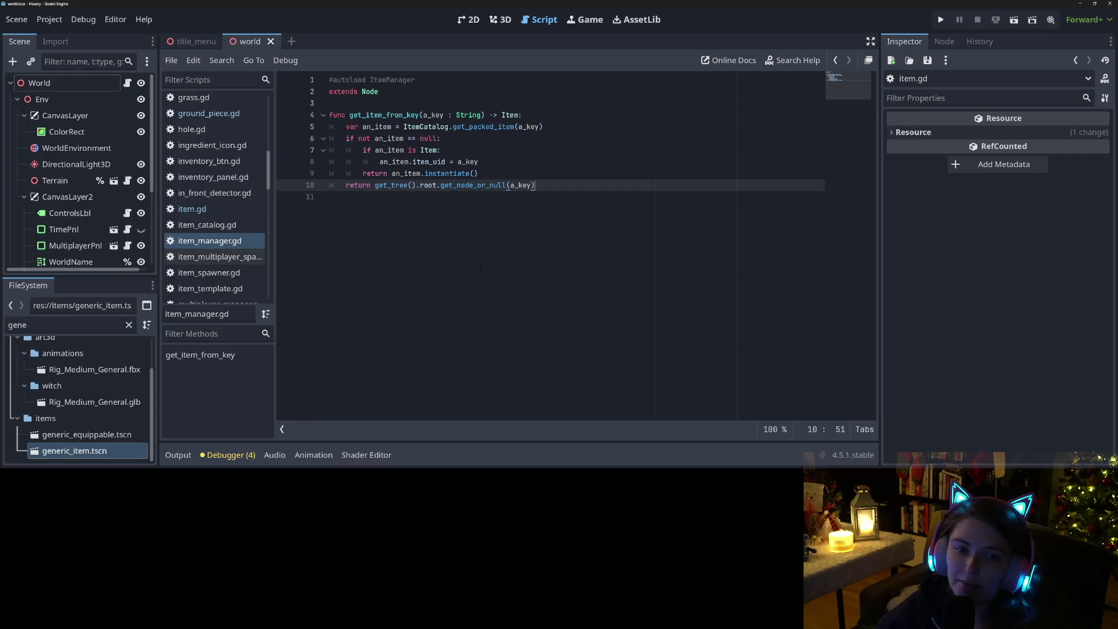
scroll(243, 229, "up", 10)
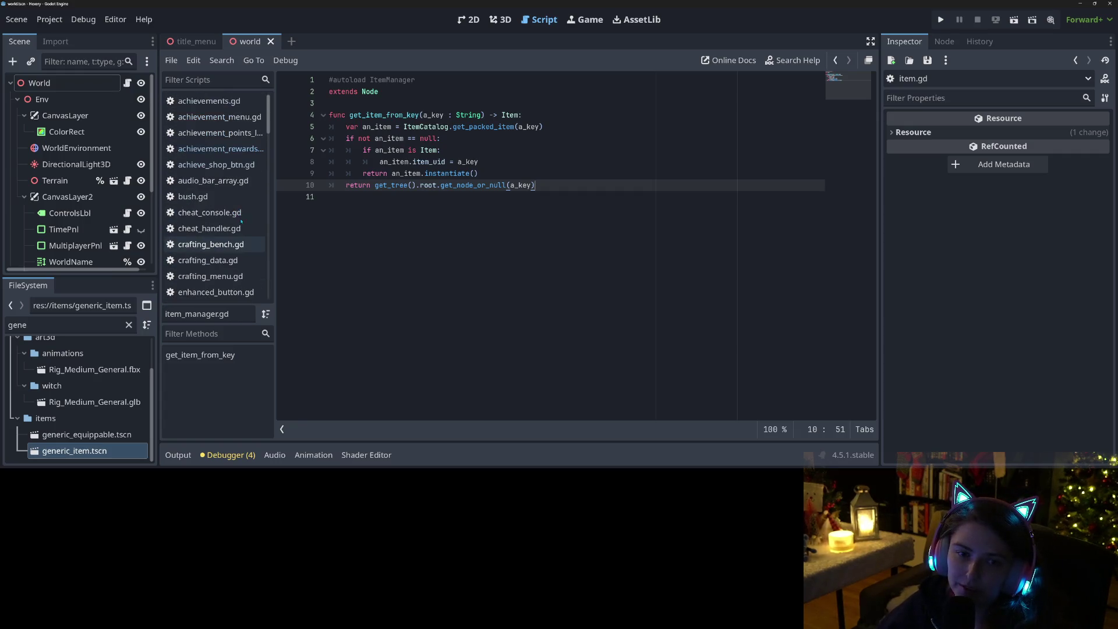
left_click(241, 150)
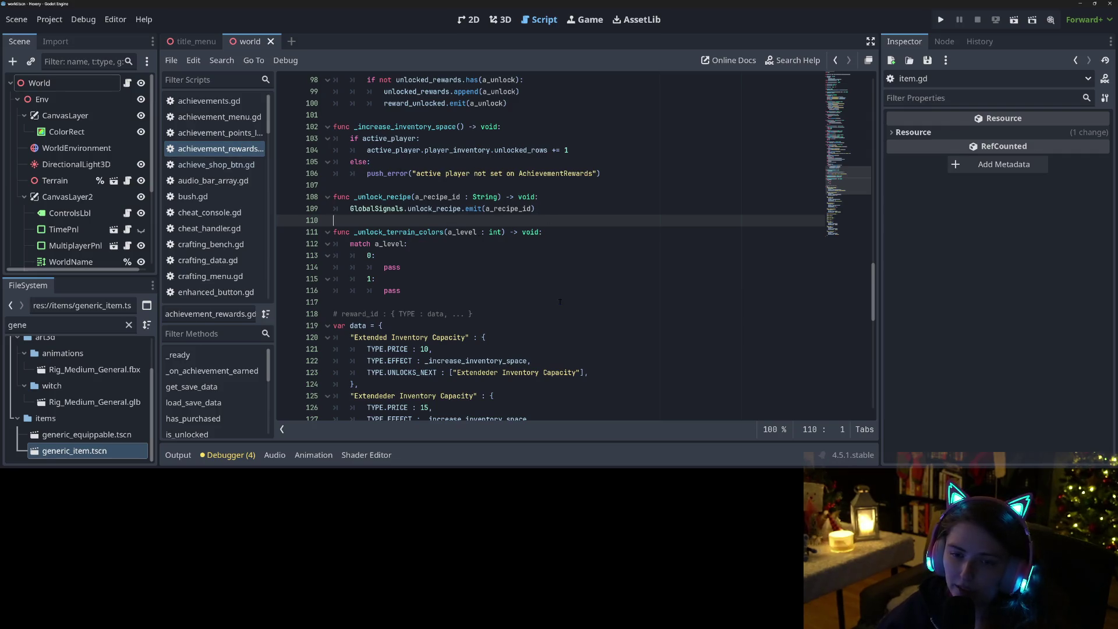
Declare var unlocked_terrain_colors : int = 4 and save the script
key("Return")
type("va")
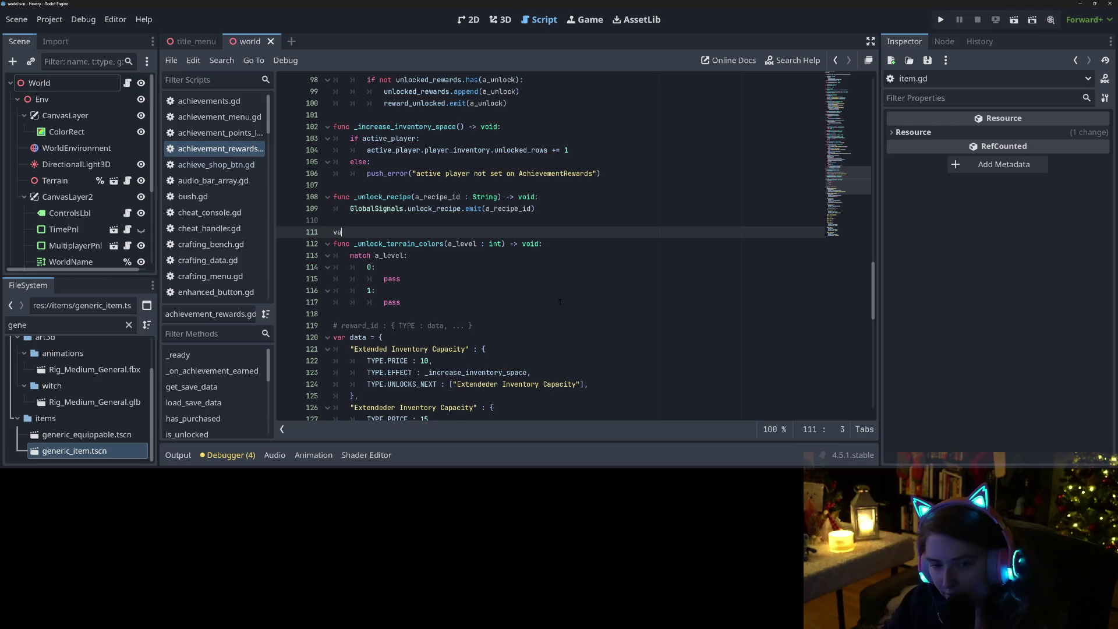
type("r unlocked_c")
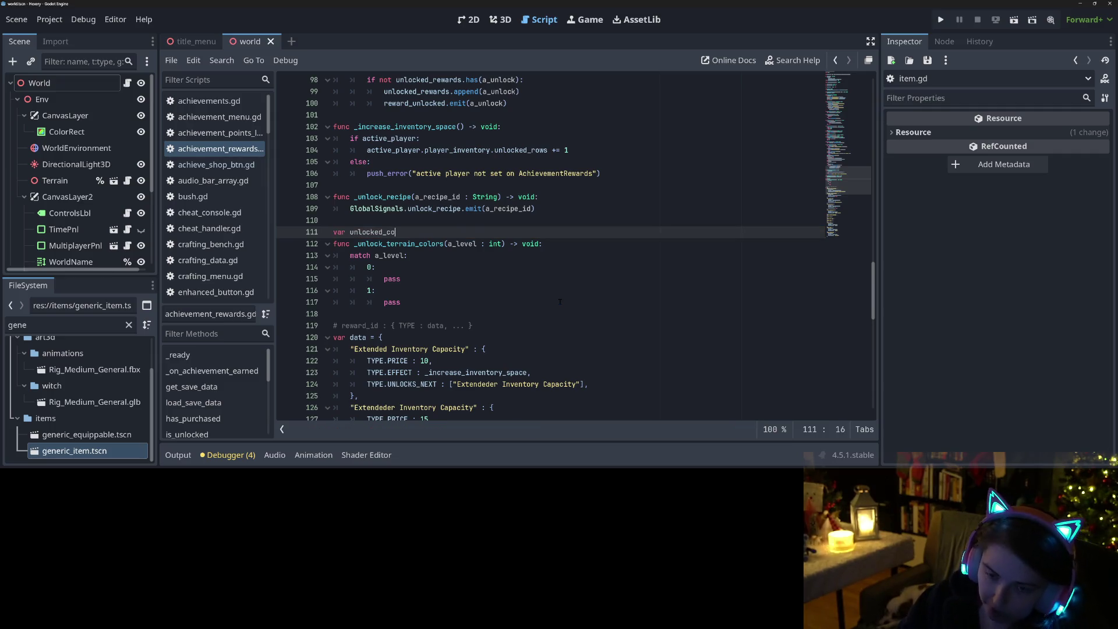
key("BackSpace")
type("terrai")
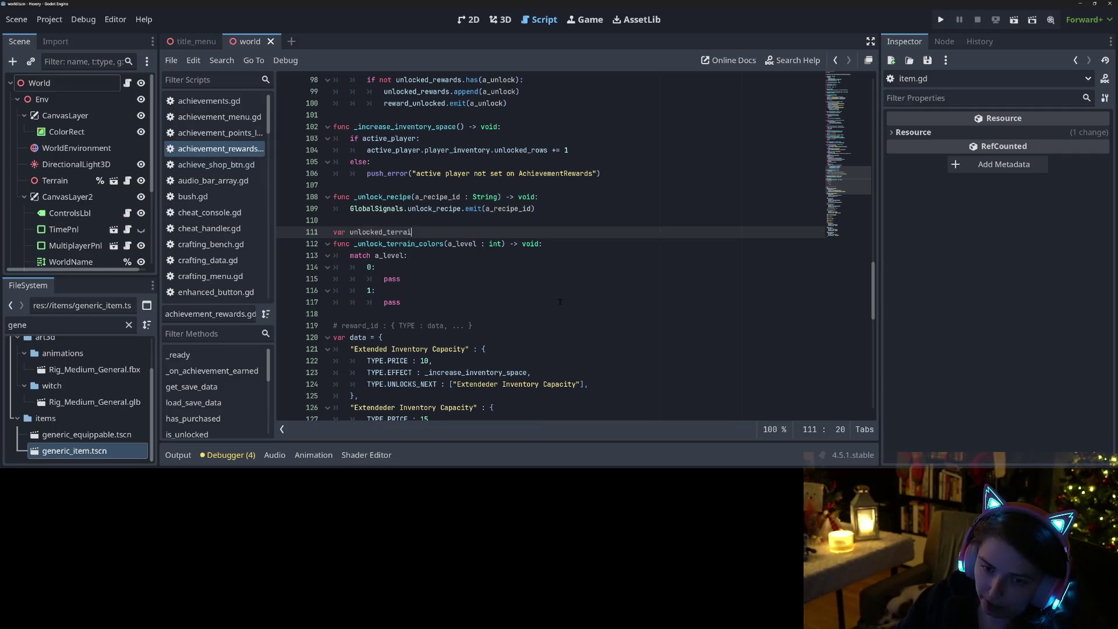
type("n_colors")
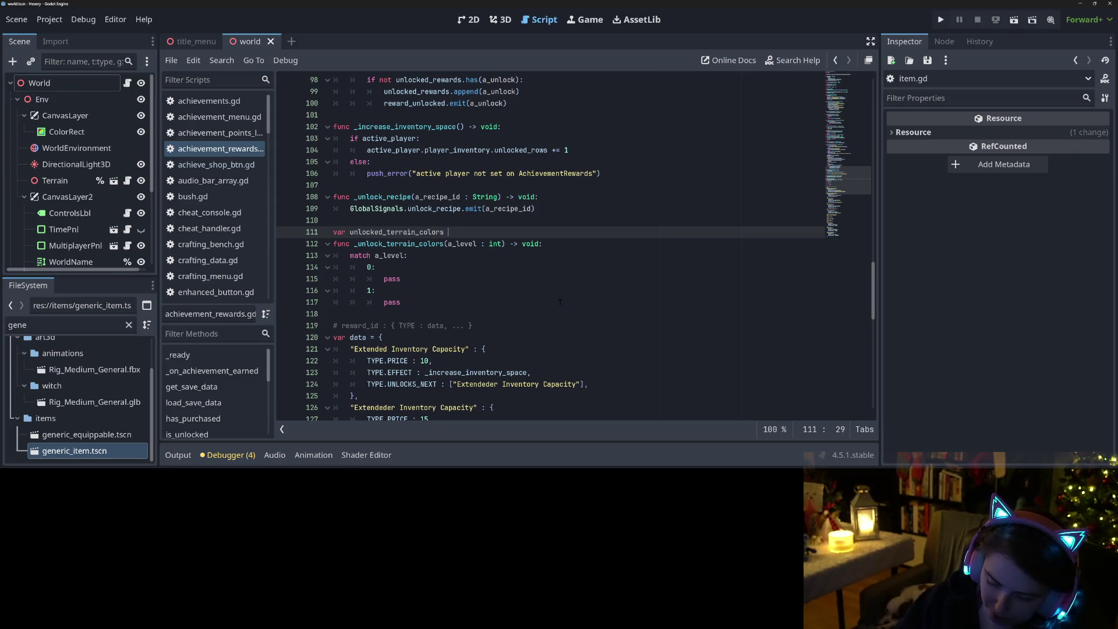
type(" : int = ")
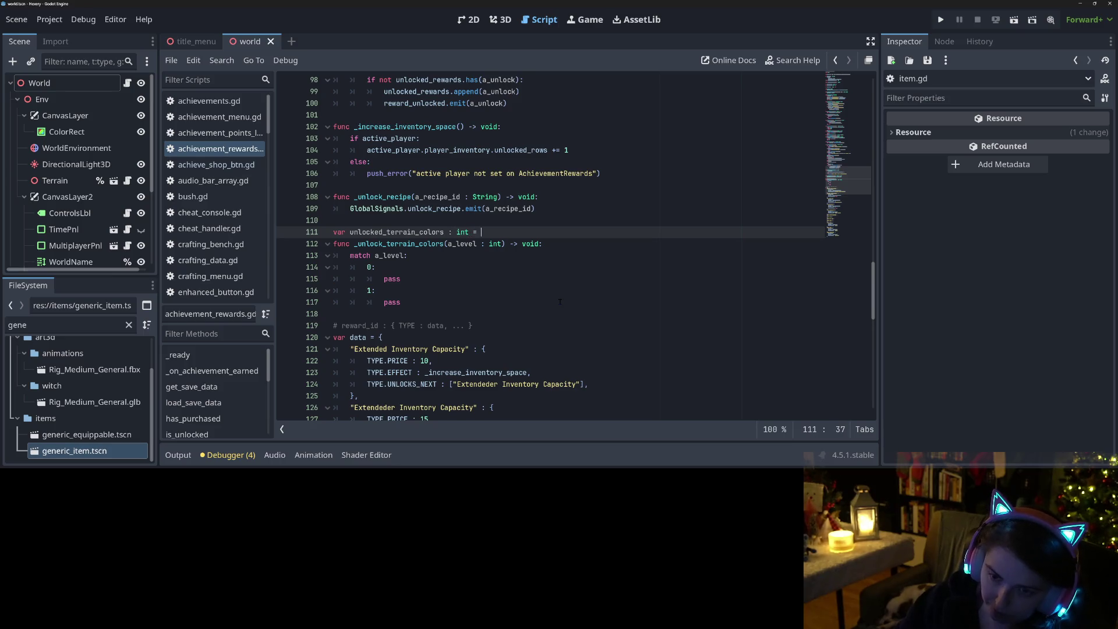
type("4")
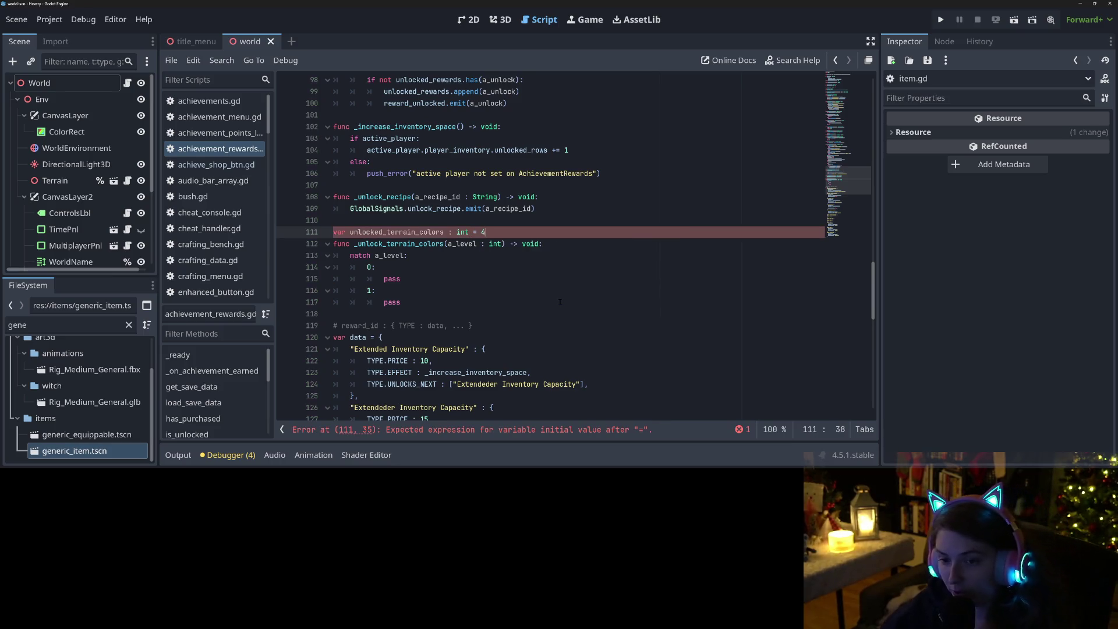
key("ctrl+s")
Replace the pass placeholders so level 0 sets unlocked_terrain_colors = 6 and level 1 sets 9
left_click(399, 231)
double_click(398, 232)
key("ctrl+c")
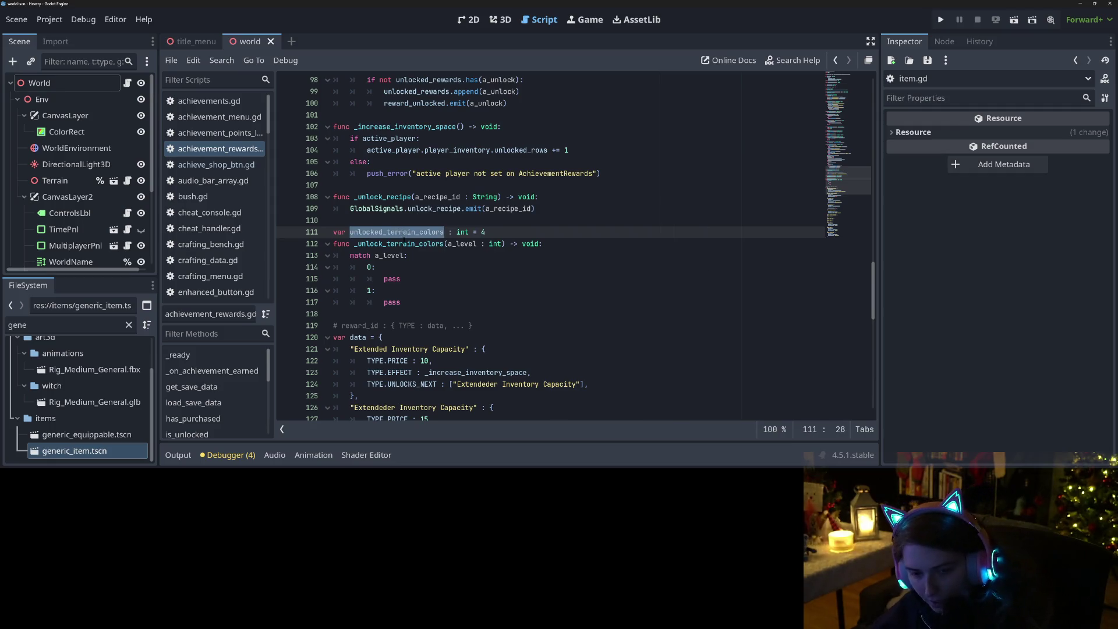
double_click(411, 278)
key("ctrl+v")
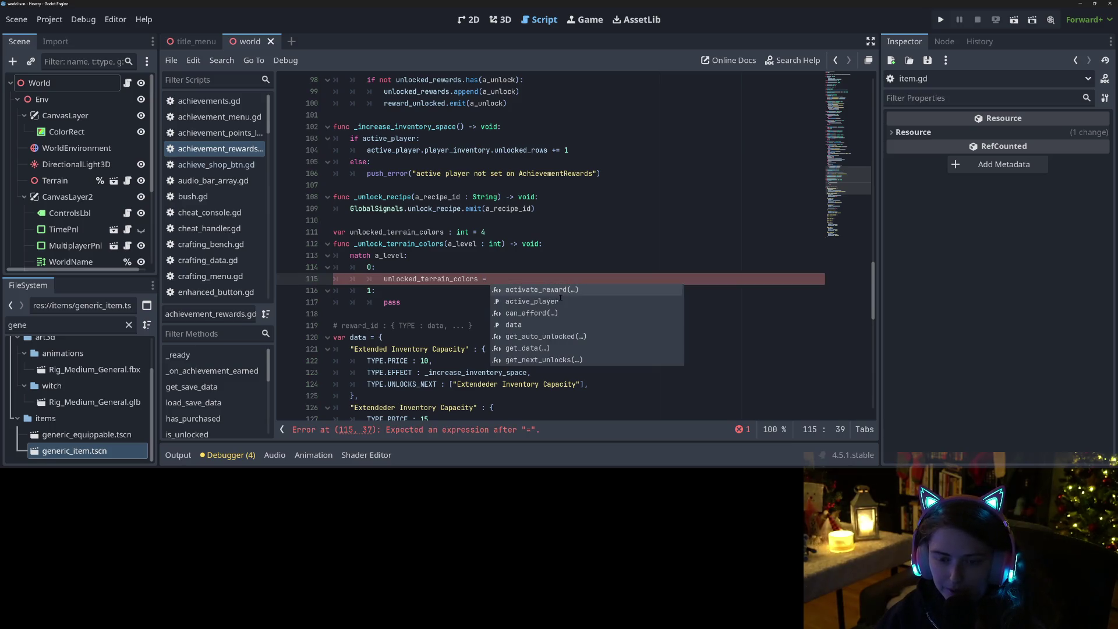
type("6")
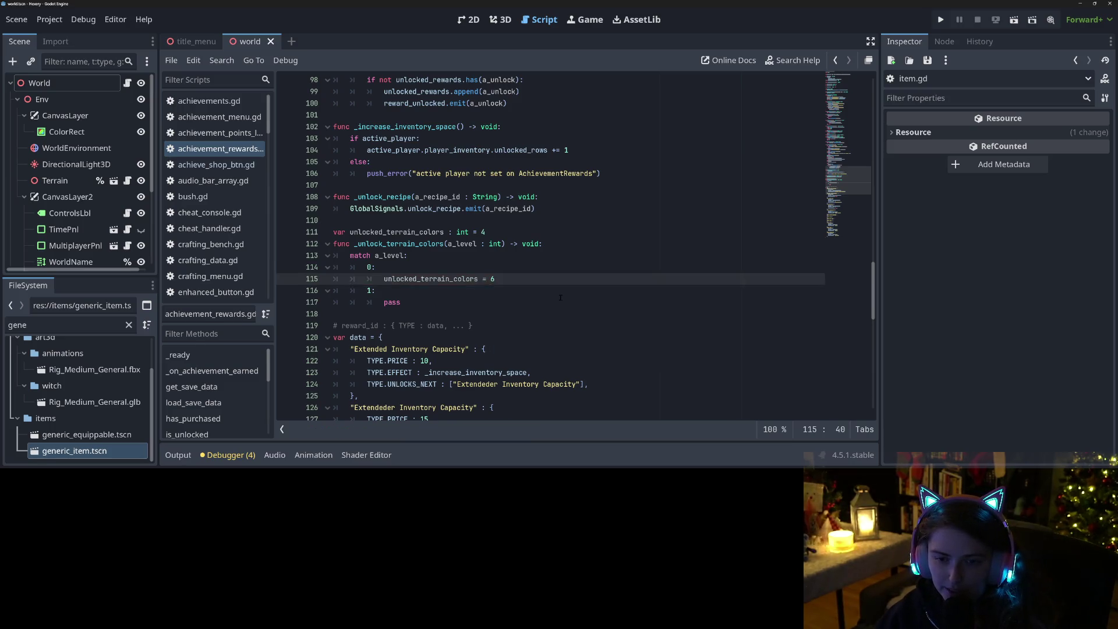
key("Down")
key("Down")
key("BackSpace")
key("BackSpace")
key("BackSpace")
type("unlocked_terrain_colors ")
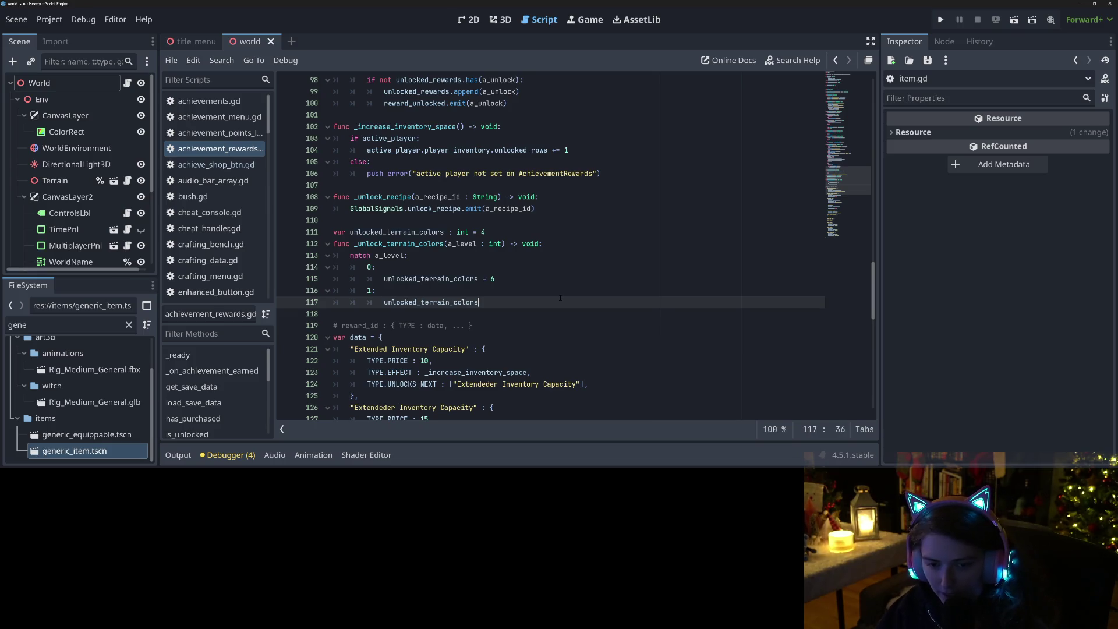
type("= 9")
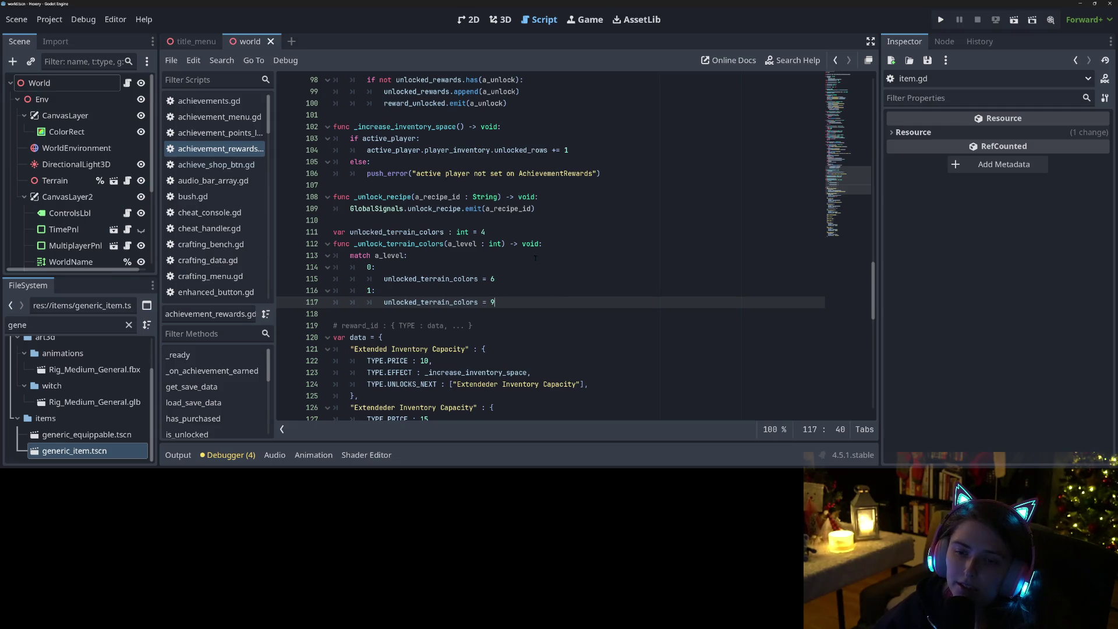
Recheck the level 0 assignment against the unlocked_terrain_colors declaration
left_click(512, 278)
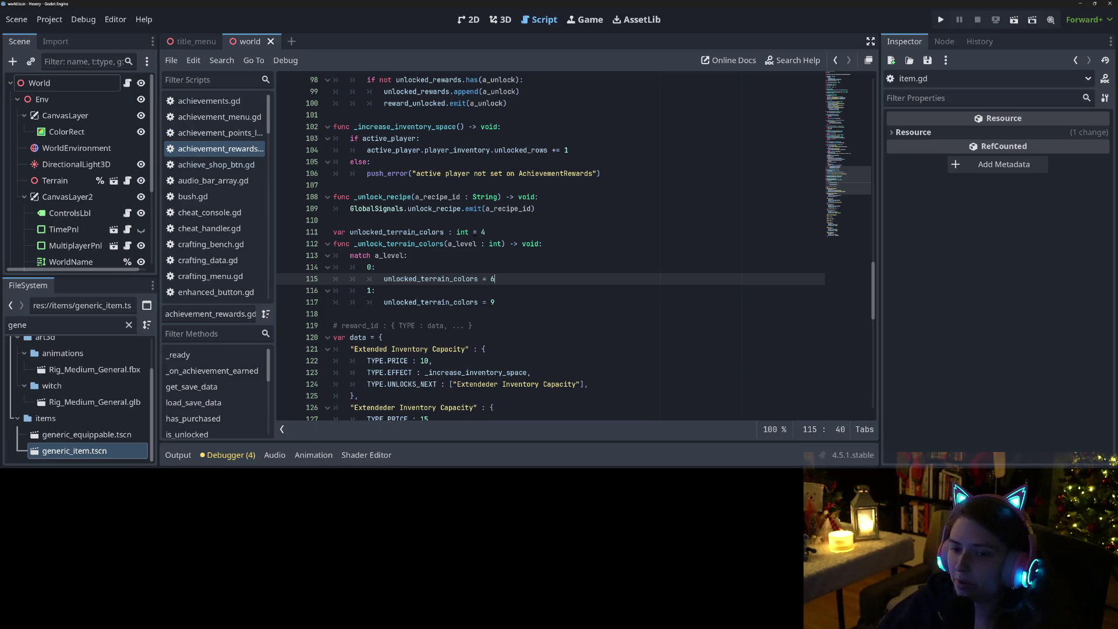
left_click(384, 228)
double_click(404, 232)
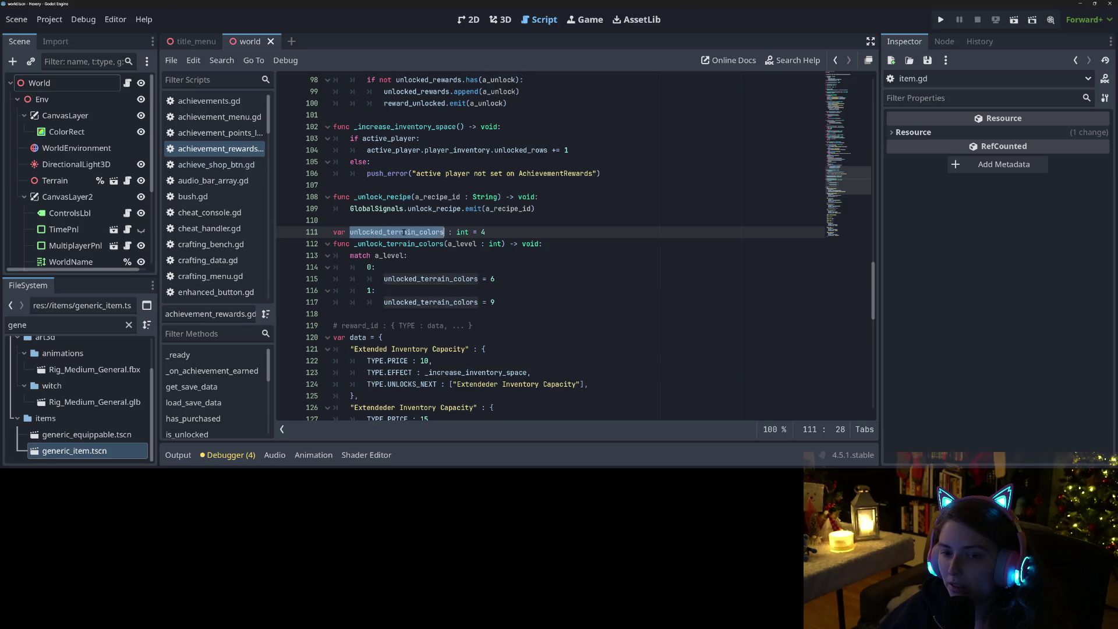
left_click(453, 278)
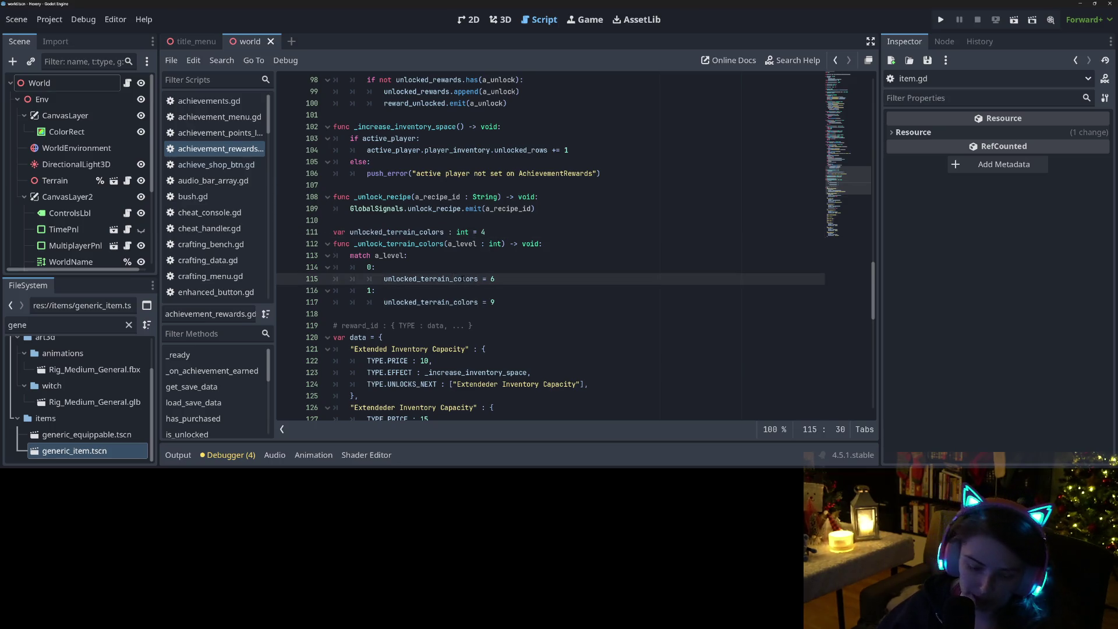
scroll(495, 299, "up", 12)
scroll(495, 299, "up", 14)
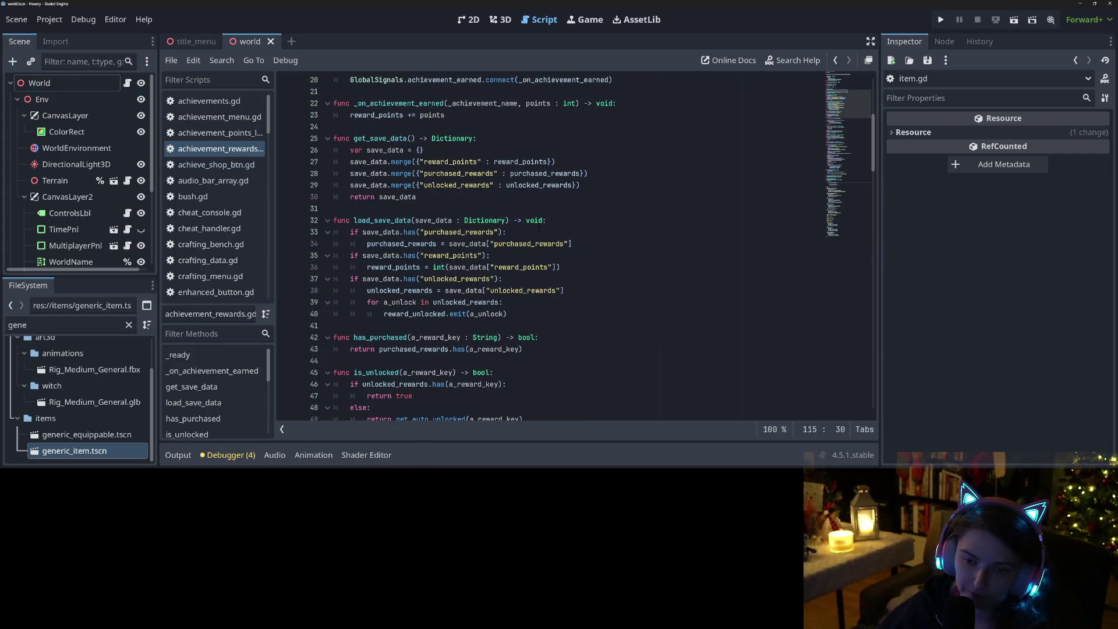
After the unlock loop, load unlocked_terrain_colors from save_data when the key exists
left_click(522, 303)
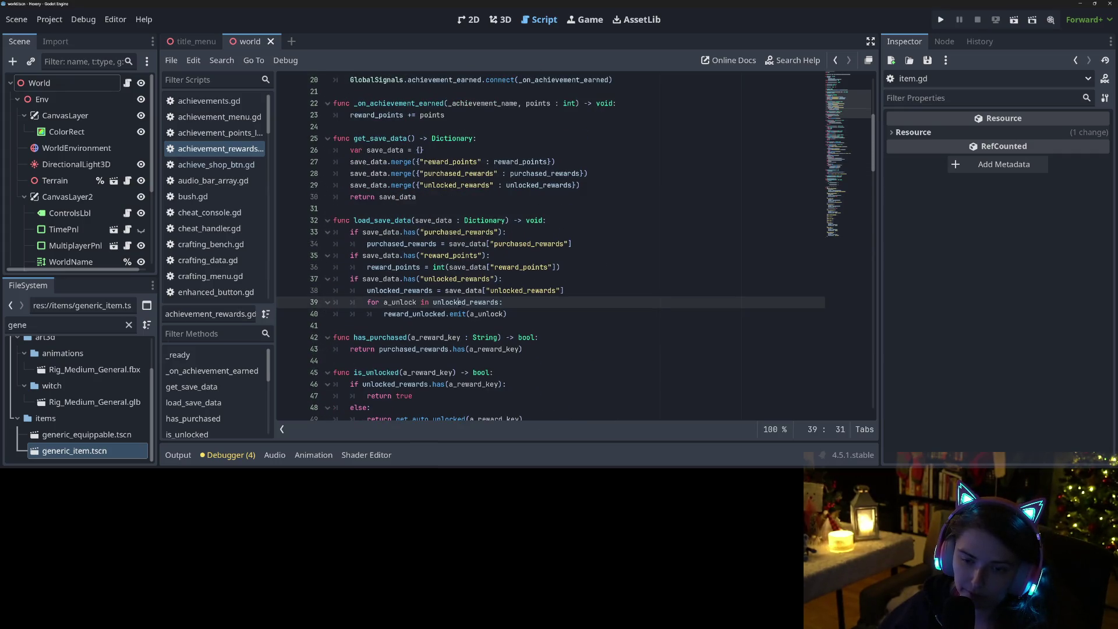
left_click(522, 318)
key("Return")
key("BackSpace")
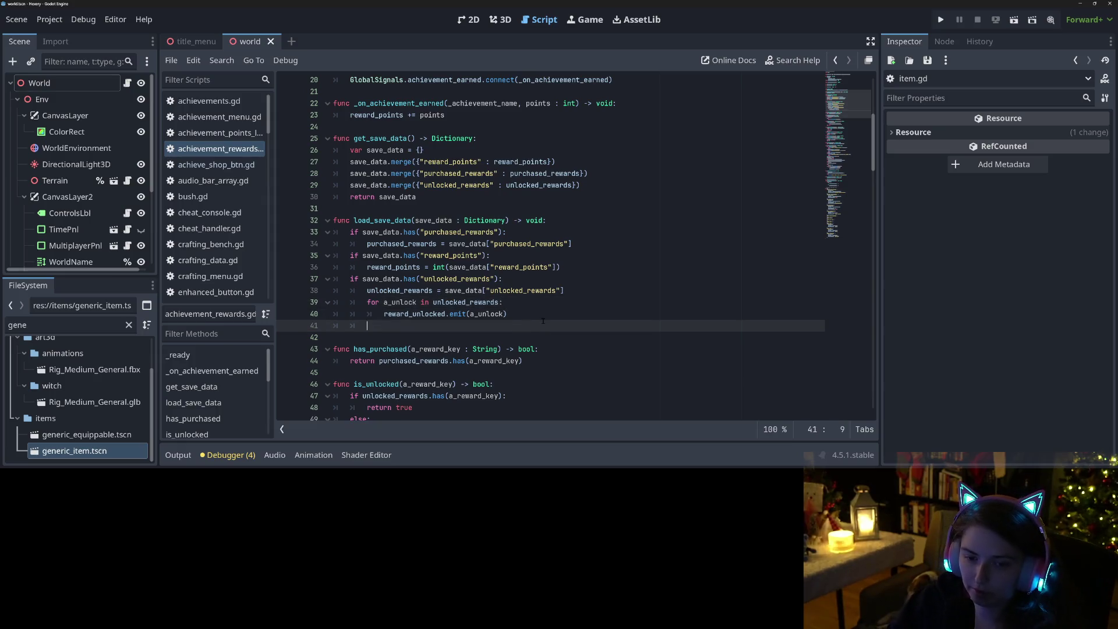
type("if sav")
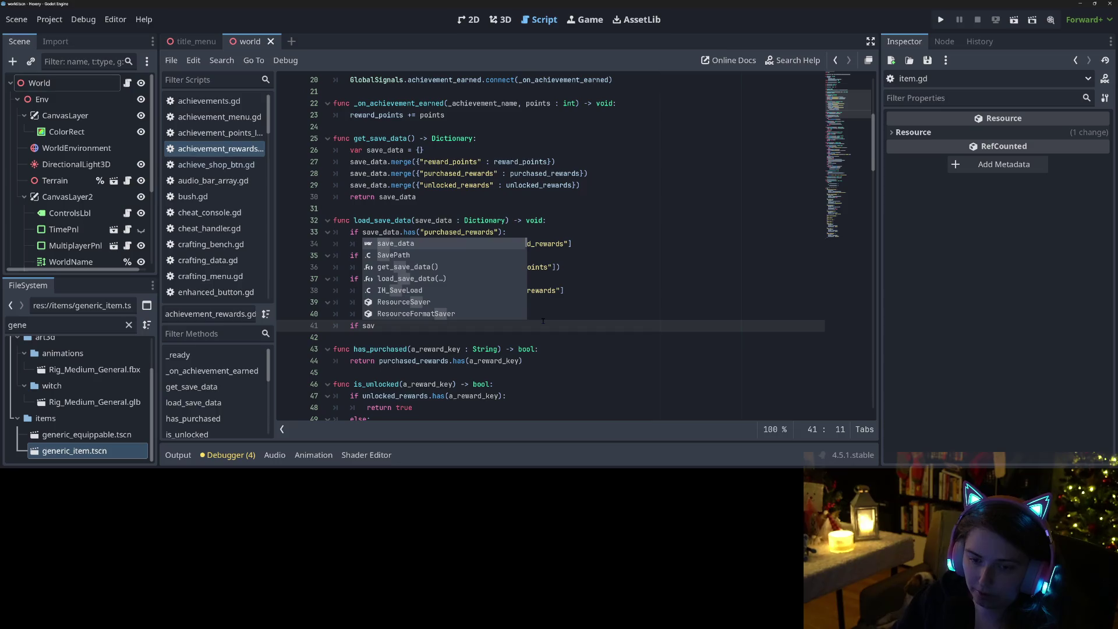
type("e_data.has(\"unlocked_terrain_colors\"")
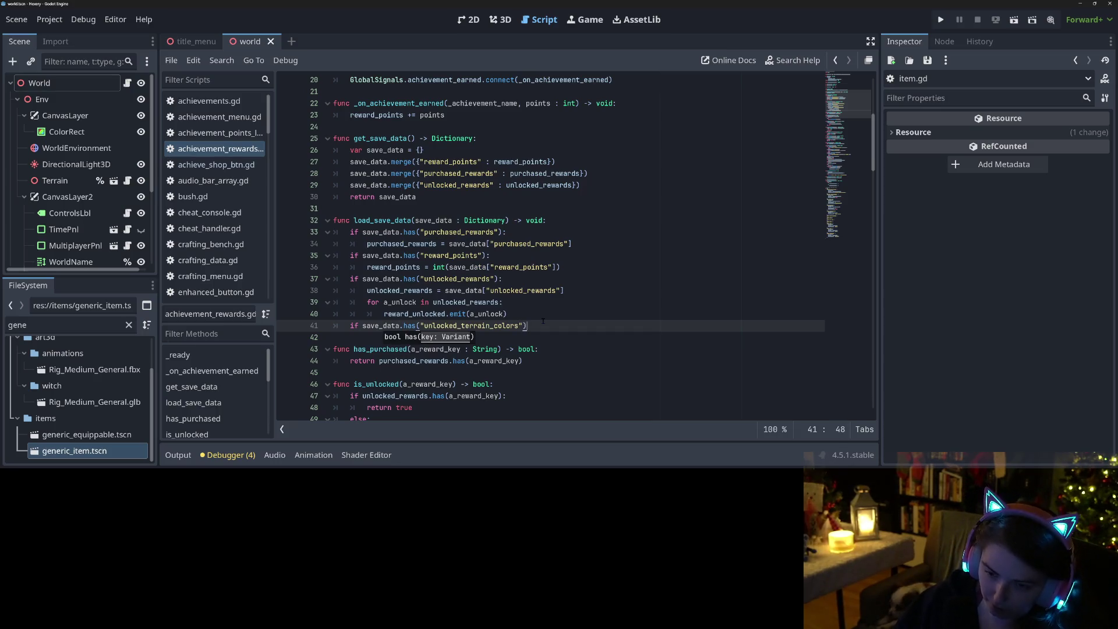
type("):")
key("Return")
type("unlocked_terrain_colors = save_data")
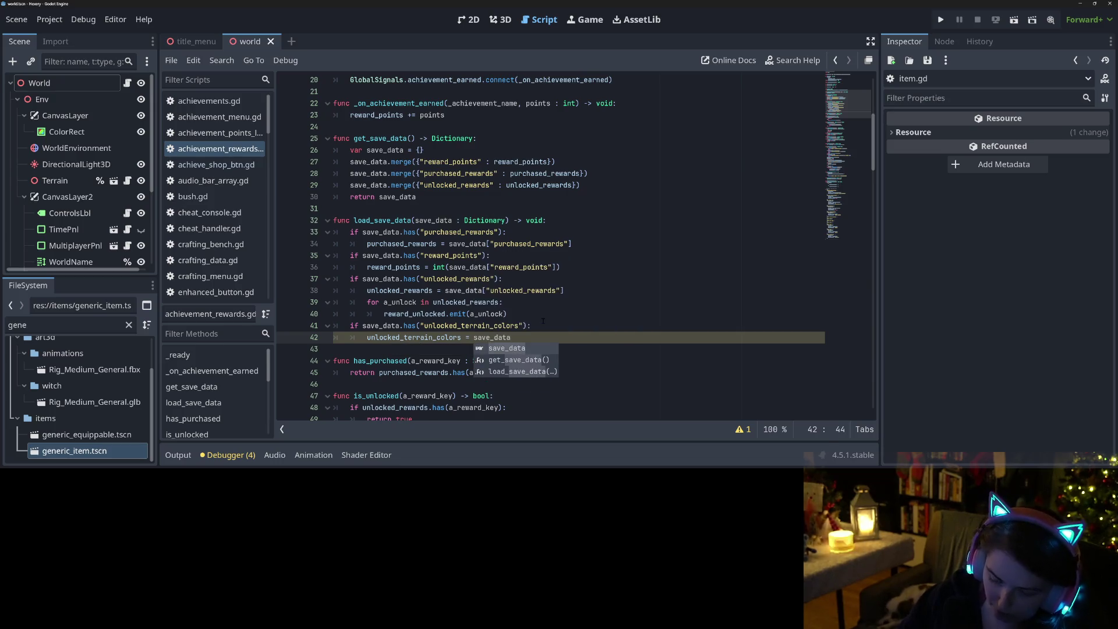
type("(")
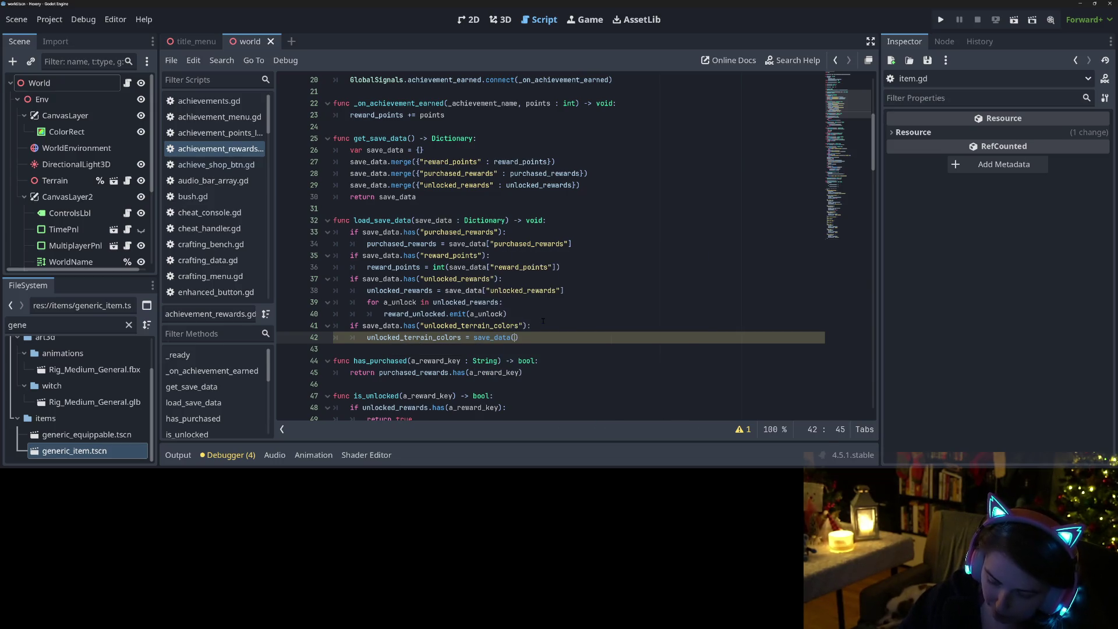
key("BackSpace")
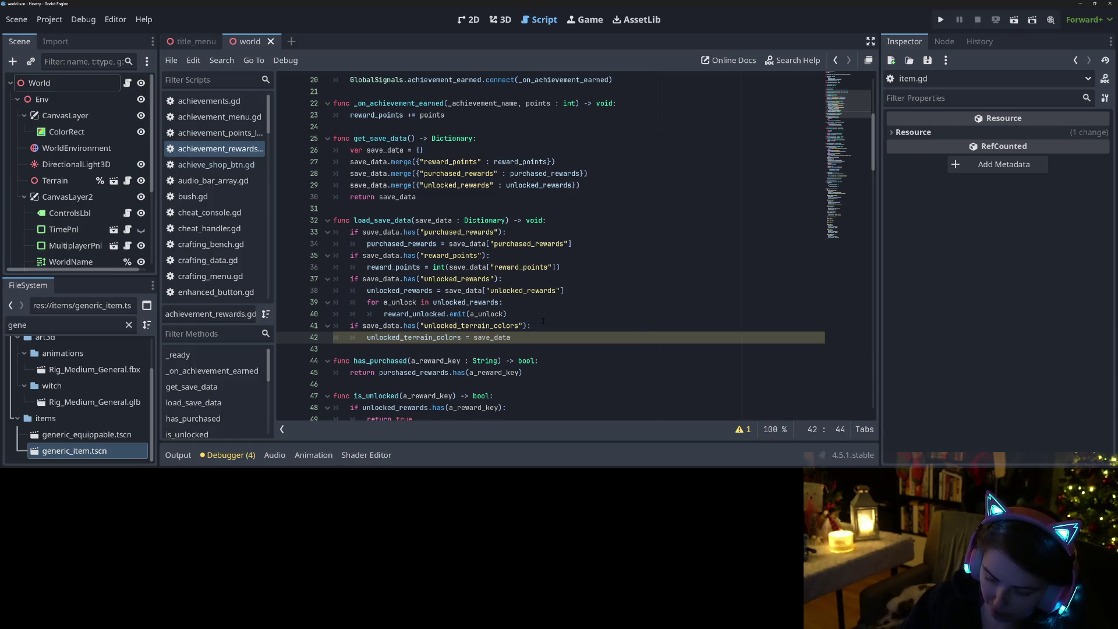
type("[\"unlocked_terrain_colors")
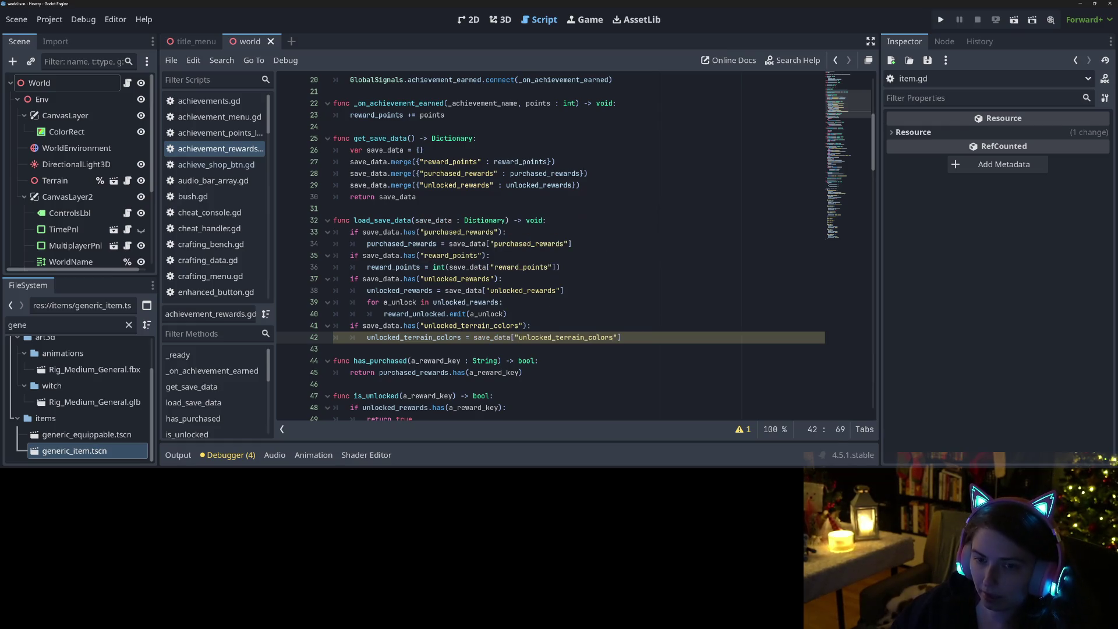
Add save_data.merge({"unlocked_terrain_colors" : unlocked_terrain_colors}) to get_save_data
left_click(607, 185)
key("Return")
type("sa")
key("Return")
type(".mer")
key("Return")
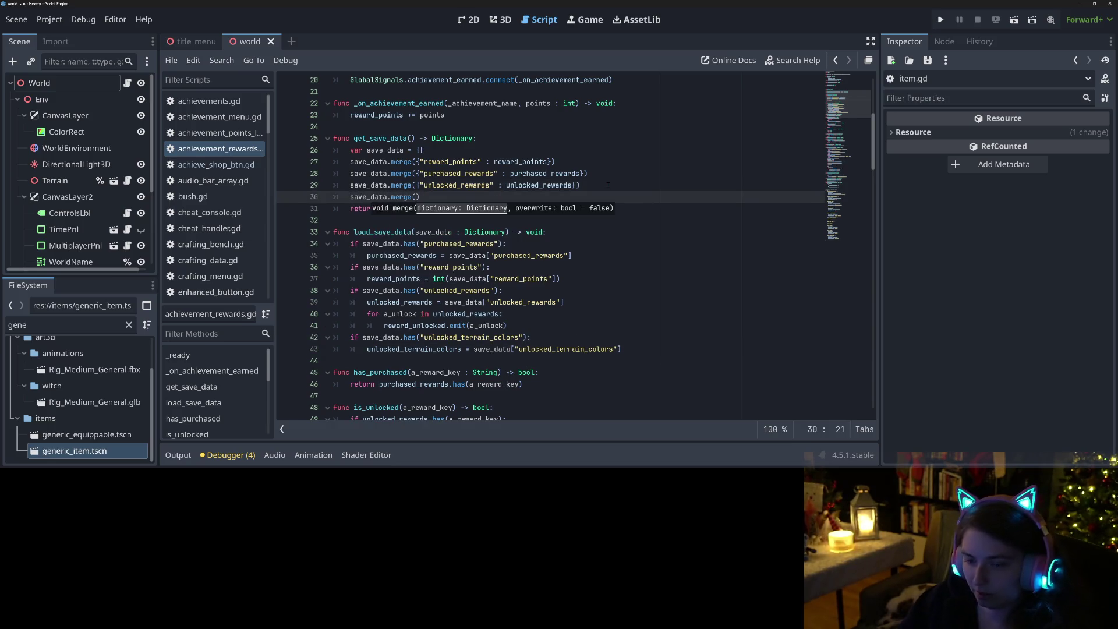
type("{\"unlocked_terrain_colors\" ")
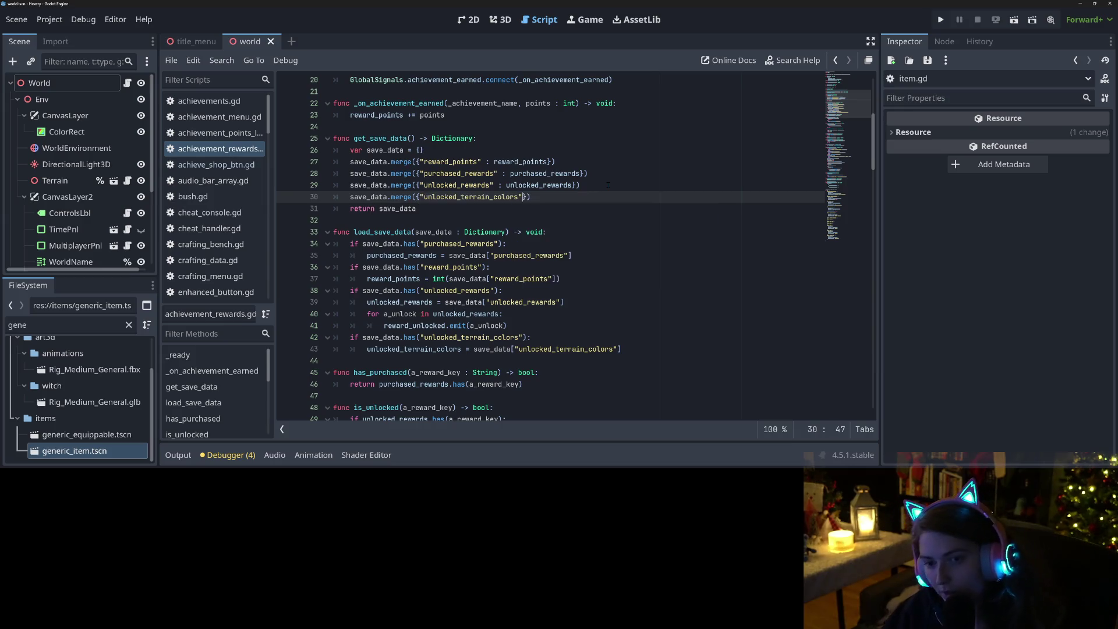
type(": unlocked_terrain_colors")
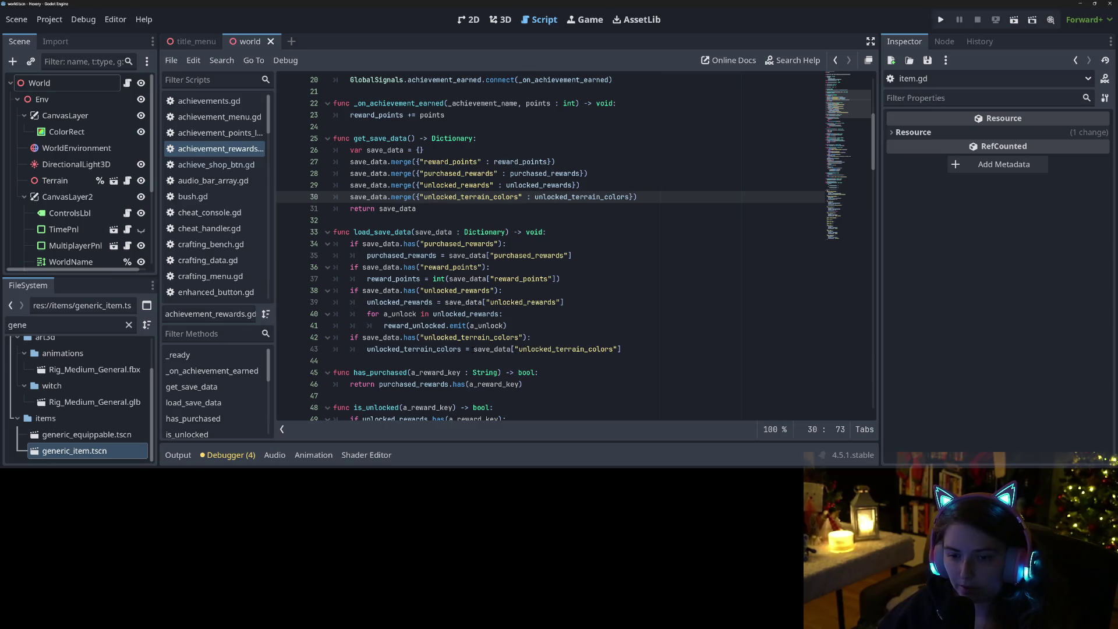
Wrap the loaded unlocked_terrain_colors value in int() and save the script
left_click(474, 349)
type("int(")
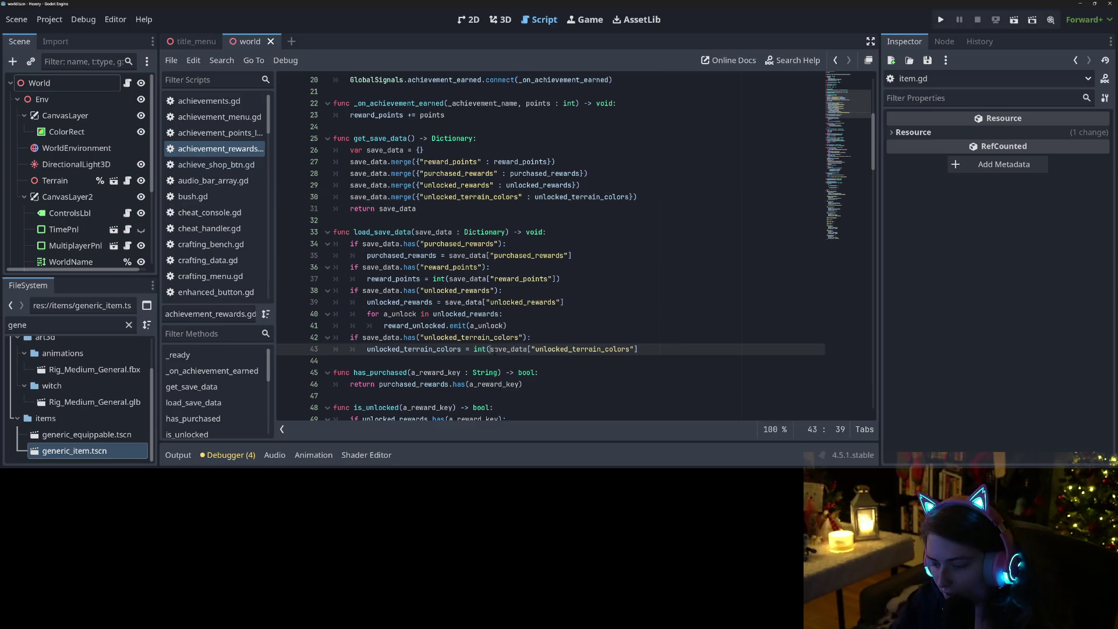
key("End")
type(")")
key("ctrl+s")
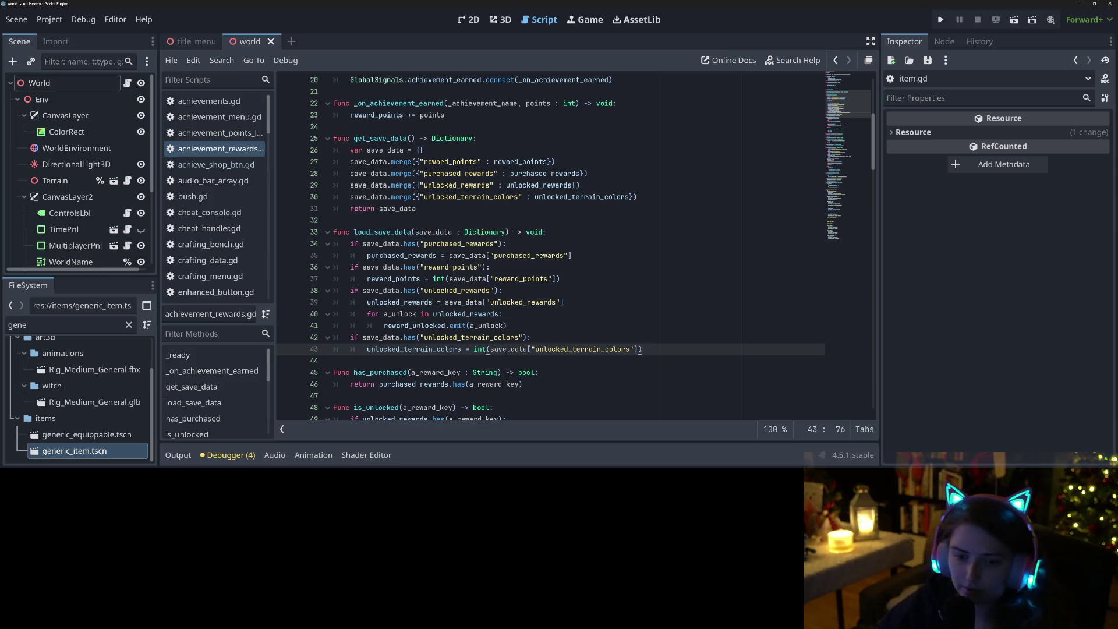
double_click(422, 350)
key("ctrl+c")
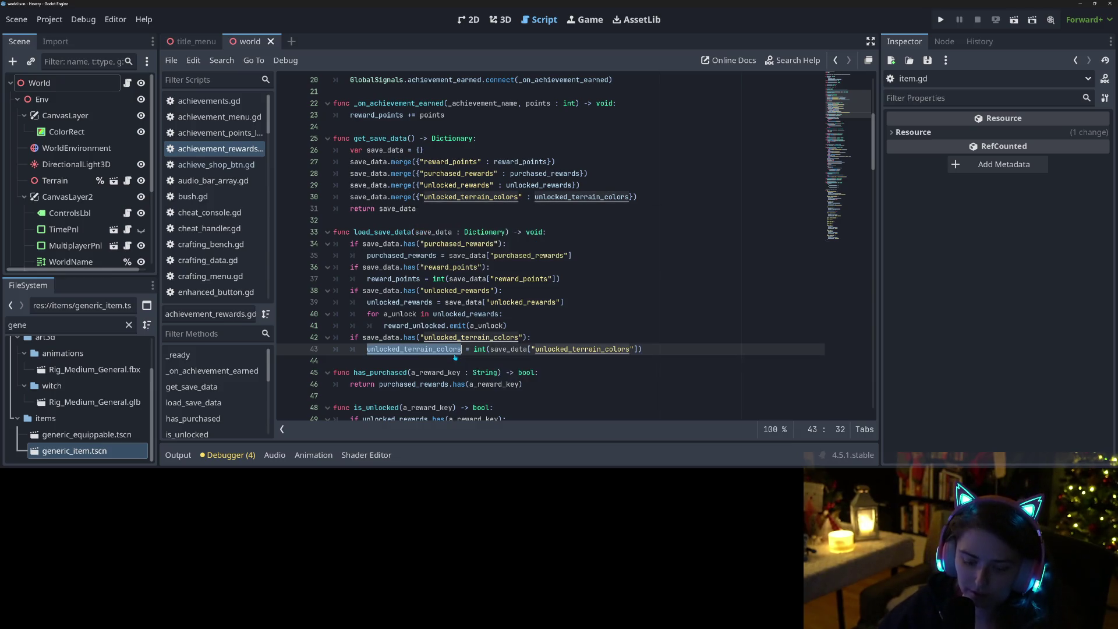
key("ctrl+s")
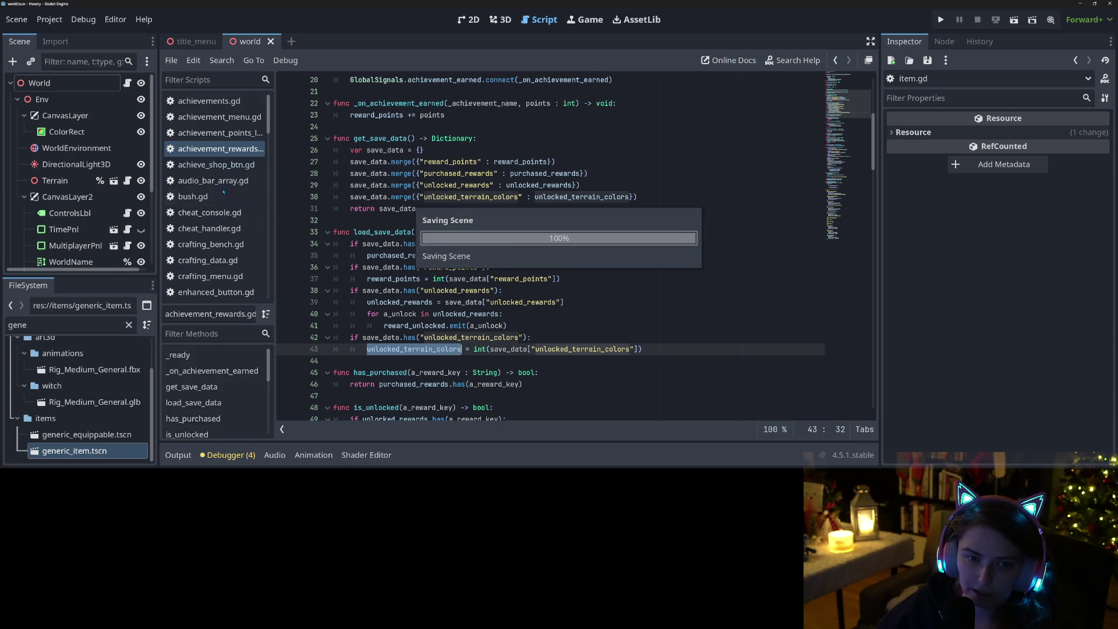
scroll(239, 262, "down", 3)
Review ground_piece.gd's interact code, colour index handler and color_index loading
scroll(239, 262, "down", 1)
left_click(239, 269)
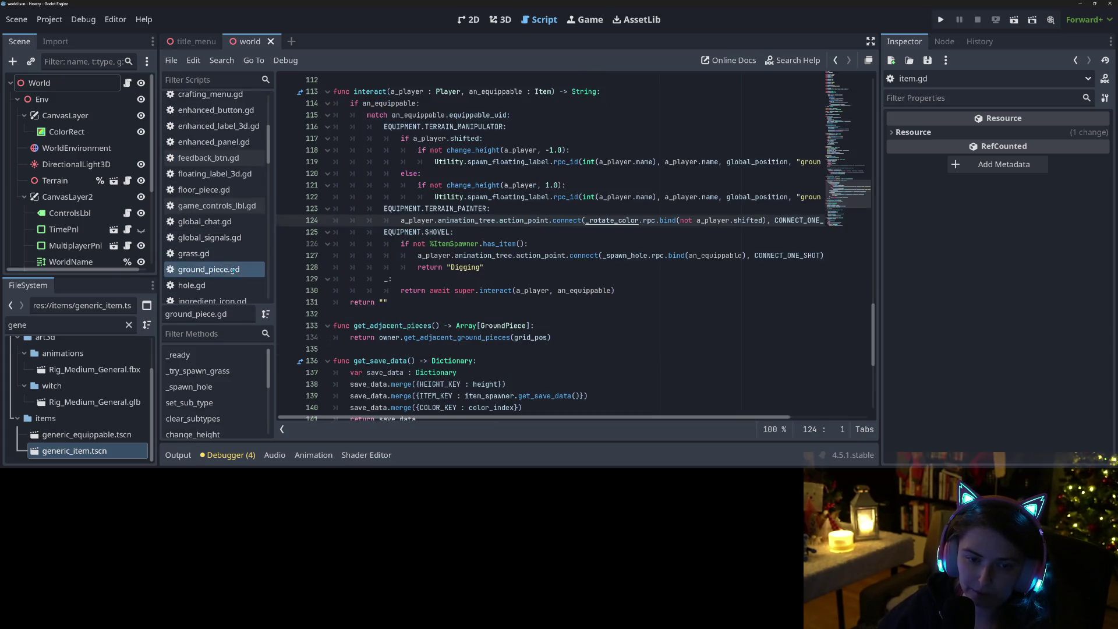
left_click(495, 228)
scroll(495, 292, "down", 5)
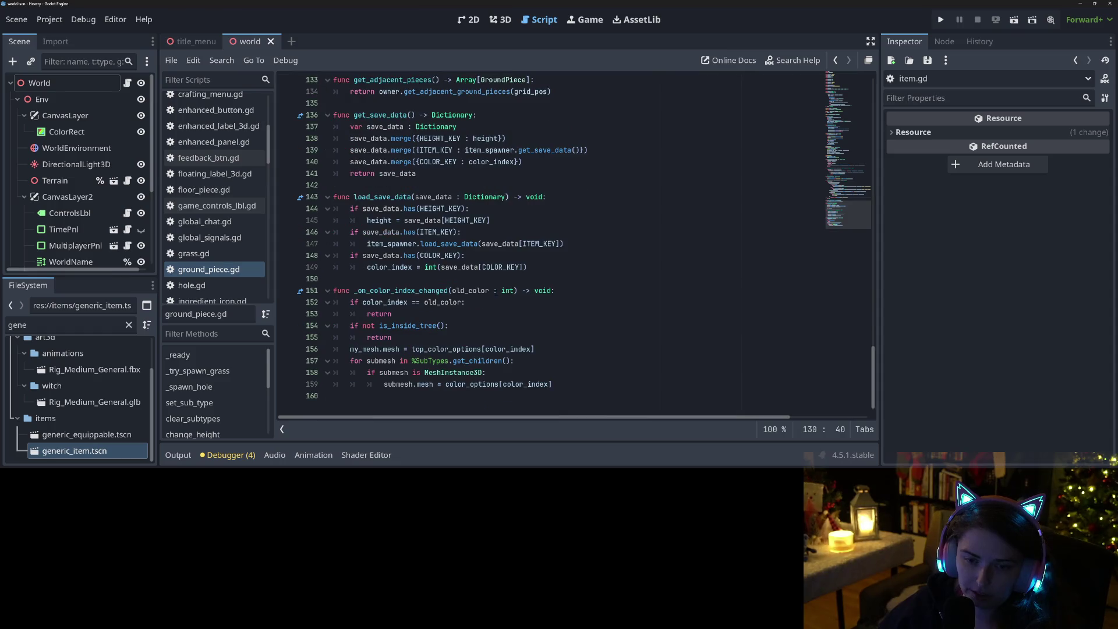
left_click(468, 290)
key("Up")
key("Up")
key("Up")
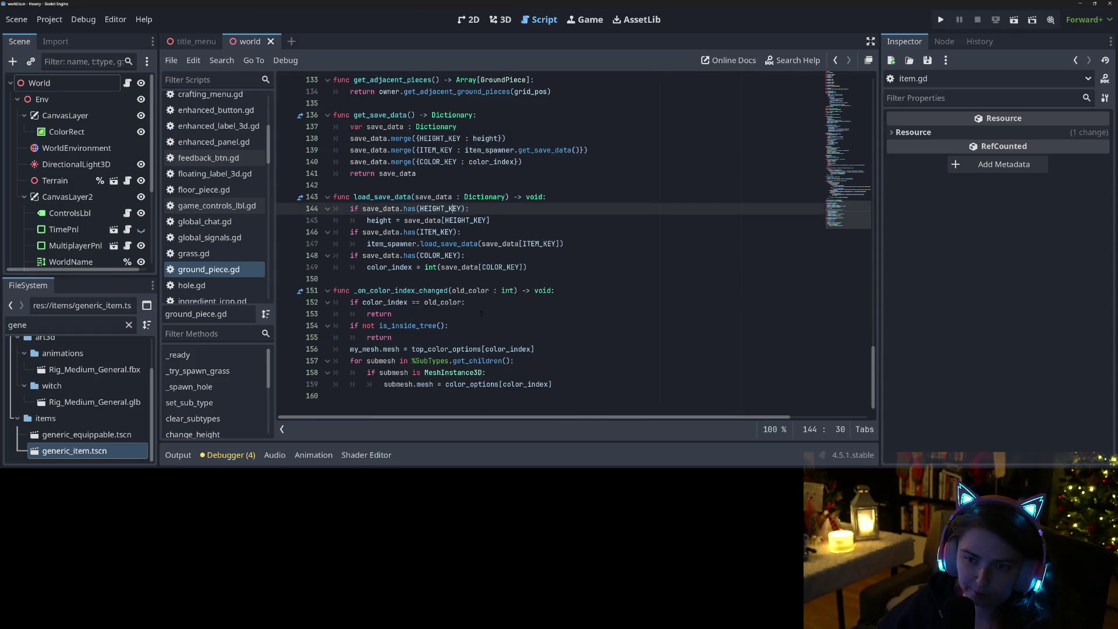
scroll(482, 315, "up", 1)
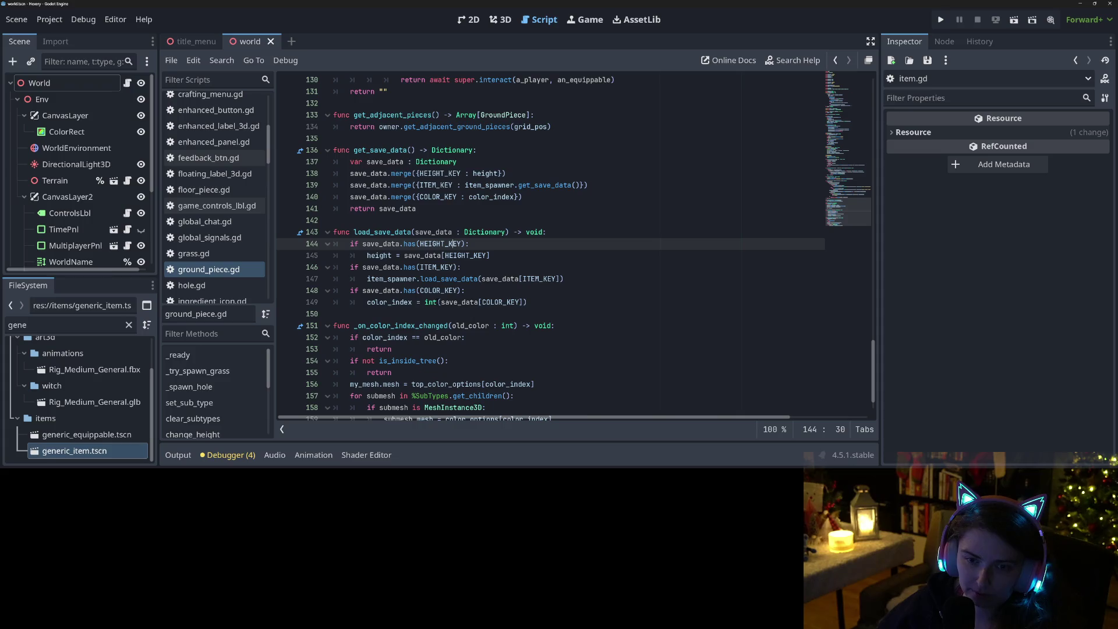
left_click(438, 302)
scroll(446, 319, "down", 1)
scroll(447, 316, "up", 10)
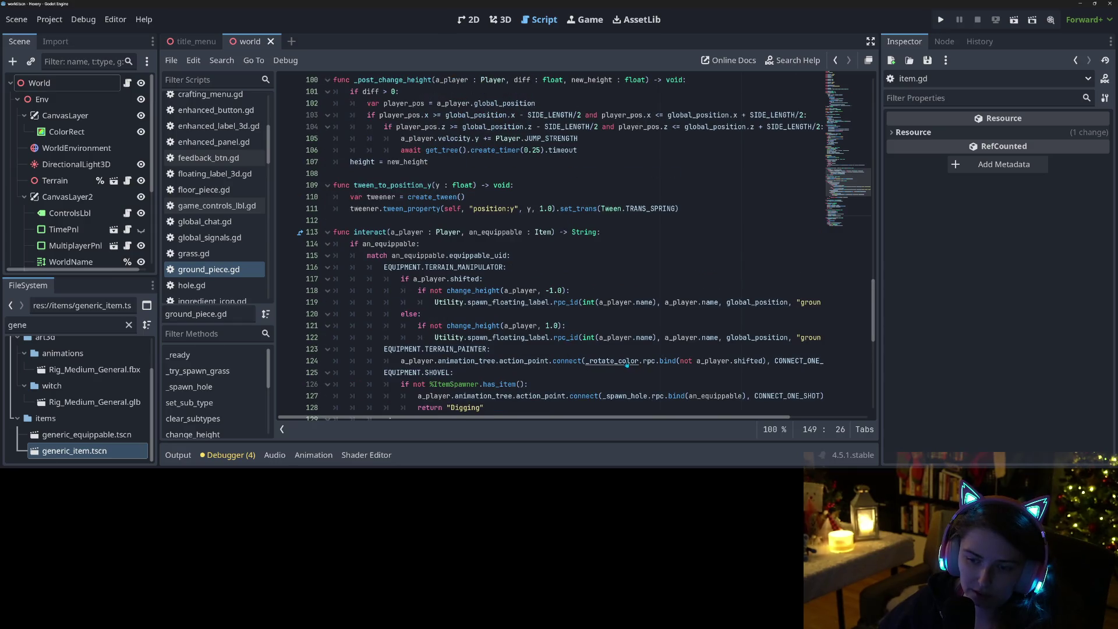
Jump to _rotate_color in item.gd and inspect its color_index and max index lines
left_click(625, 360, "ctrl")
left_click(427, 290)
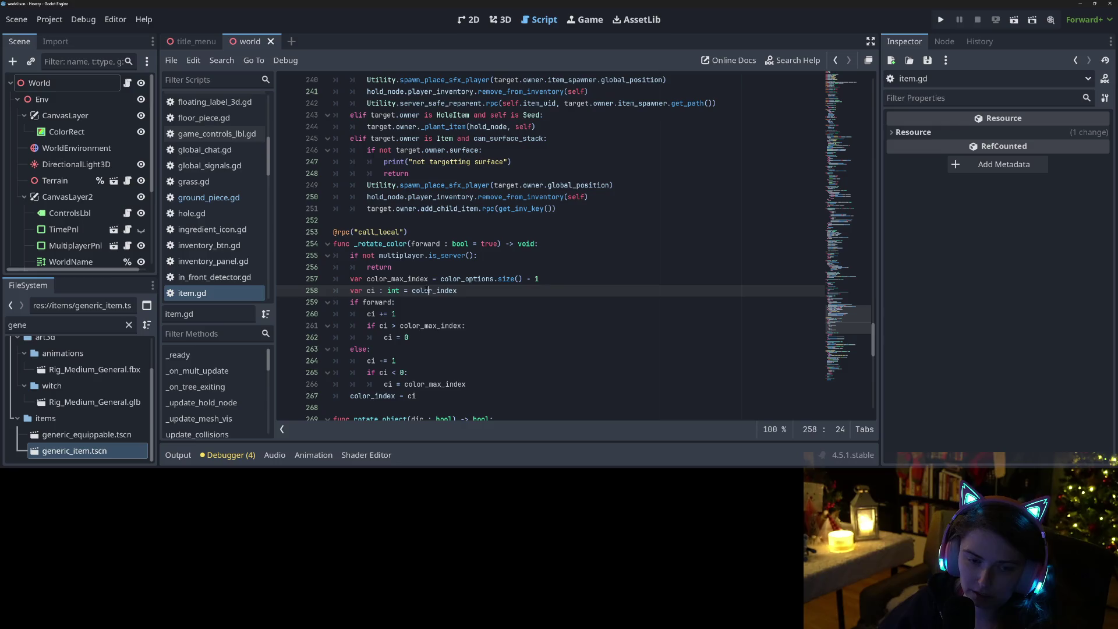
left_click(473, 279)
left_click(470, 291)
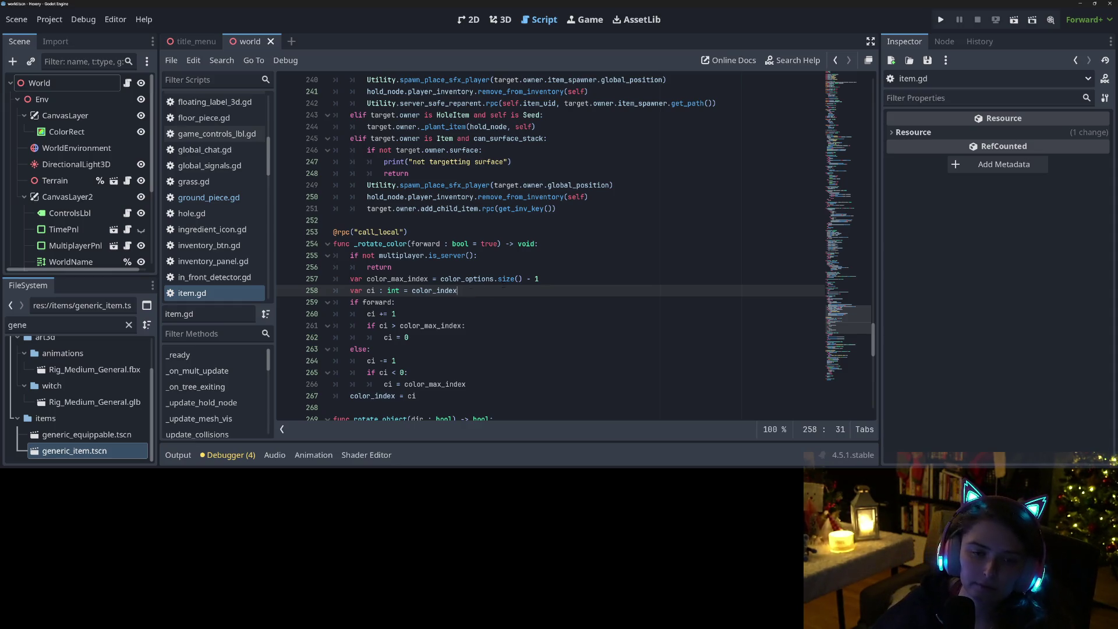
double_click(465, 279)
left_click(475, 295)
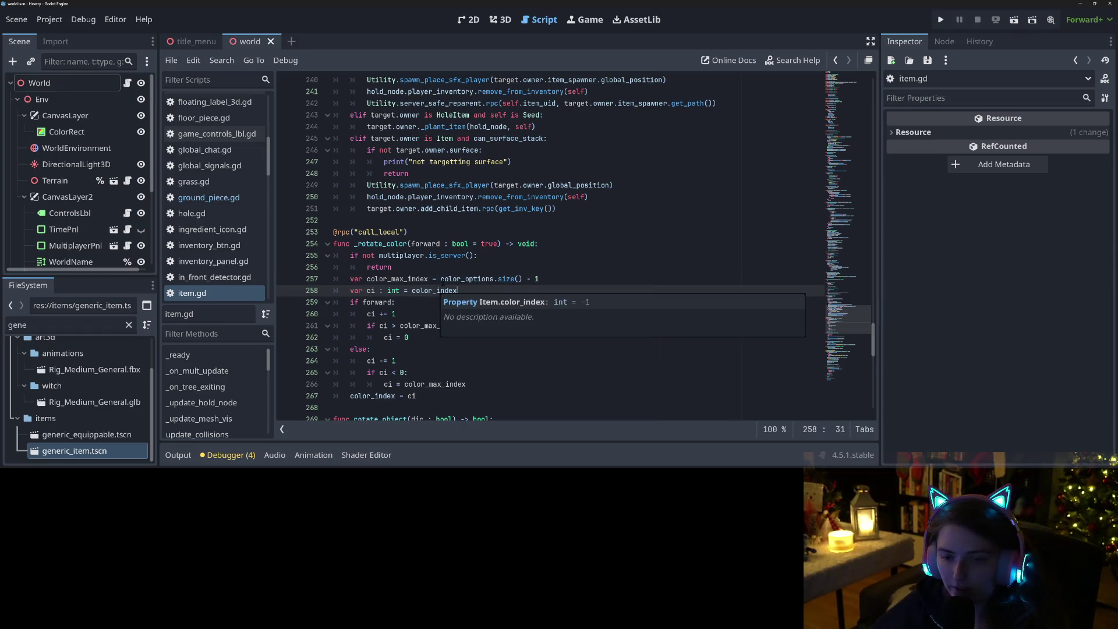
Trial-replace color_options.size() - 1 with unlocked_terrain_colors, undo it, and select the whole function
left_click_drag(440, 279, 572, 282)
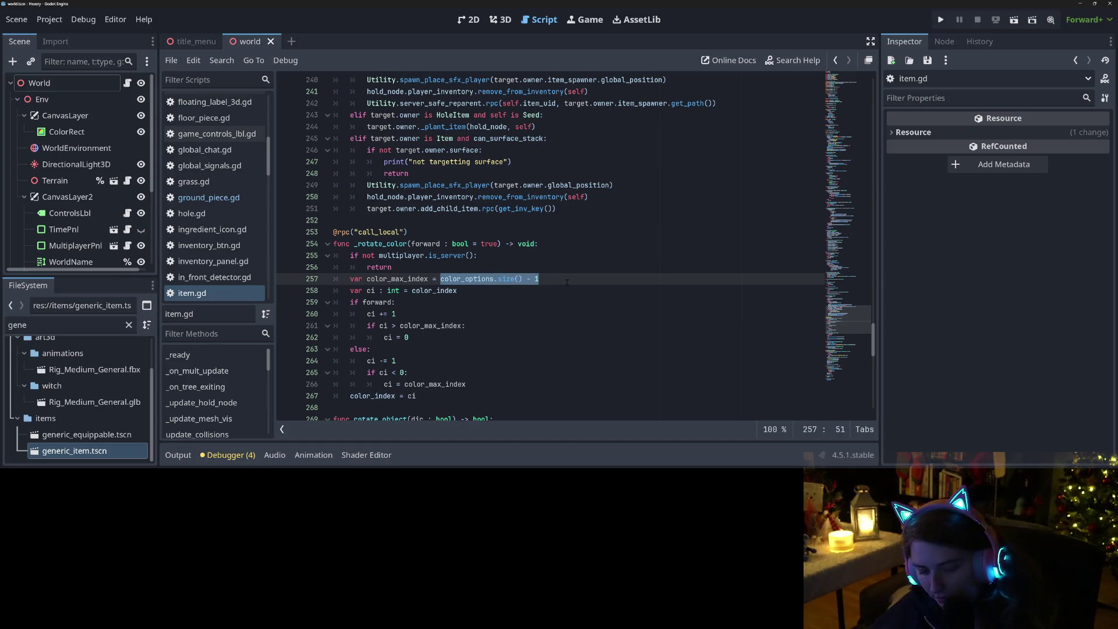
key("ctrl+v")
key("ctrl+s")
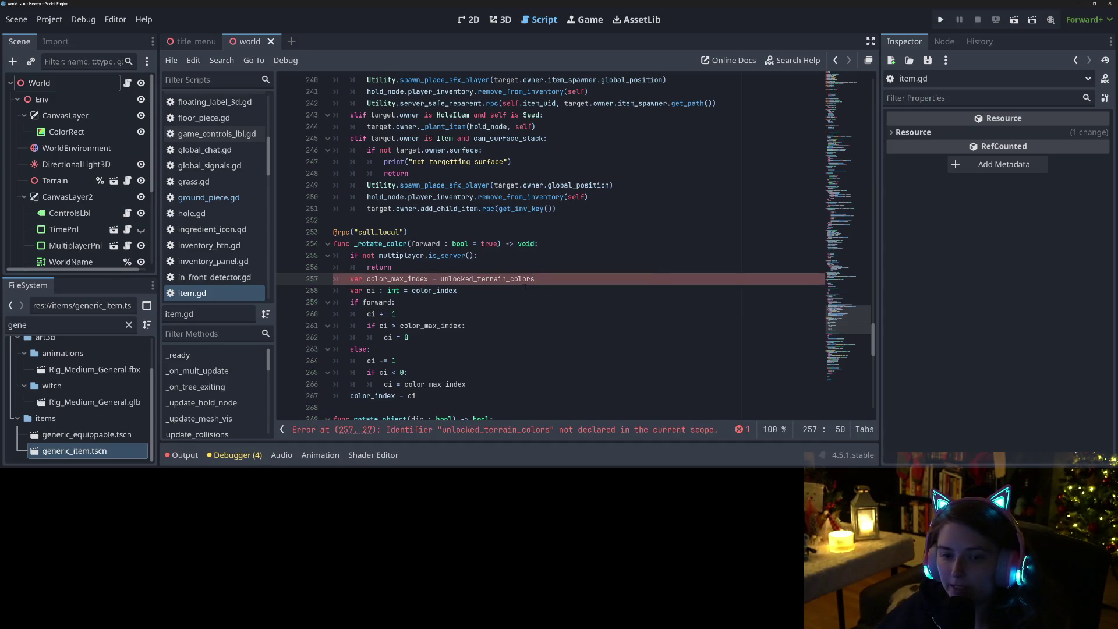
left_click(448, 290)
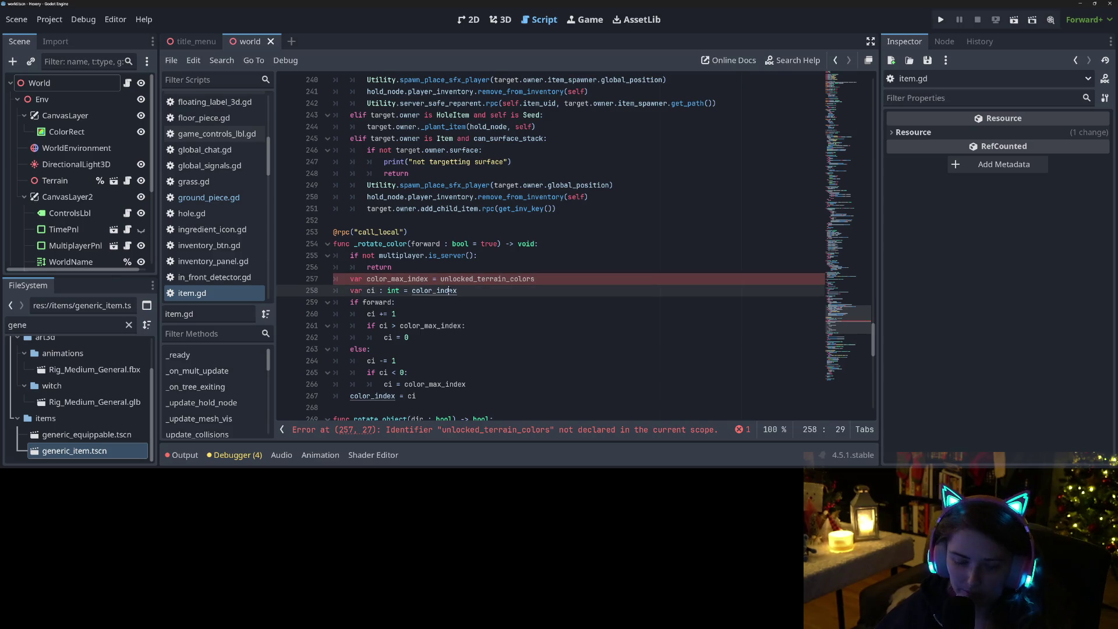
key("ctrl+z")
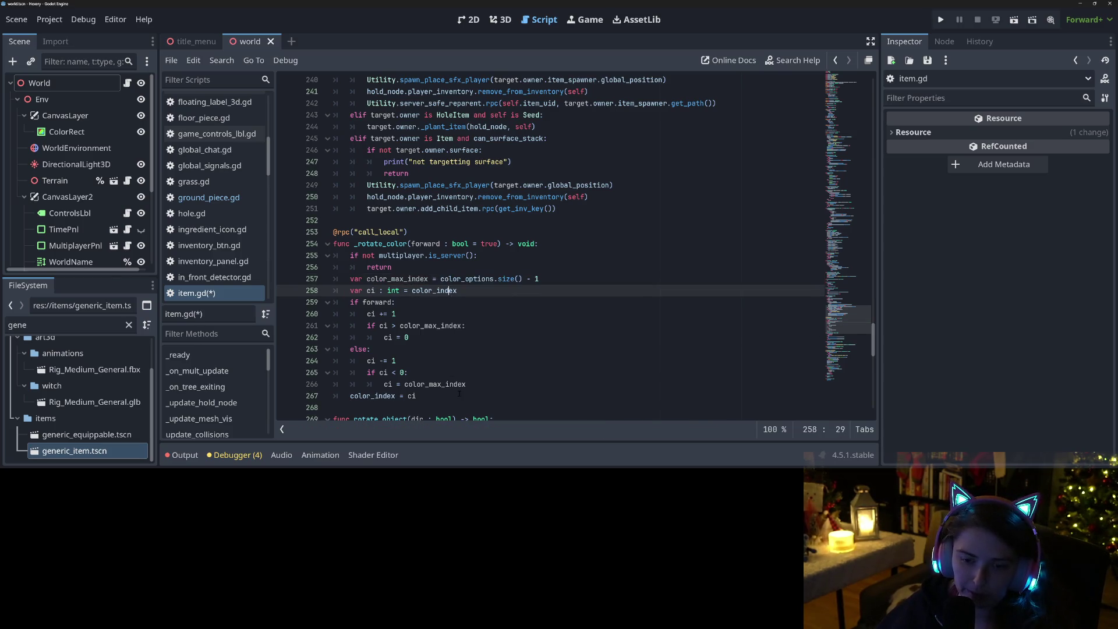
mouse_move(431, 397)
left_mouse_down()
mouse_move(338, 247)
mouse_move(297, 232)
left_mouse_up()
key("ctrl+c")
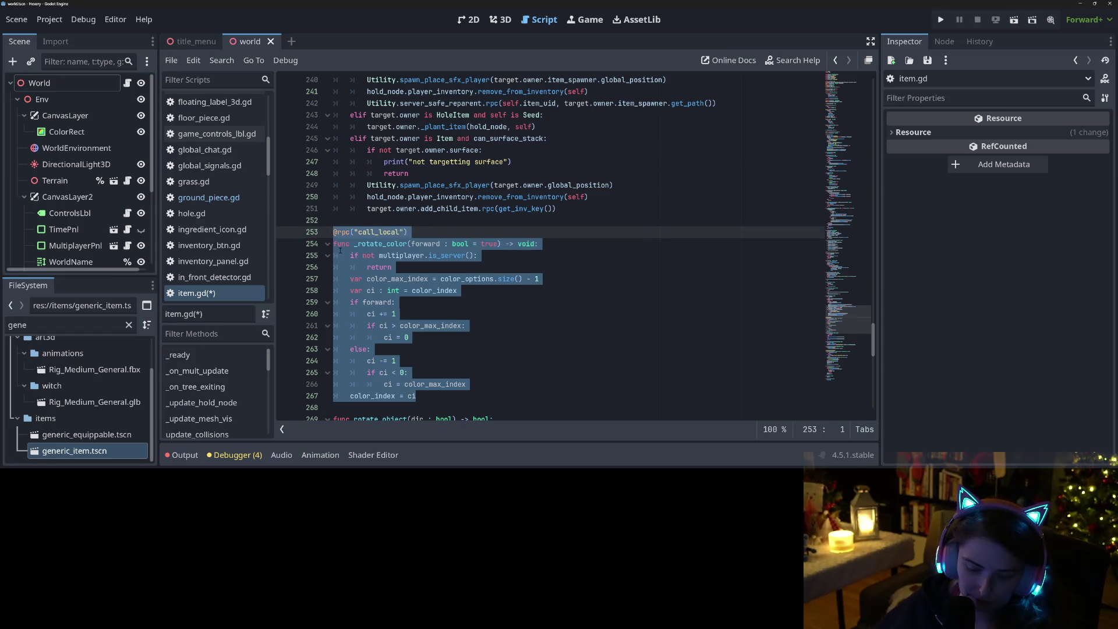
Copy _rotate_color into ground_piece.gd at line 133 and save
key("ctrl+s")
left_click(208, 197)
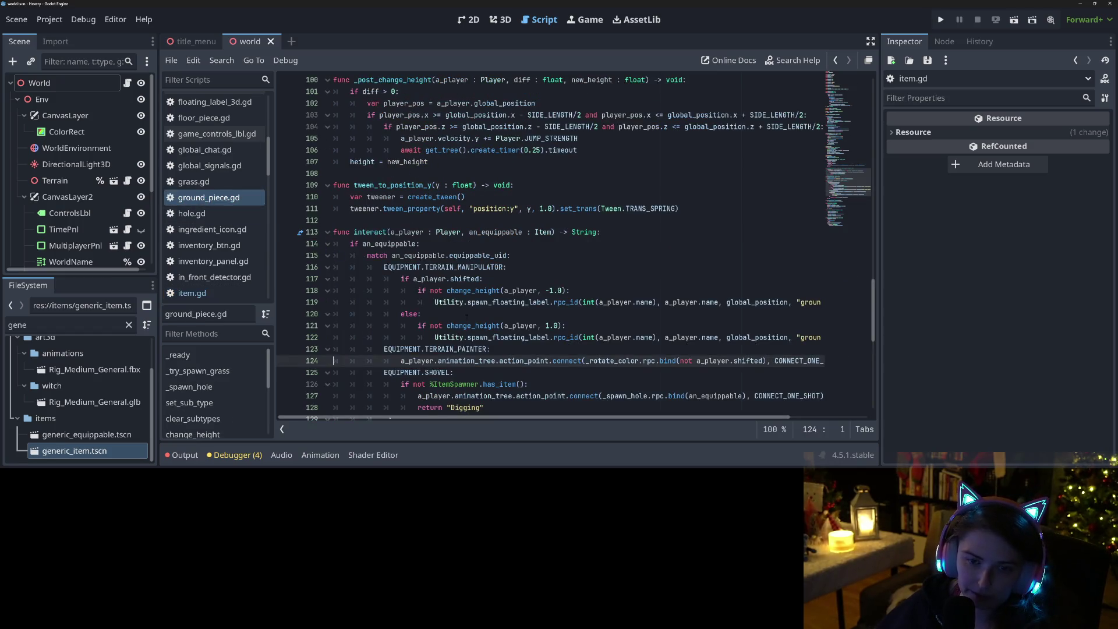
left_click(362, 208)
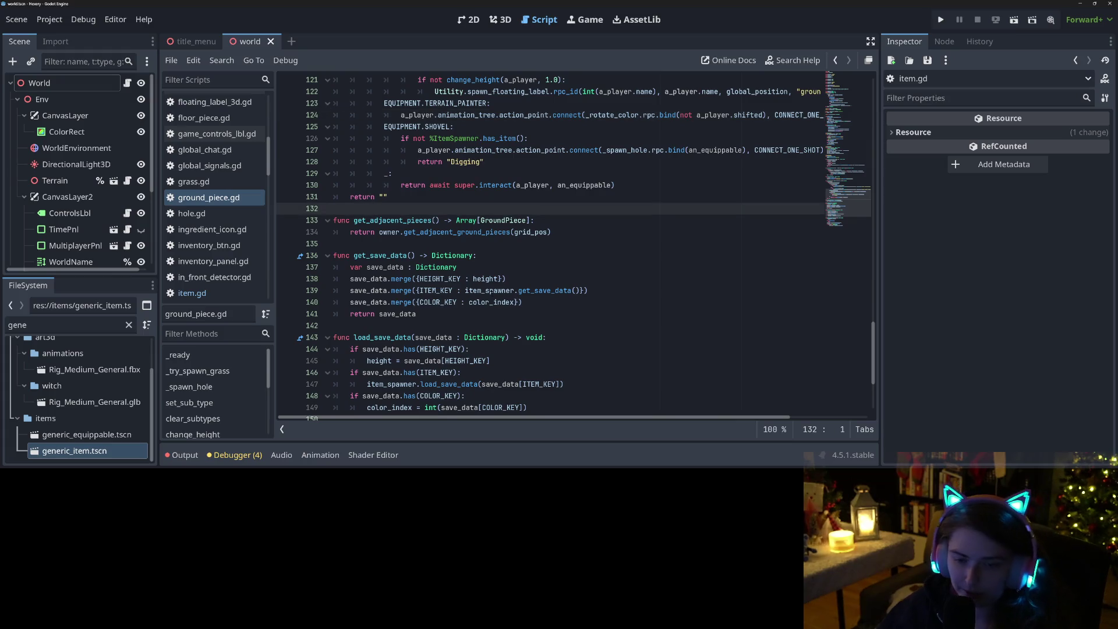
key("Return")
key("Return")
key("Up")
key("ctrl+v")
key("ctrl+s")
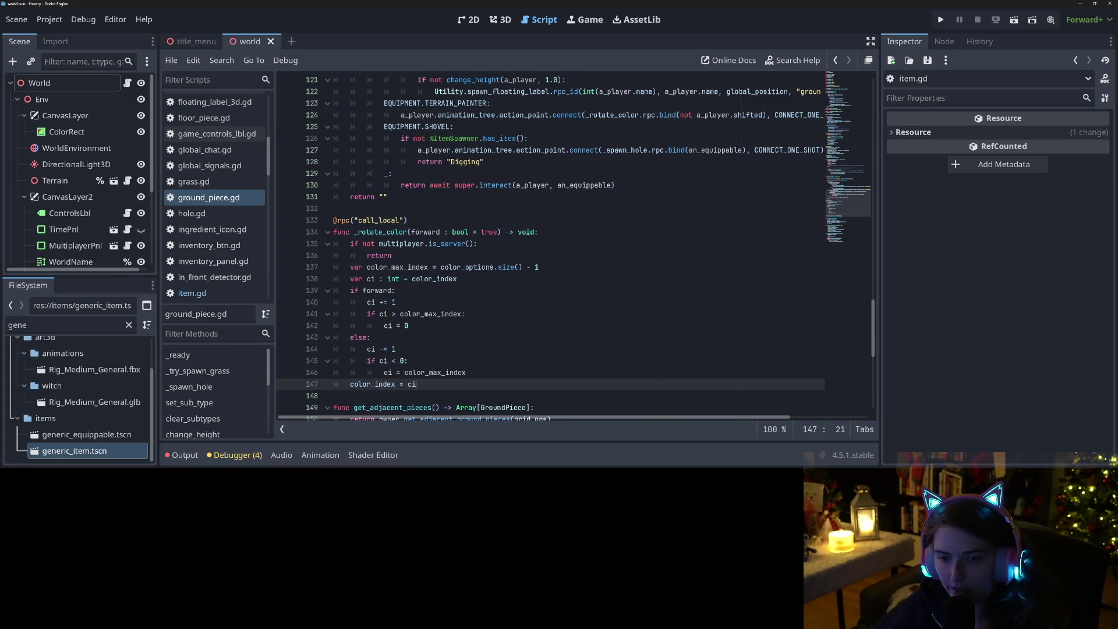
Replace color_options.size() - 1 with AchievementRewards.unlocked_terrain_colors and save ground_piece.gd
left_click_drag(441, 266, 559, 266)
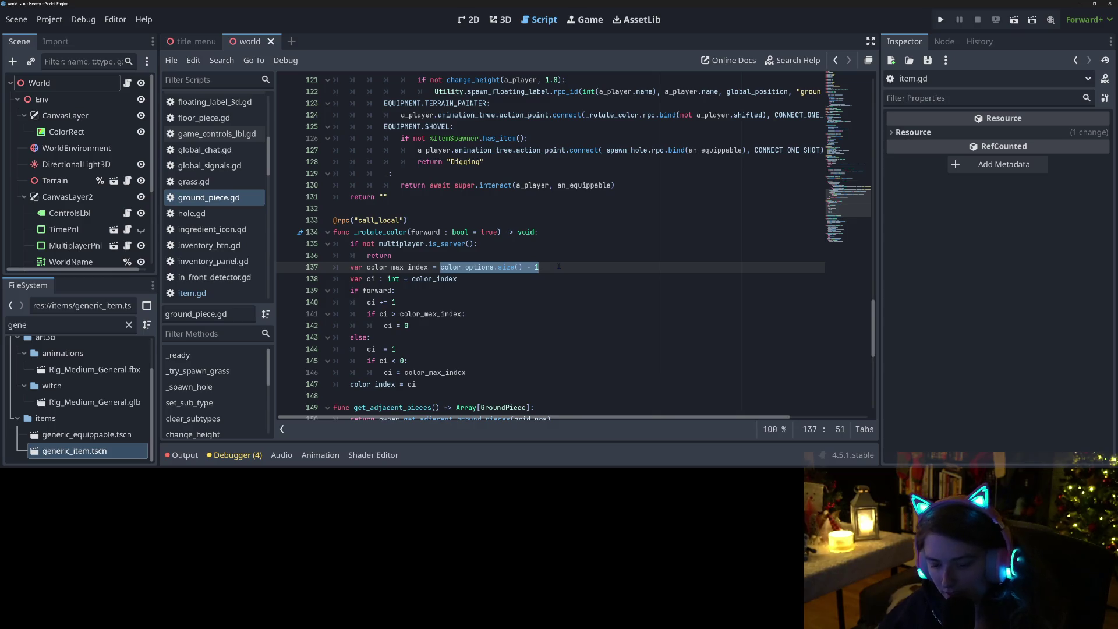
type("Achi")
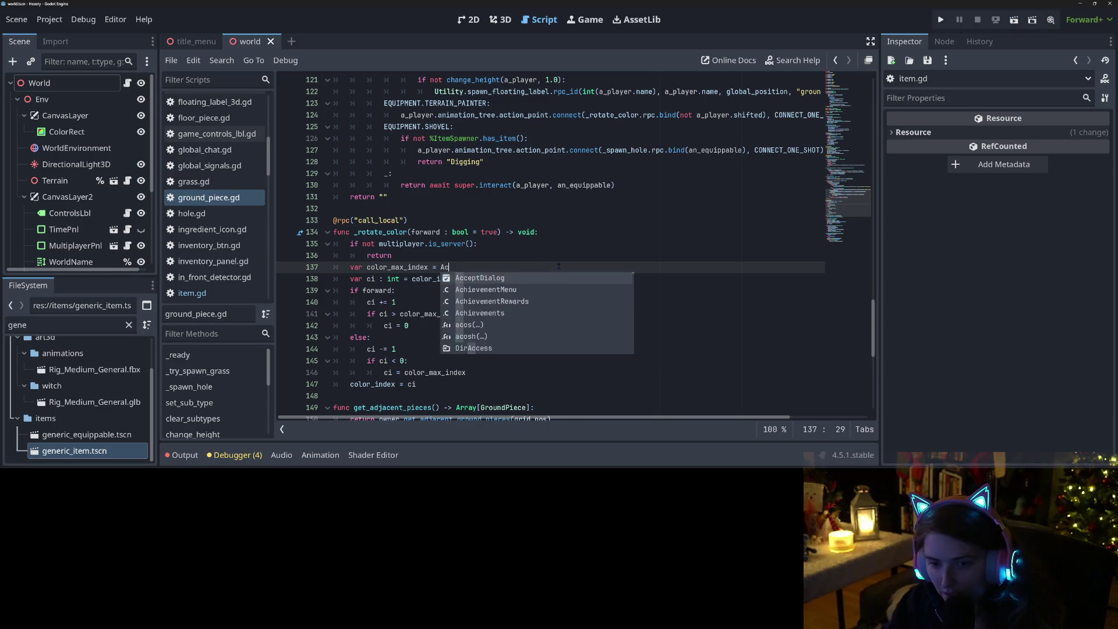
key("Return")
type(".")
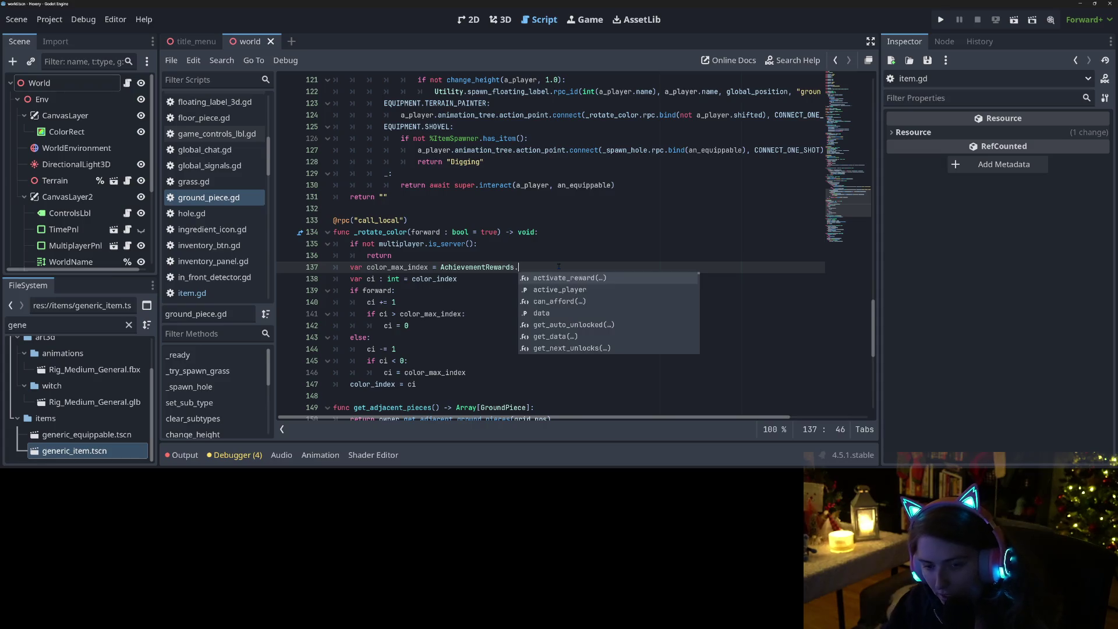
type("co")
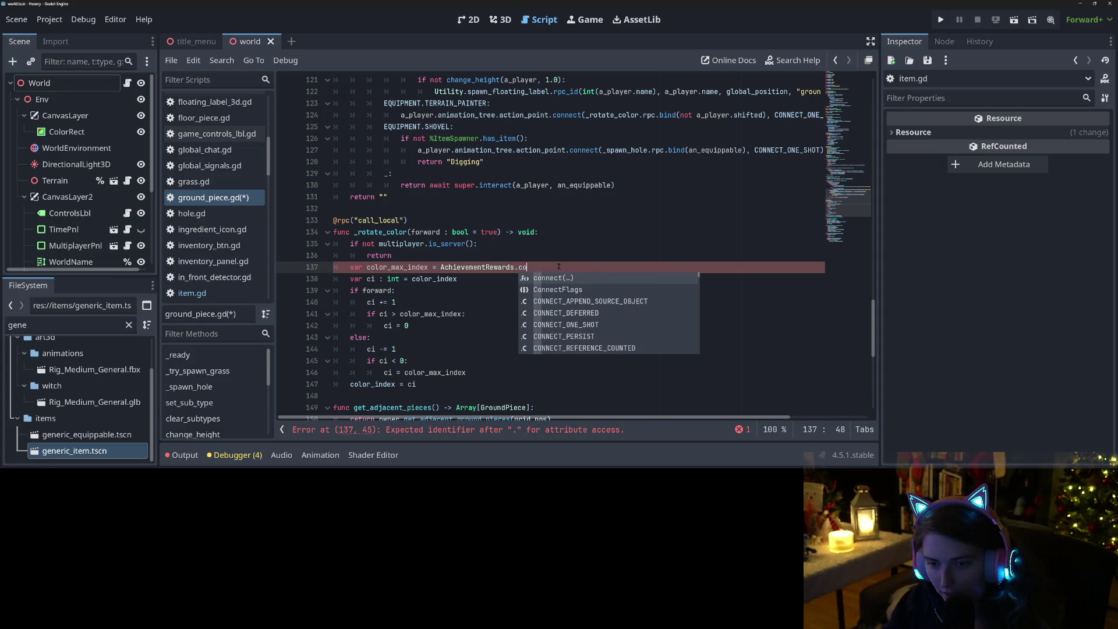
key("BackSpace")
key("BackSpace")
type("un")
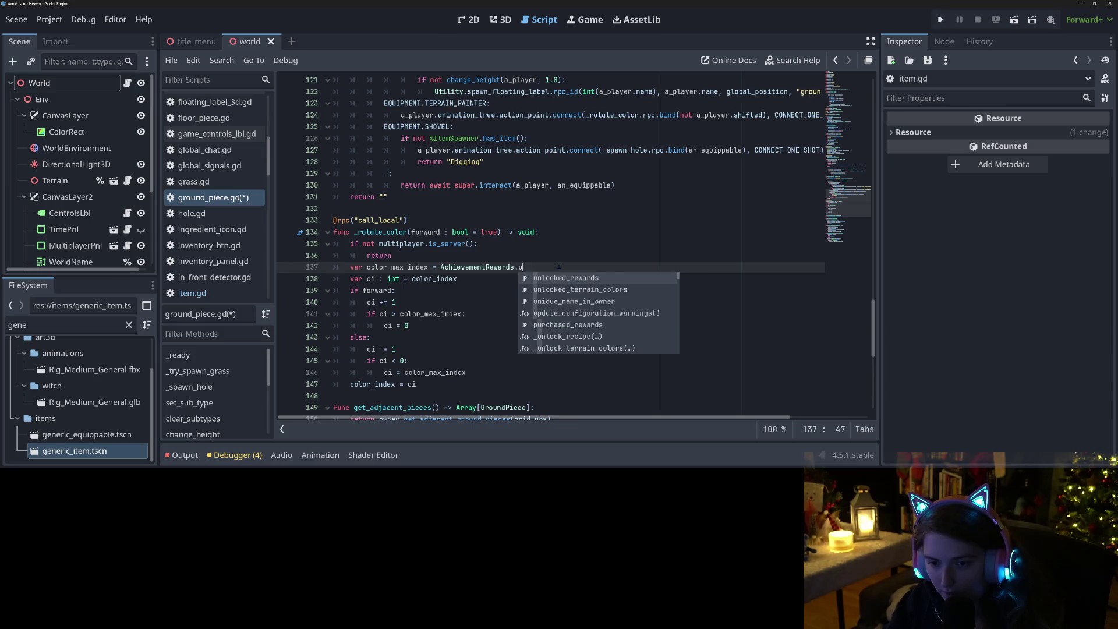
key("Down")
key("Return")
key("ctrl+s")
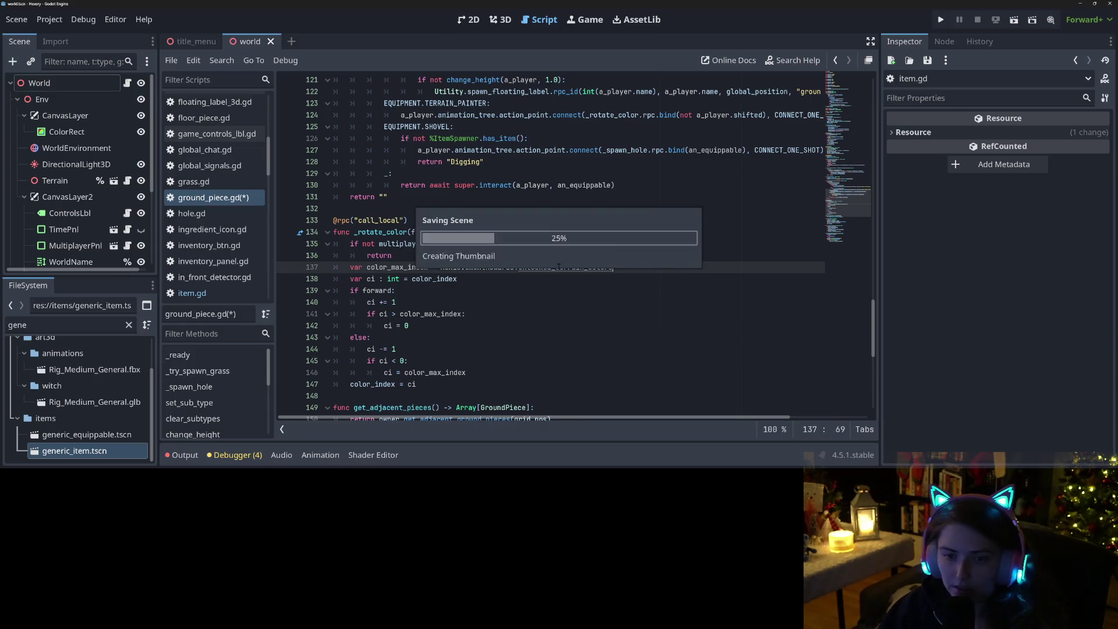
Check the uses of color_max_index, then run the game to test the change
double_click(396, 267)
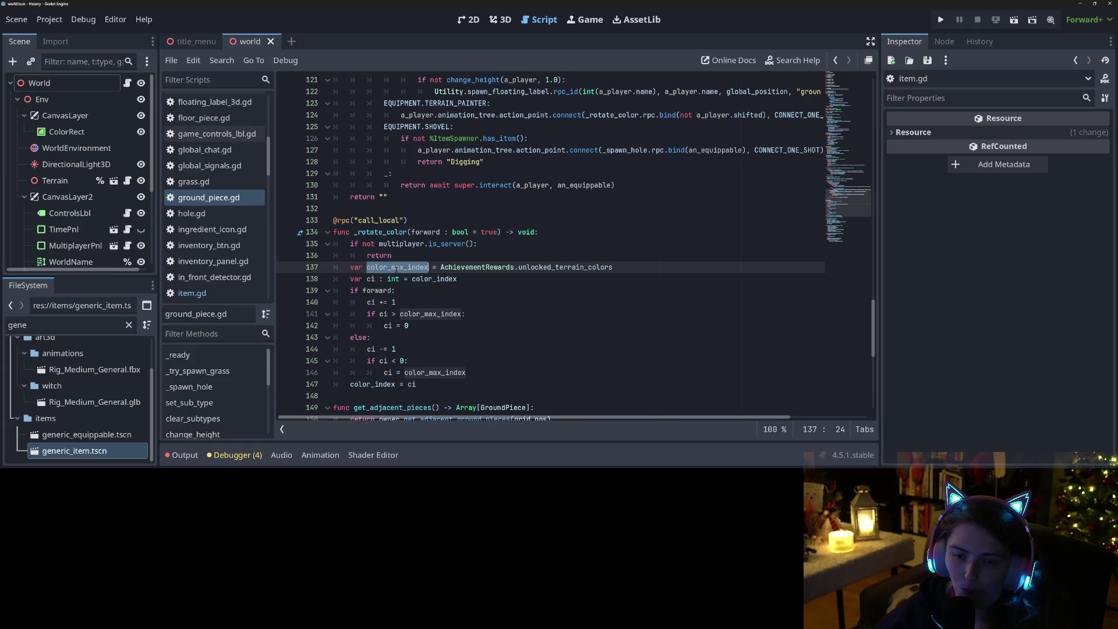
left_click(563, 342)
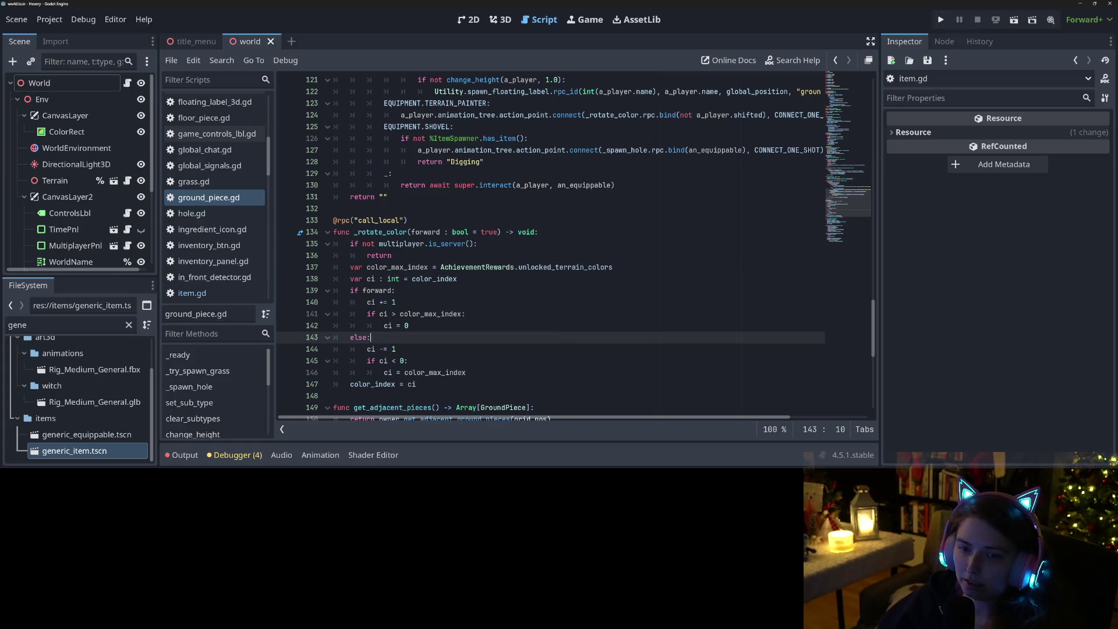
left_click(568, 267)
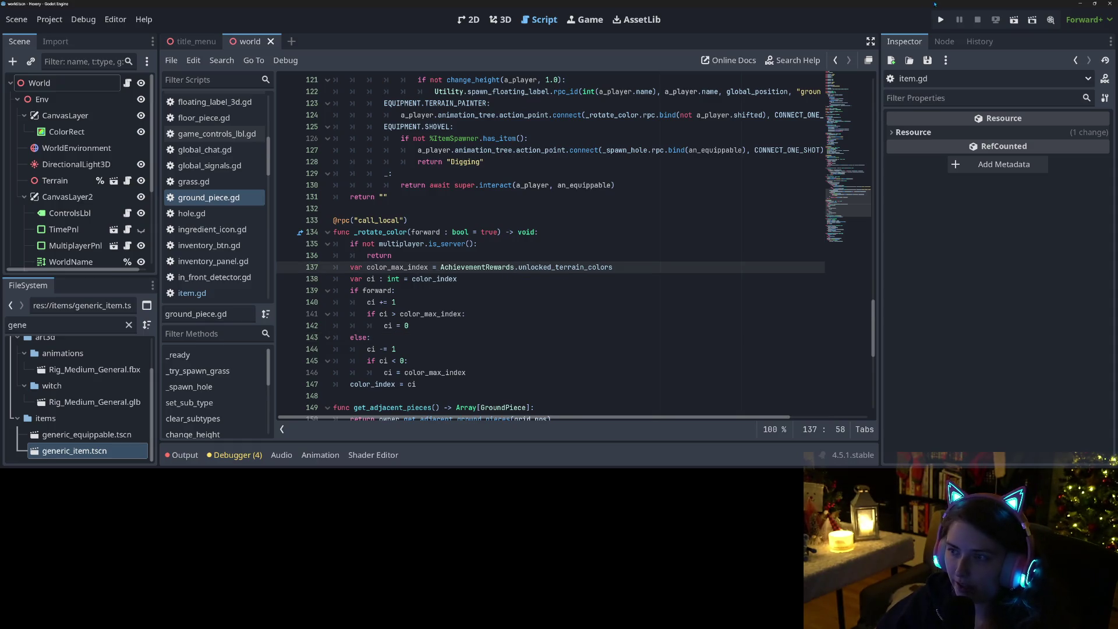
left_click(947, 22)
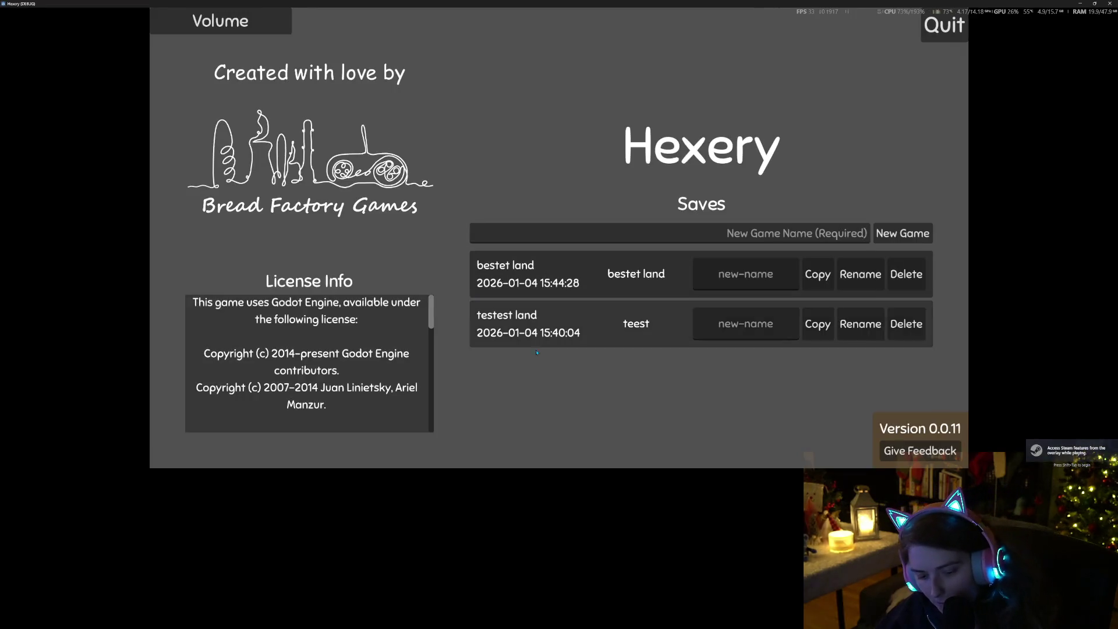
Load the bestet land save and check the player inventory and Achievement Shop
left_click(608, 283)
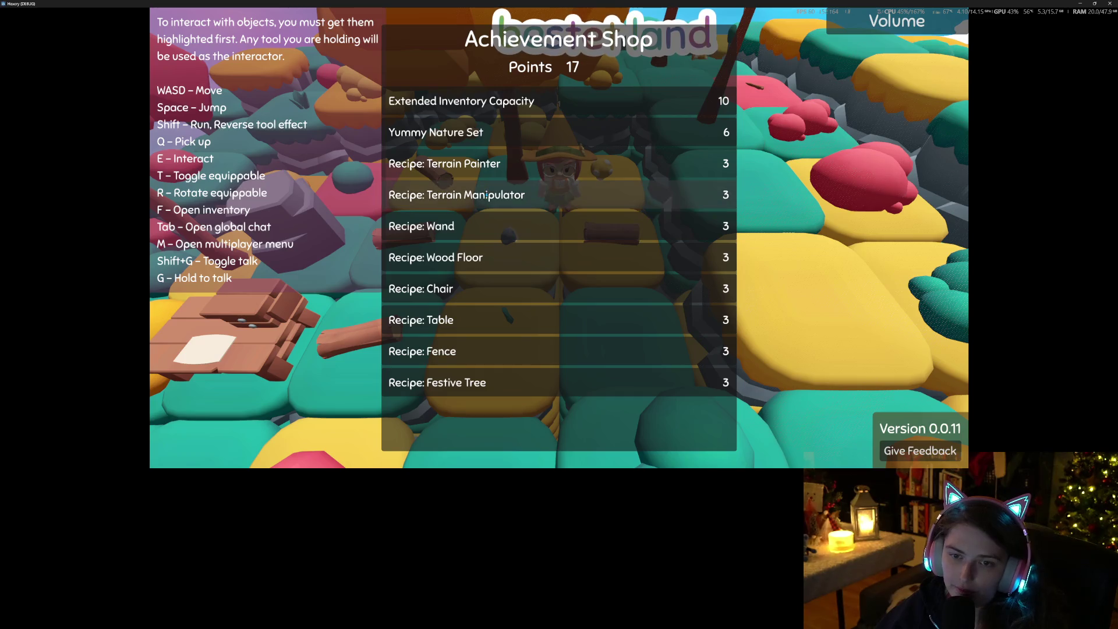
key("Escape")
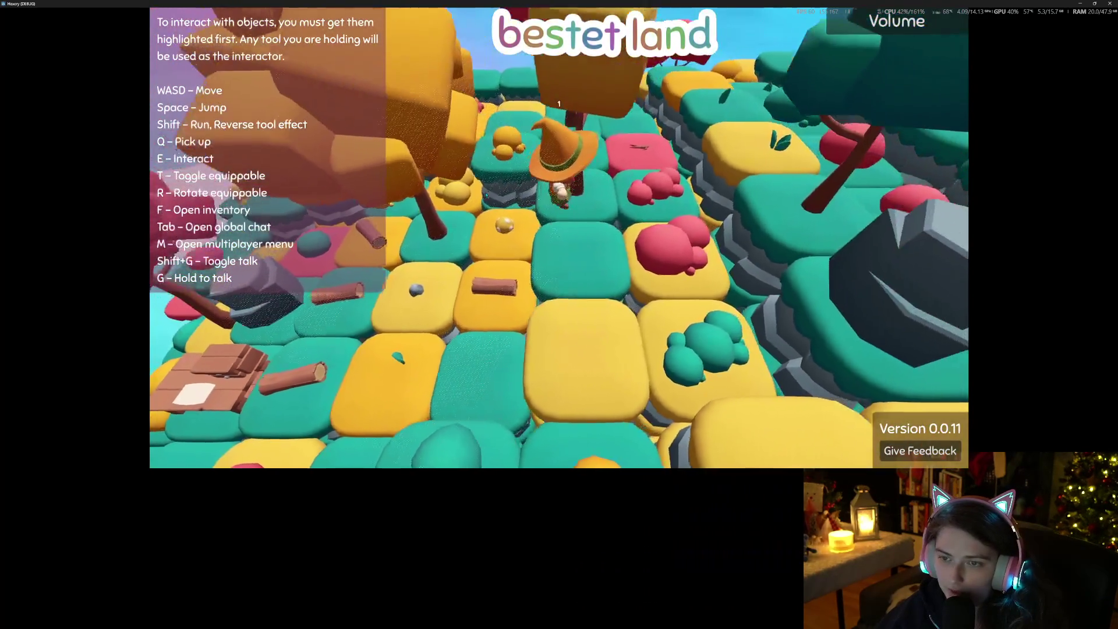
key("f")
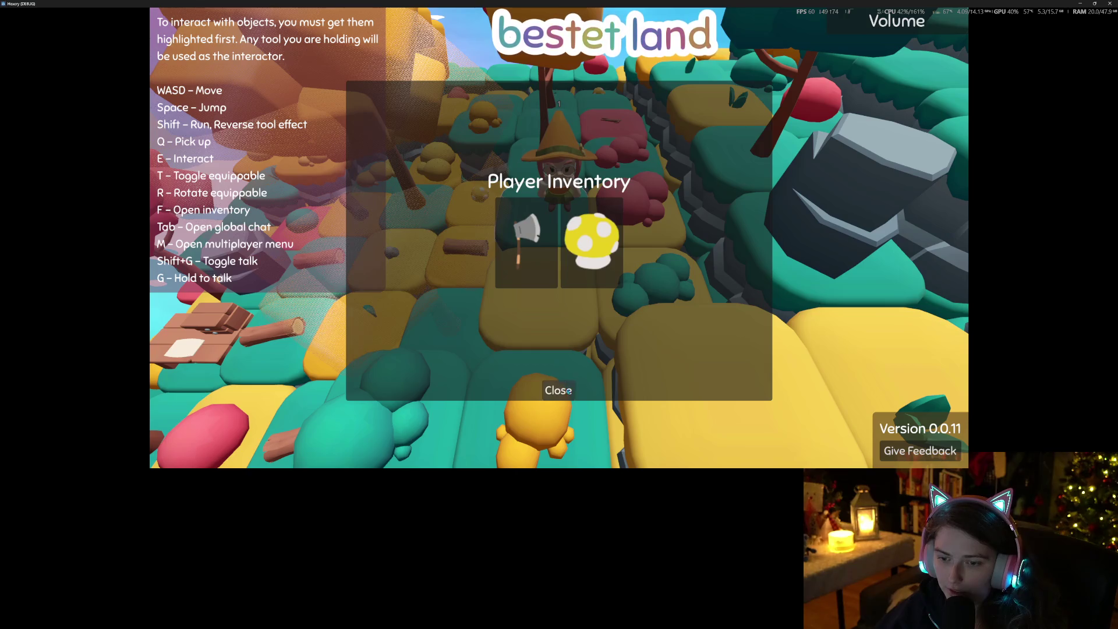
left_click(558, 390)
key("f")
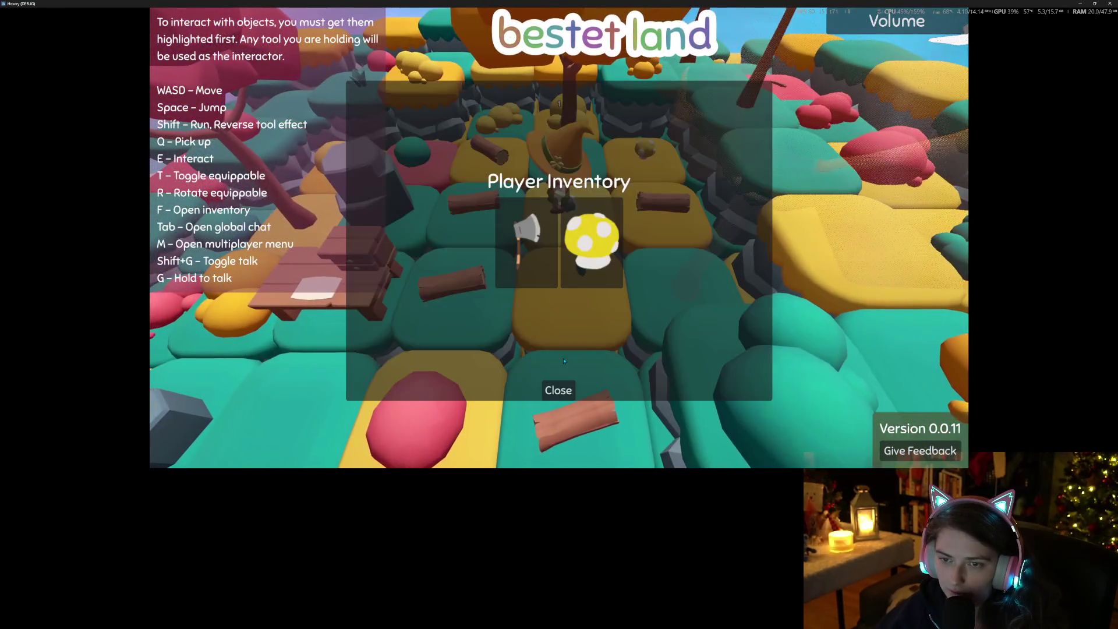
key("f")
key("p")
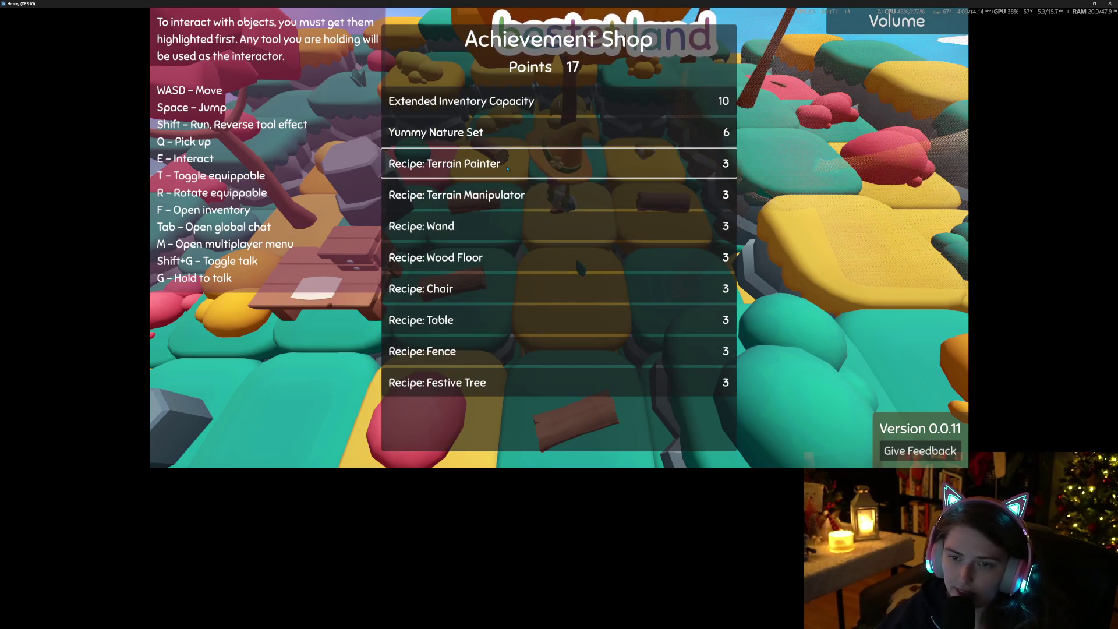
key("p")
Walk to the bench, open its crafting menu, and check the inventory again
key("a")
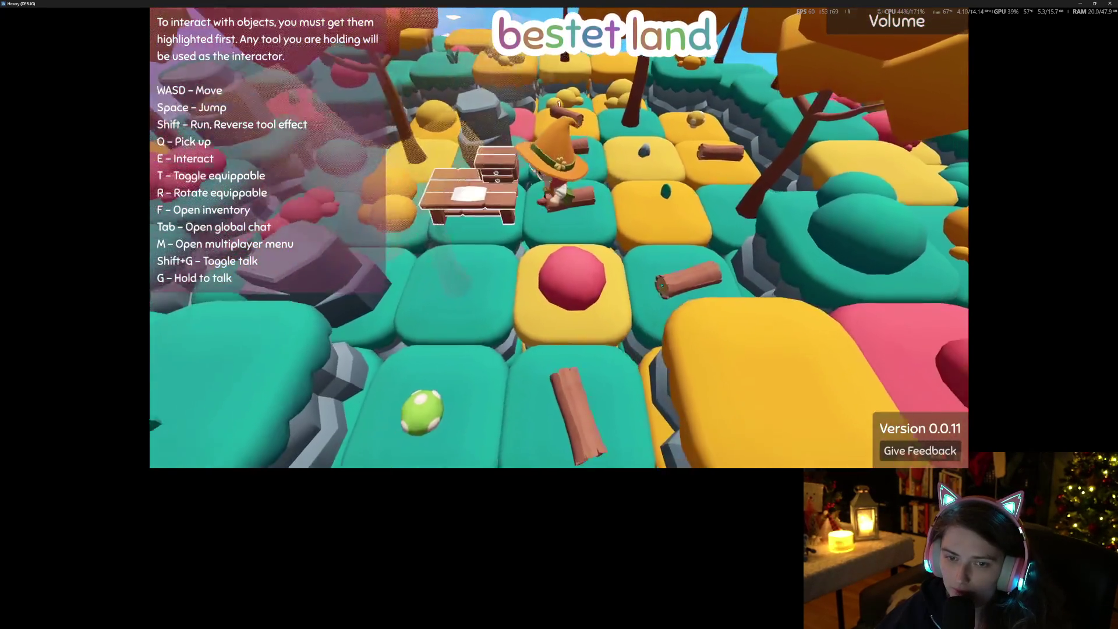
key("e")
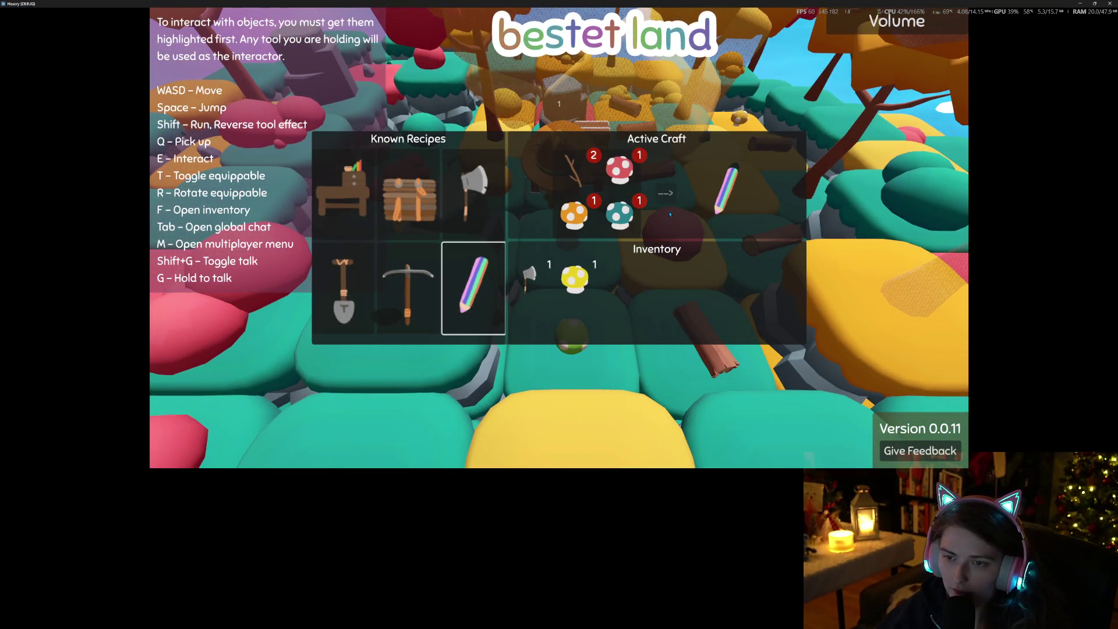
scroll(669, 213, "down", 10)
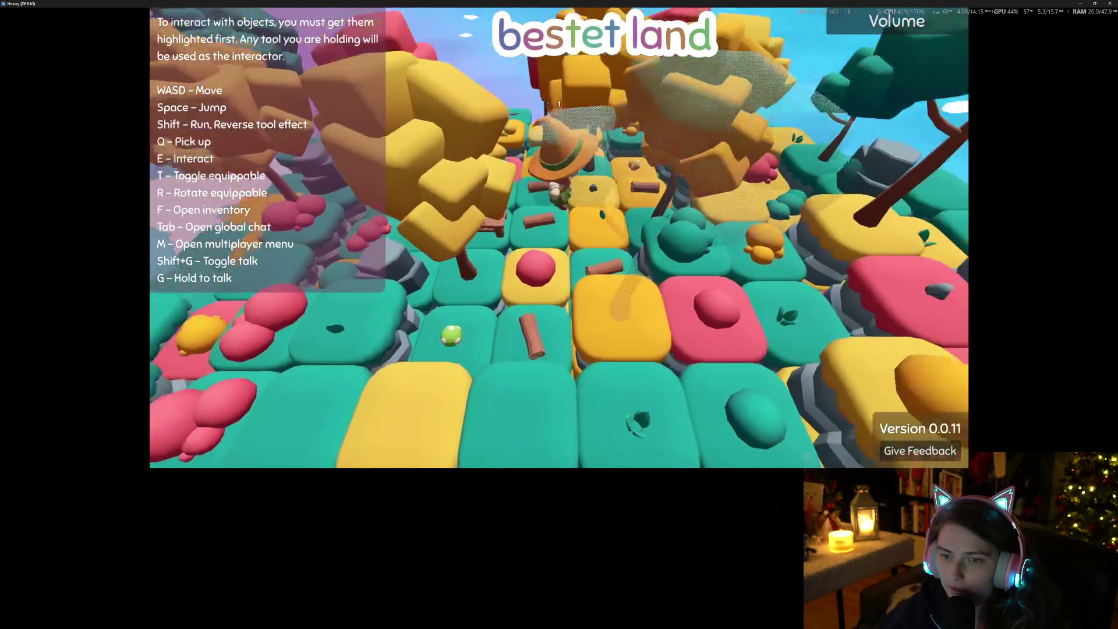
key("f")
key("f")
scroll(666, 214, "up", 10)
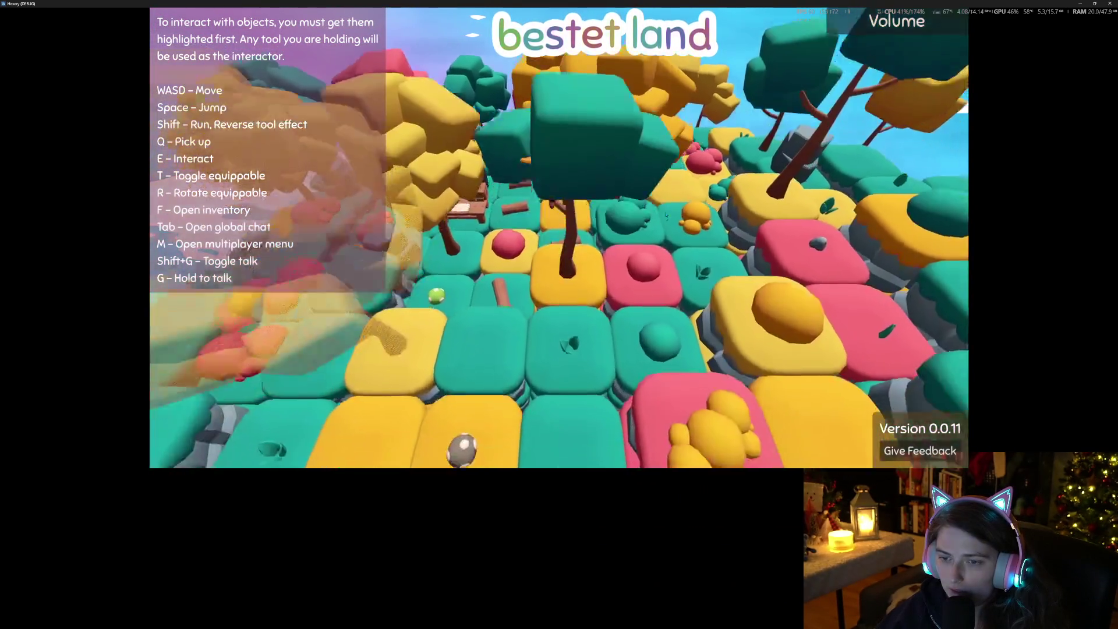
key("f")
key("f")
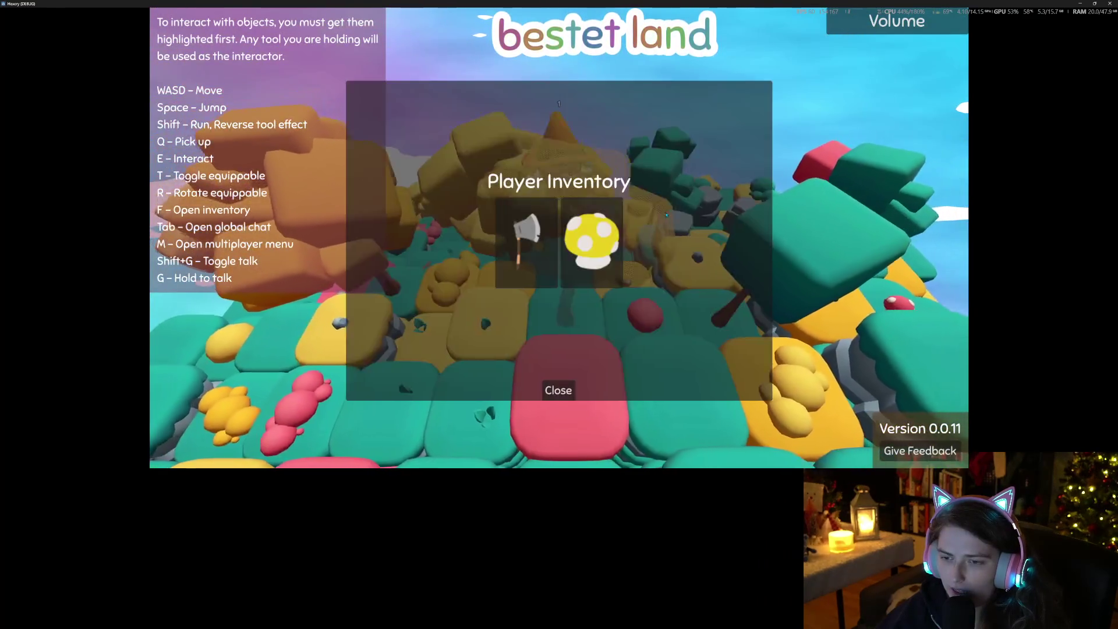
key("f")
key("f")
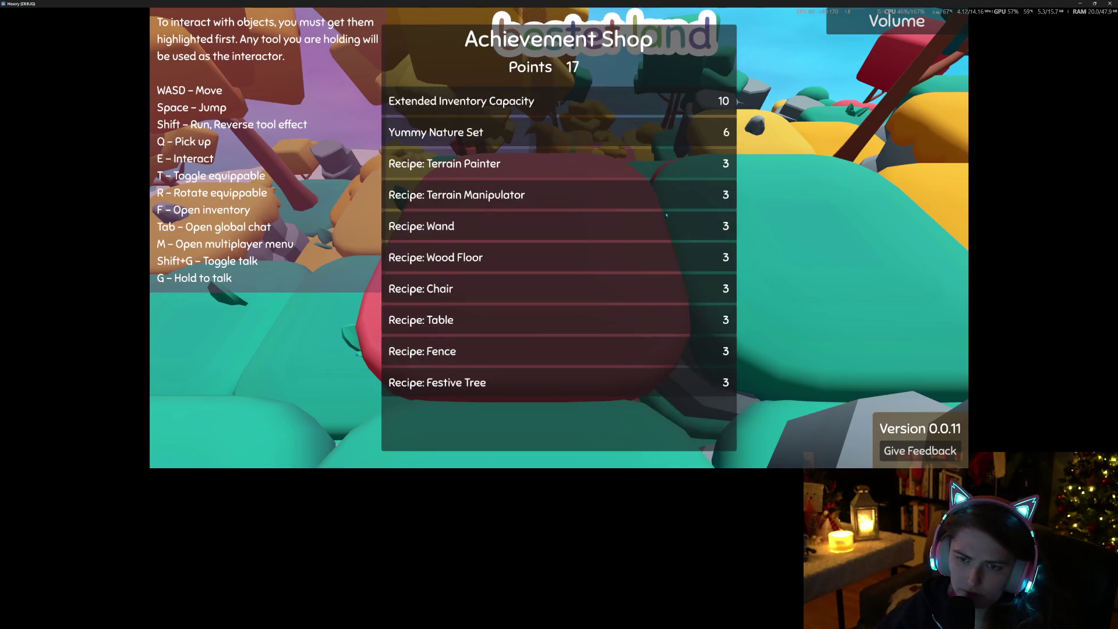
key("Escape")
scroll(646, 184, "down", 10)
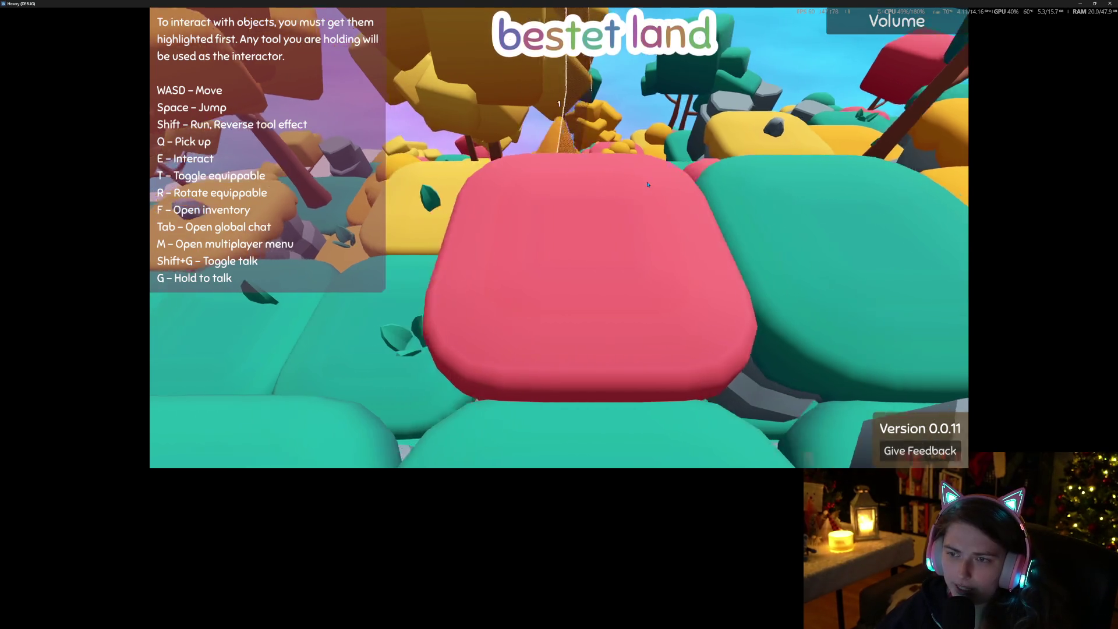
Try picking up a tile, then walk along the cliff edge onto the red mushroom's tile
key("a")
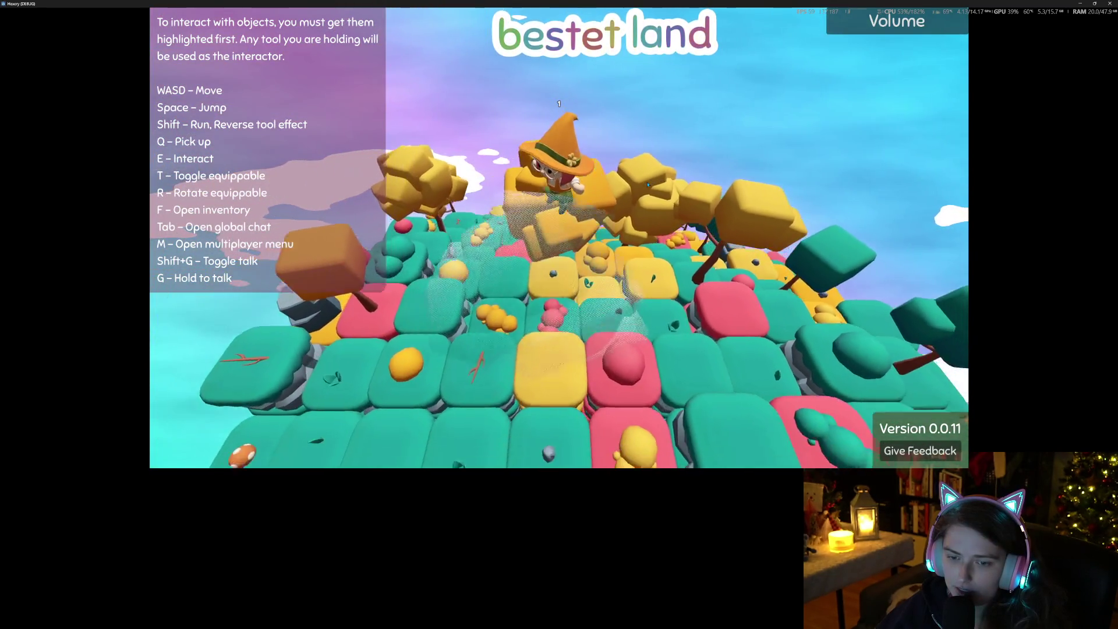
key("s")
key("q")
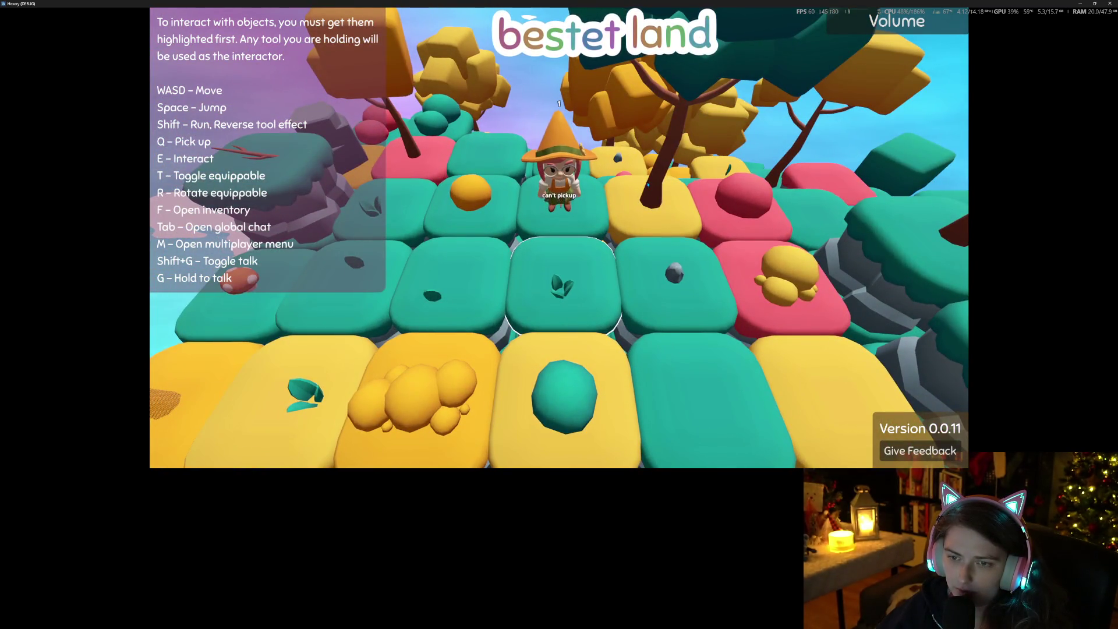
key("w")
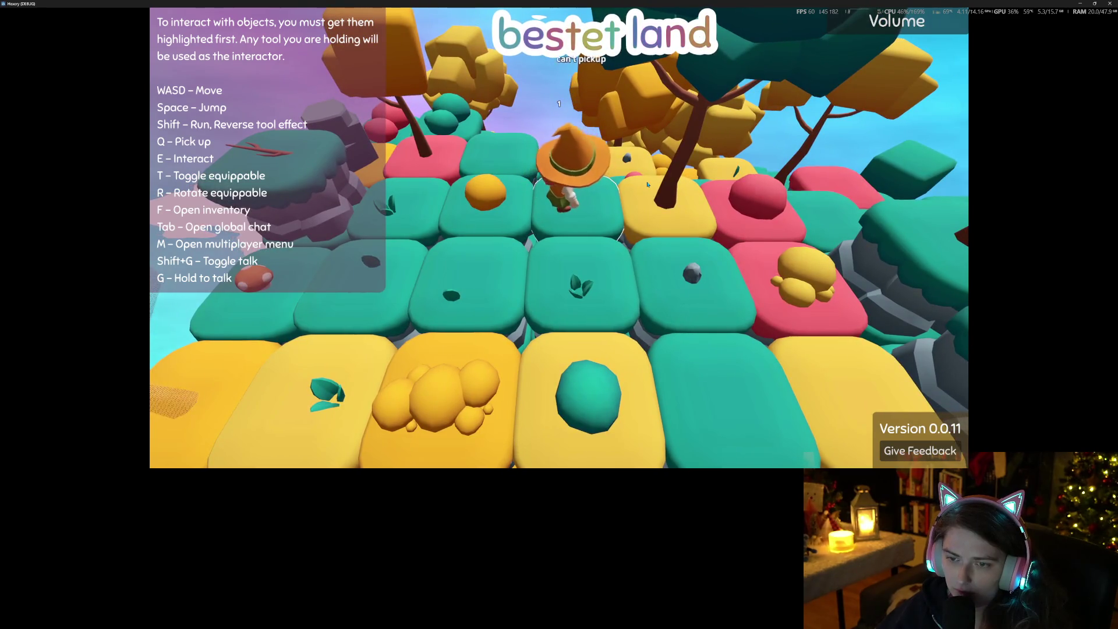
key("a")
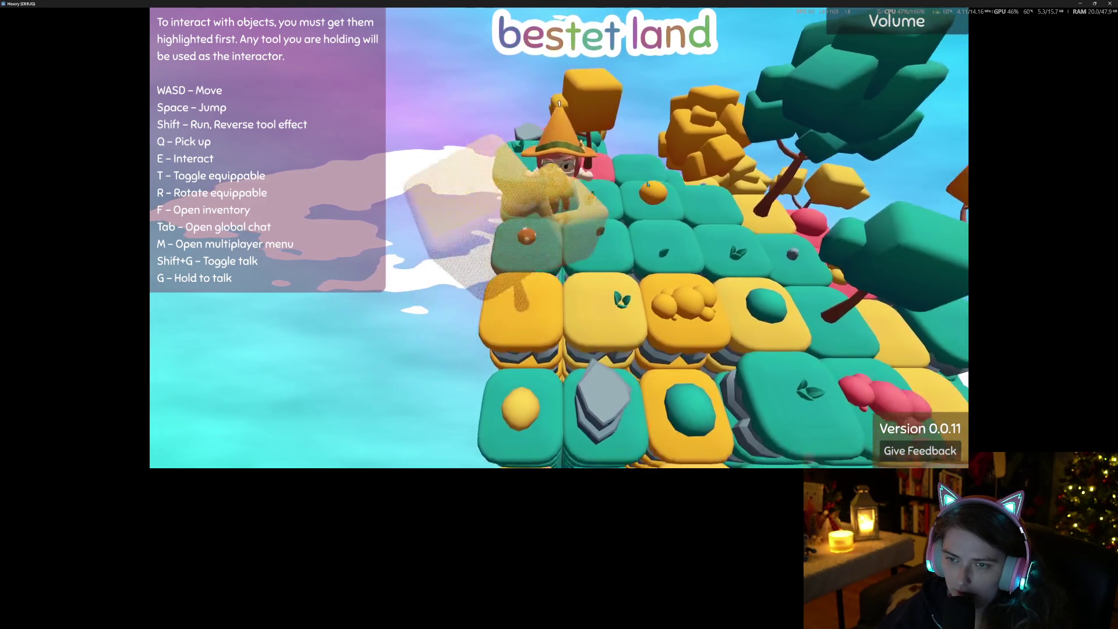
key("a")
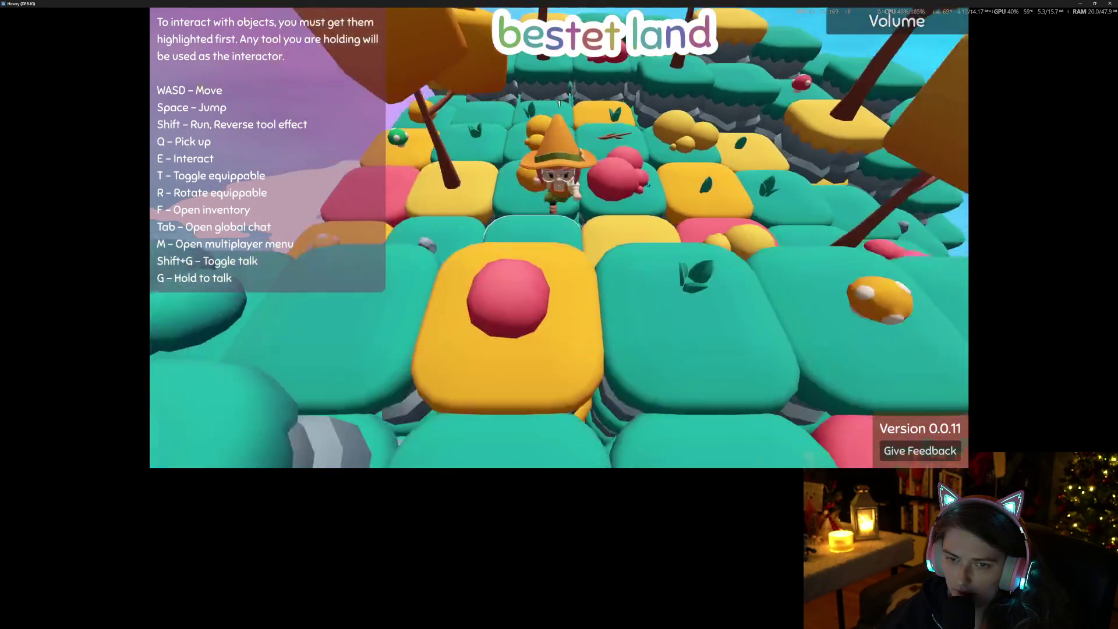
key("d")
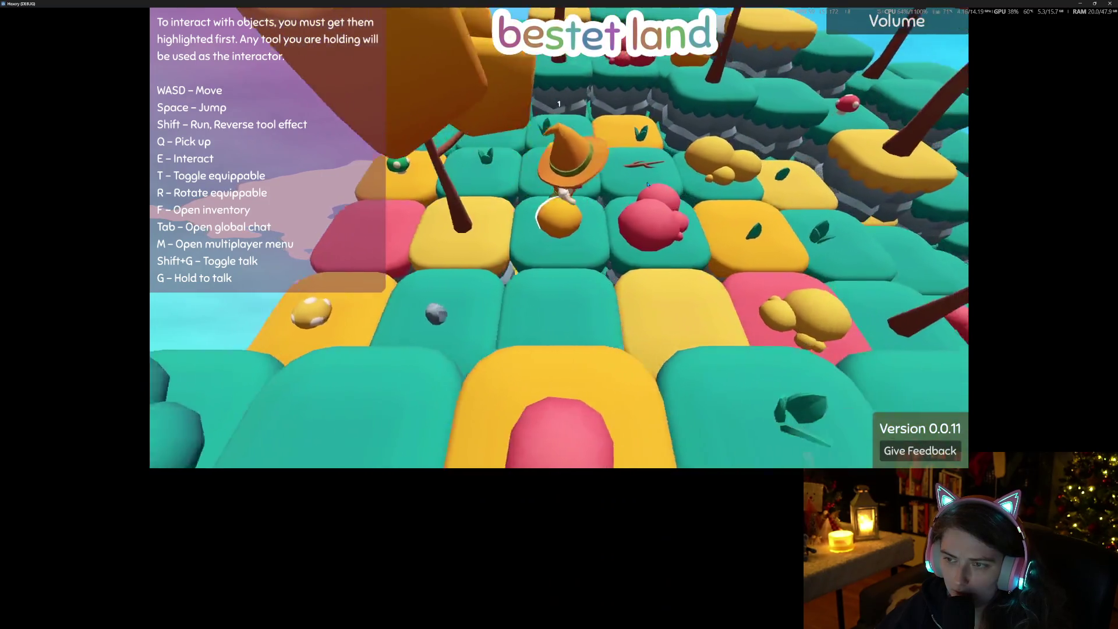
key("w")
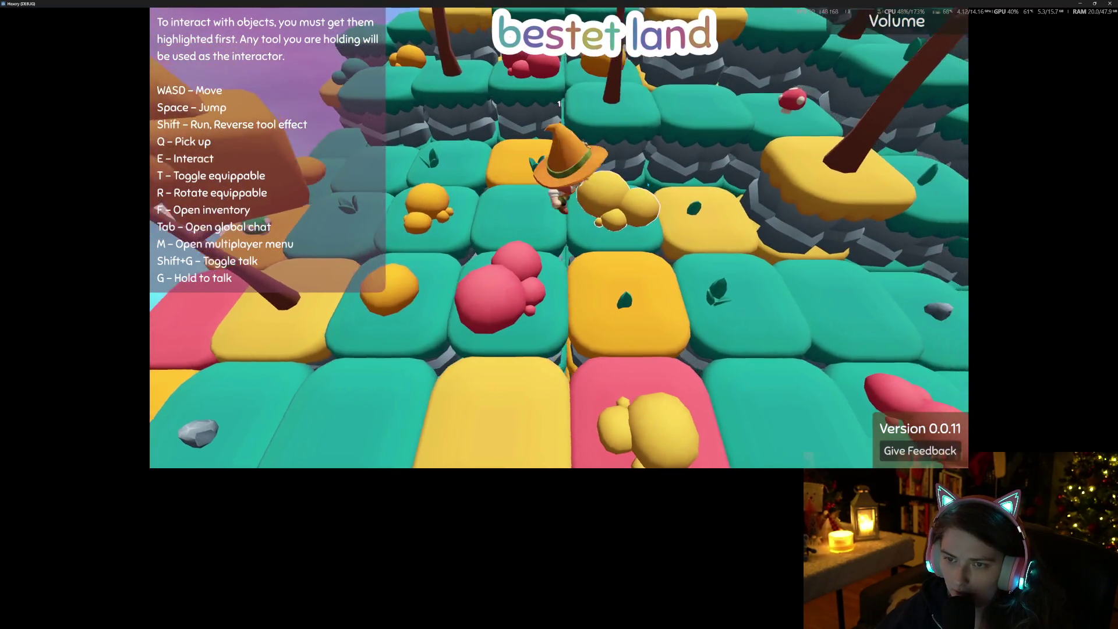
key("d")
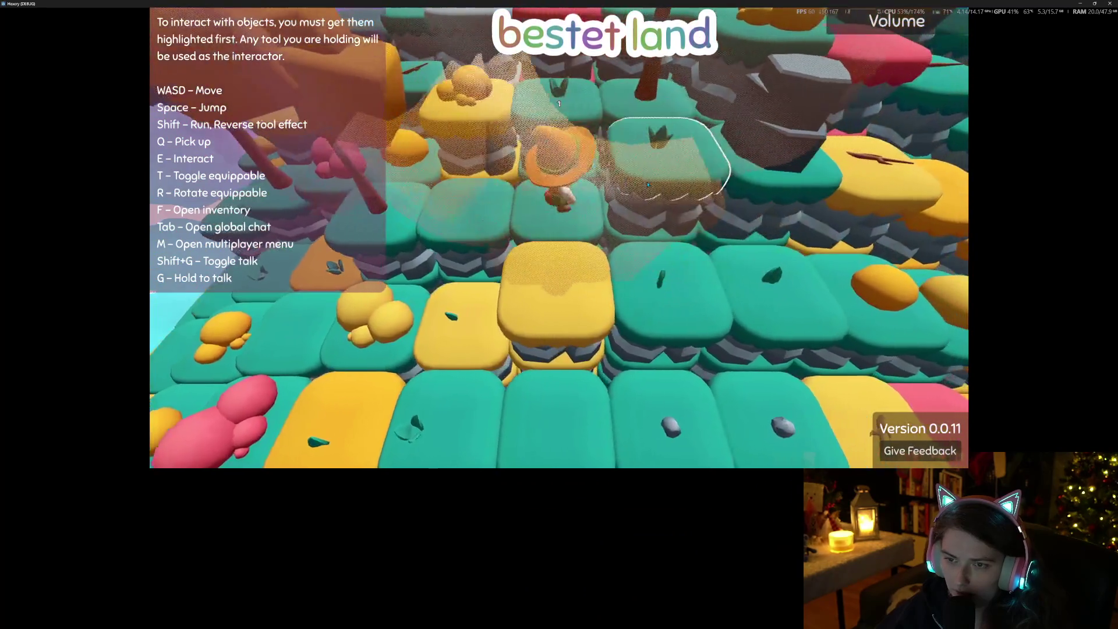
Walk onward through the trees, onto the raised yellow tile and across the island
key("w")
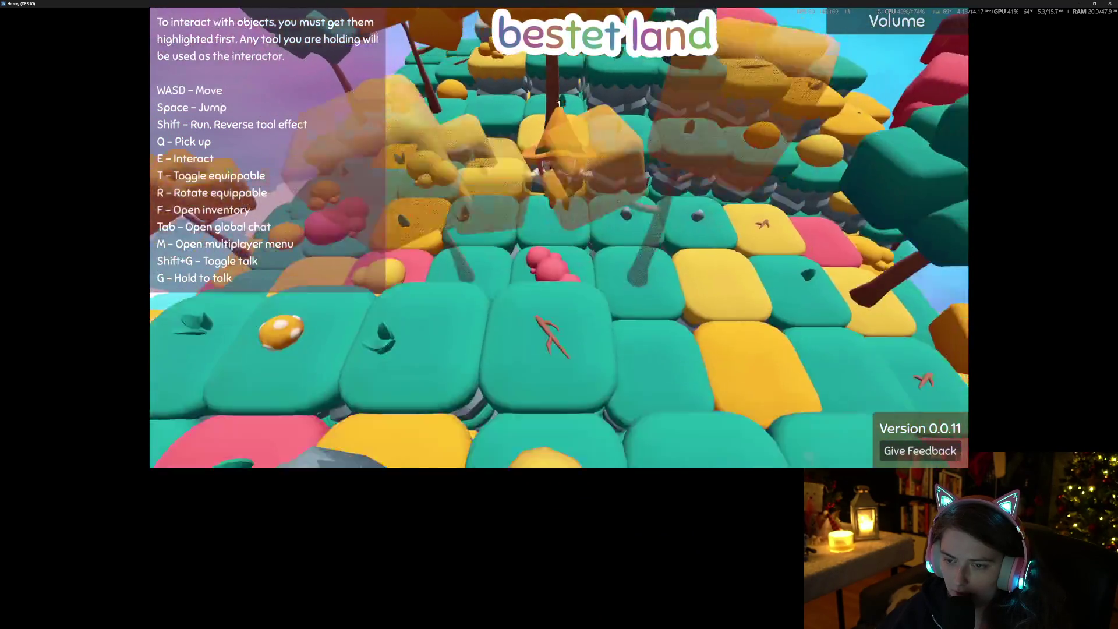
key("w")
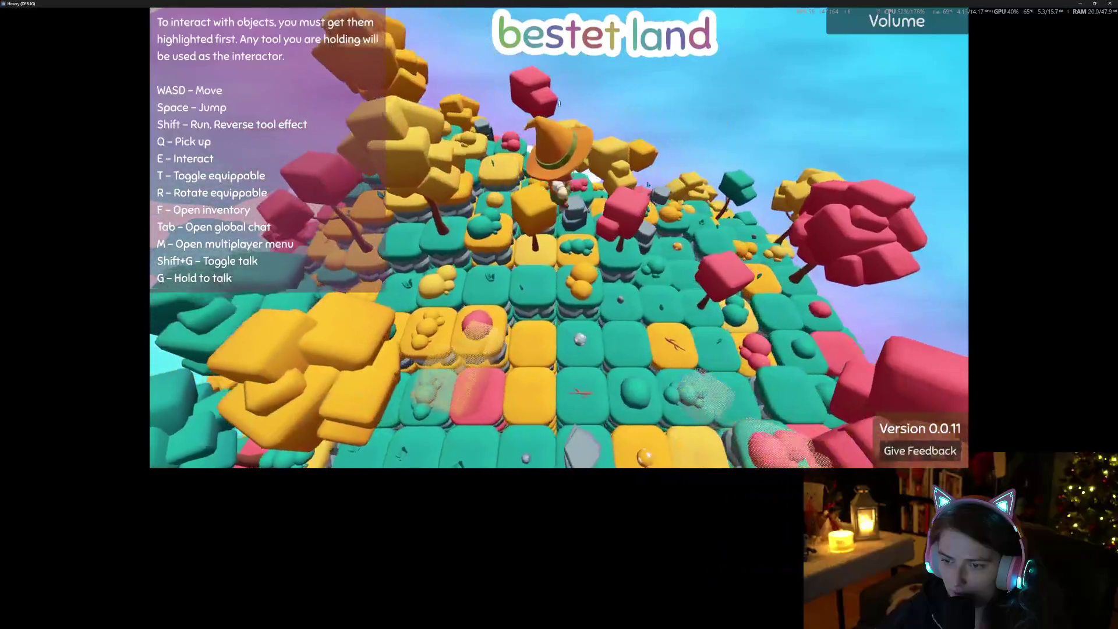
key("w")
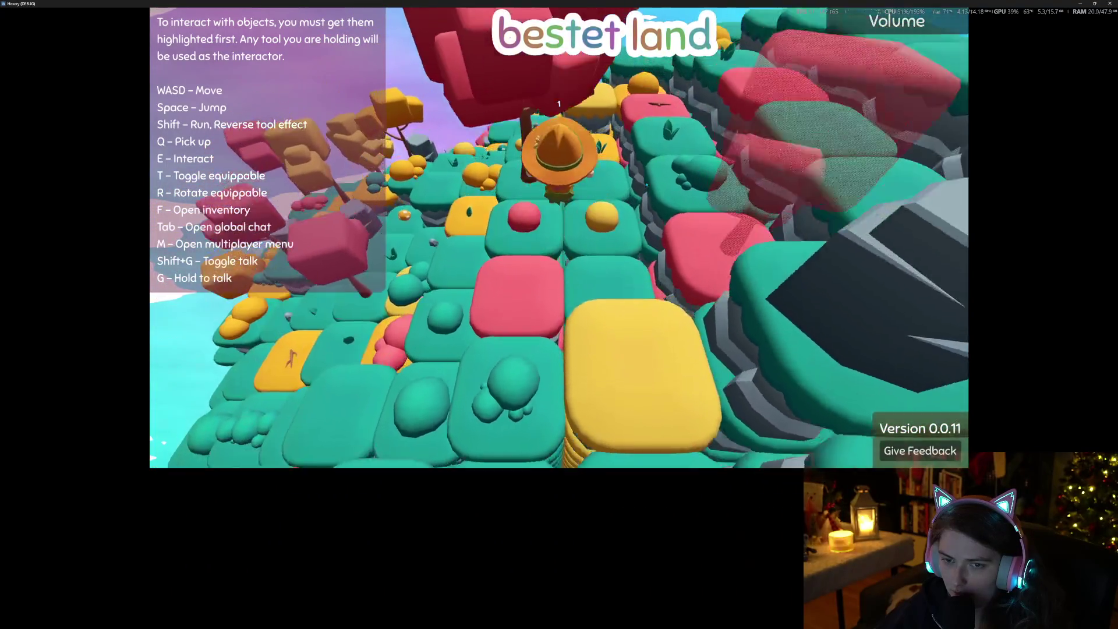
key("w")
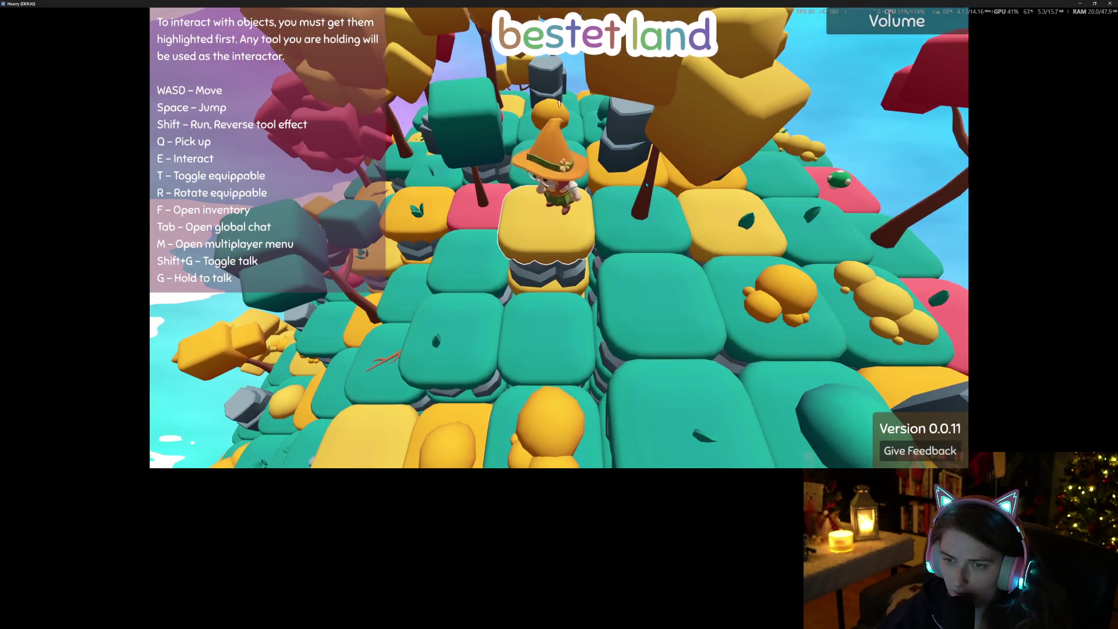
key("w")
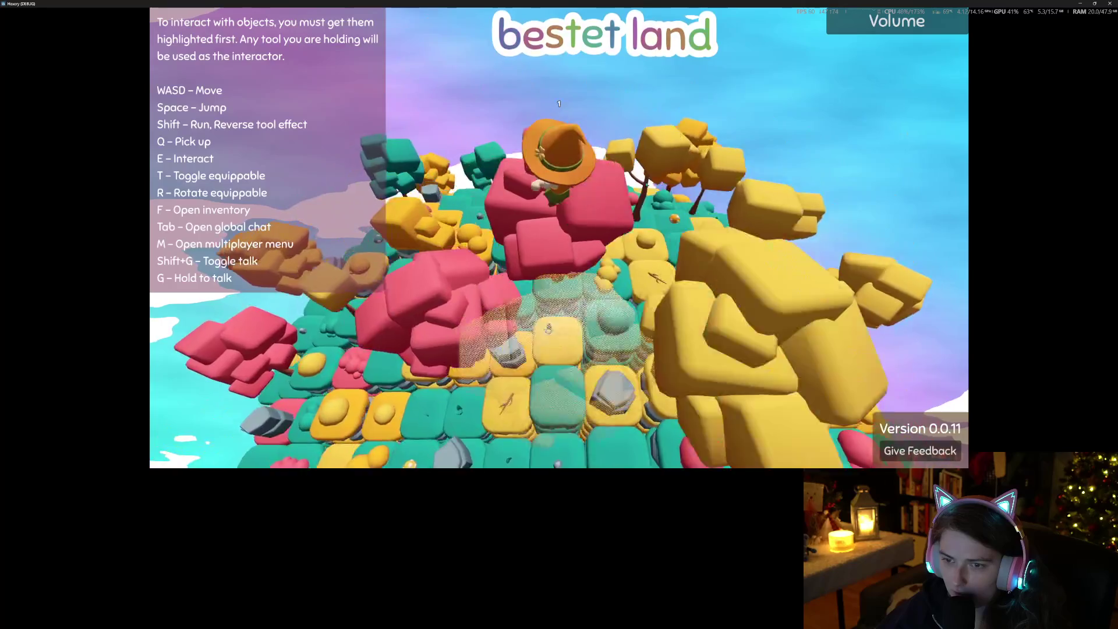
key("w")
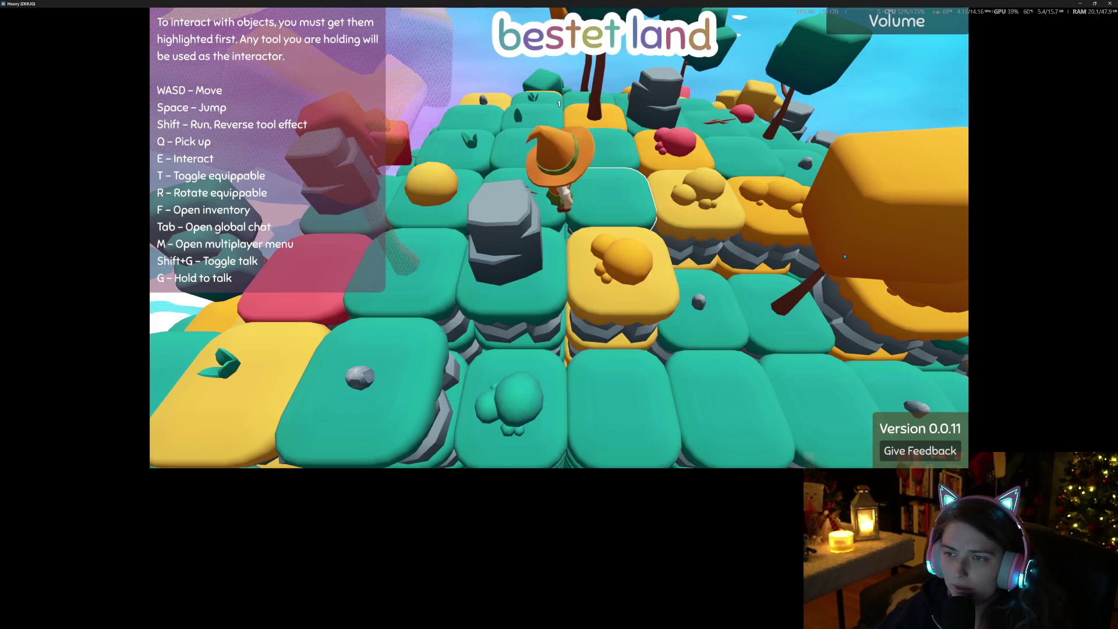
key("s")
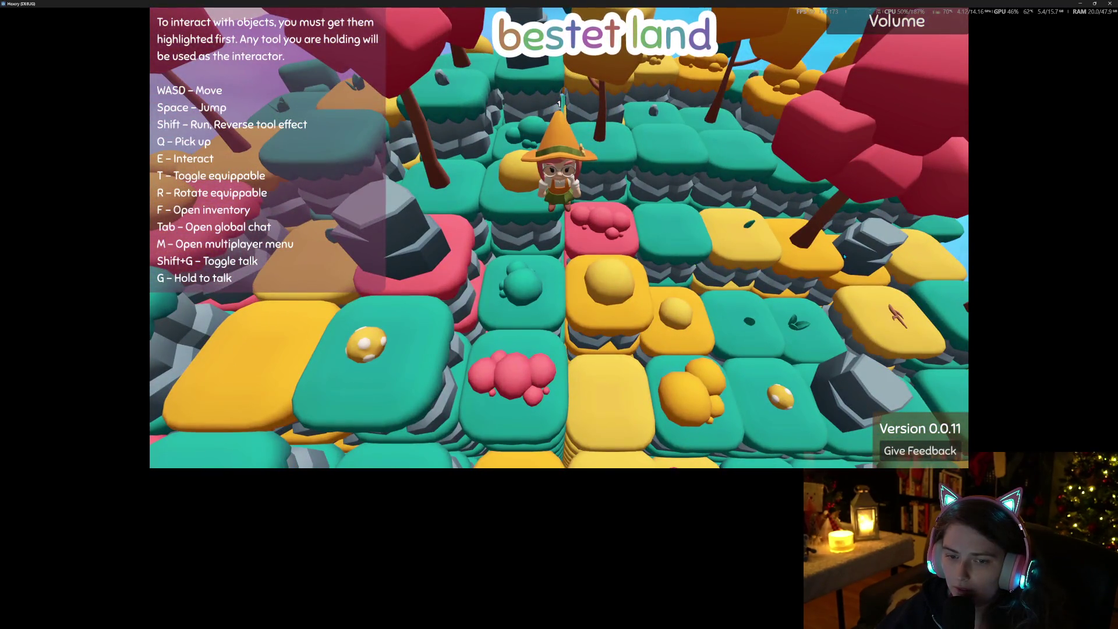
key("d")
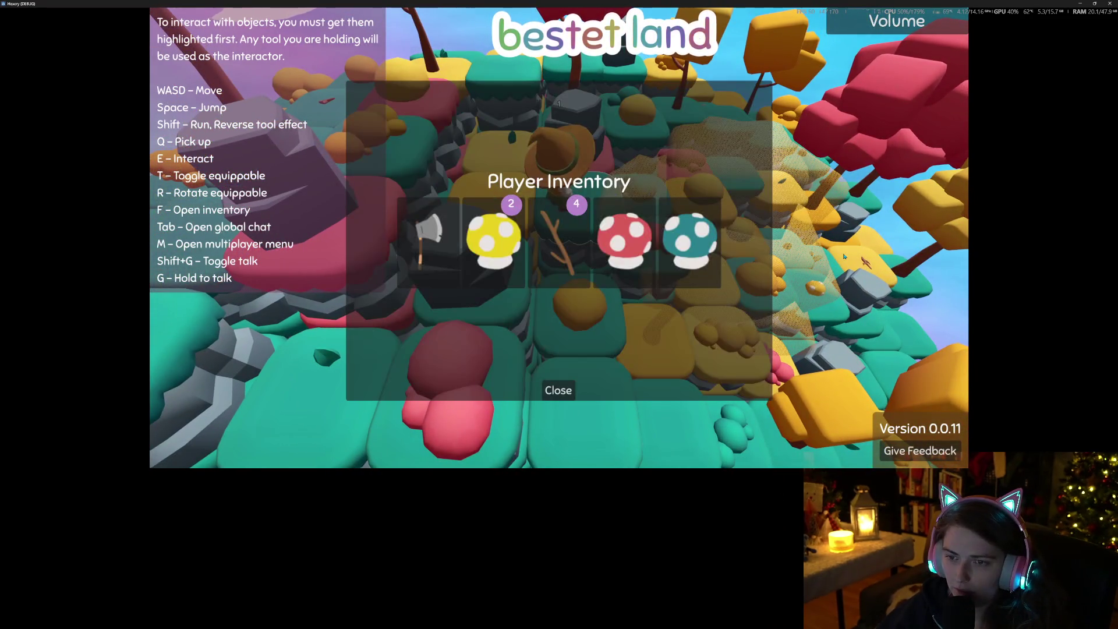
Walk to the yellow edge tile and back, recheck the inventory, and turn the camera around the witch
key("f")
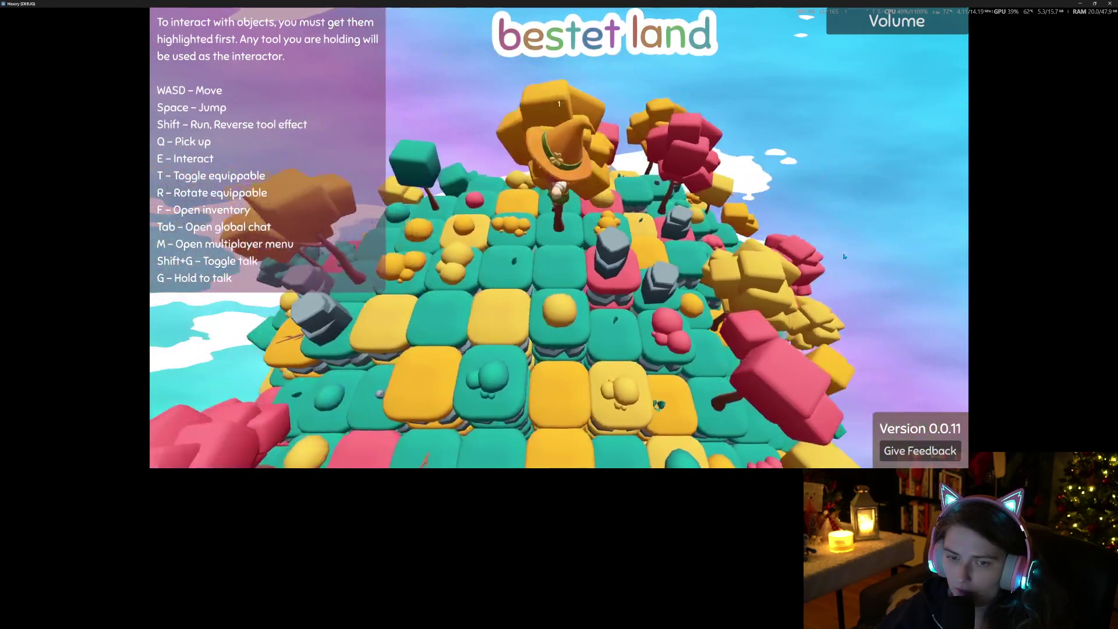
key("s")
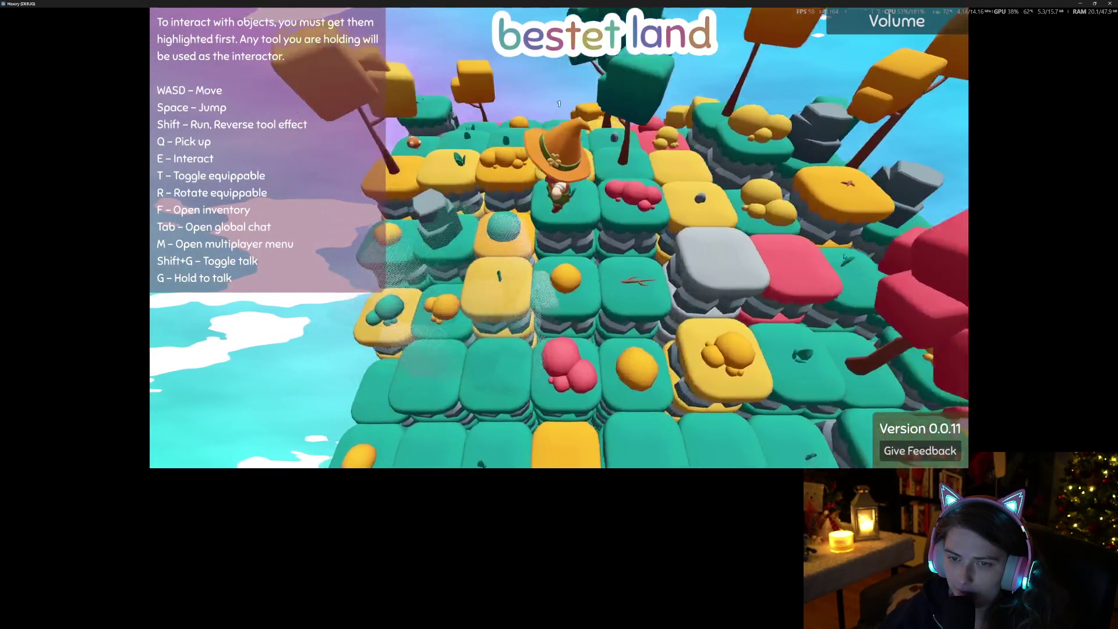
key("s")
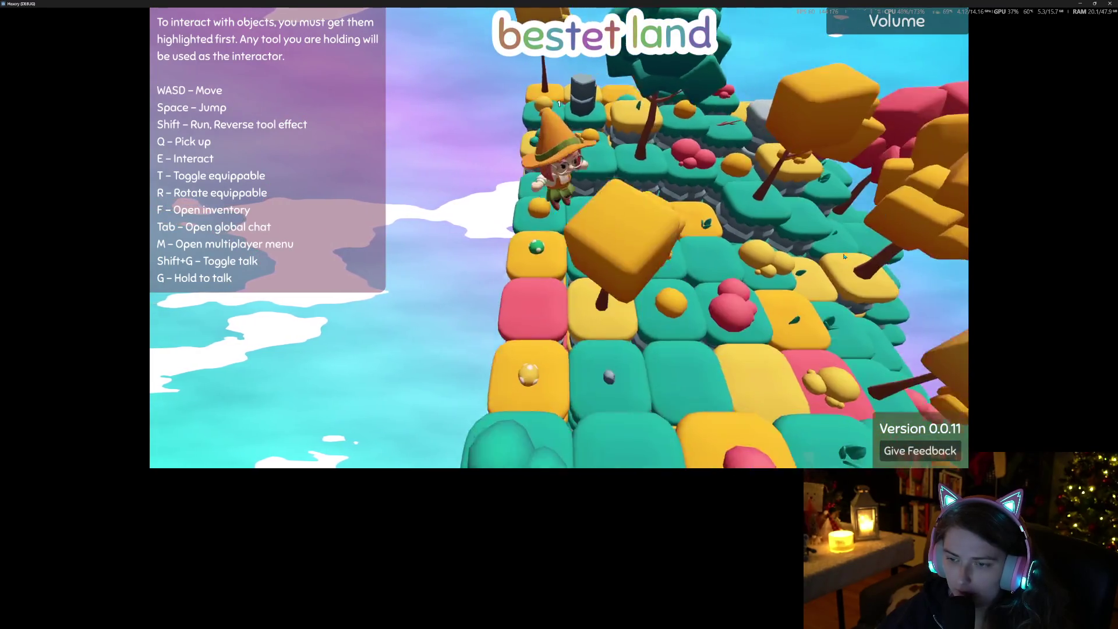
key("w")
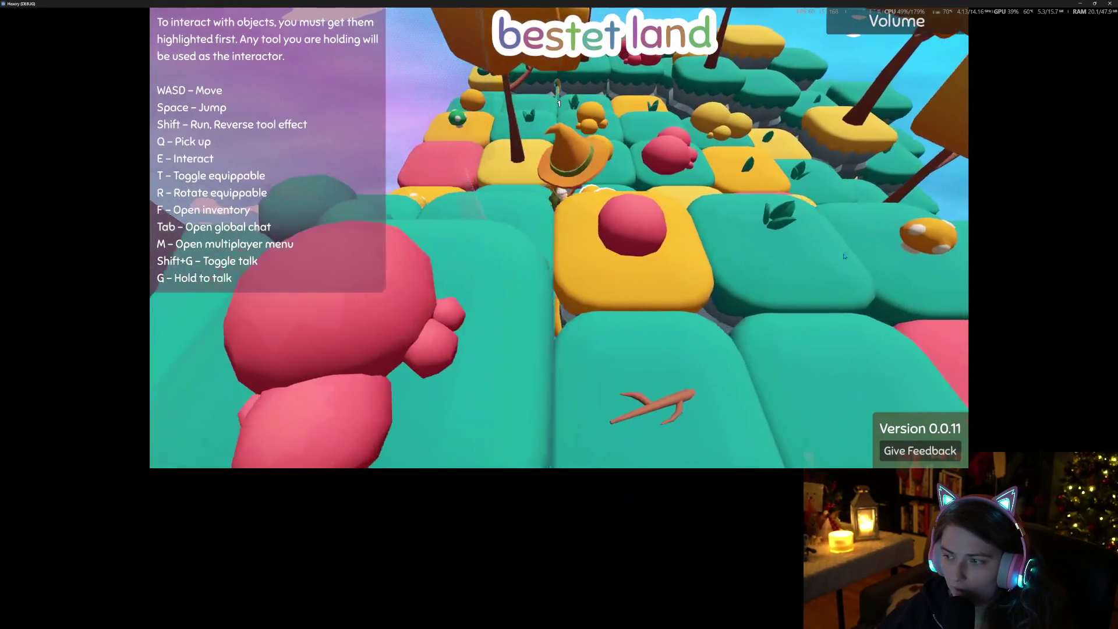
scroll(843, 256, "down", 3)
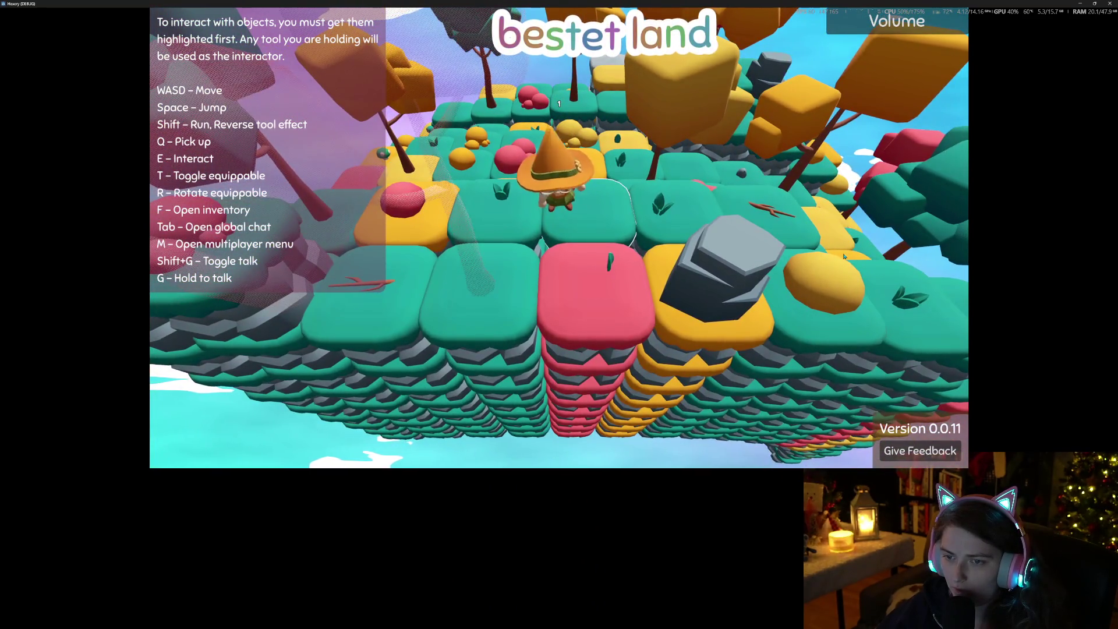
key("f")
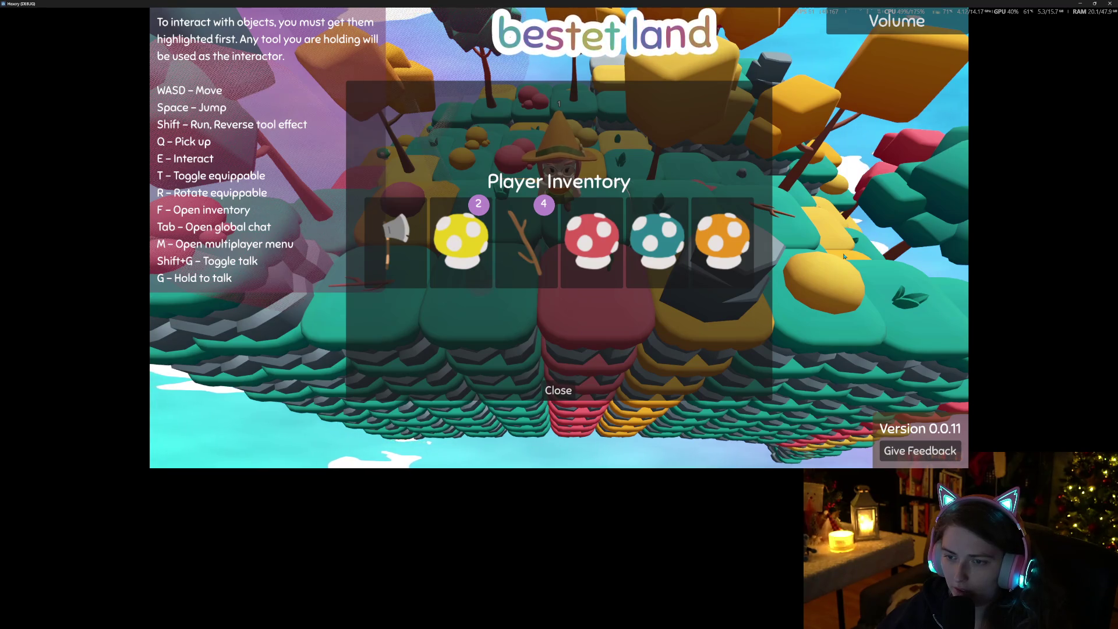
key("f")
scroll(844, 256, "up", 5)
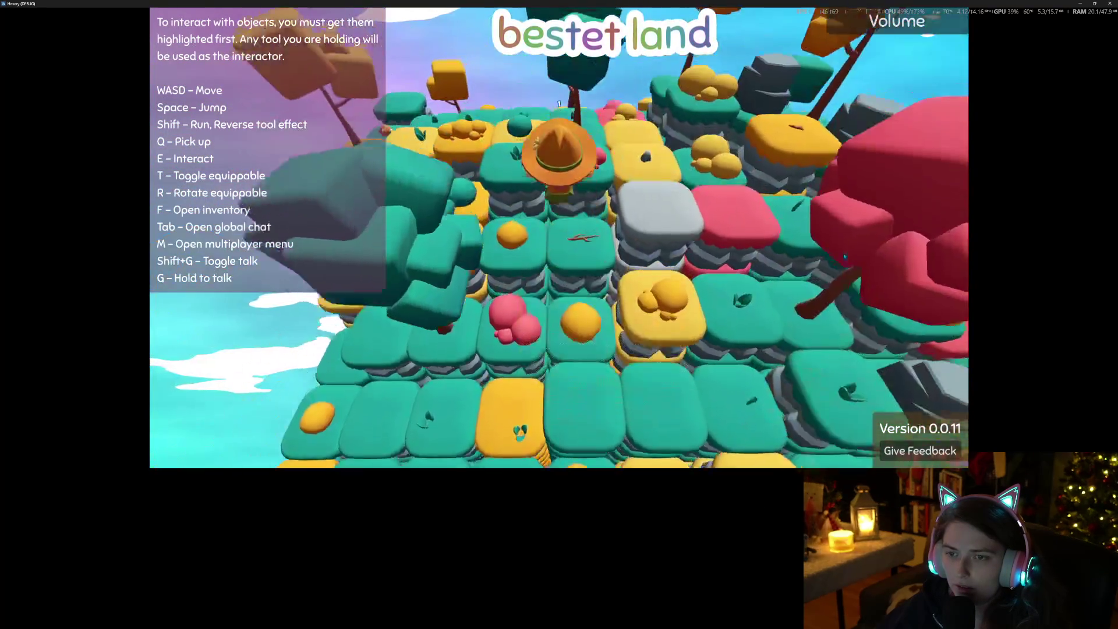
key("Left")
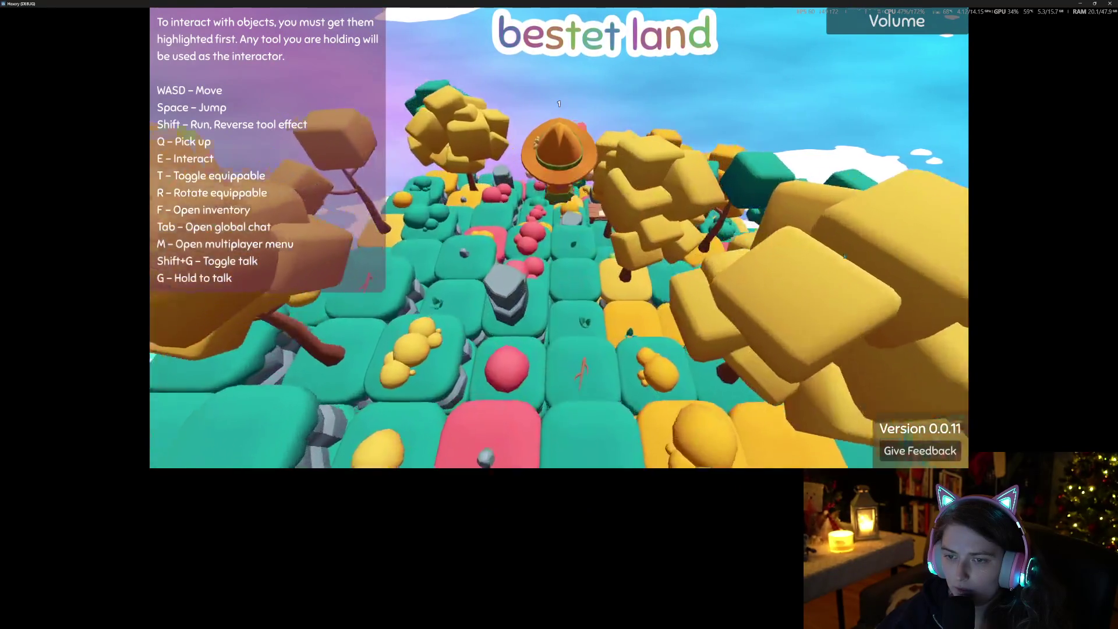
key("Left")
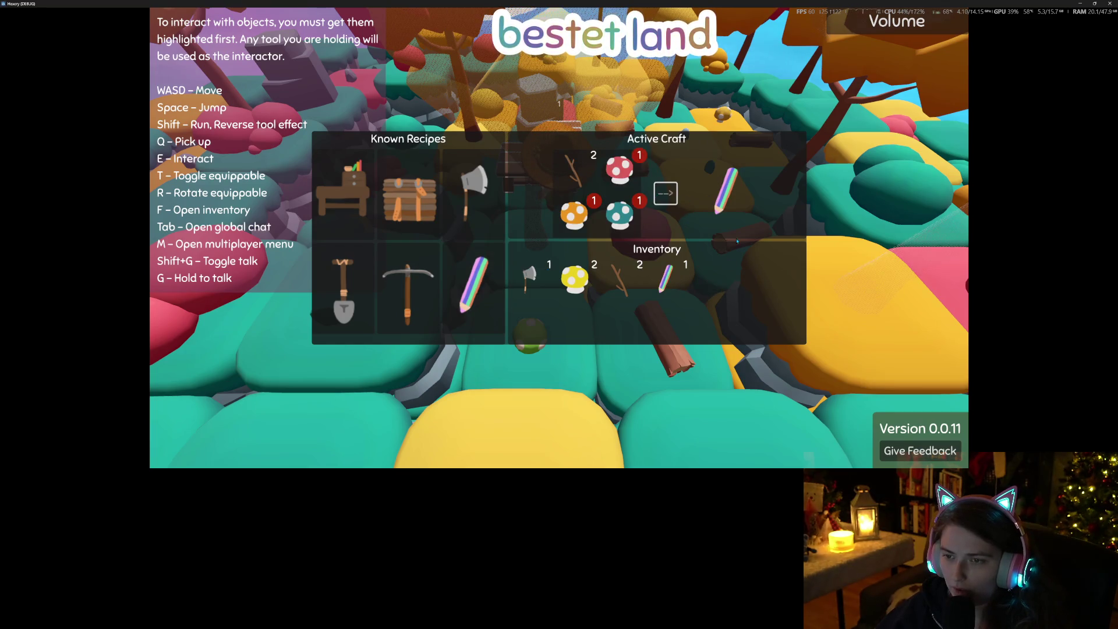
Turn the camera and step the witch into place facing a grey tile
scroll(753, 251, "down", 3)
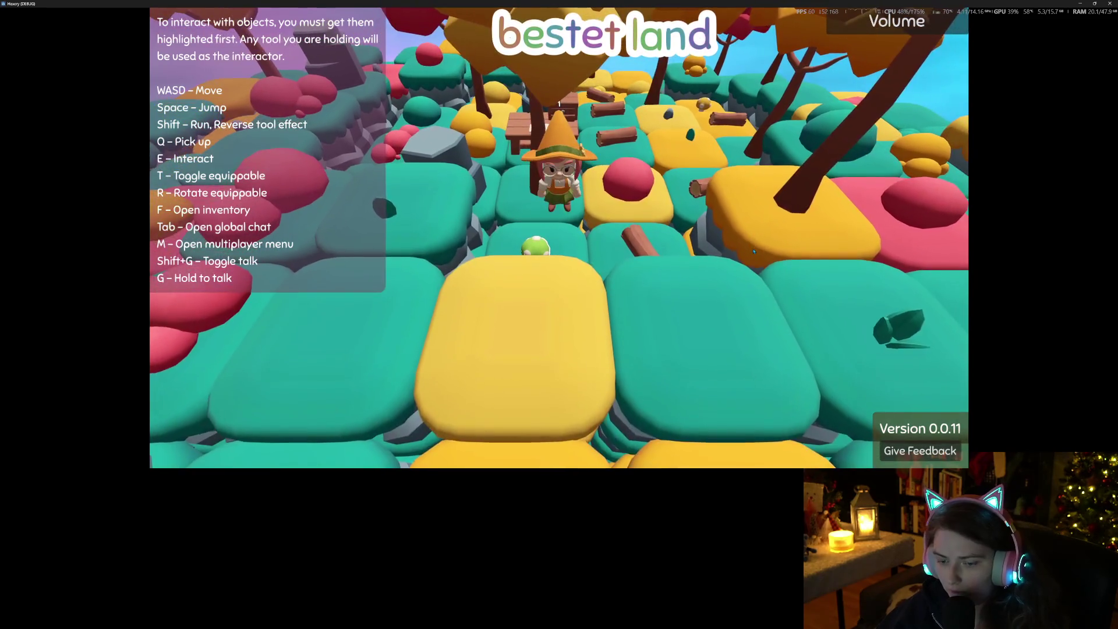
key("Left")
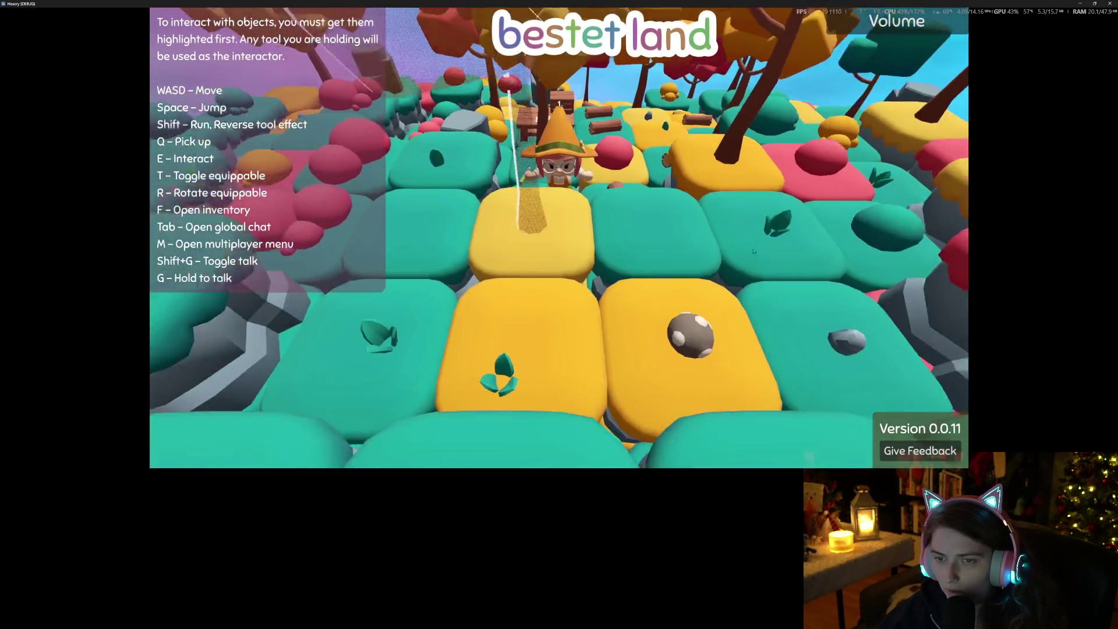
scroll(754, 251, "down", 5)
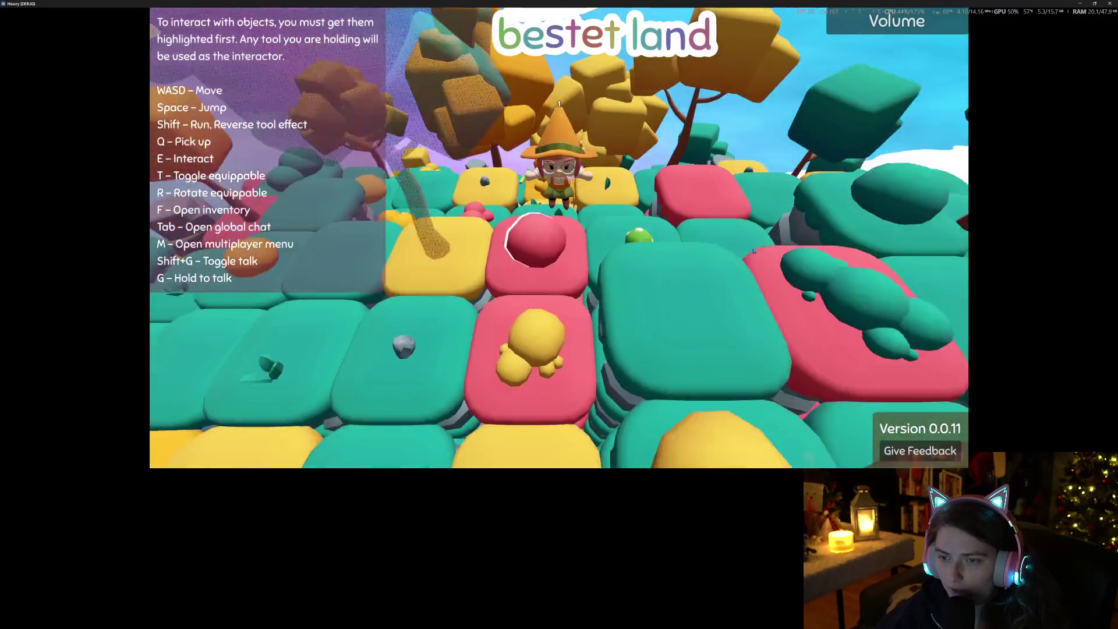
scroll(753, 253, "up", 5)
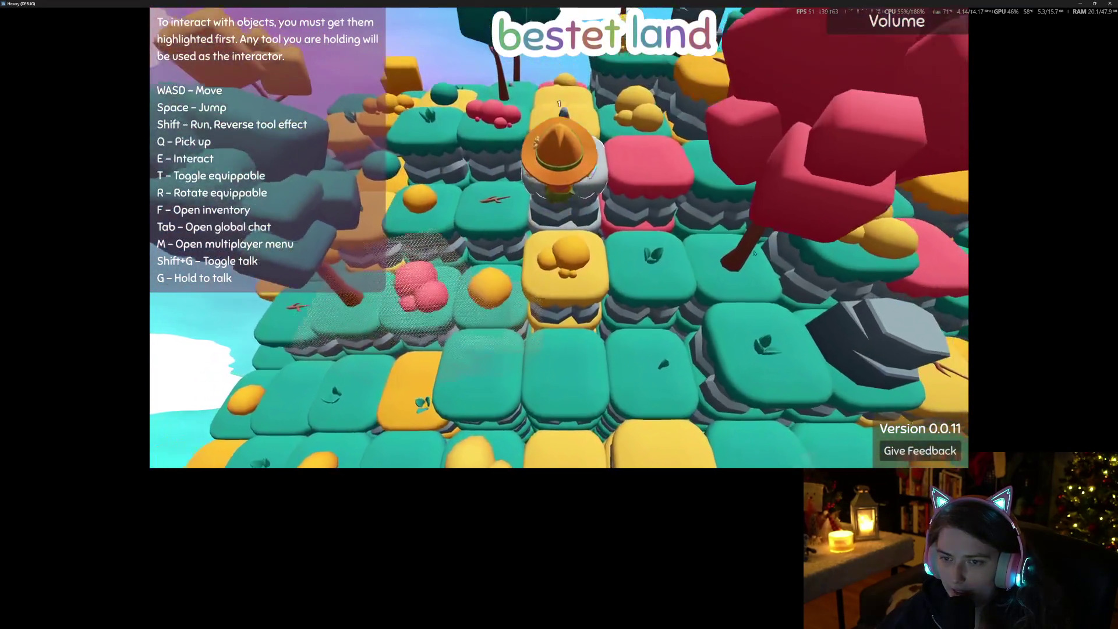
key("w")
key("s")
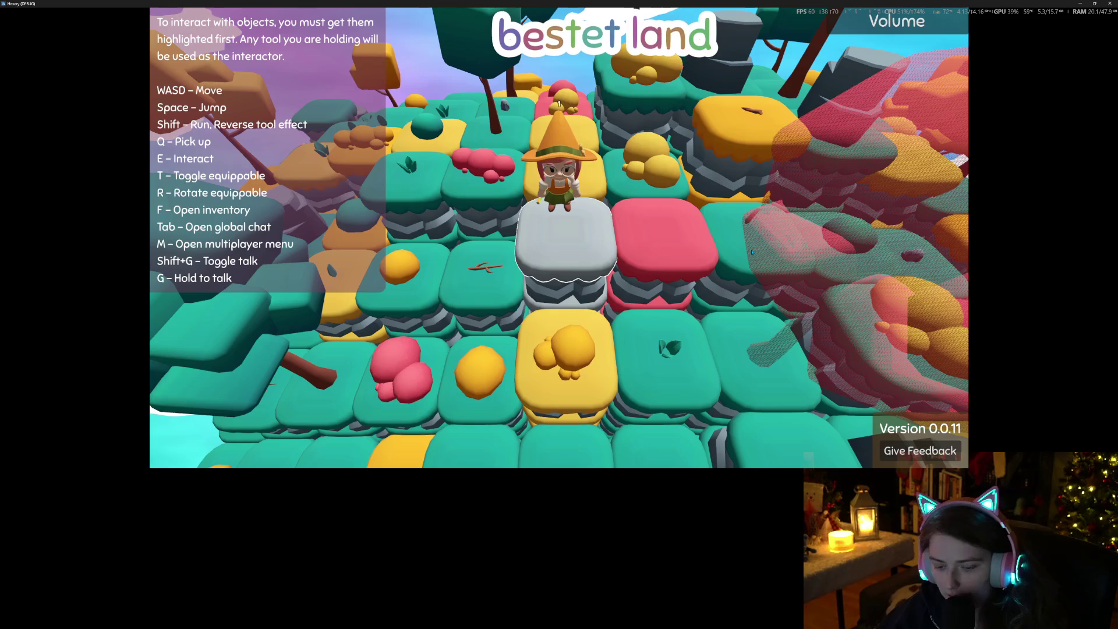
Cycle the tile through teal, yellow and further colours, reverse it to orange, and stop the game
key("e")
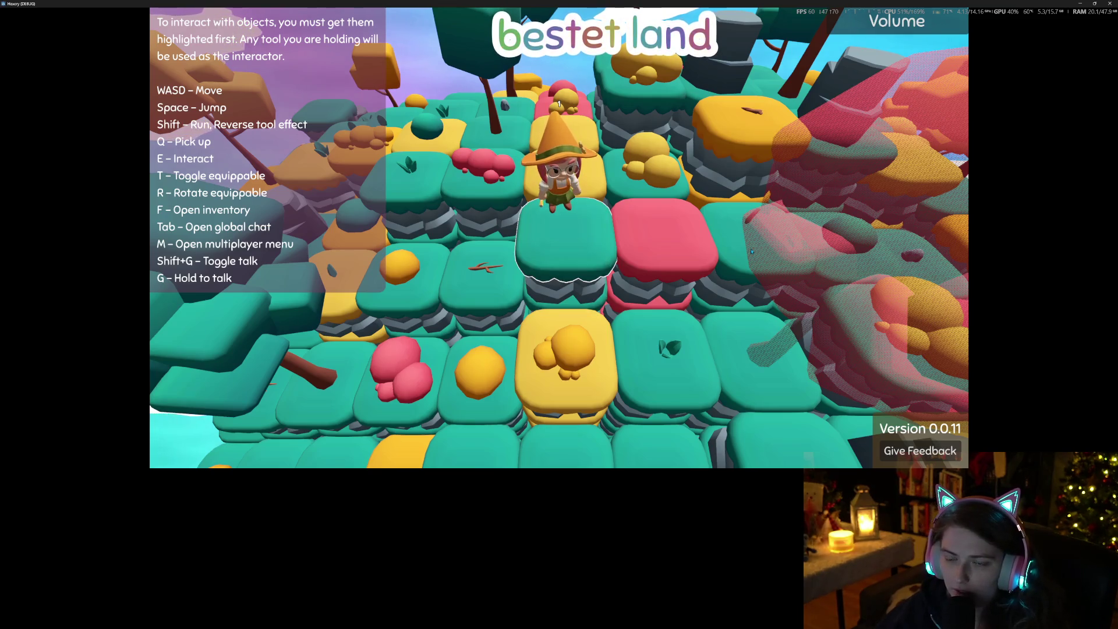
key("e")
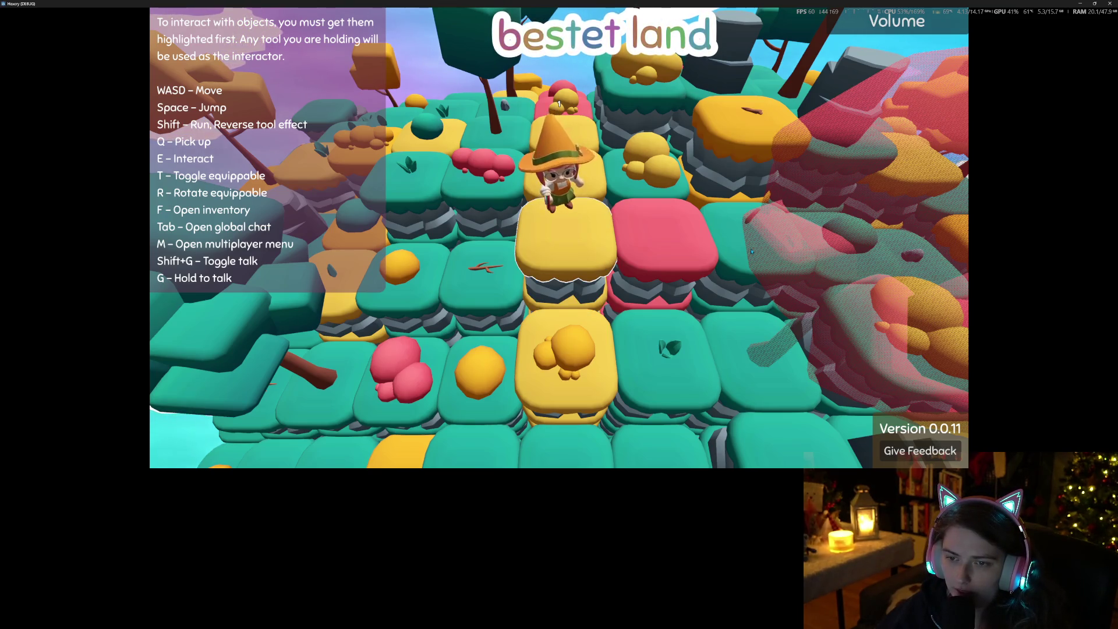
key("e")
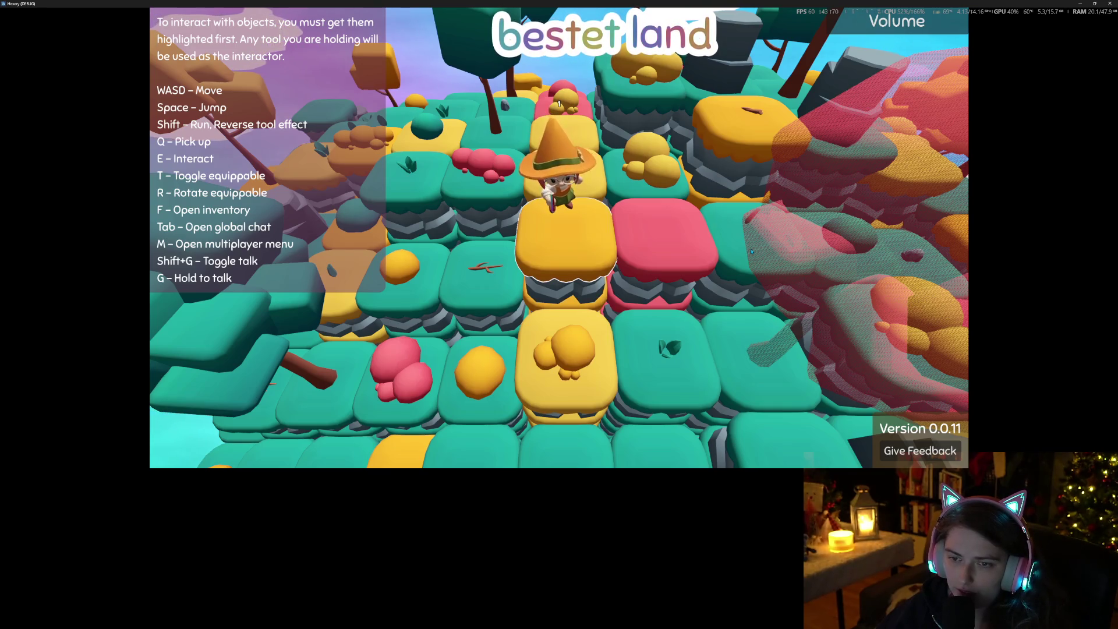
key("e")
key("e")
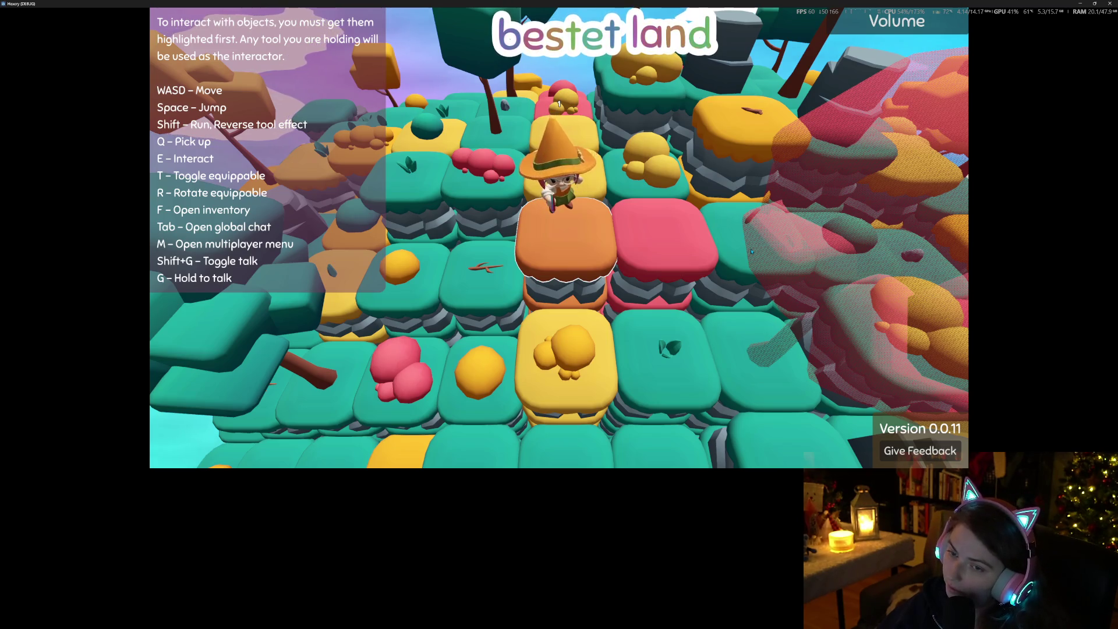
key("e")
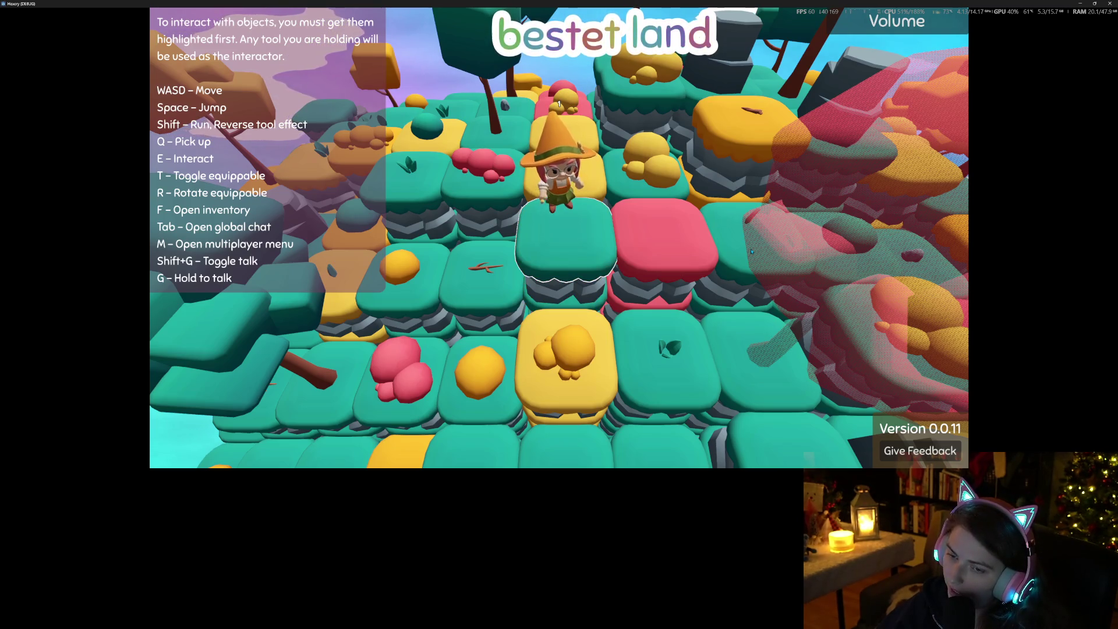
key("shift+e")
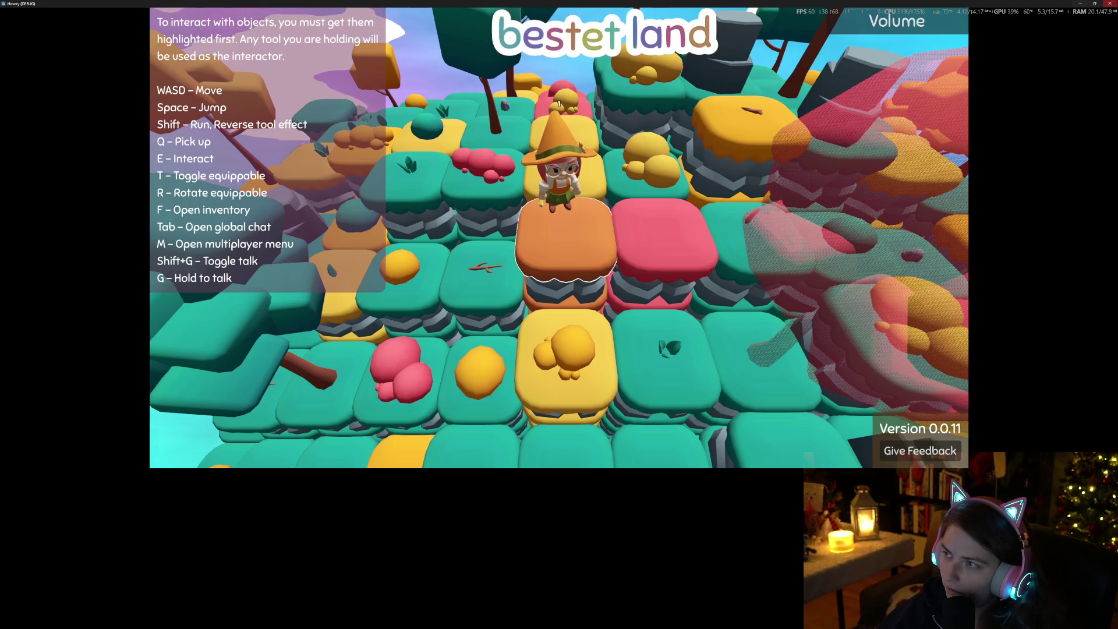
left_click(1109, 4)
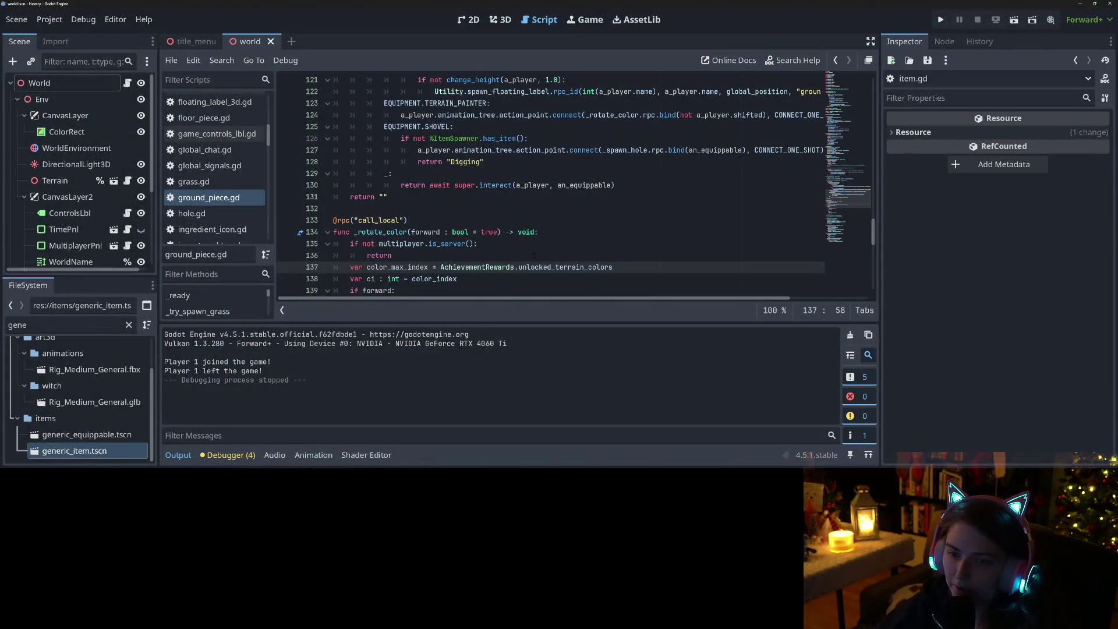
Append ' - 1' to color_max_index on line 137 of ground_piece.gd, save, and relaunch the game
double_click(419, 266)
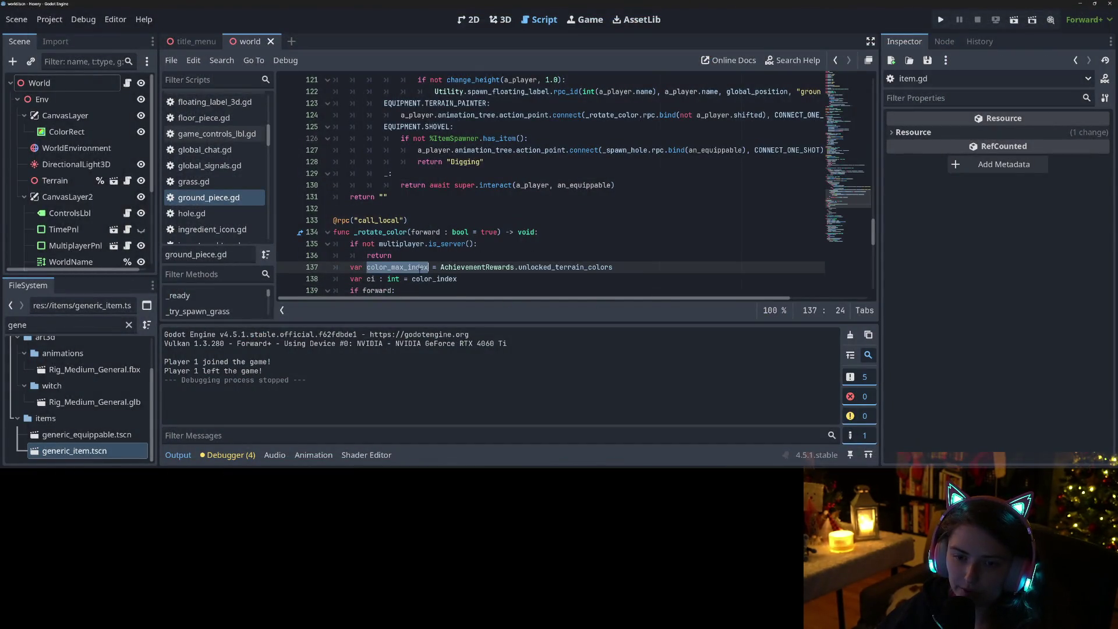
scroll(436, 267, "down", 3)
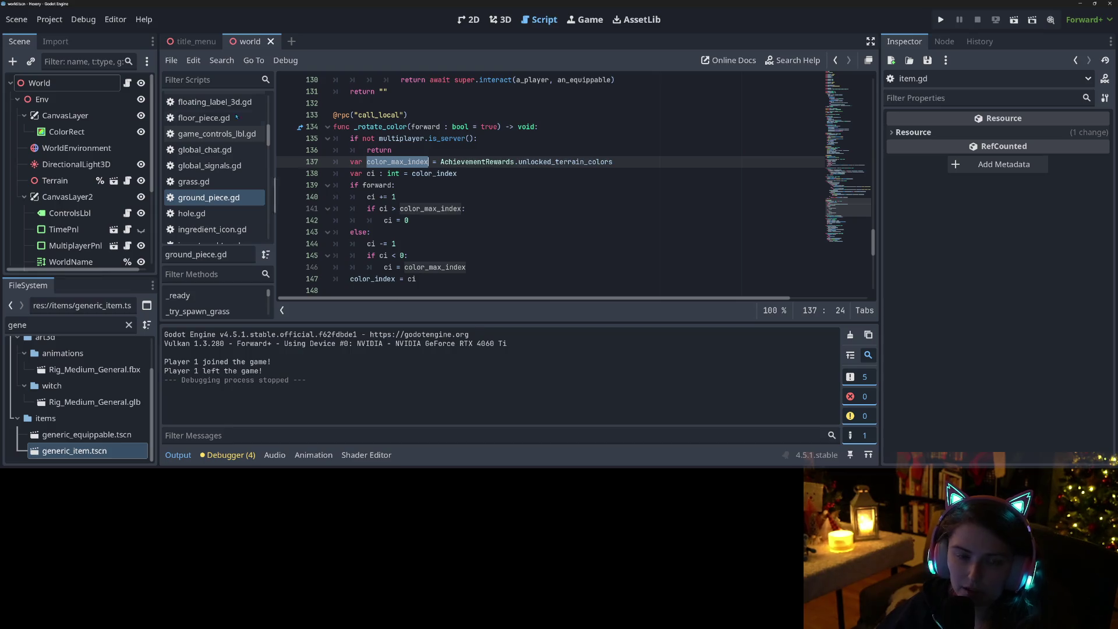
left_click(622, 164)
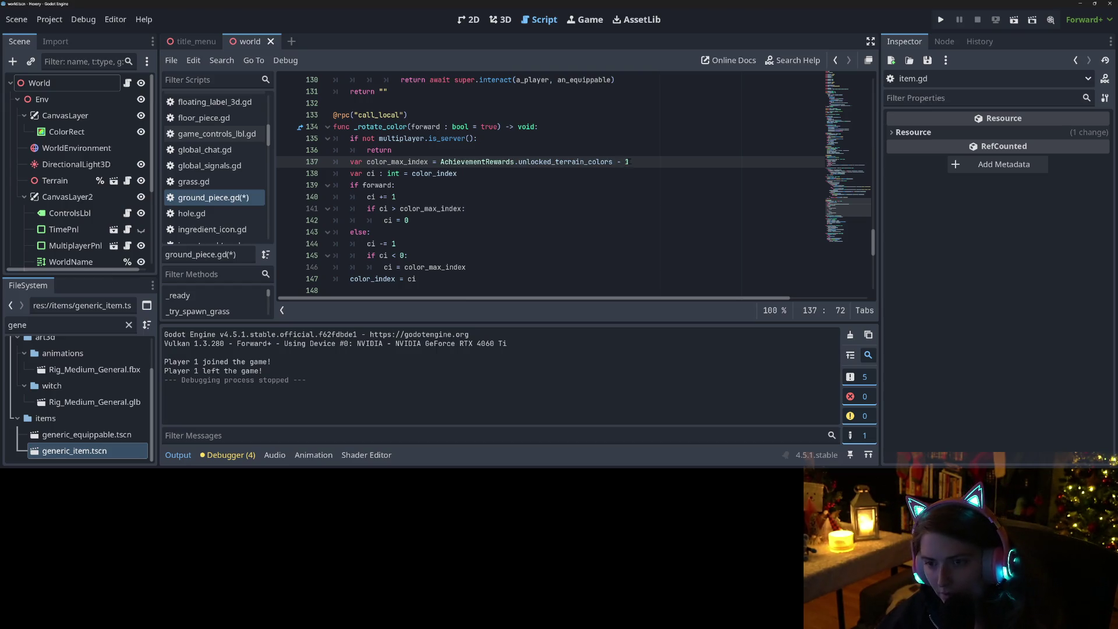
key("ctrl+s")
left_click(938, 21)
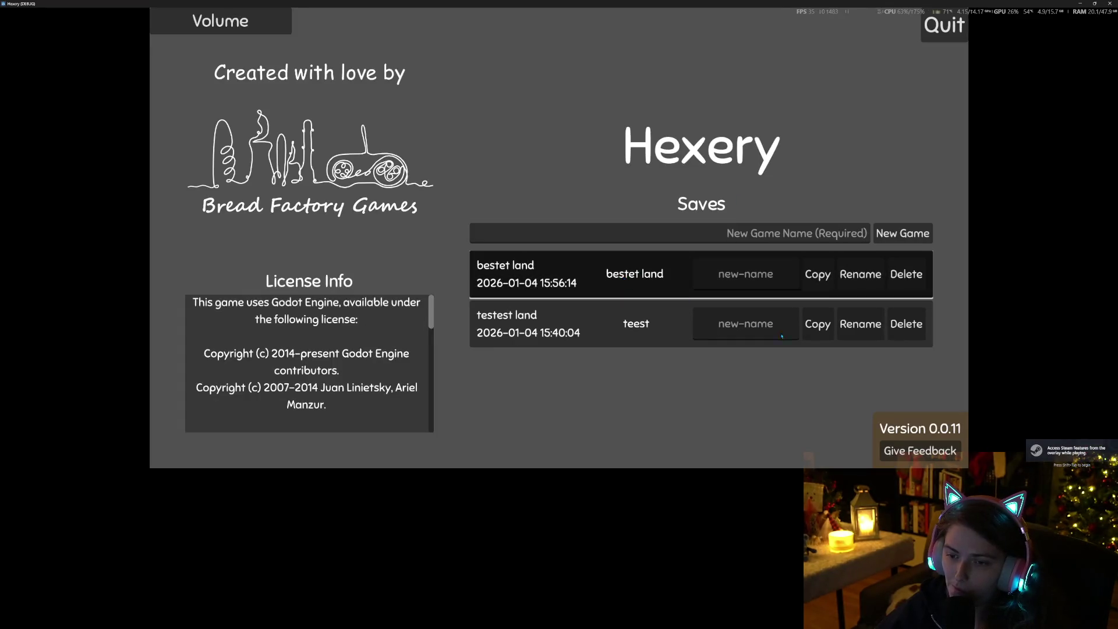
key("f")
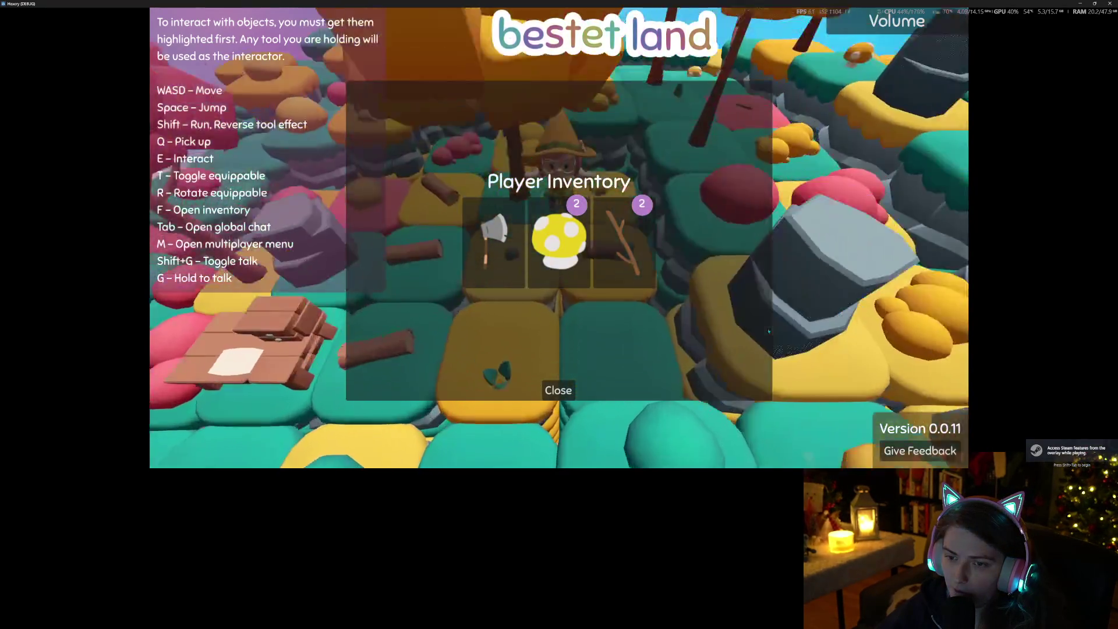
key("f")
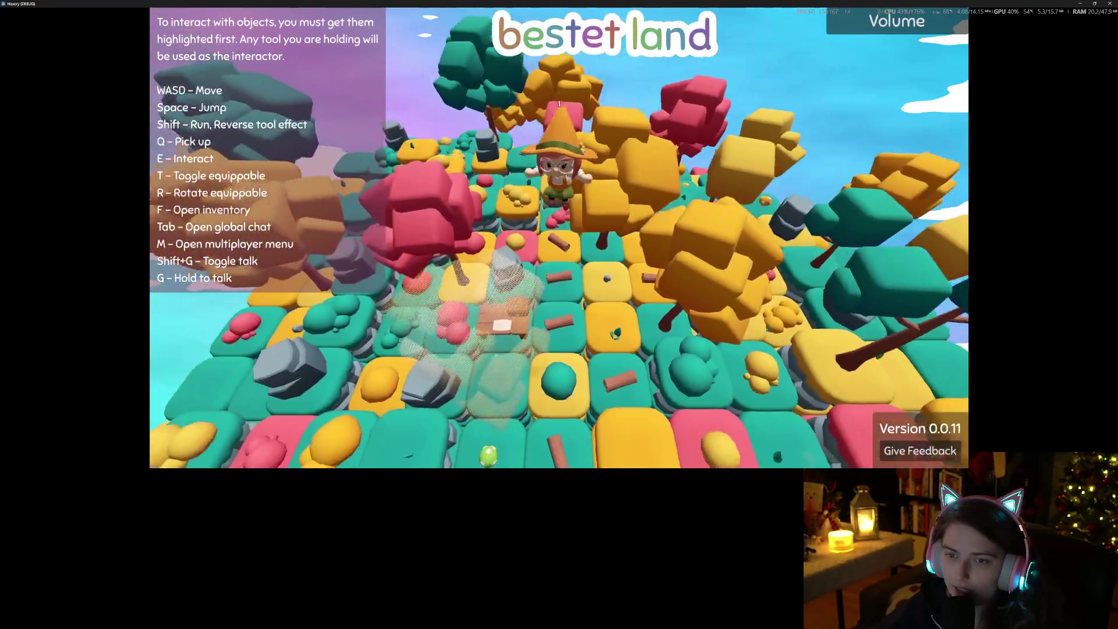
key("f")
key("f")
scroll(559, 237, "up", 5)
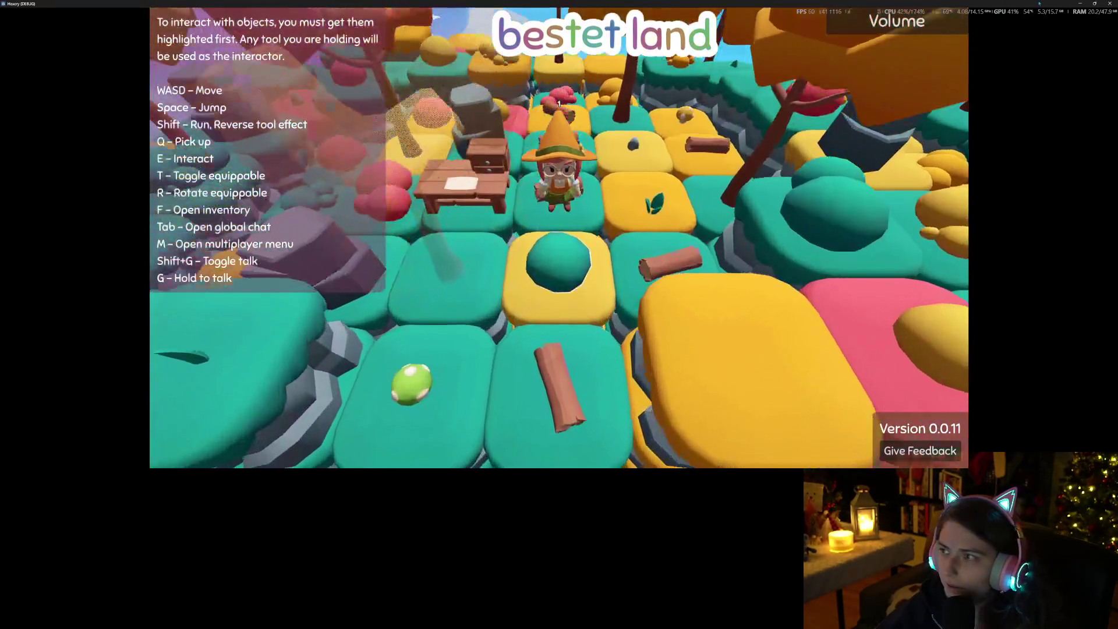
double_click(826, 3)
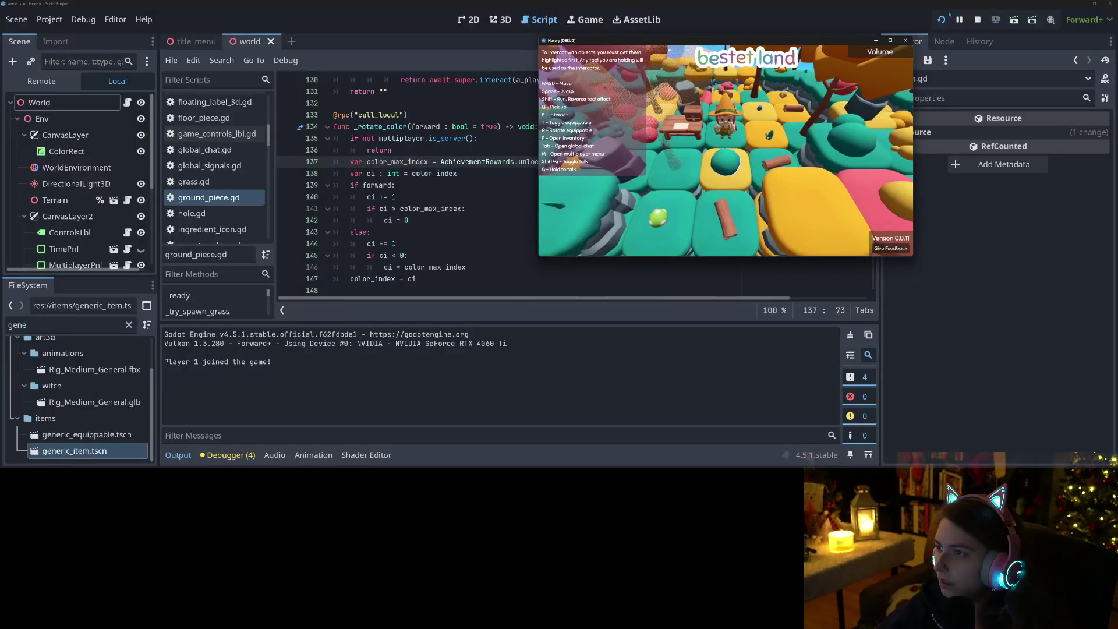
key("F8")
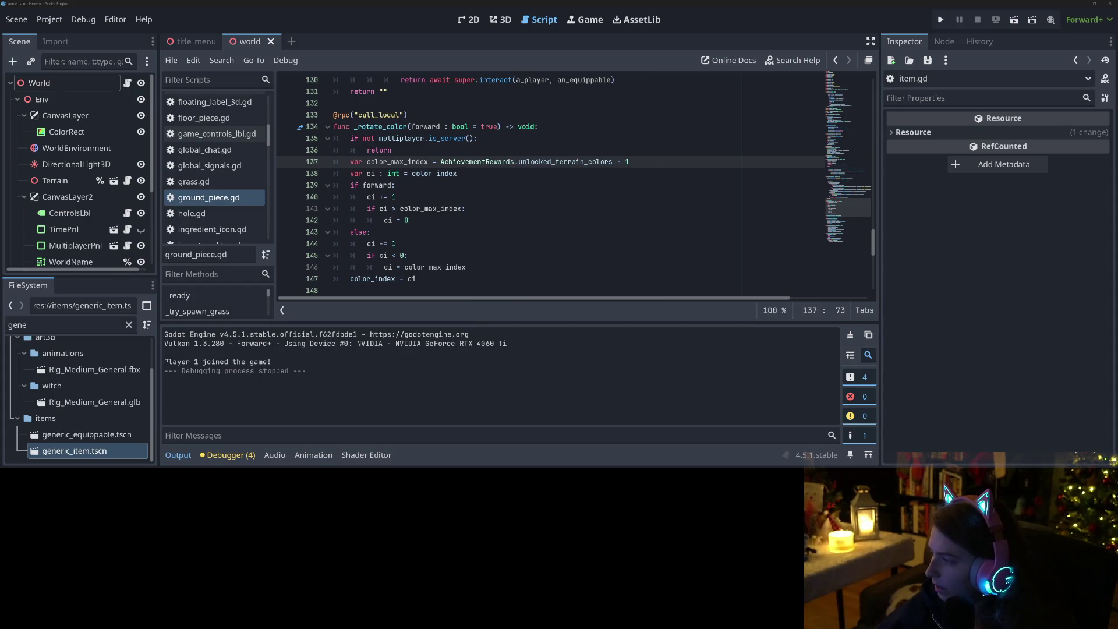
key("alt+Tab")
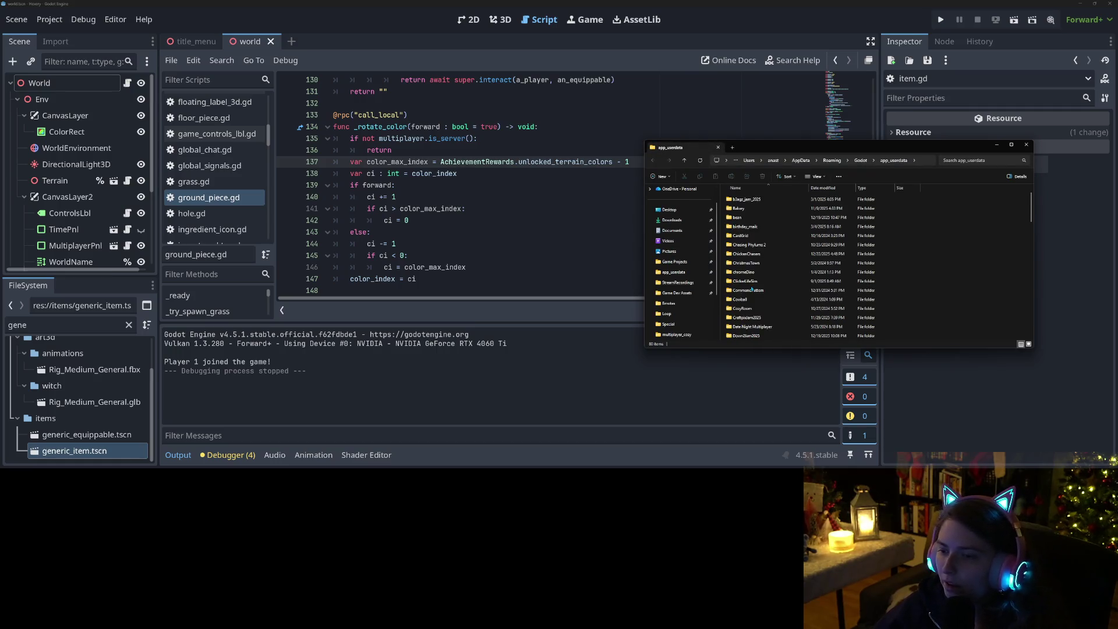
Browse into Hexery's game_saves folder and open the testest land save's game_data file
scroll(756, 288, "down", 7)
scroll(757, 287, "down", 5)
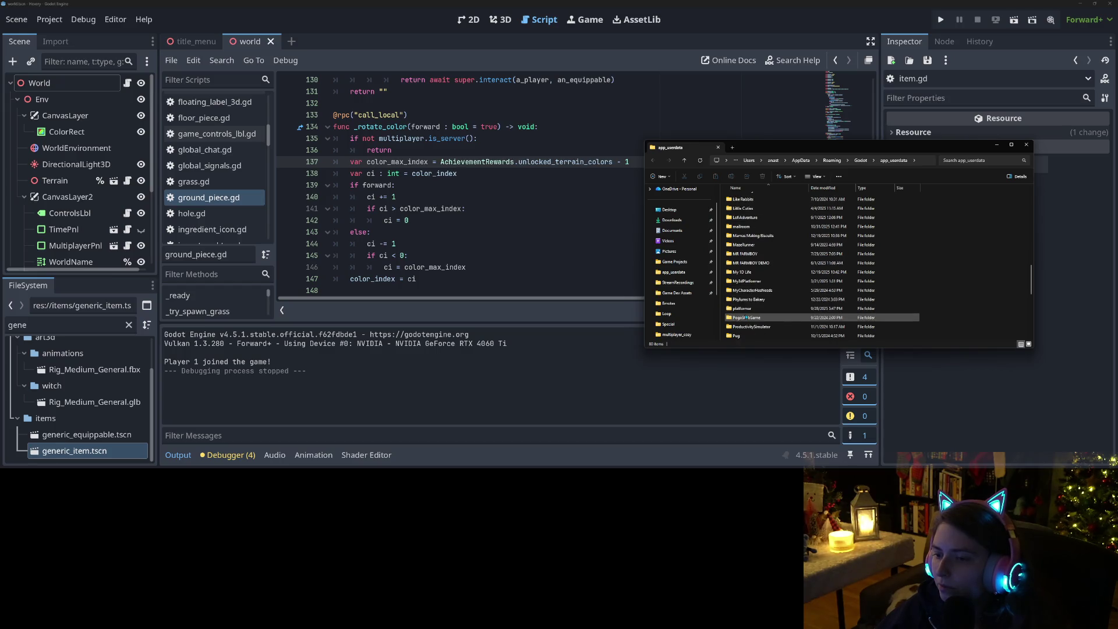
scroll(755, 308, "up", 2)
scroll(751, 280, "up", 1)
left_click(745, 224)
double_click(746, 224)
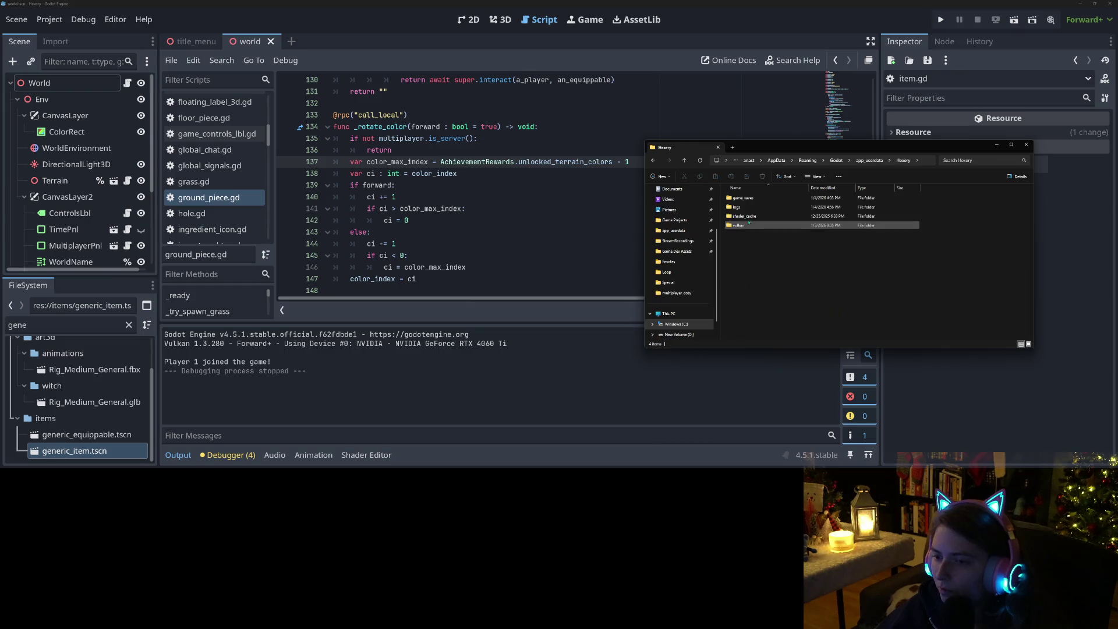
double_click(759, 199)
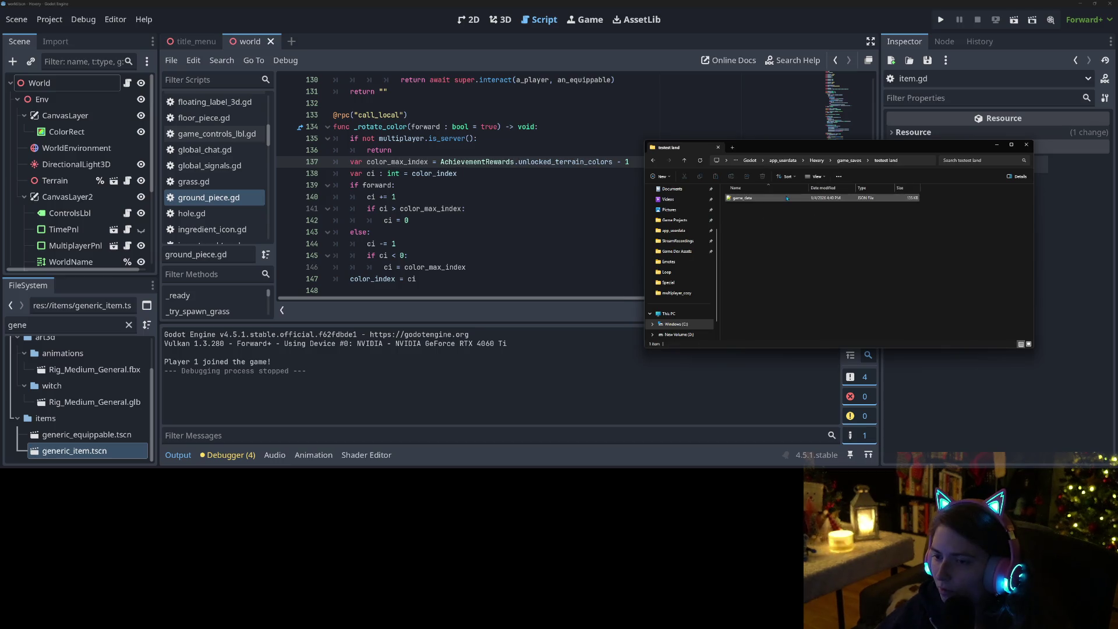
key("alt+Tab")
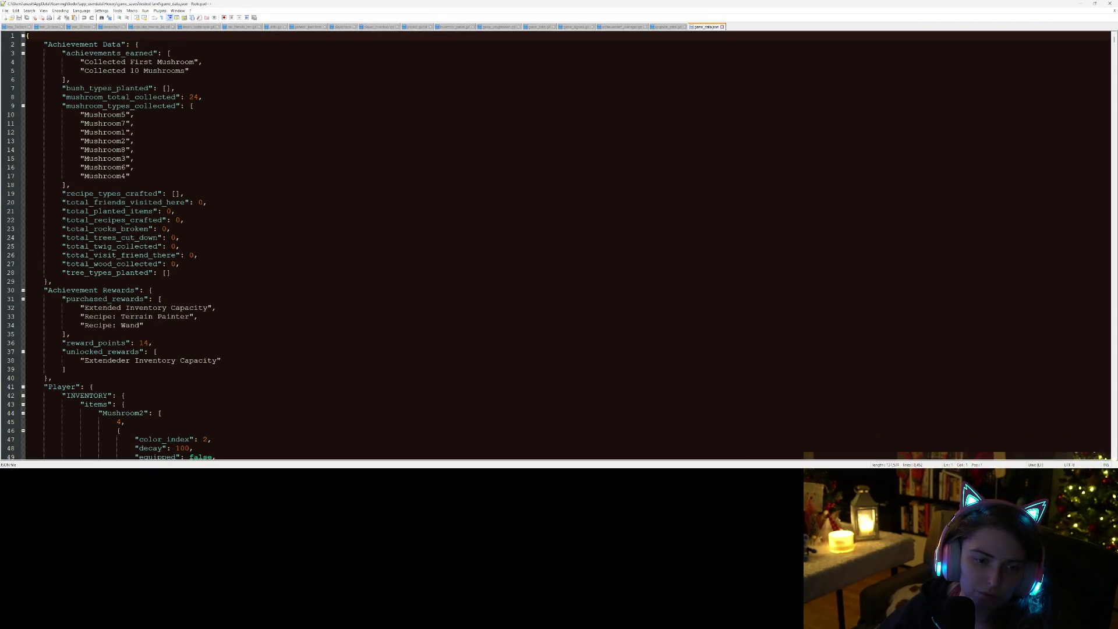
Collapse the Achievement Rewards block and review the open game_data file
scroll(156, 318, "down", 1)
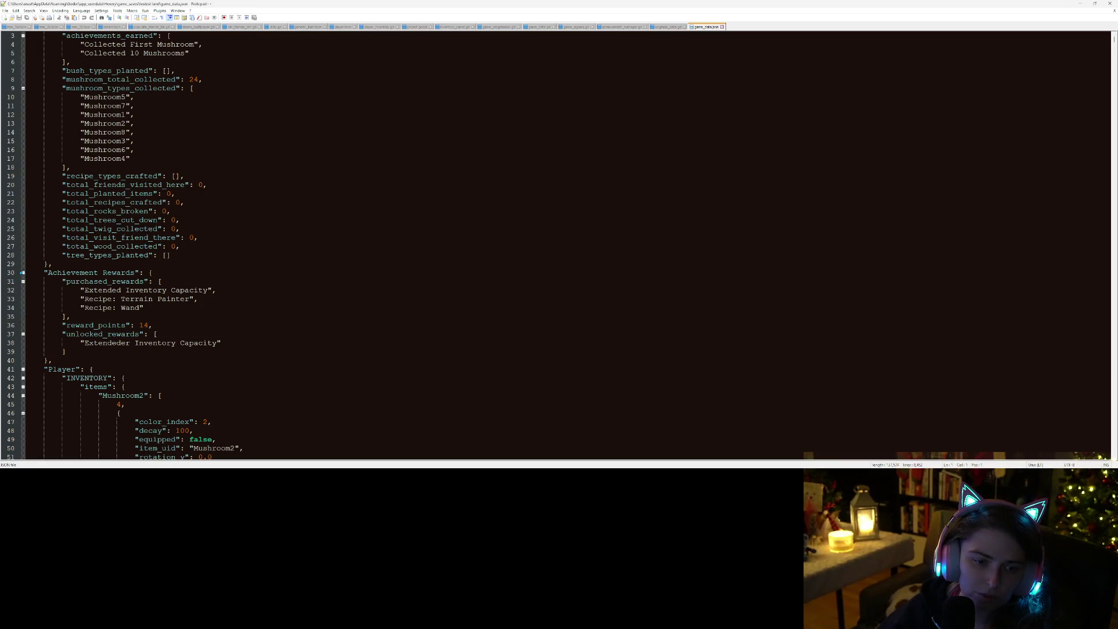
left_click(23, 273)
scroll(559, 245, "down", 11)
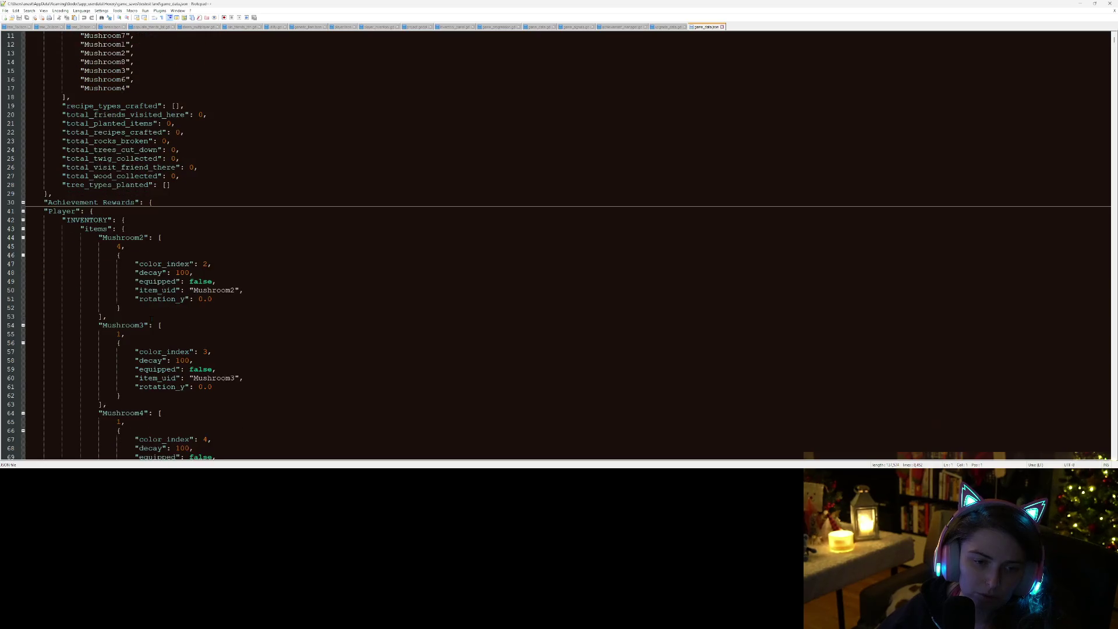
scroll(158, 319, "down", 9)
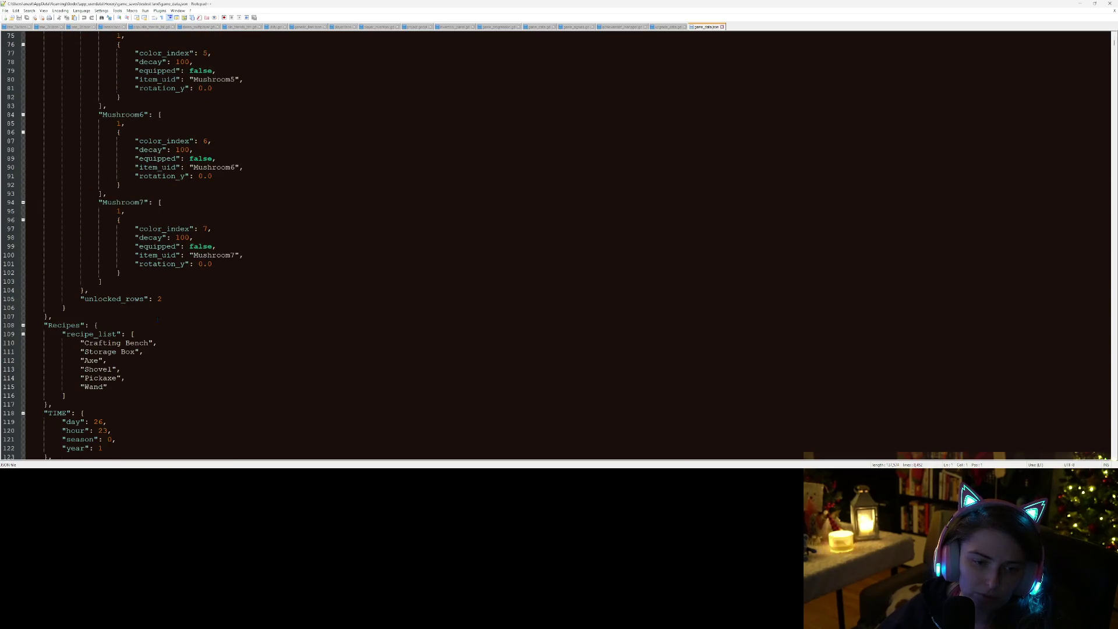
scroll(195, 291, "up", 16)
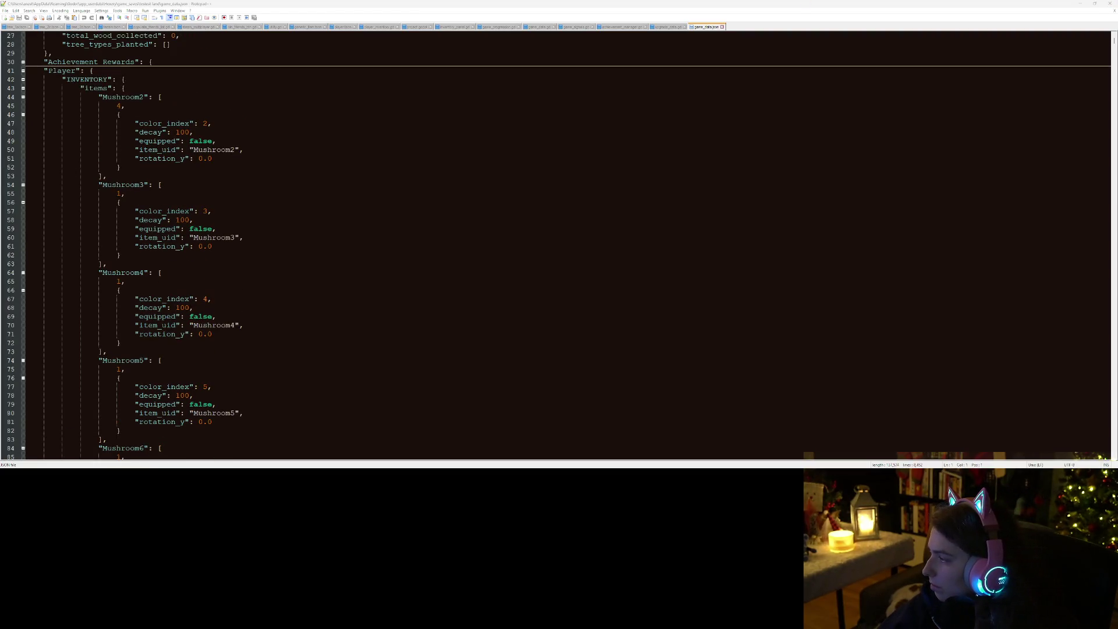
Close Notepad++ and open the other save's game_data file from the save folders
key("alt+F4")
double_click(743, 198)
left_click(849, 160)
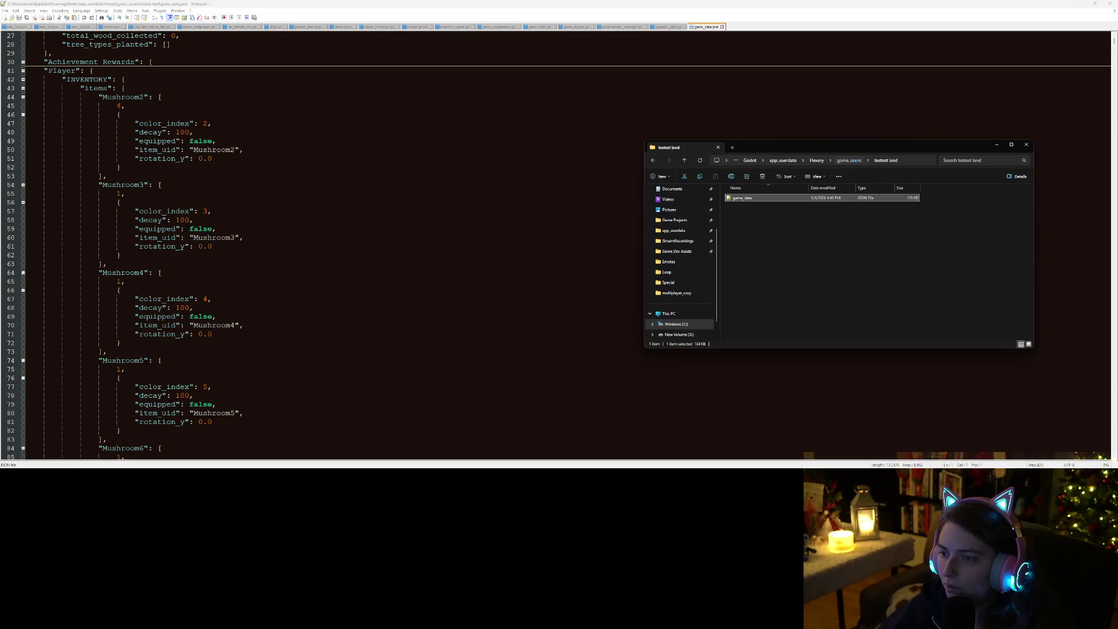
scroll(319, 287, "down", 10)
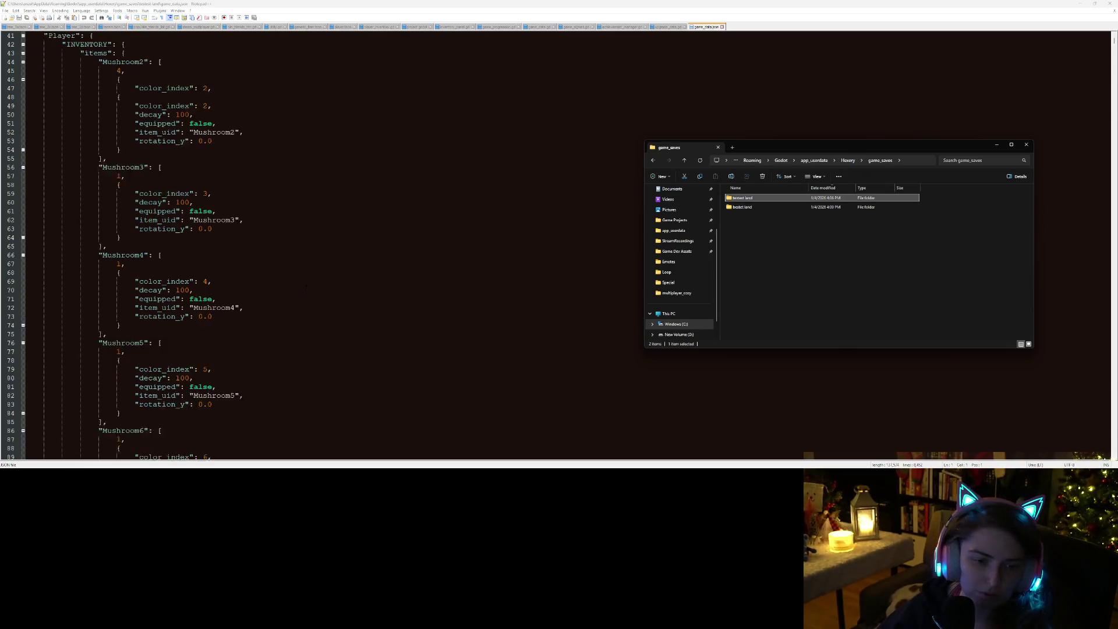
scroll(319, 287, "down", 3)
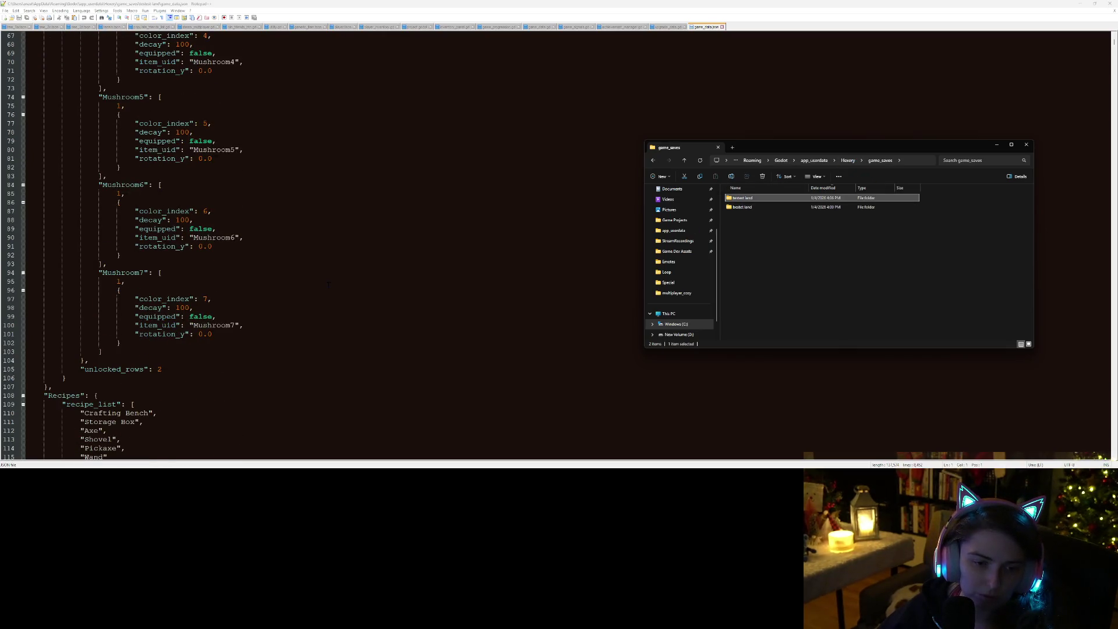
double_click(739, 207)
double_click(743, 199)
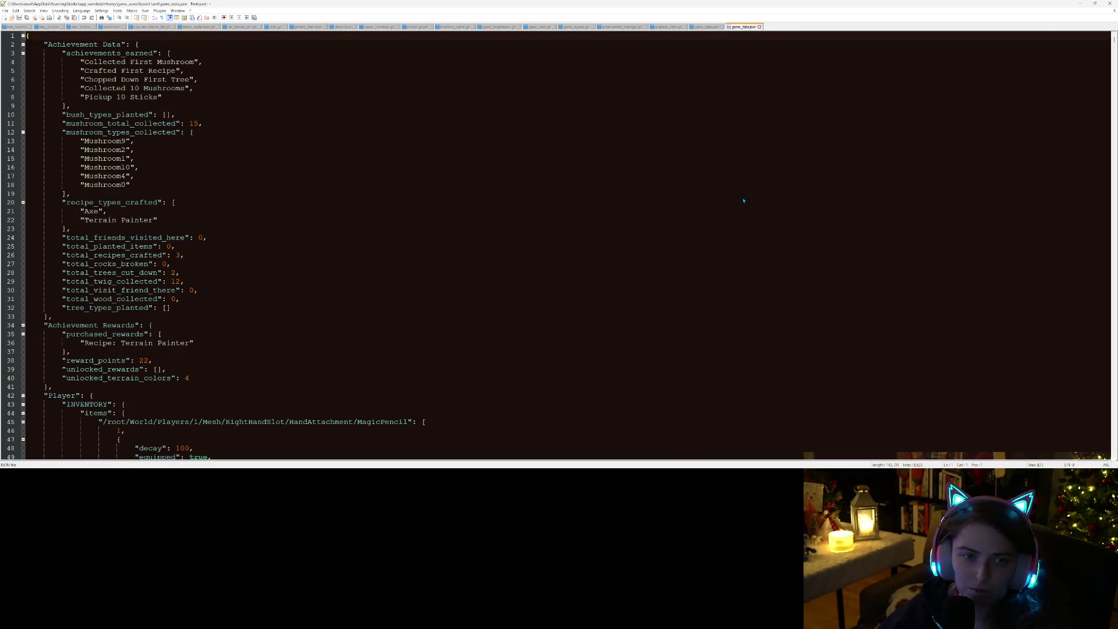
scroll(412, 211, "down", 5)
scroll(387, 215, "down", 7)
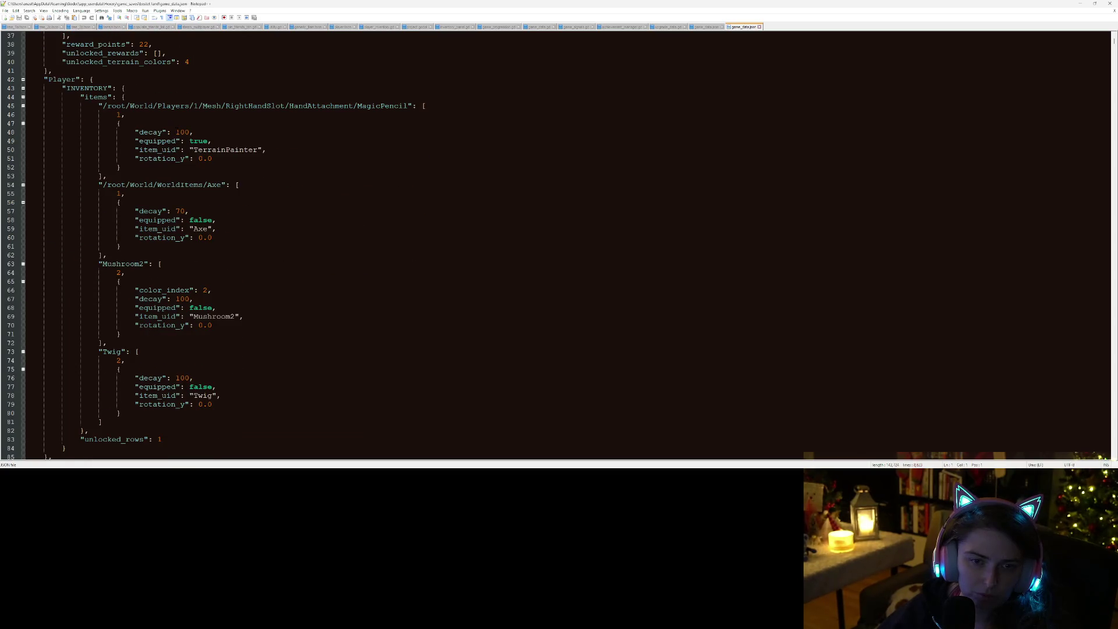
Change TerrainPainter to 'Terrain Painter' on line 50, save, and return to Godot
double_click(227, 150)
left_click(226, 150)
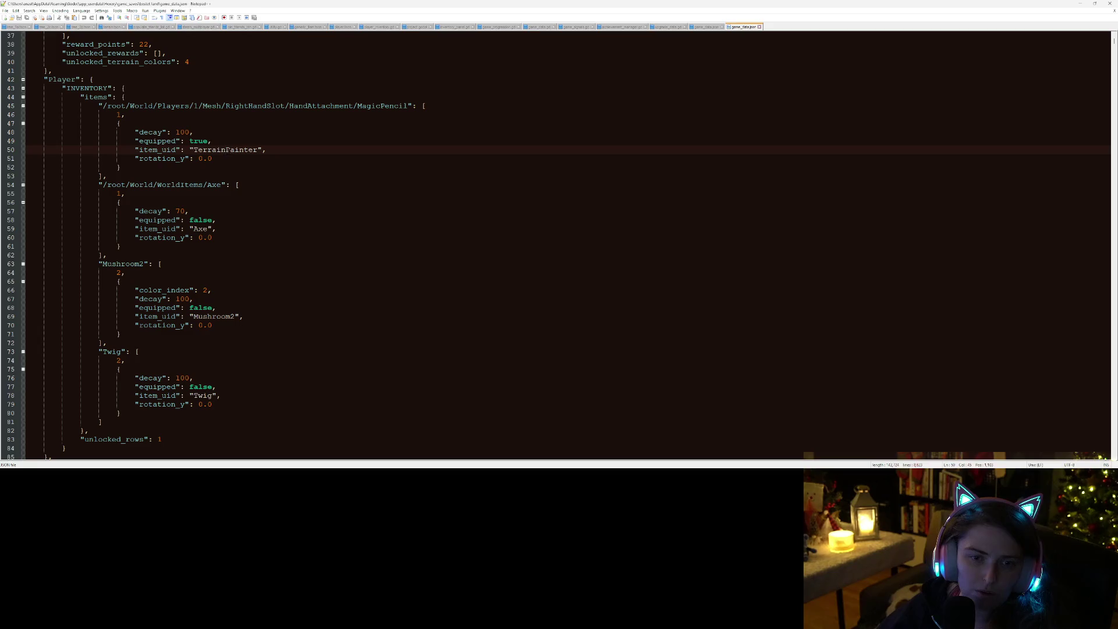
key("ctrl+s")
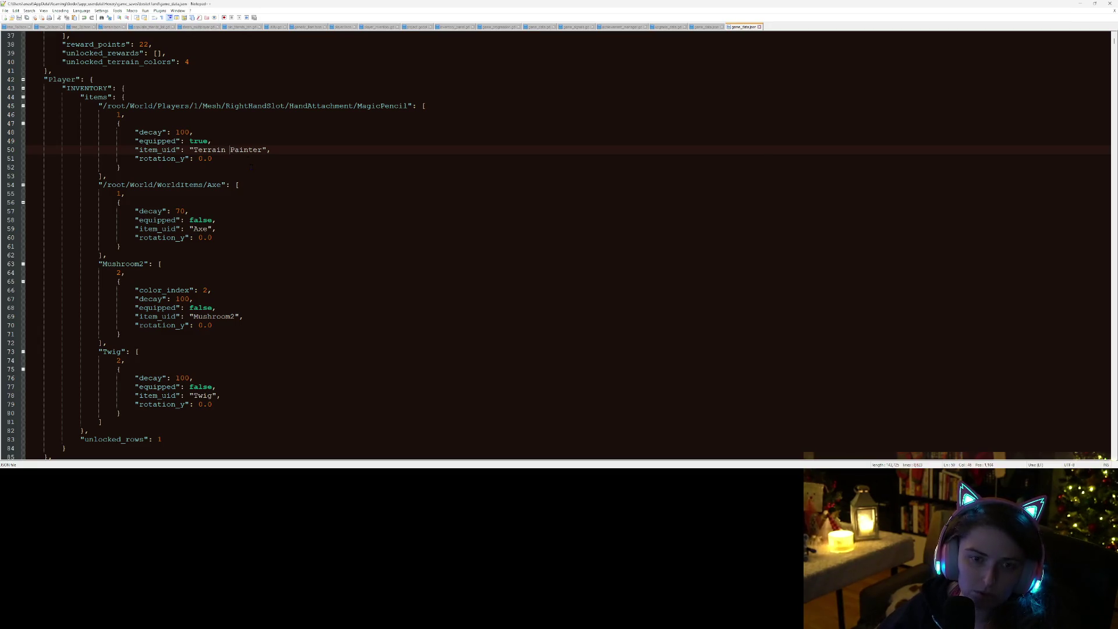
scroll(467, 301, "down", 3)
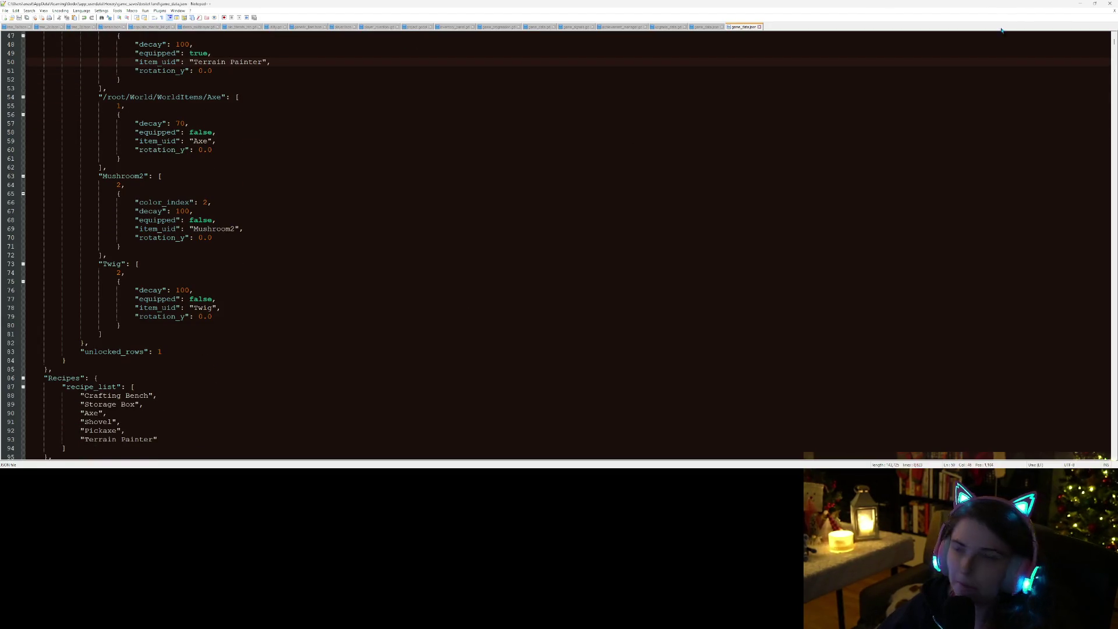
left_click(1075, 4)
left_click(395, 197)
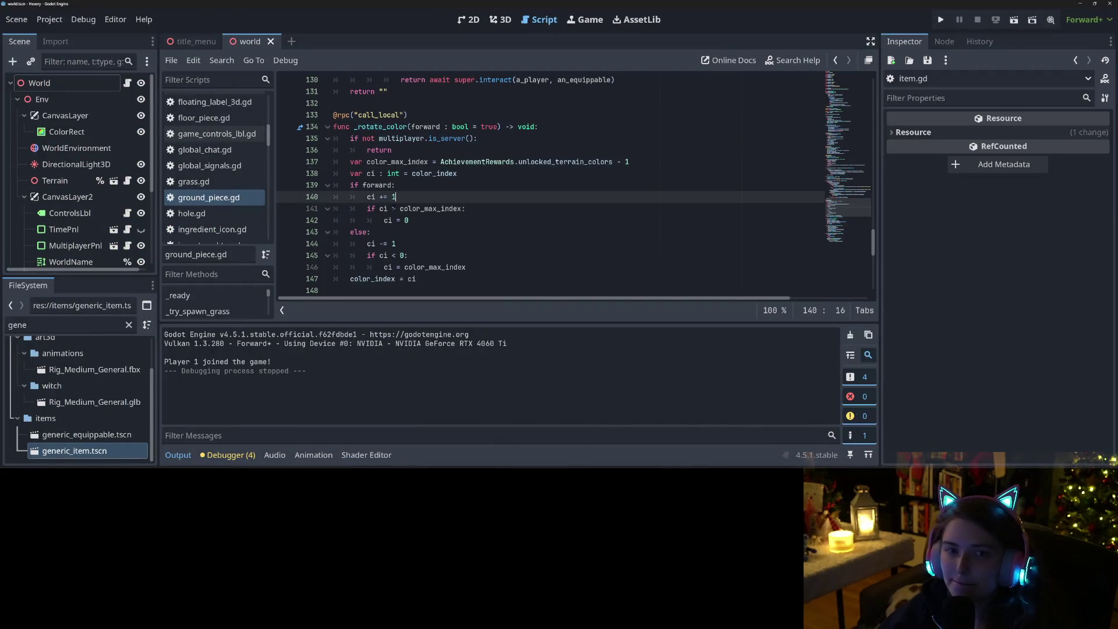
Filter the FileSystem for 'penci' and open the magic_pencil scene
double_click(48, 326)
type("terra")
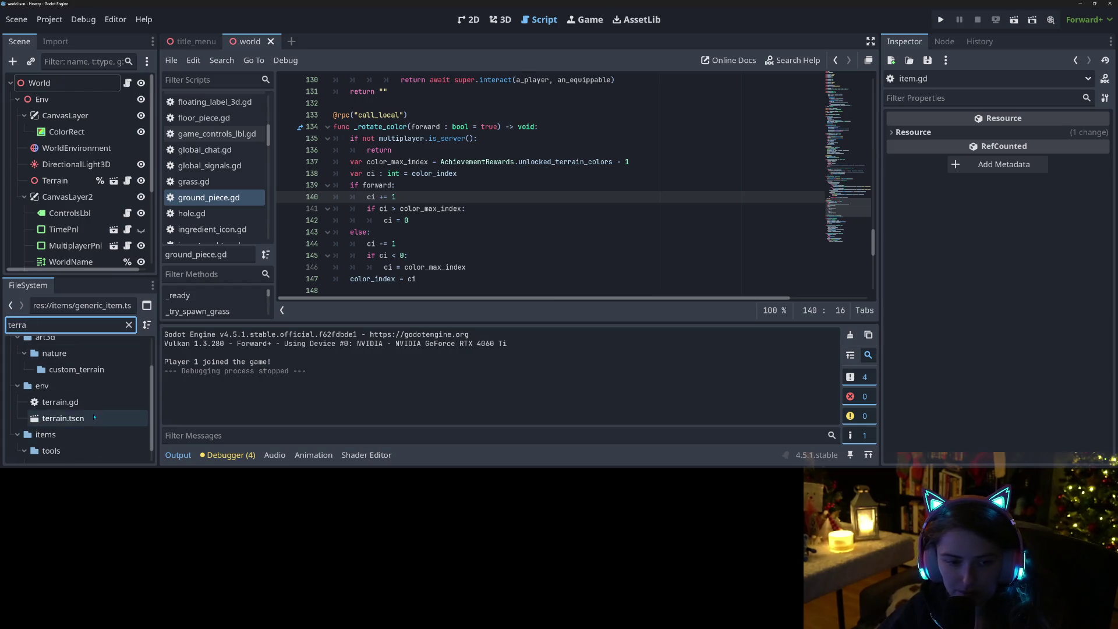
scroll(94, 416, "up", 3)
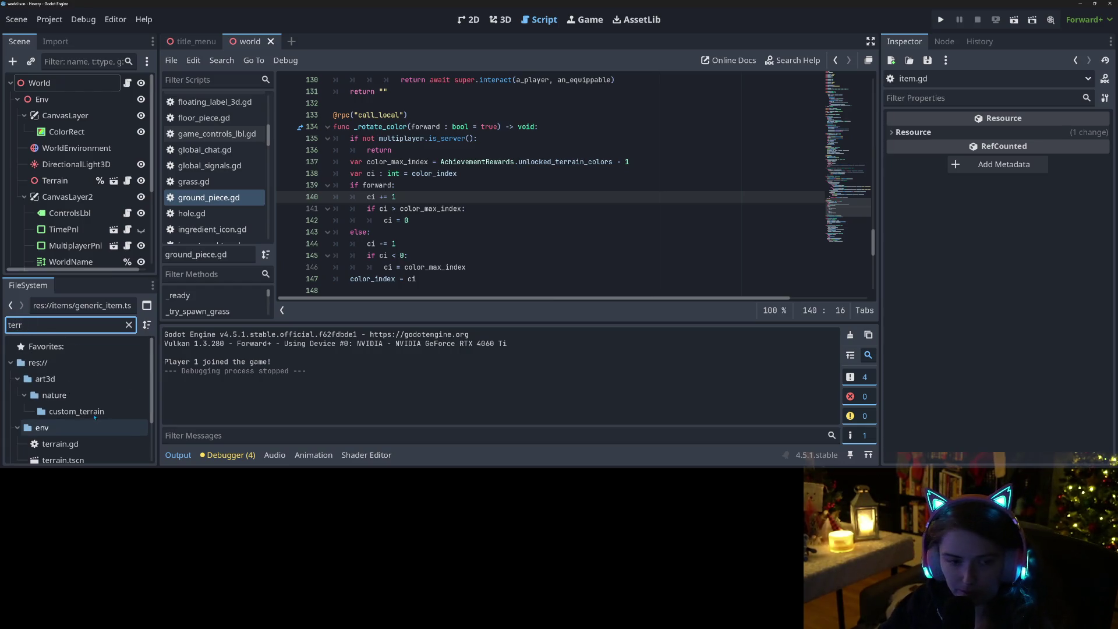
key("BackSpace")
key("BackSpace")
key("BackSpace")
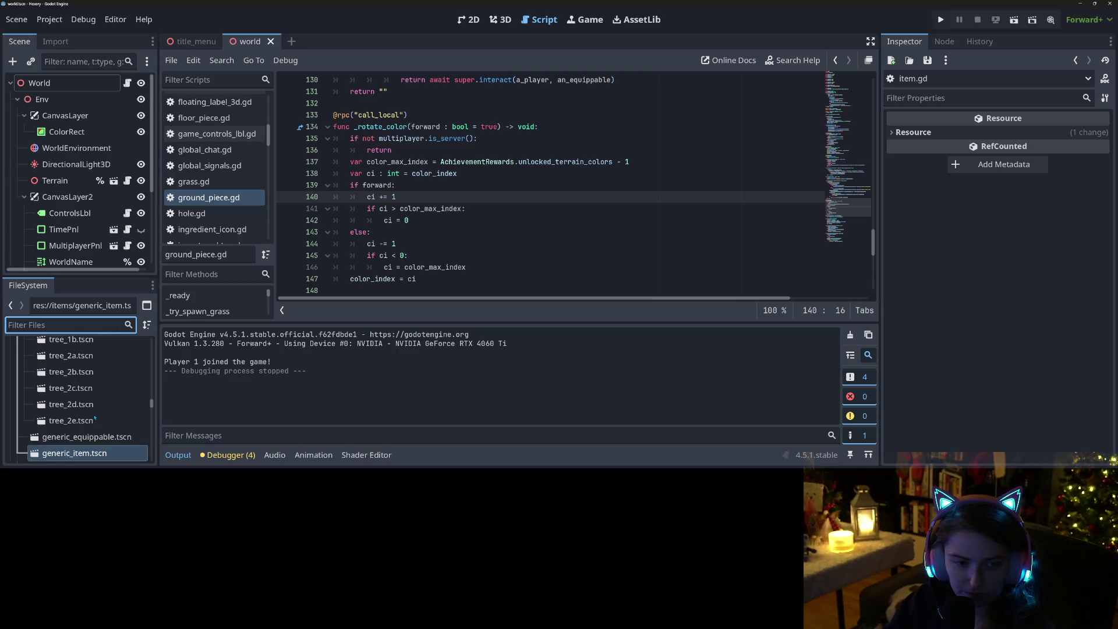
type("penci")
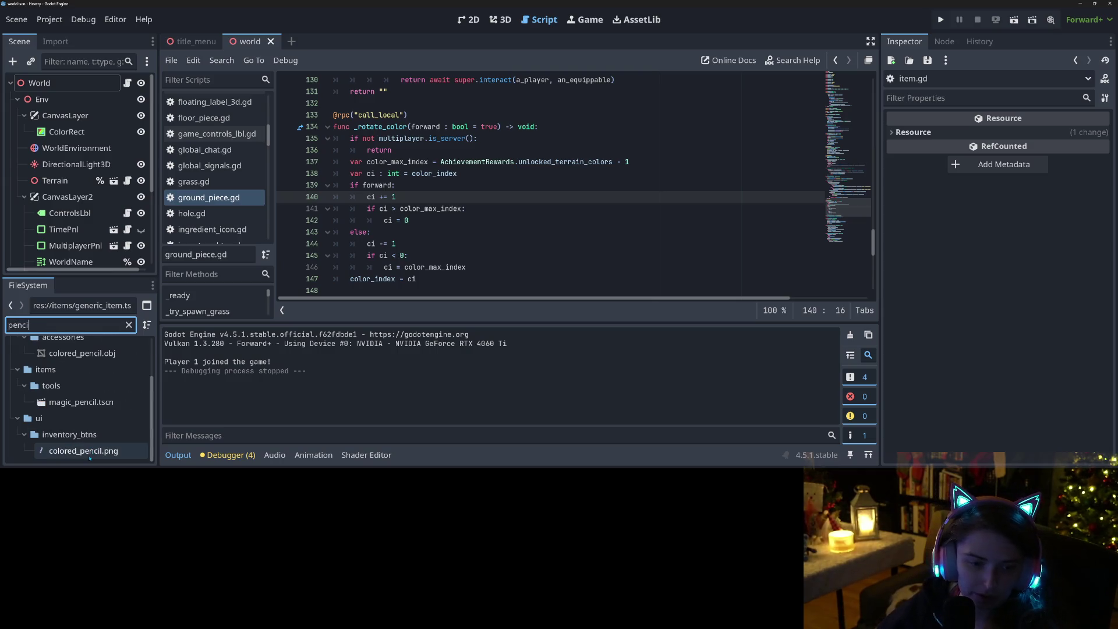
double_click(81, 401)
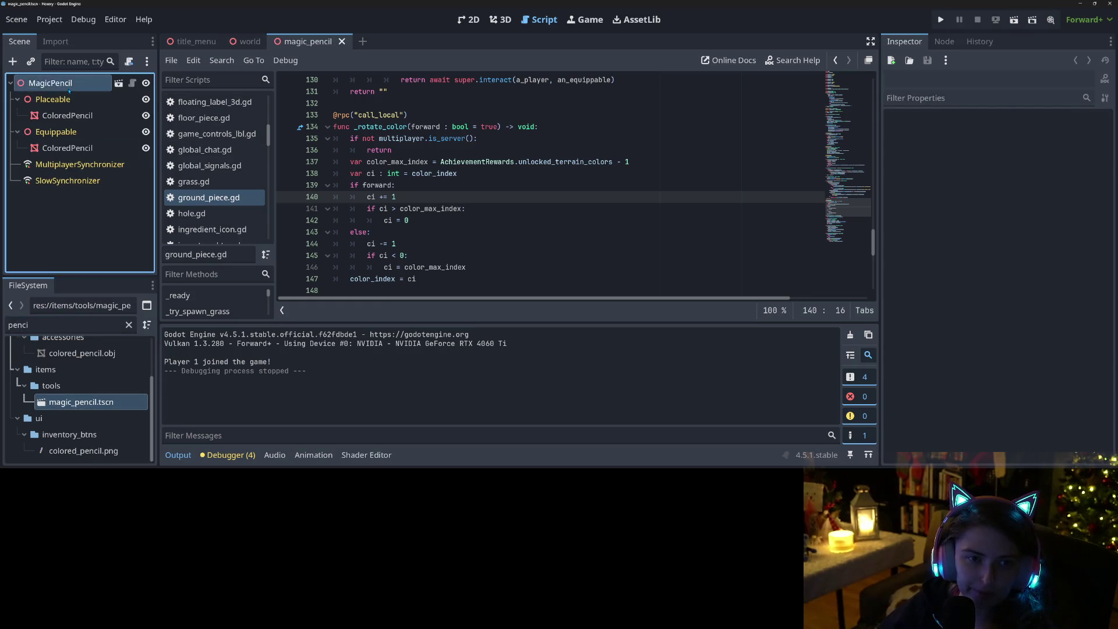
Set the MagicPencil Item UID to 'Terrain Painter' and run the project
left_click(69, 88)
left_click(1023, 134)
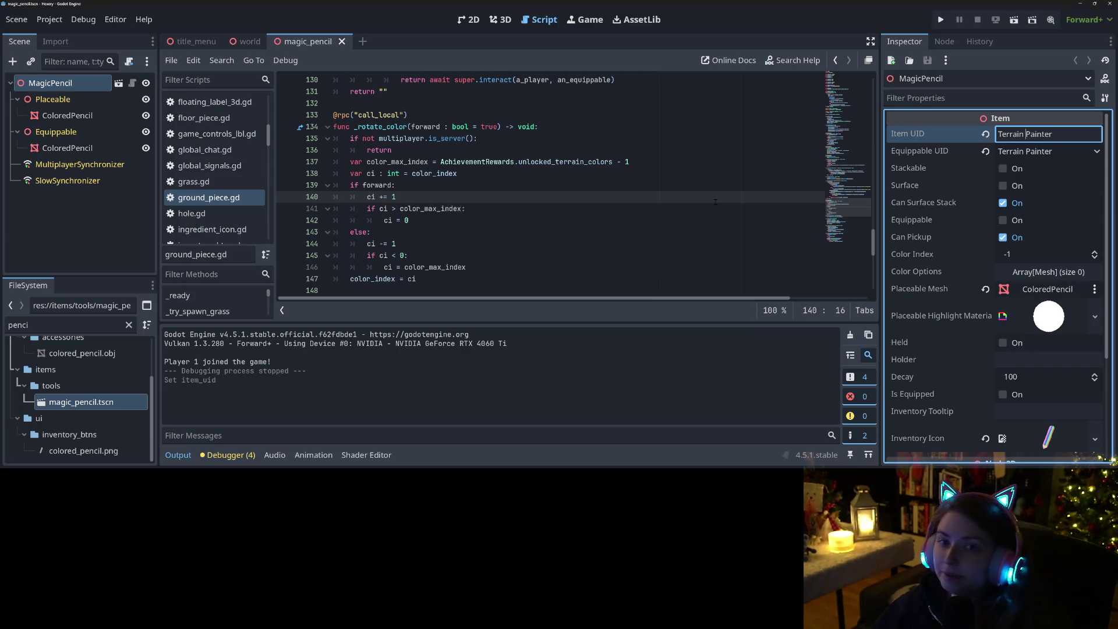
left_click(940, 19)
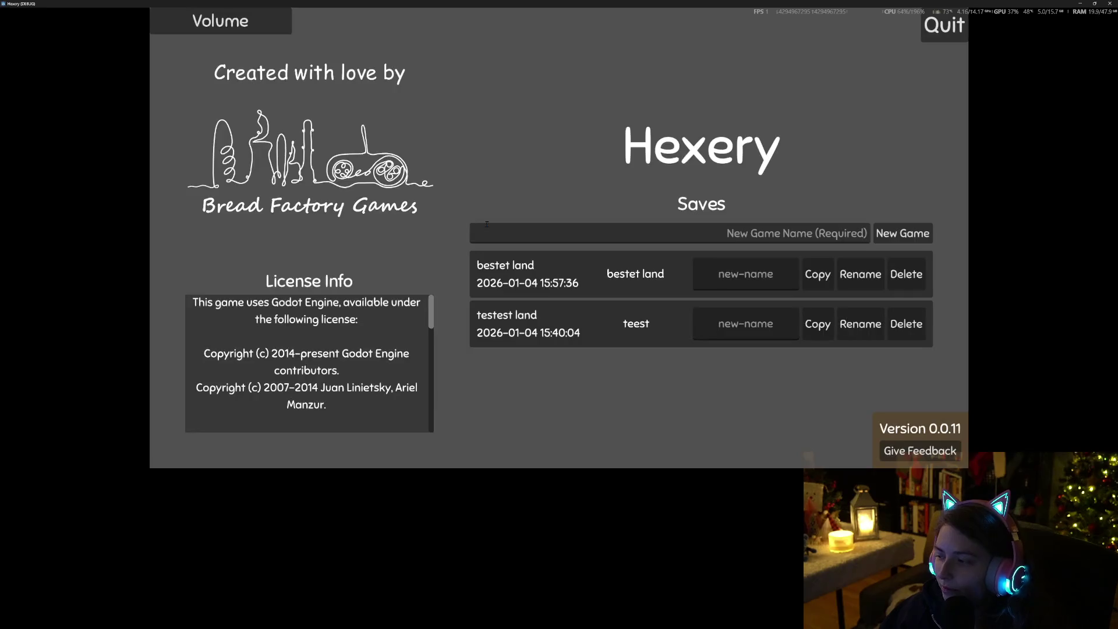
Load bestet land, recolour a tile three times, and buy Yummy Nature Set in the Achievement Shop
left_click(567, 283)
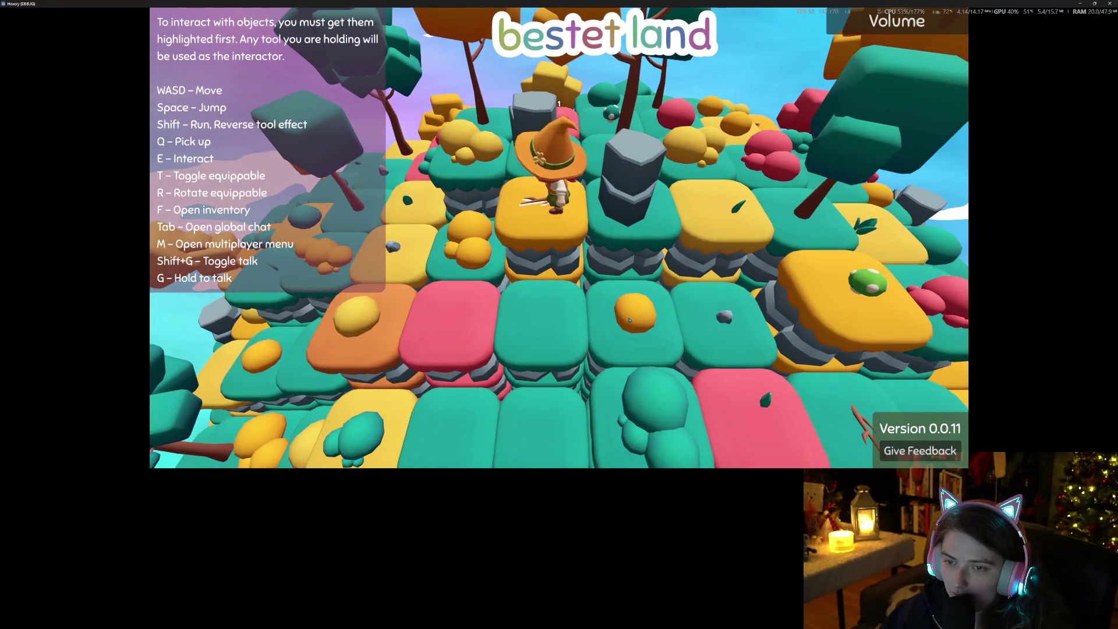
key("e")
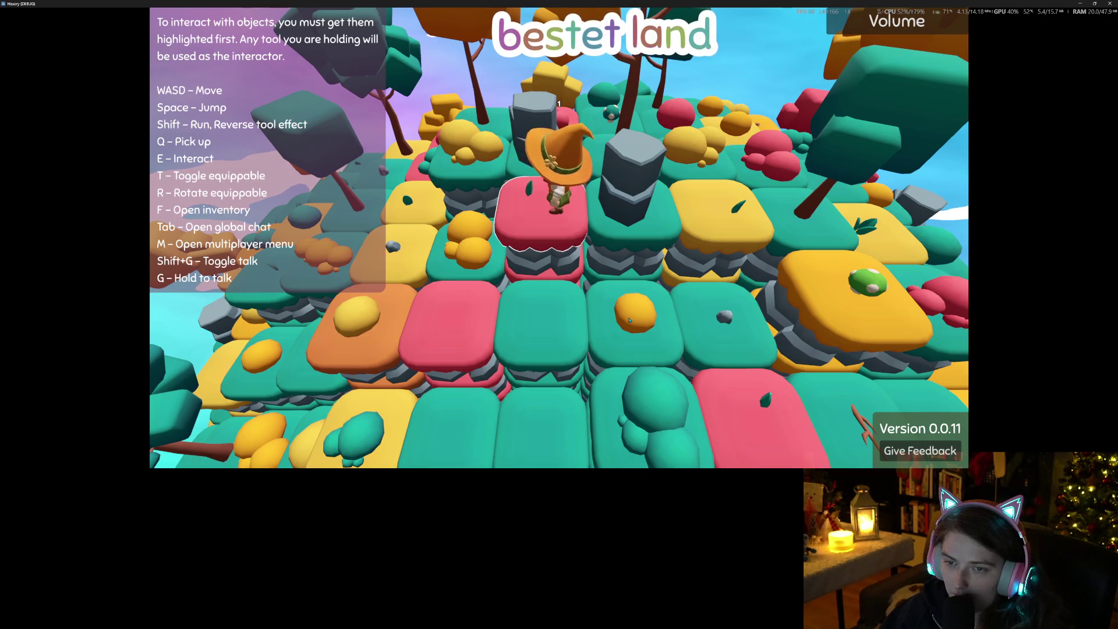
key("e")
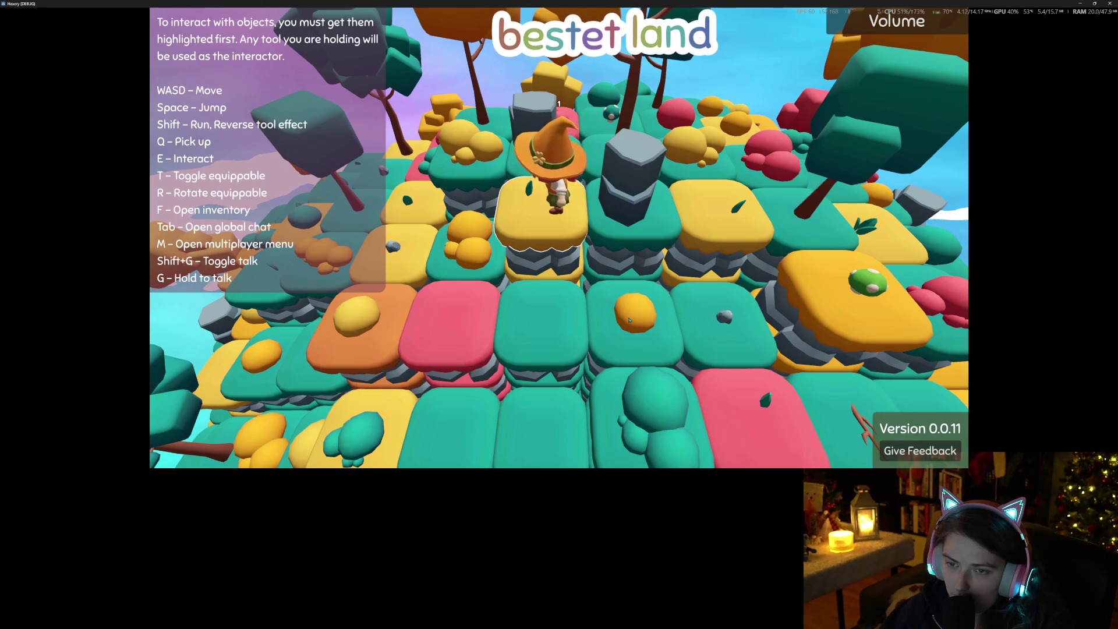
key("e")
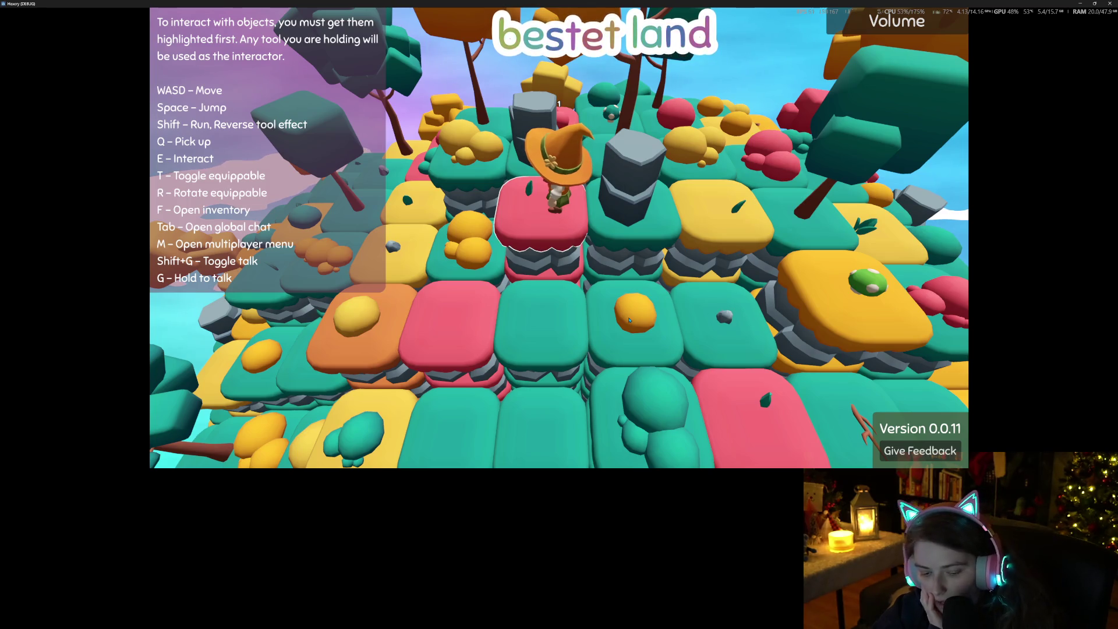
key("b")
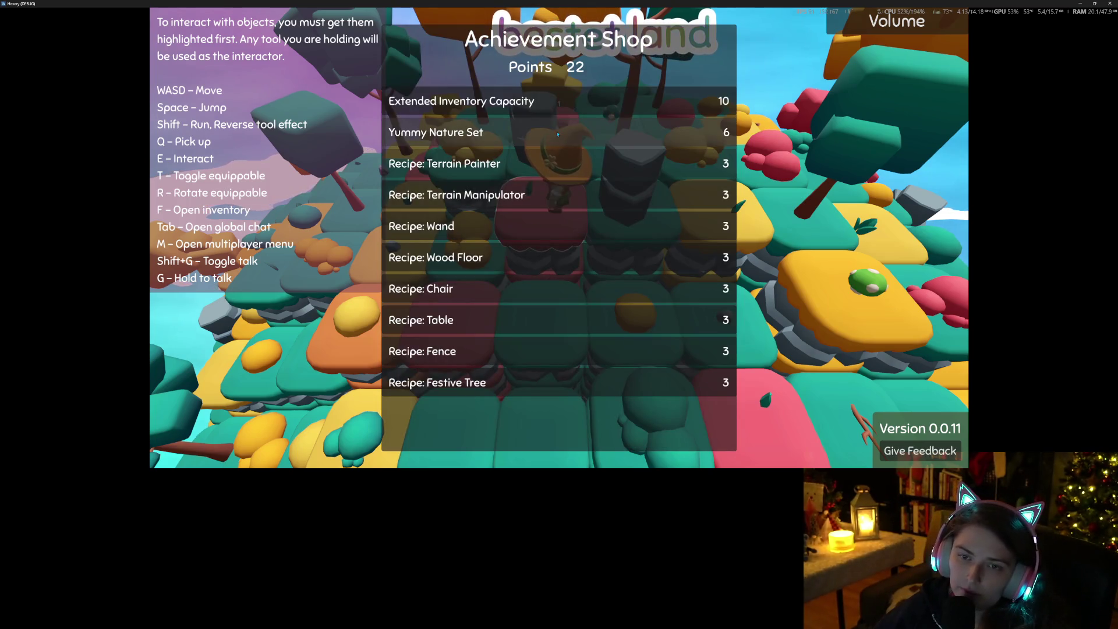
left_click(557, 134)
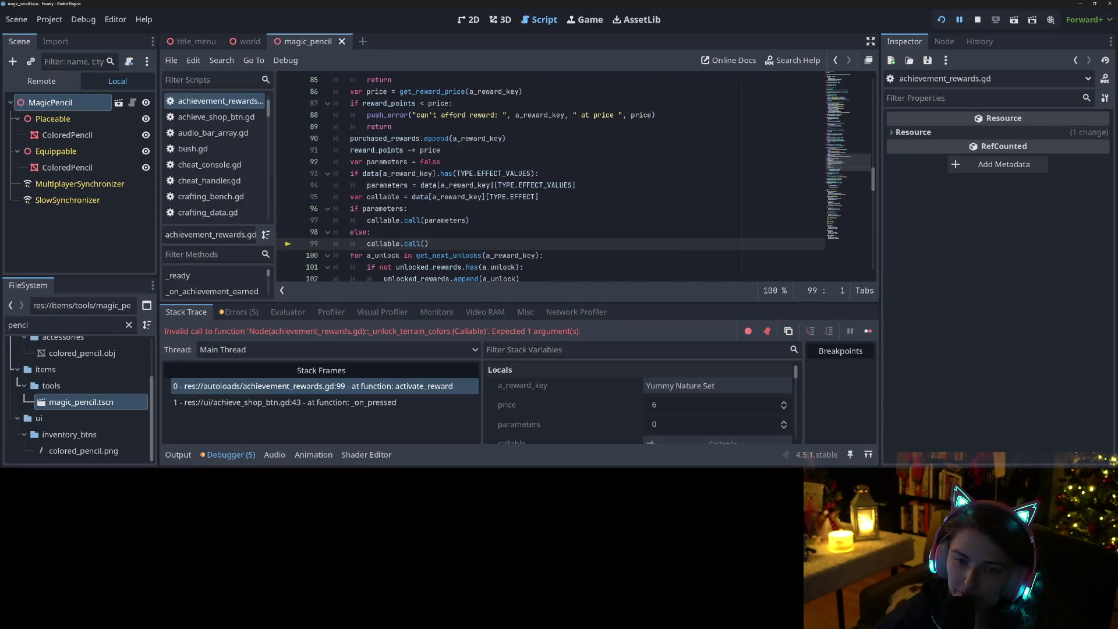
Trace how parameters and EFFECT_VALUES are used in achievement_rewards.gd
scroll(466, 256, "down", 4)
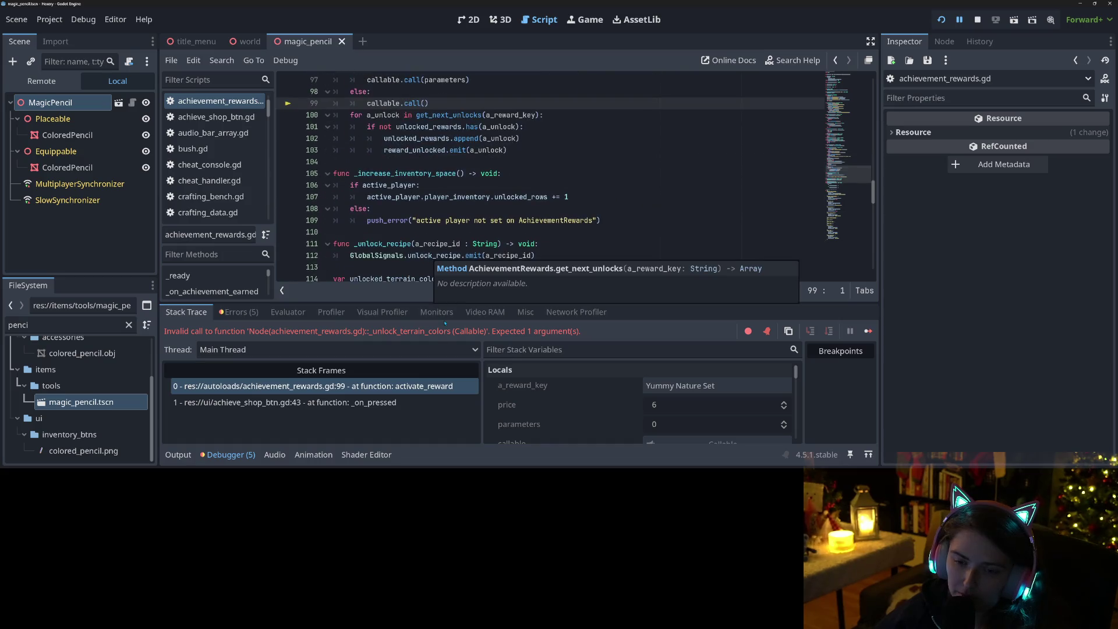
scroll(375, 173, "up", 3)
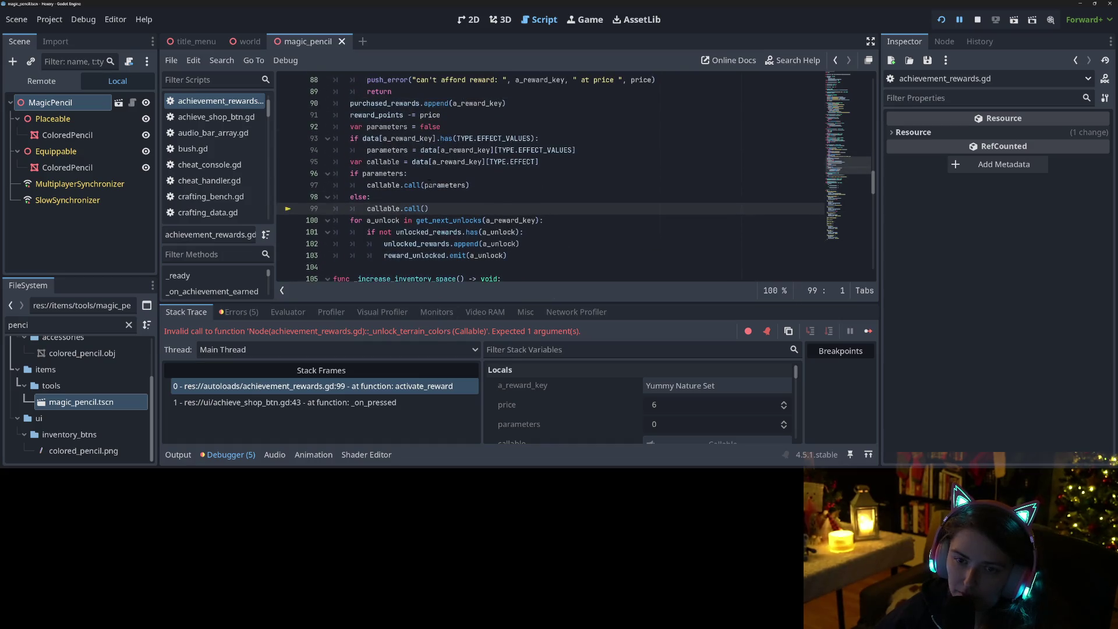
double_click(382, 173)
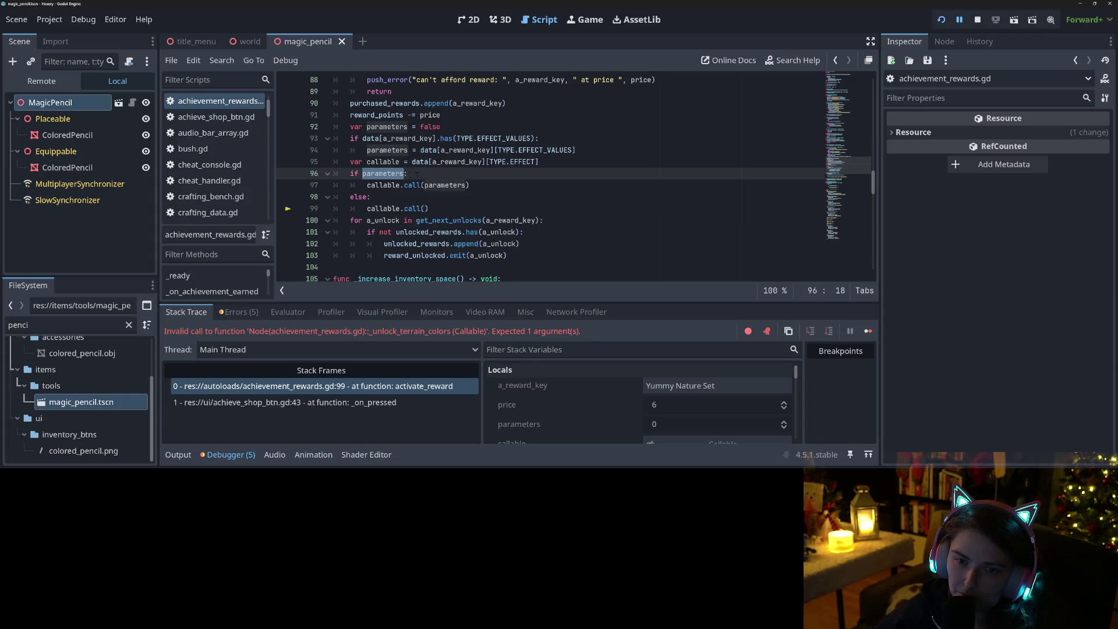
scroll(388, 174, "down", 1)
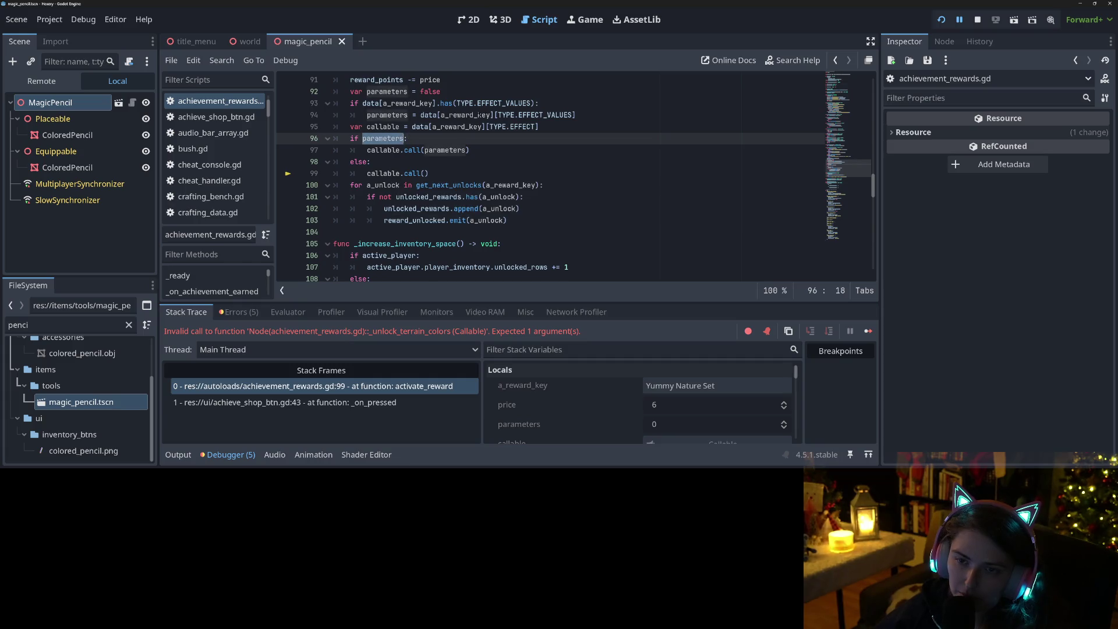
double_click(530, 114)
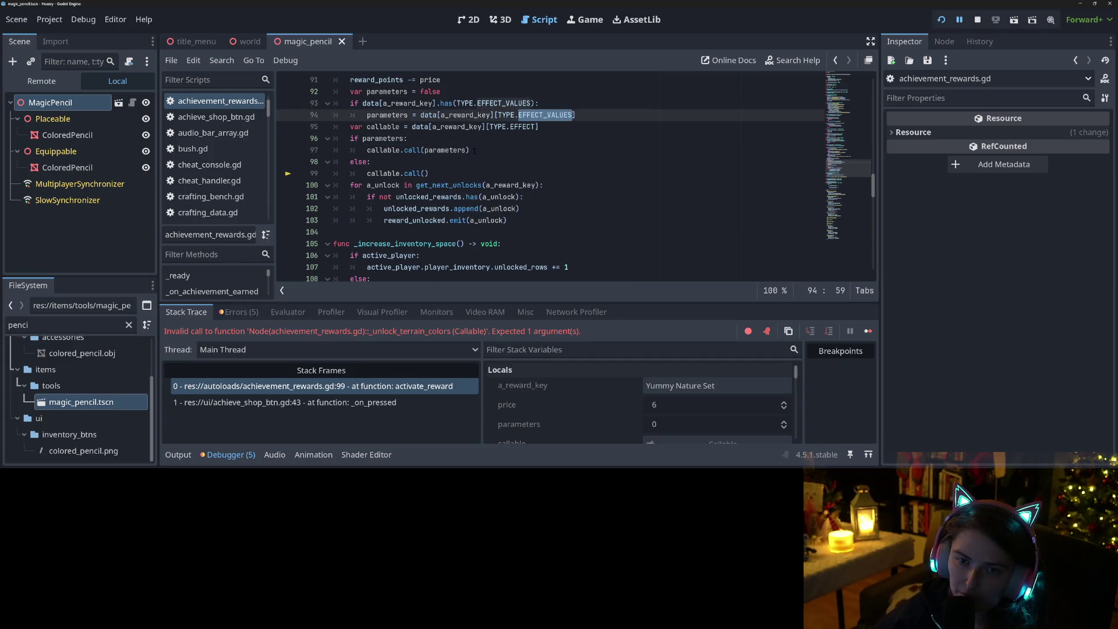
scroll(473, 151, "down", 15)
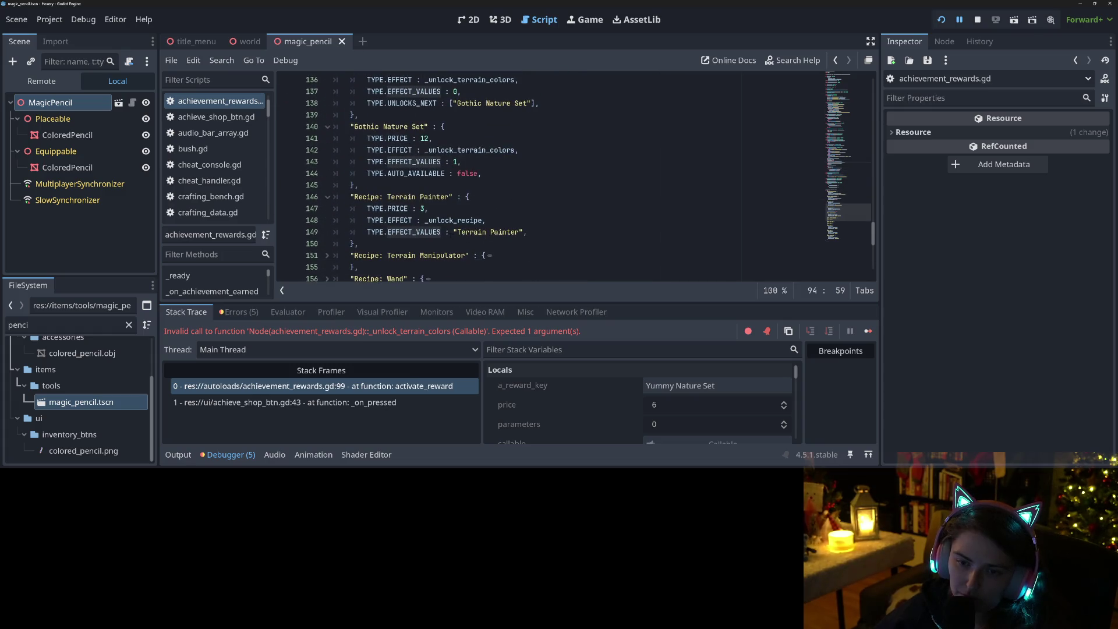
double_click(476, 232)
Change the Gothic Nature Set's effect value to 1 and look over the Yummy Nature Set entry
left_click(445, 161)
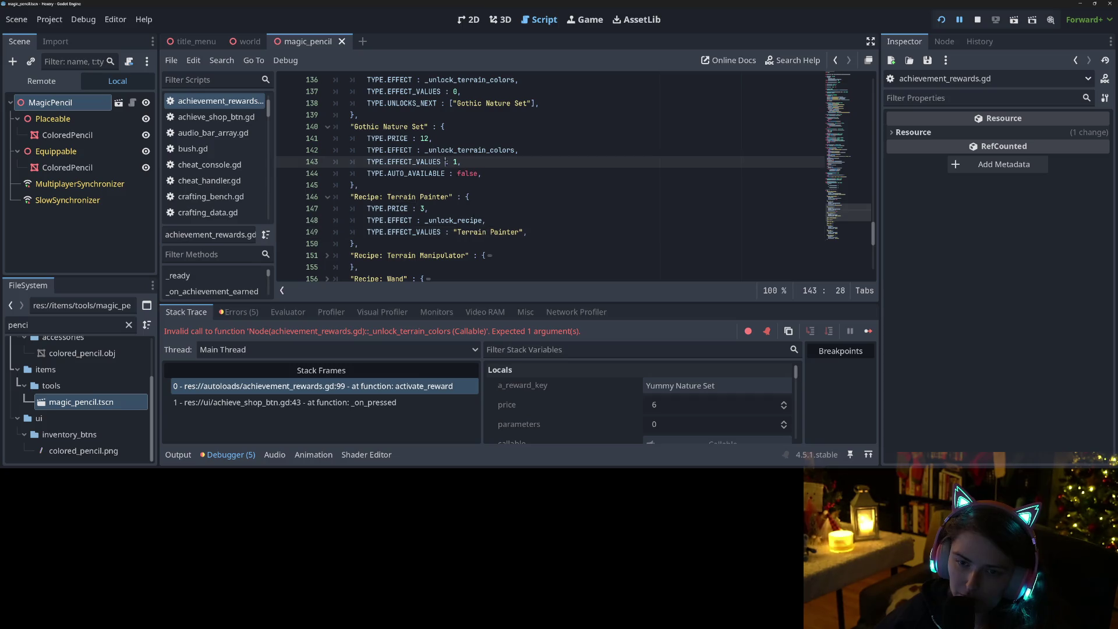
type("1")
scroll(550, 176, "up", 2)
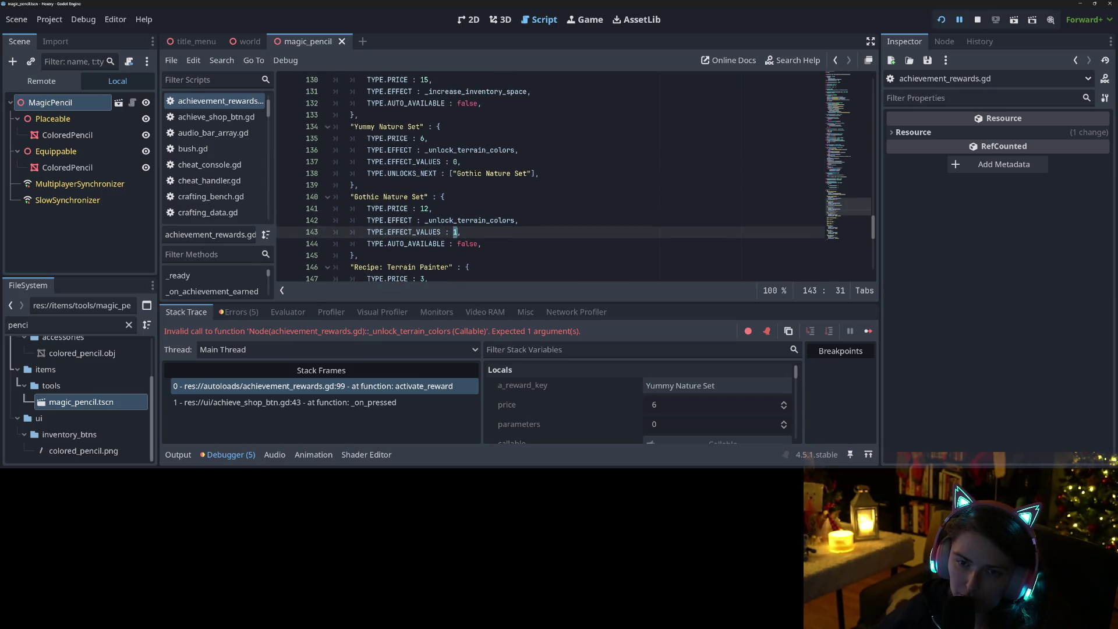
double_click(417, 162)
left_click(418, 126)
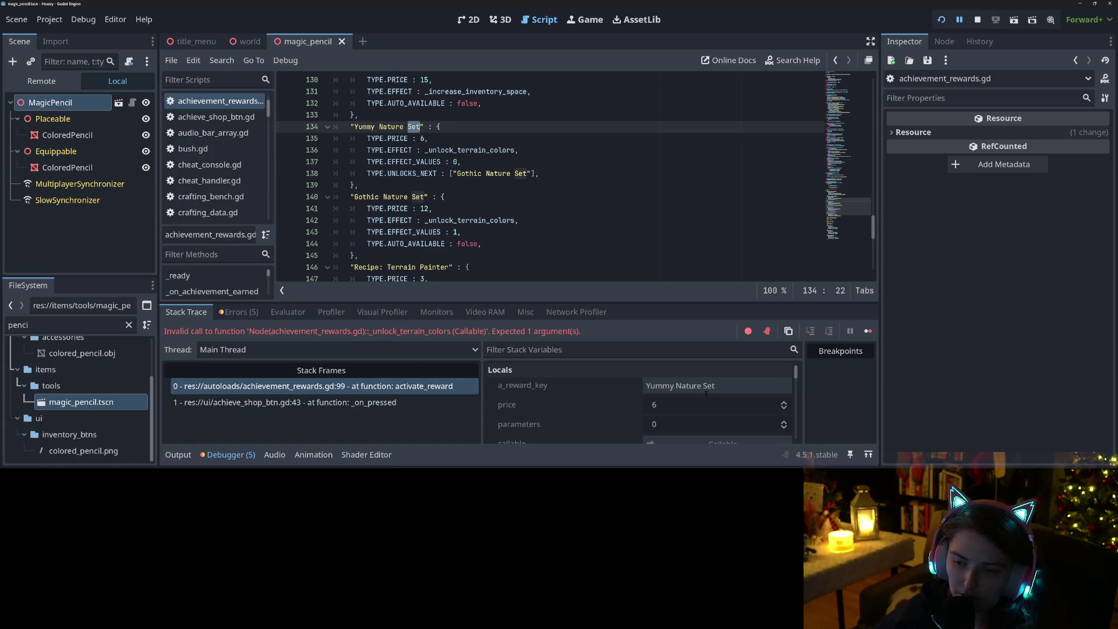
scroll(646, 393, "down", 1)
scroll(709, 415, "up", 1)
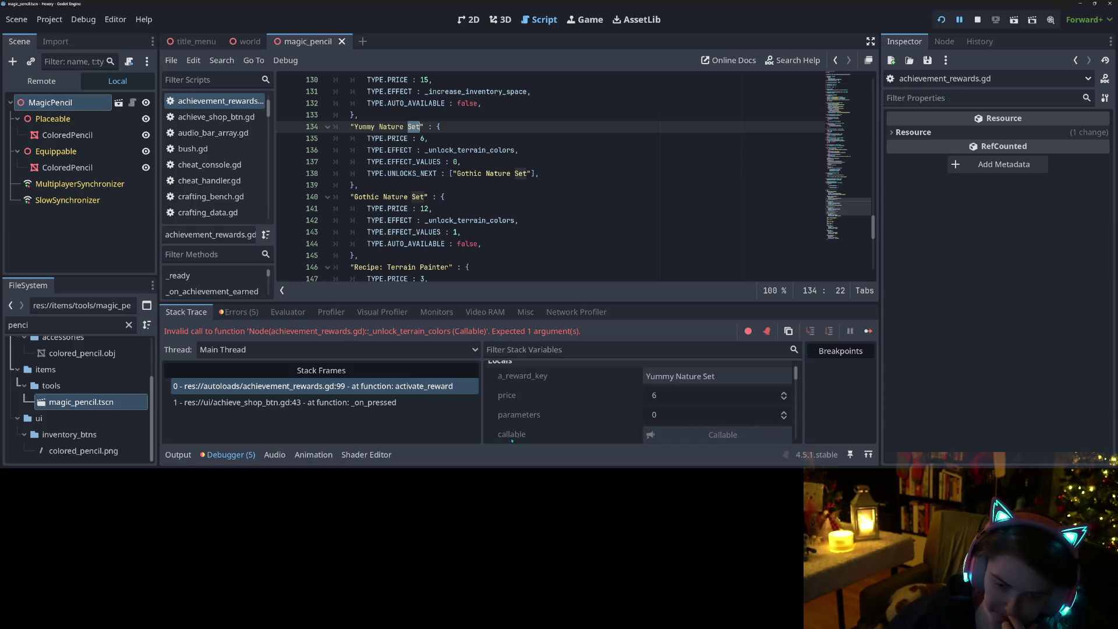
scroll(517, 276, "up", 3)
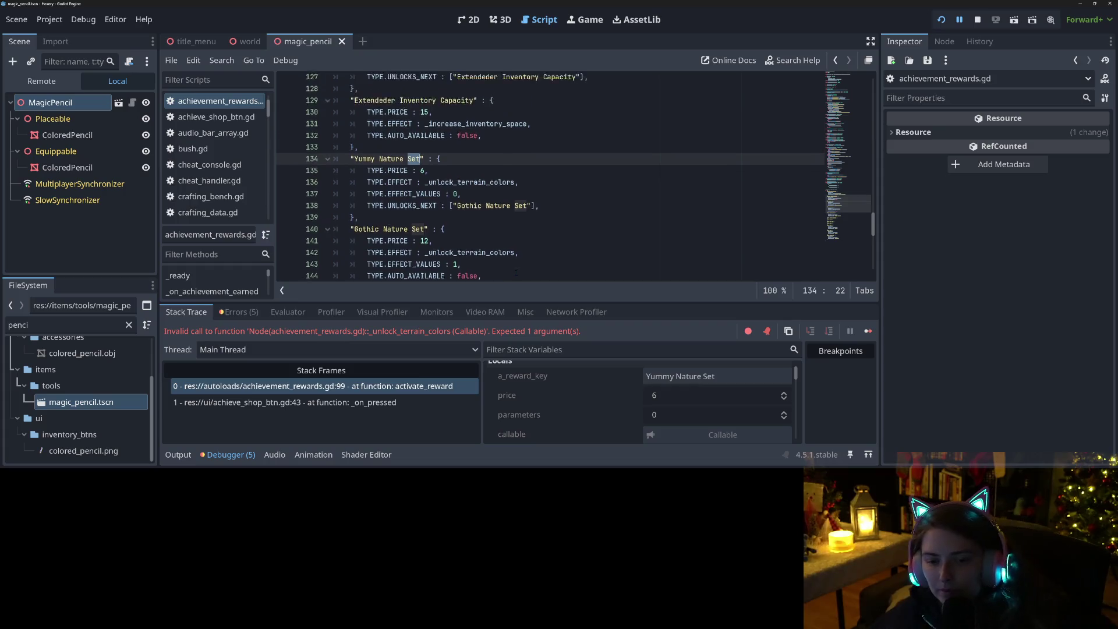
scroll(517, 276, "down", 2)
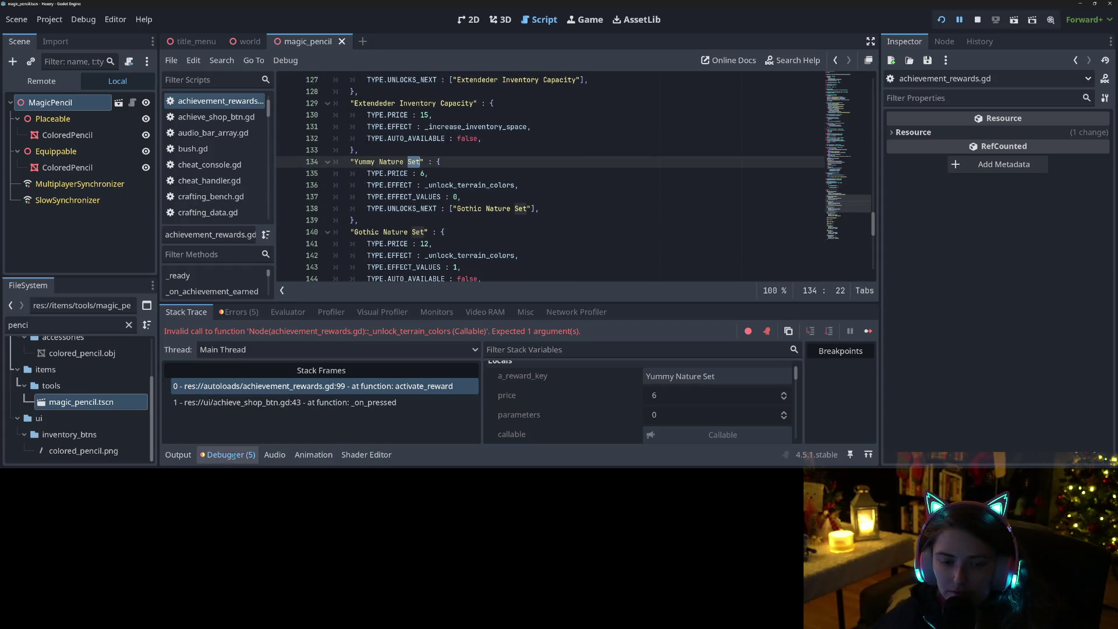
Hide the Output panel and re-examine Yummy Nature Set's EFFECT_VALUES, scrolling up toward load_save_data
left_click(186, 456)
left_click(178, 456)
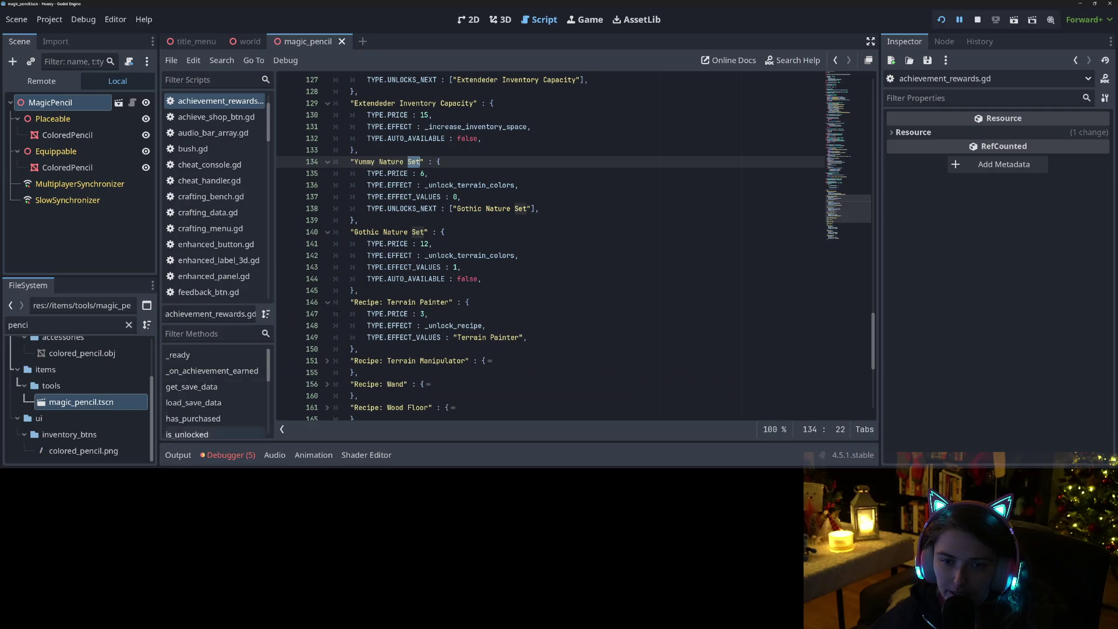
double_click(365, 162)
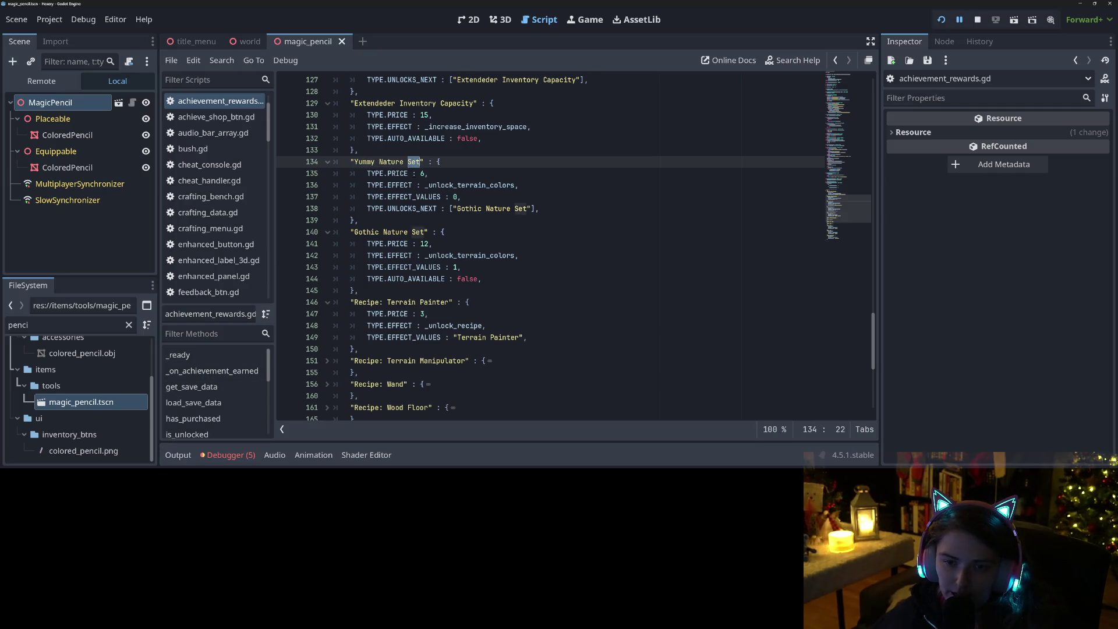
double_click(413, 197)
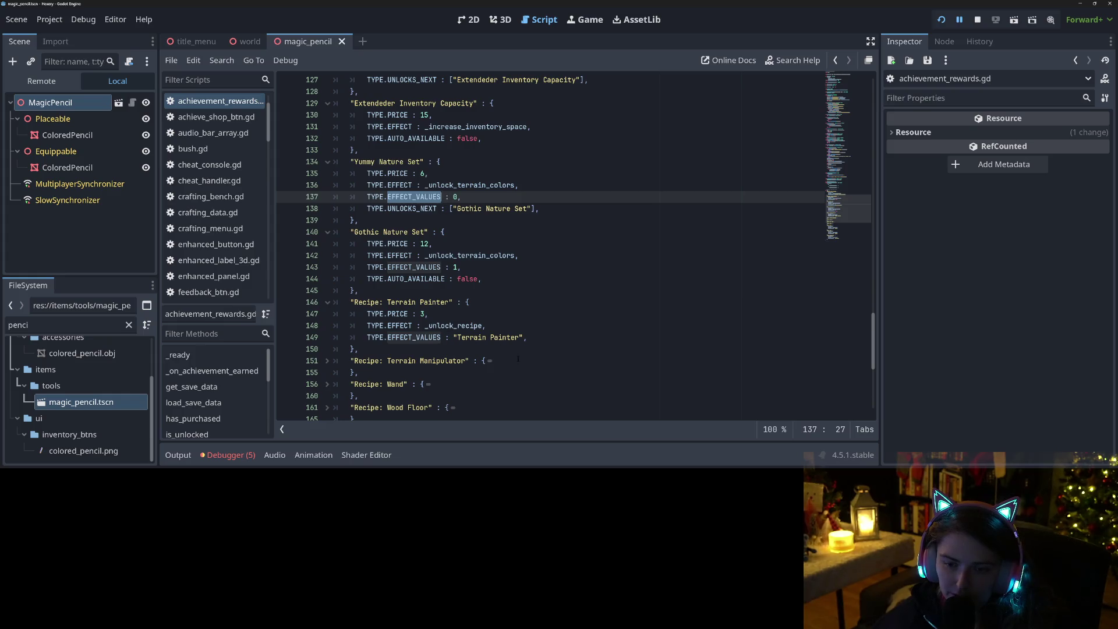
scroll(518, 359, "down", 2)
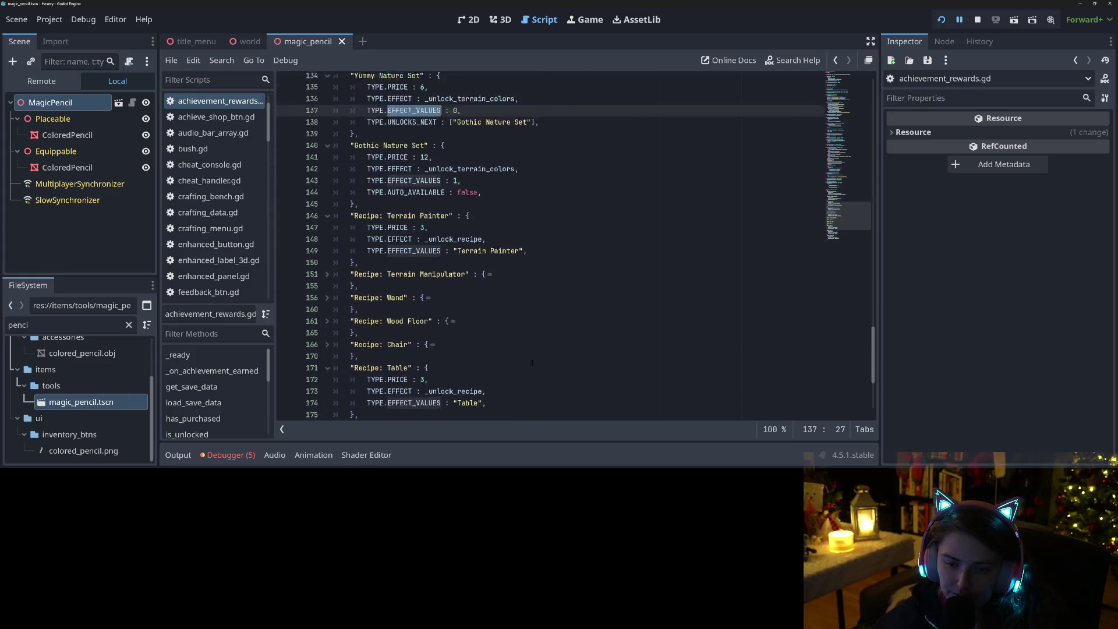
scroll(531, 363, "up", 20)
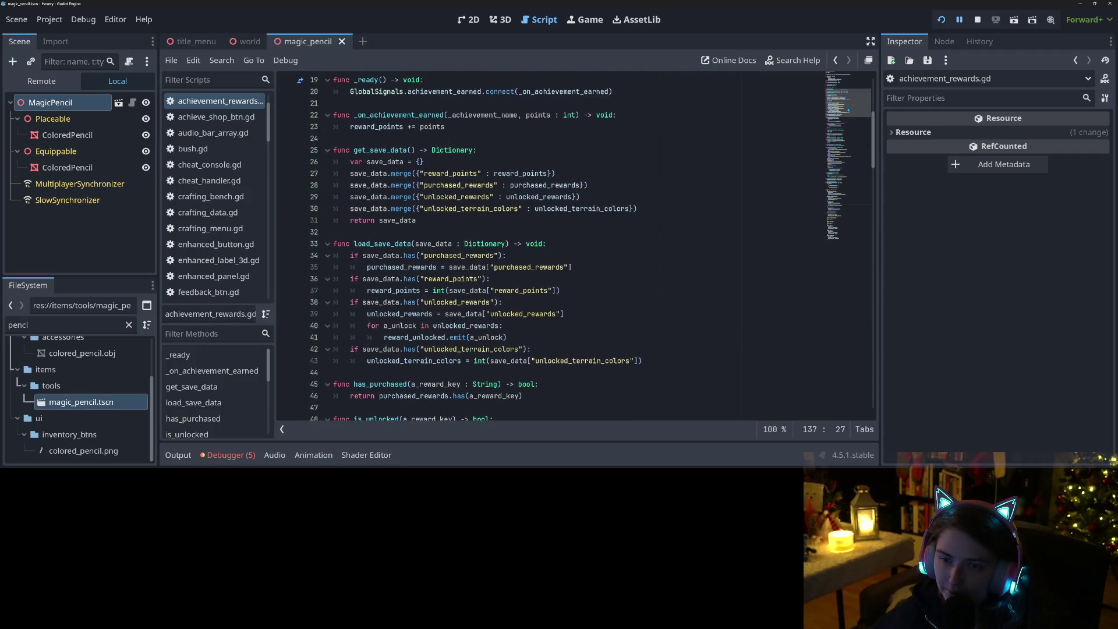
scroll(531, 362, "up", 5)
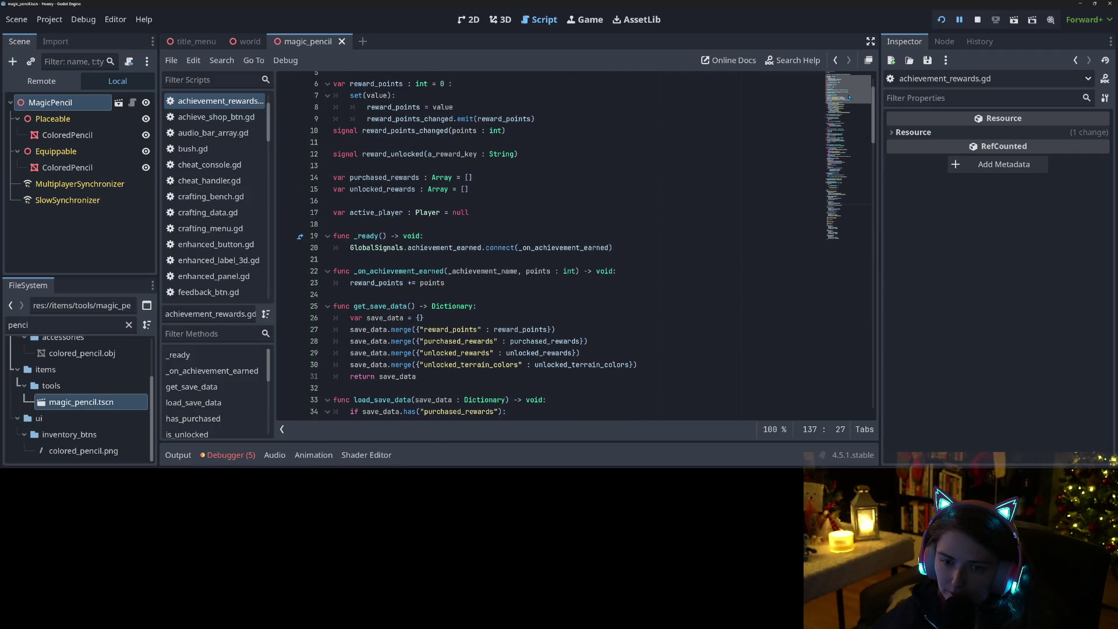